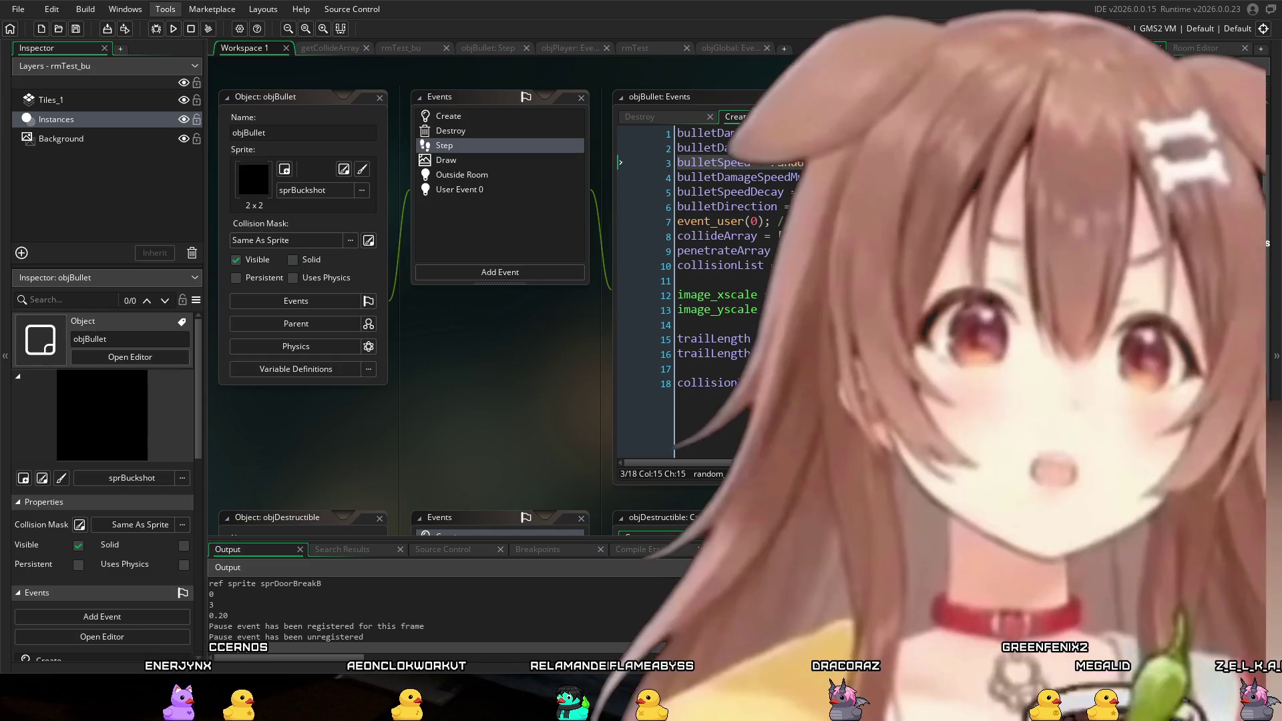
# Step: Rerun the project with F5, confirming that the old running copy stops and rebuilds
pyautogui.press('F5')
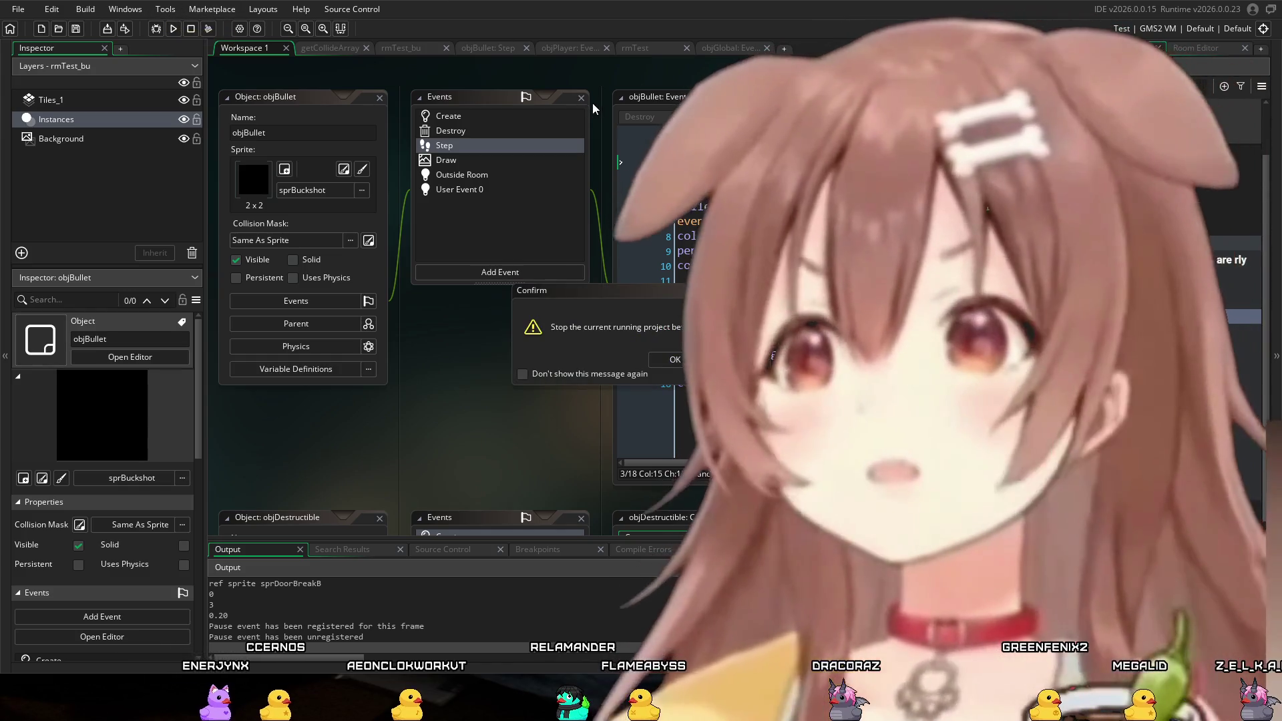
pyautogui.click(675, 360)
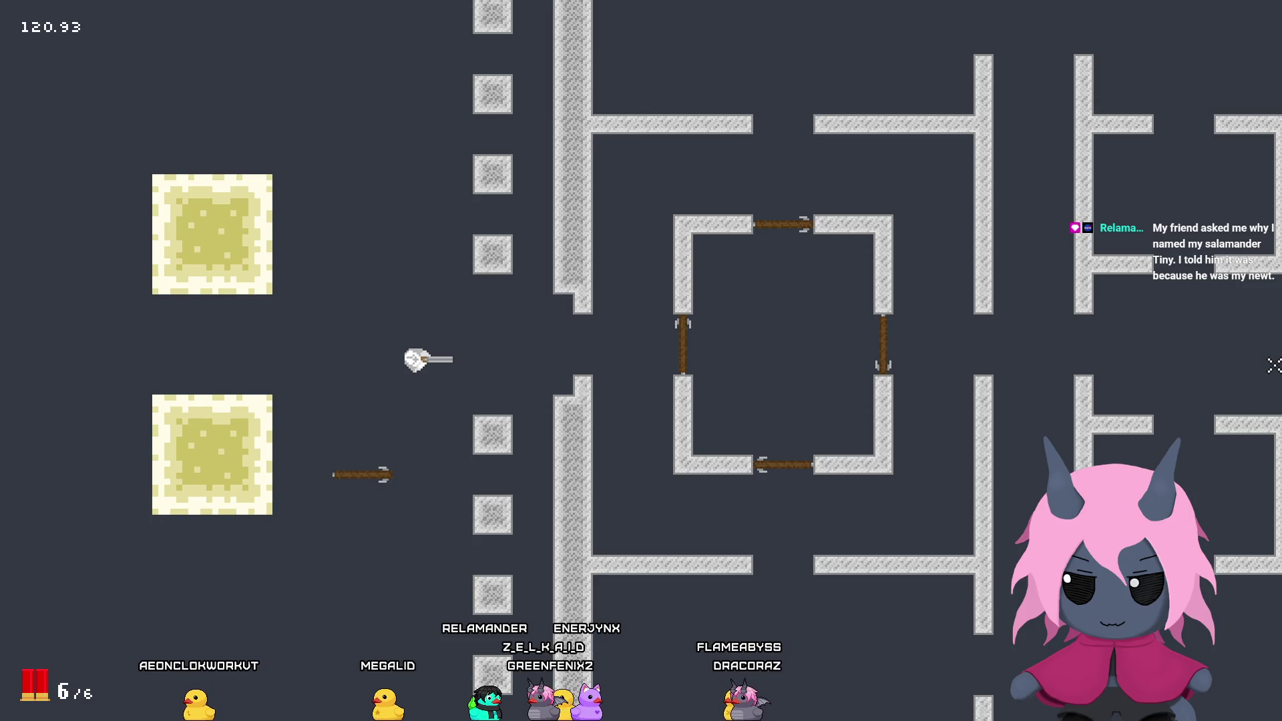
# Step: Walk the character right into the wall gap, then back and forth across the room
pyautogui.press('d')
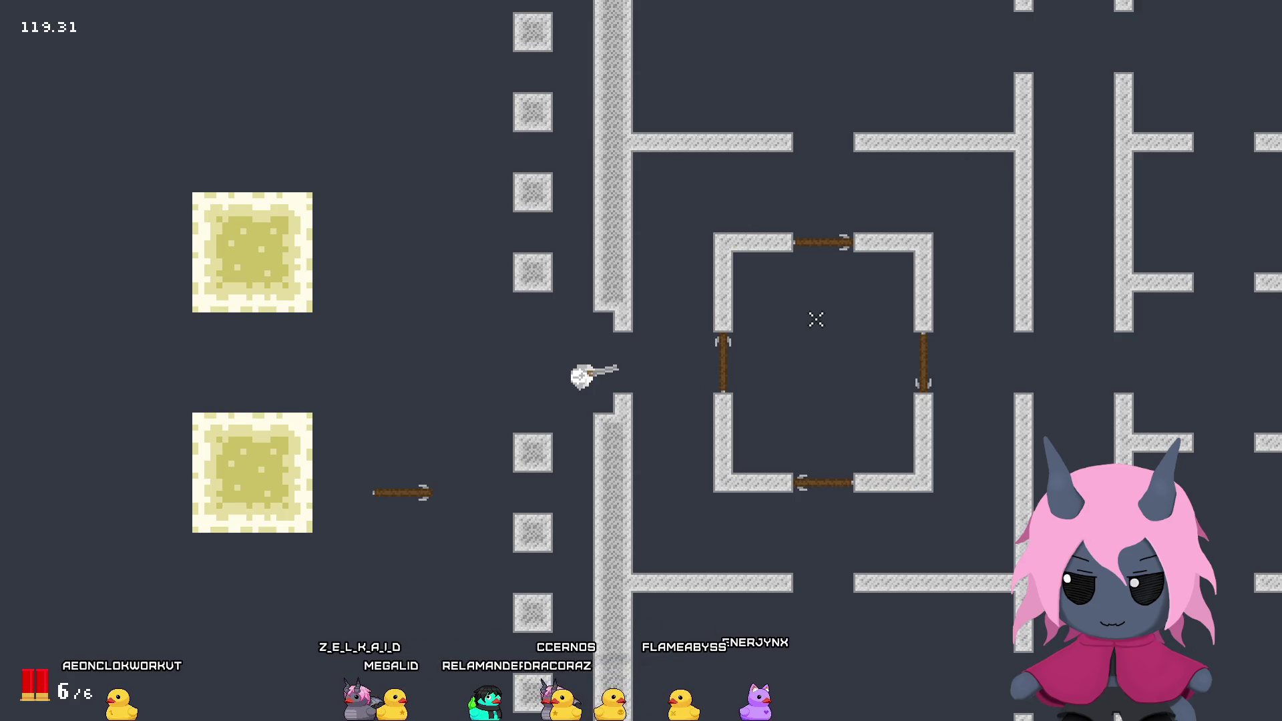
pyautogui.press('d')
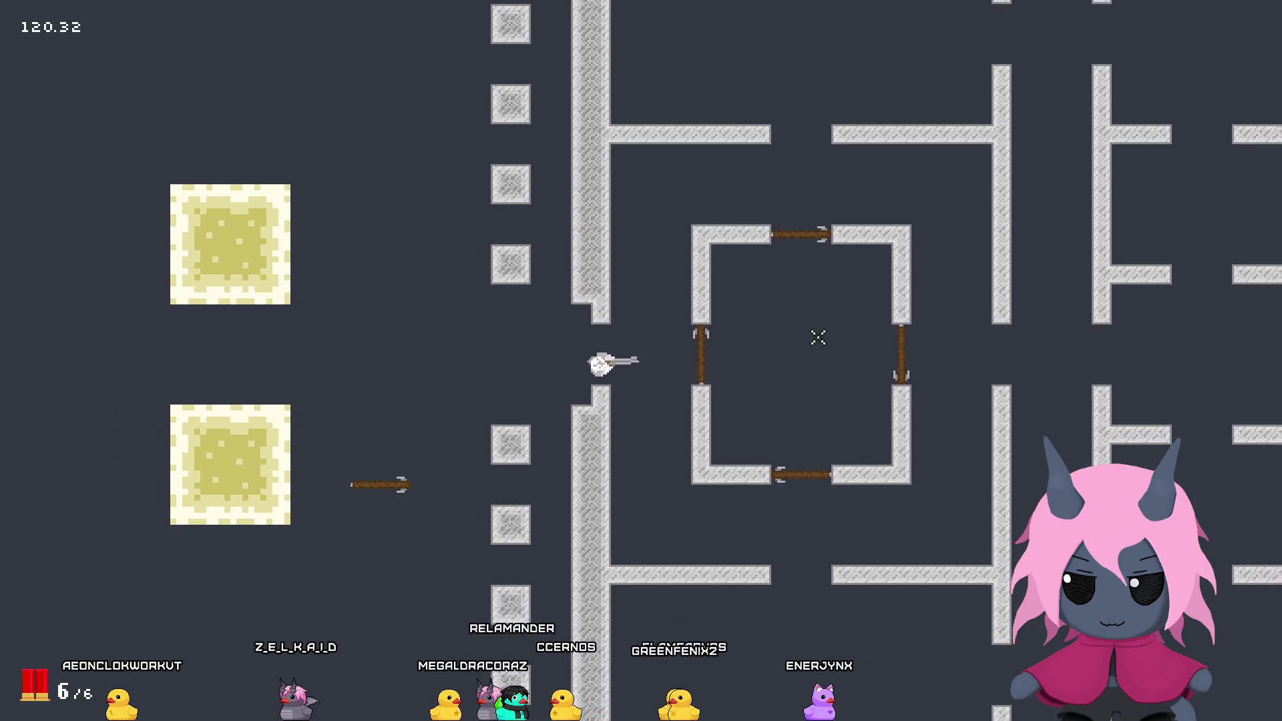
pyautogui.press('a')
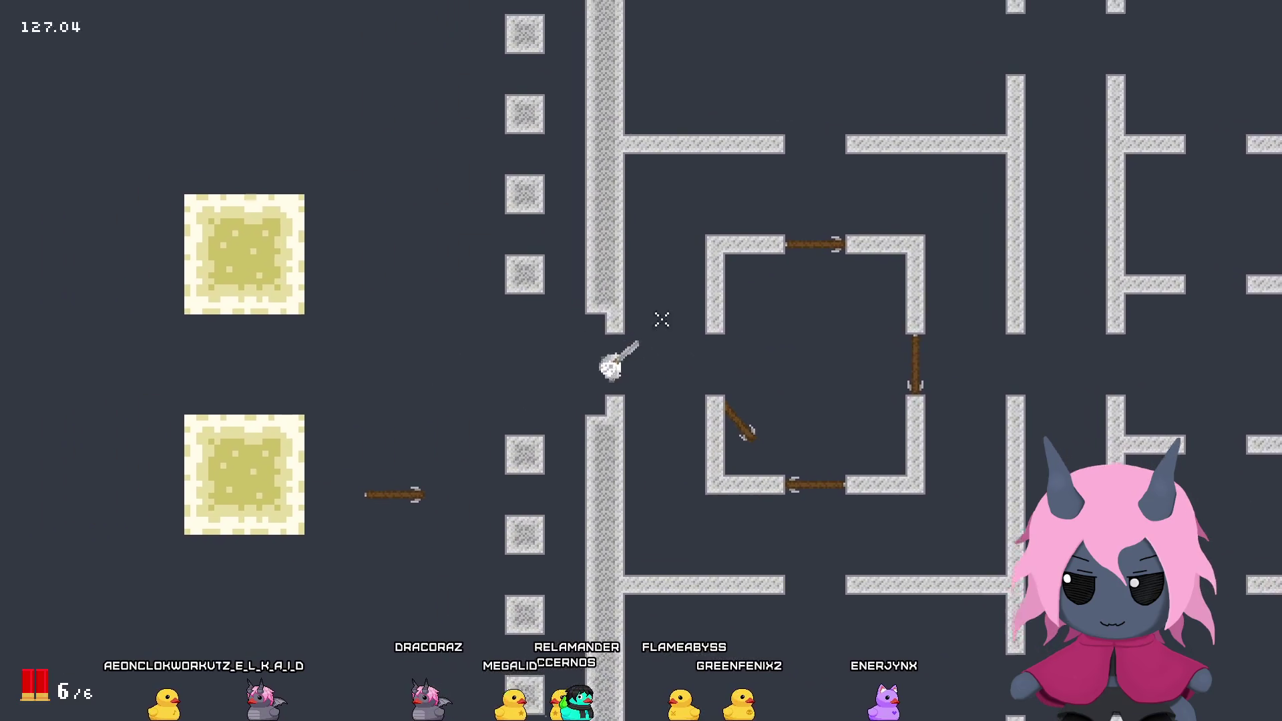
pyautogui.press('w')
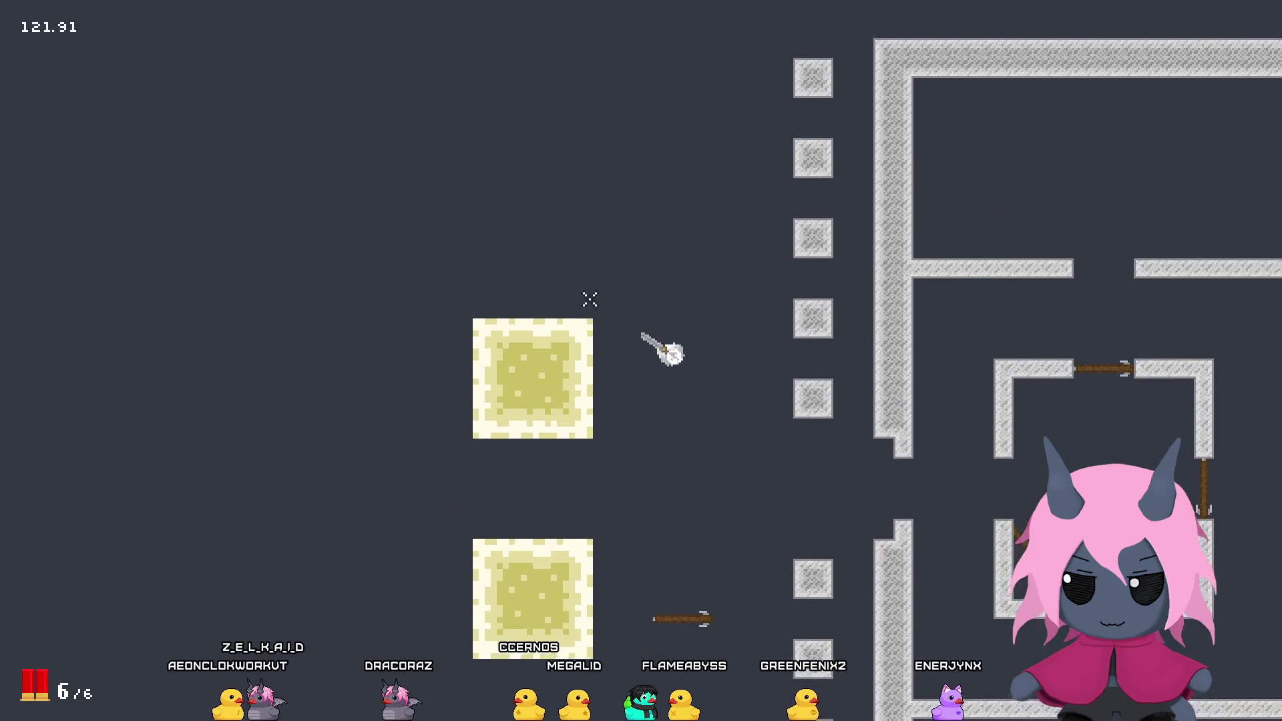
pyautogui.press('d')
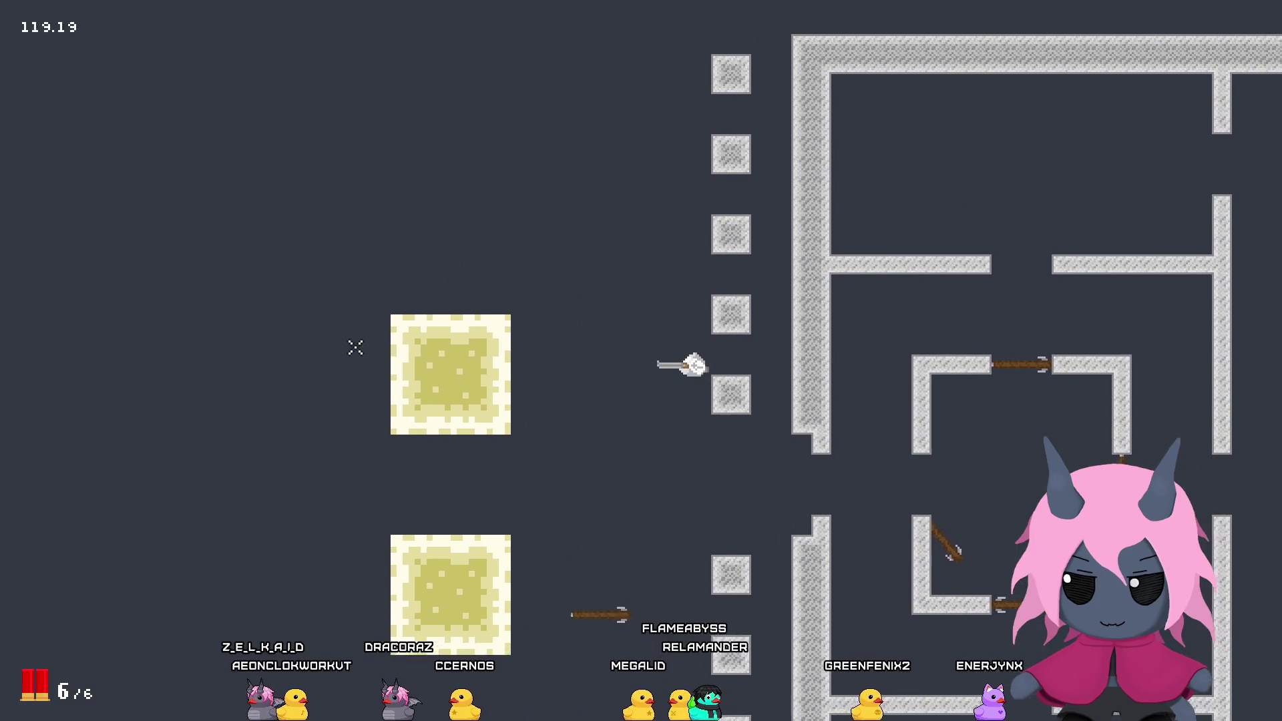
pyautogui.press('a')
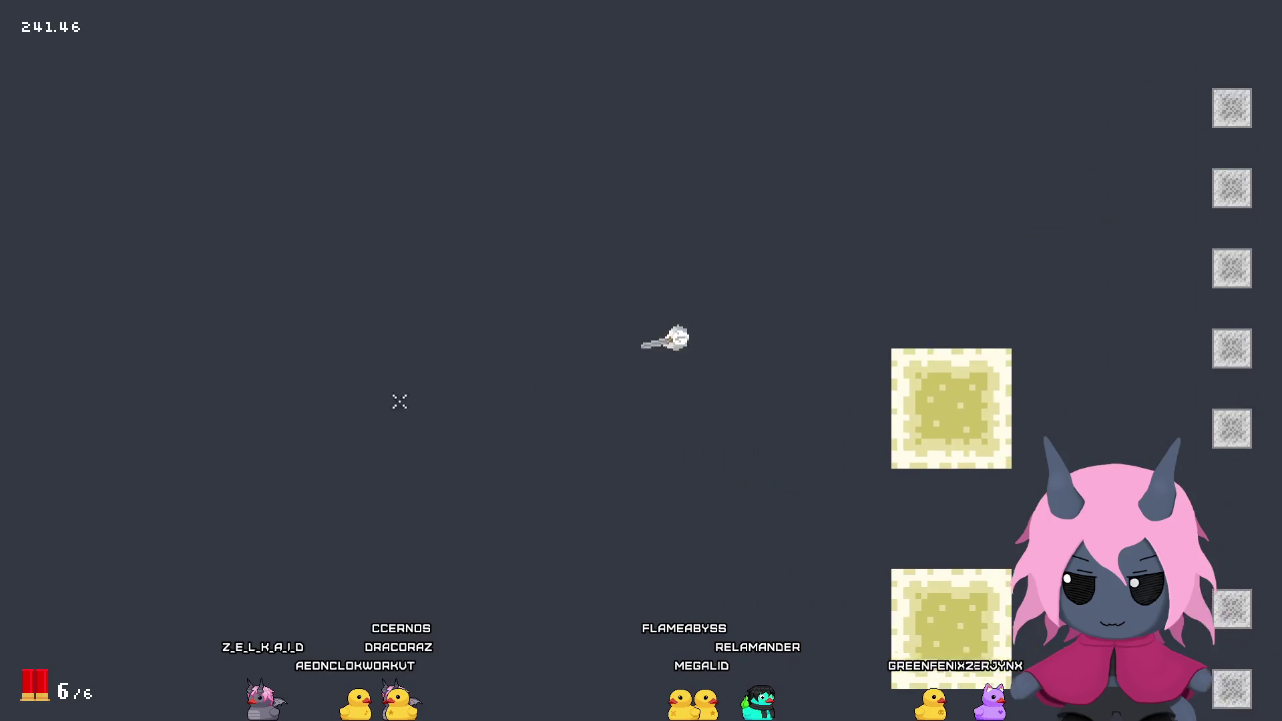
pyautogui.press('a')
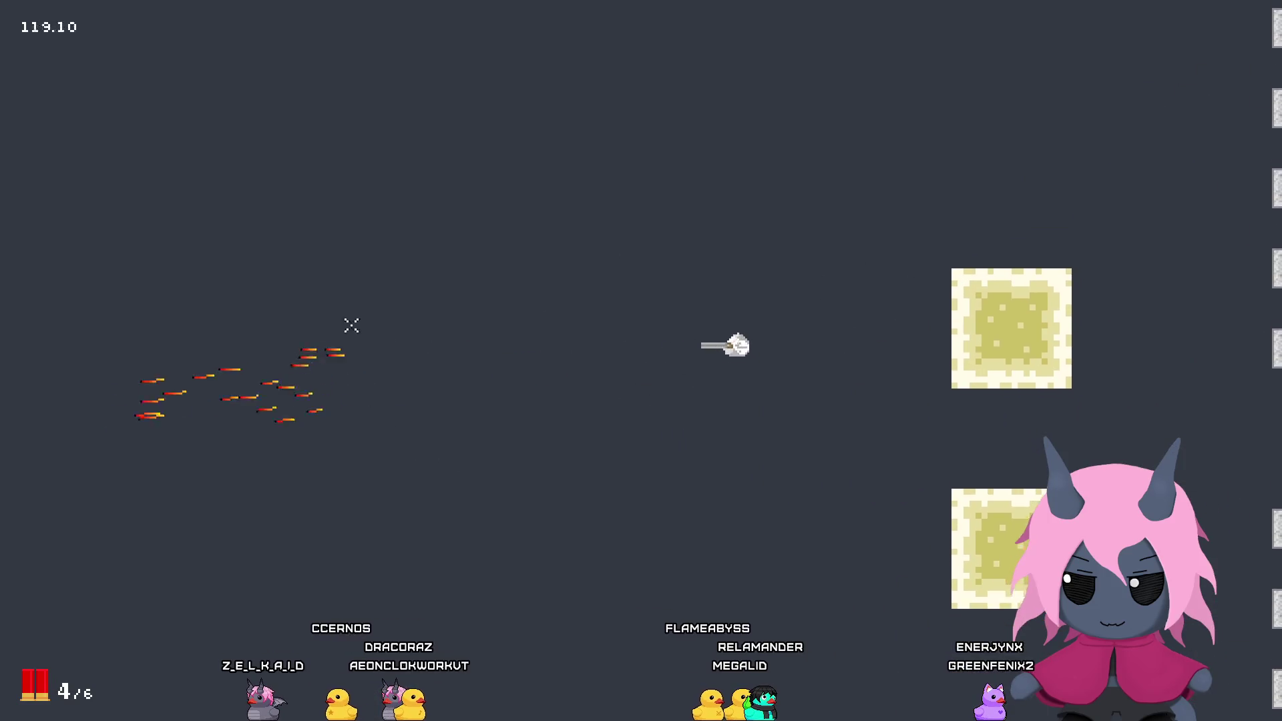
pyautogui.press('d')
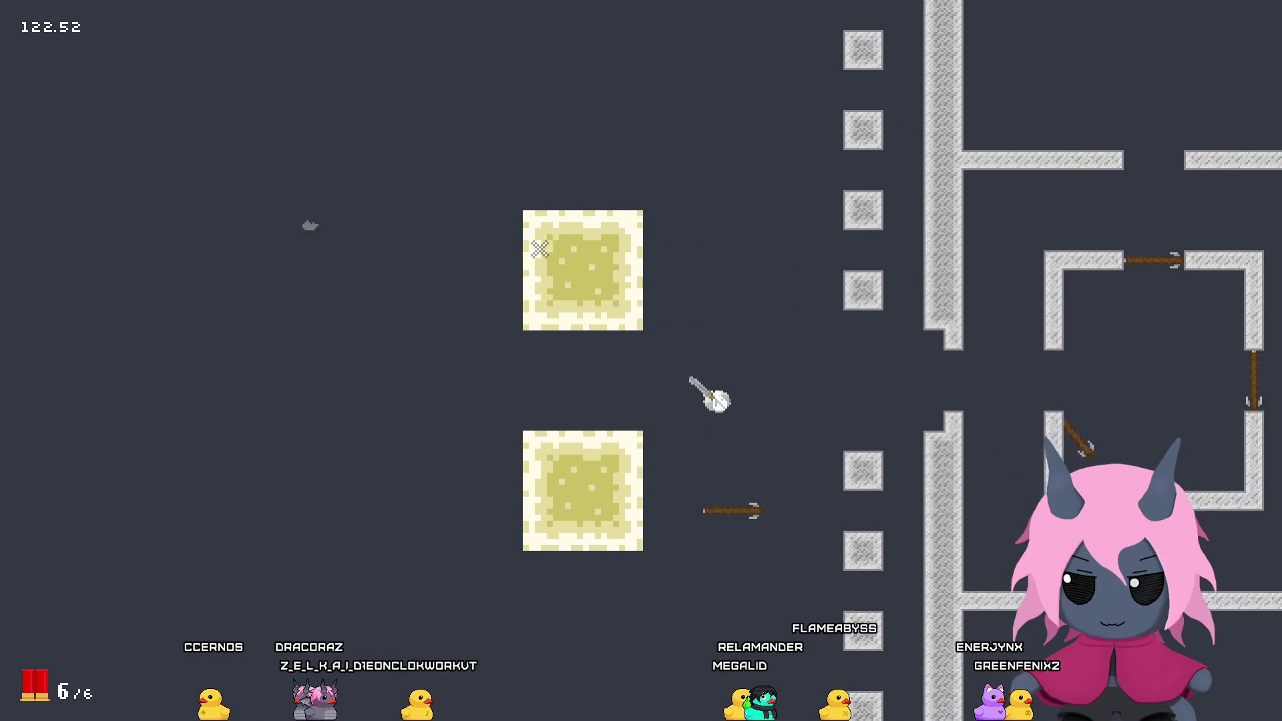
pyautogui.press('w')
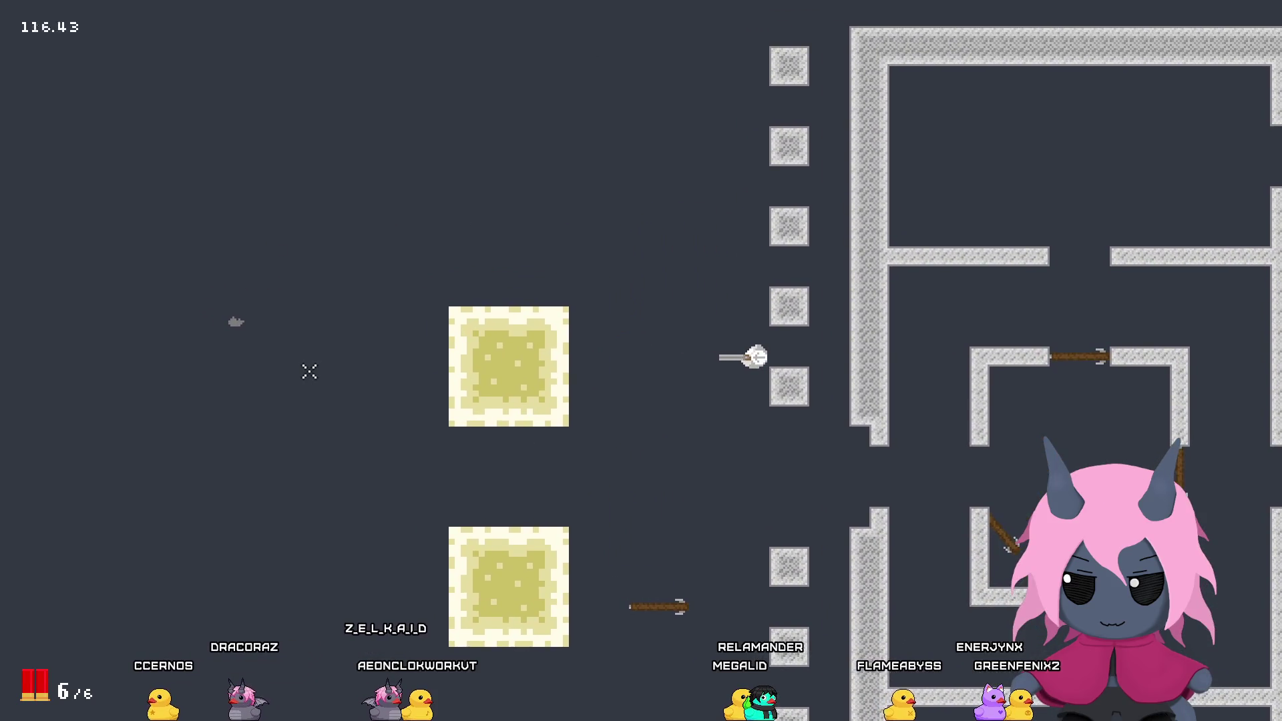
# Step: Reload the shotgun to 6/6 and move the character left, right and down
pyautogui.press('a')
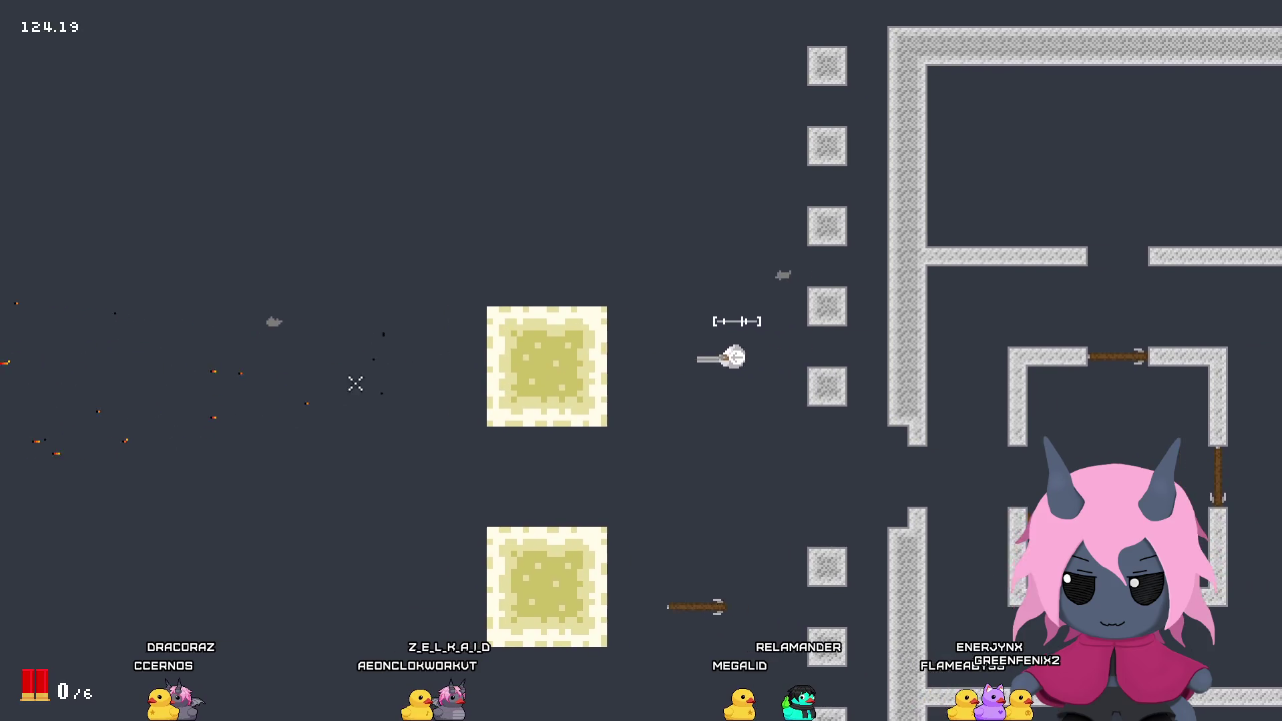
pyautogui.press('r')
pyautogui.press('s')
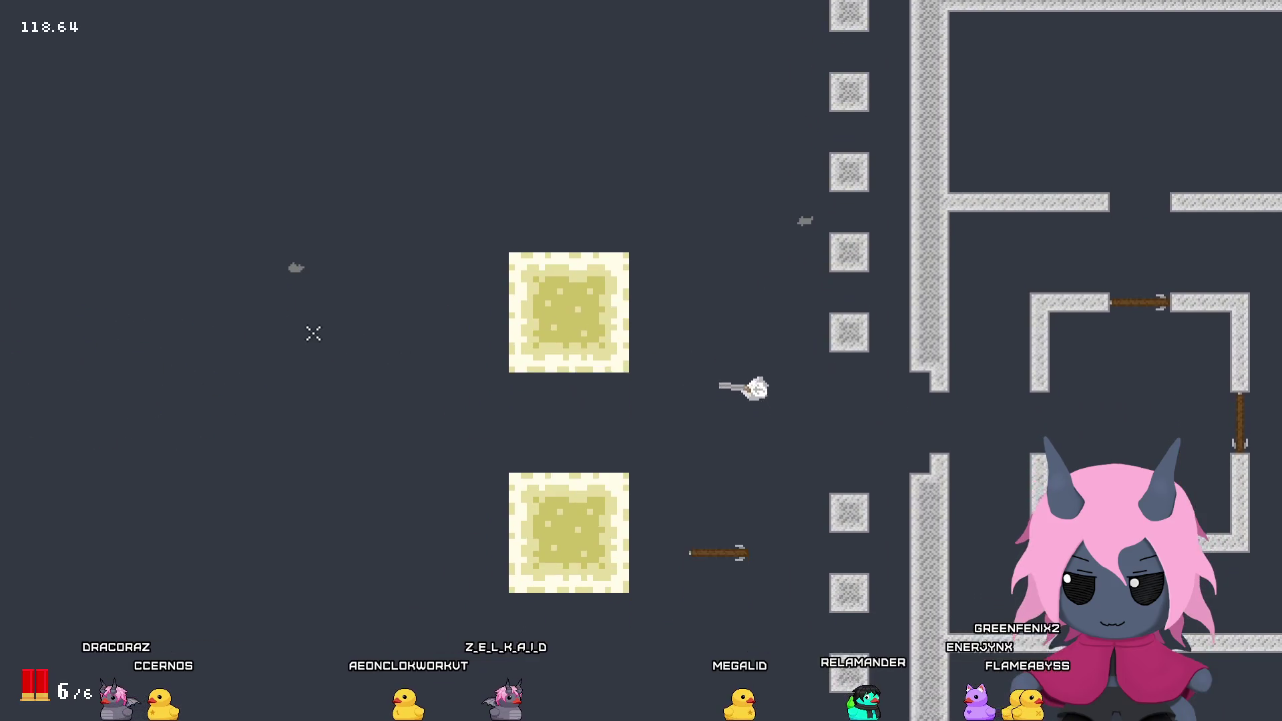
pyautogui.press('a')
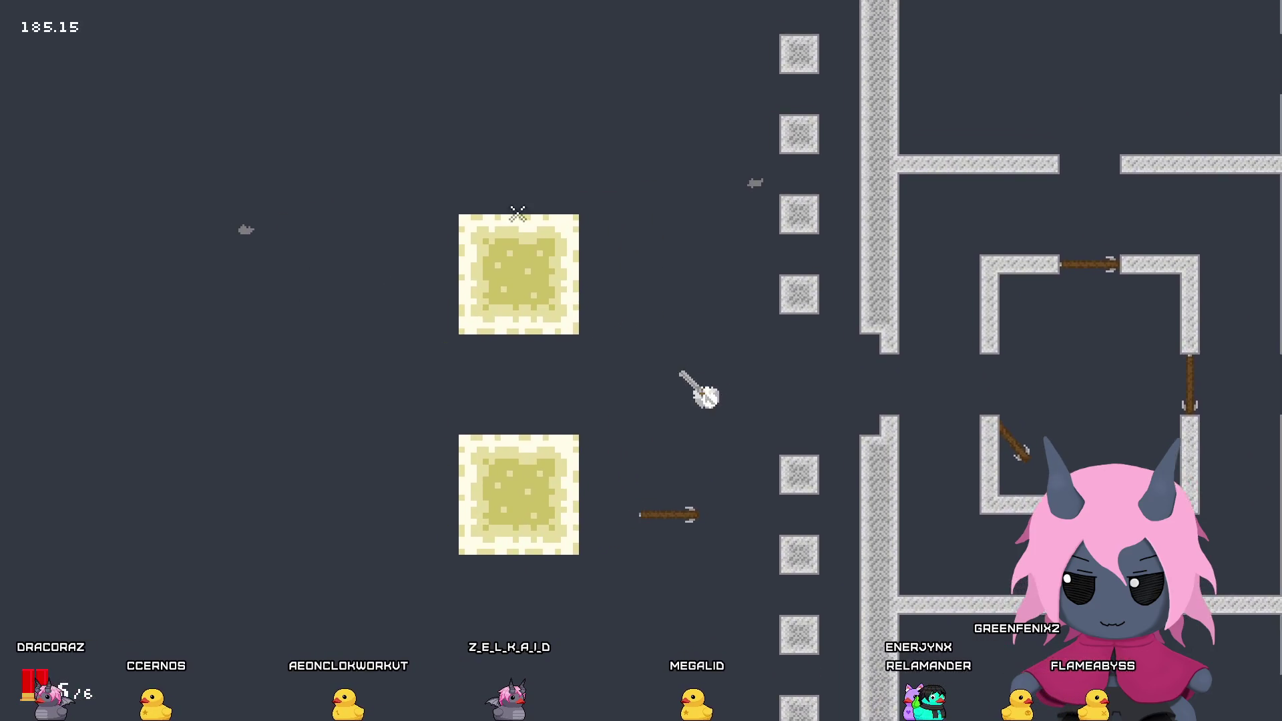
pyautogui.press('d')
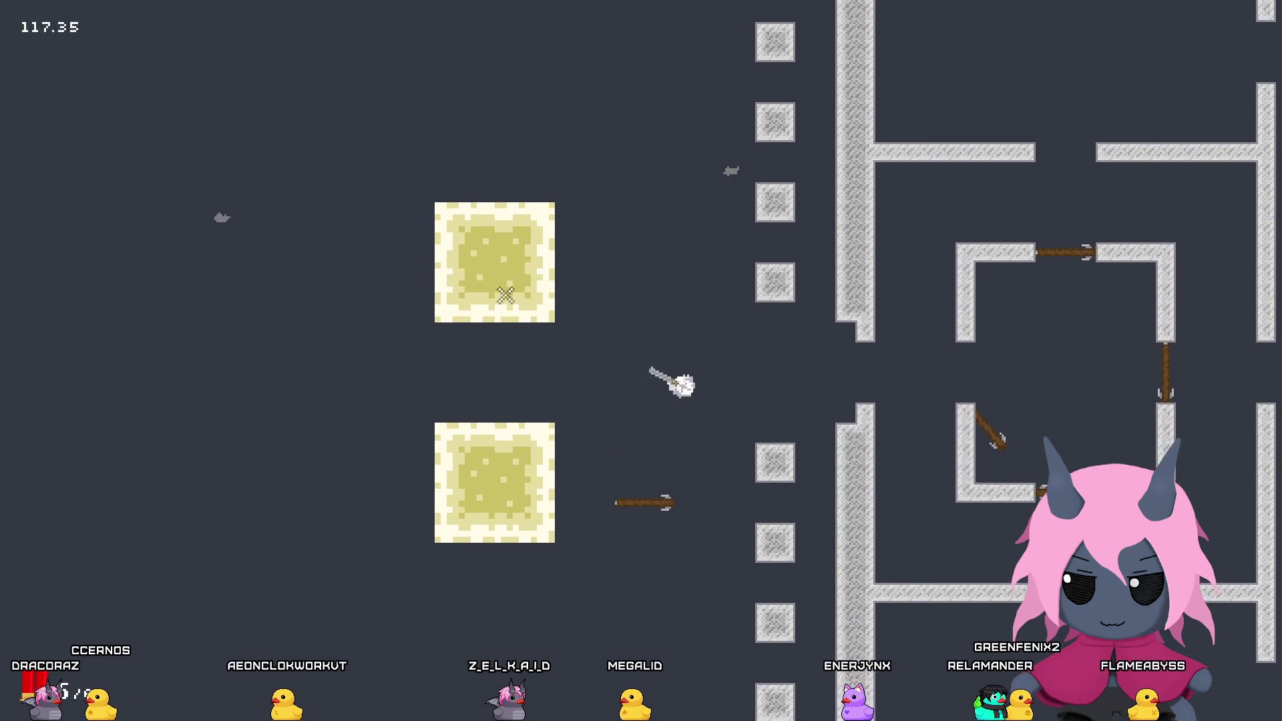
pyautogui.press('a')
pyautogui.press('s')
pyautogui.press('d')
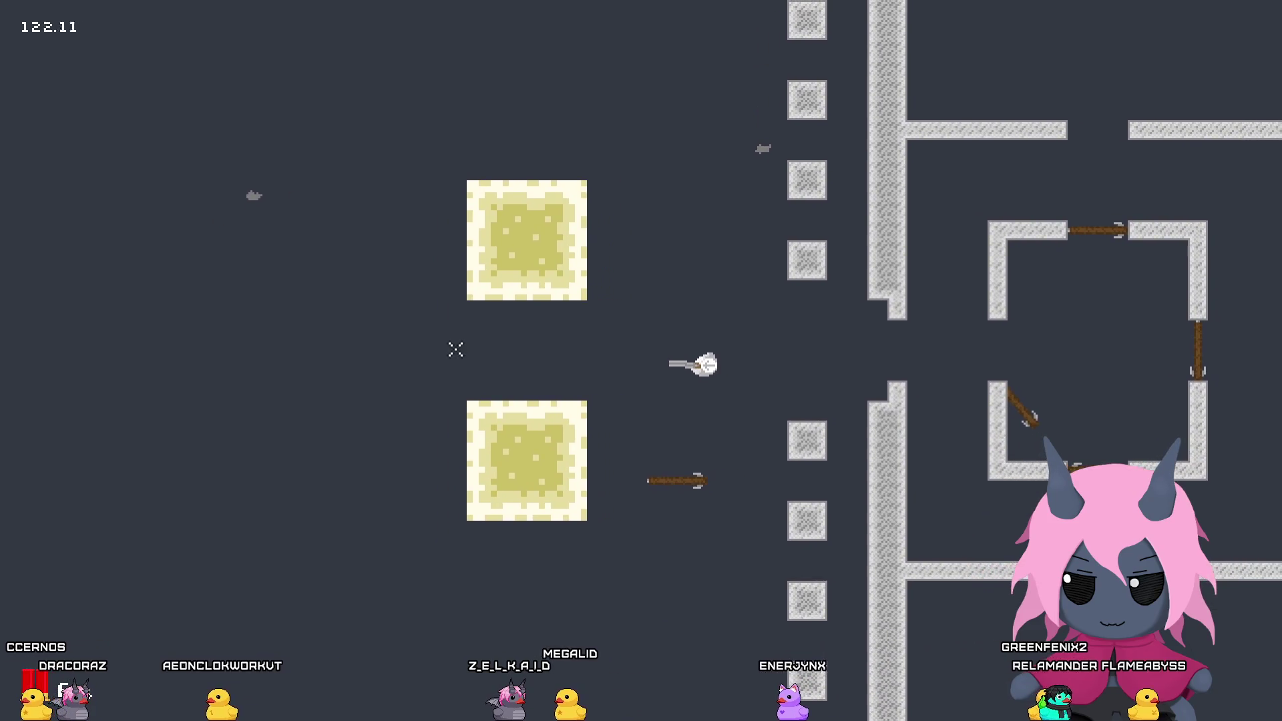
pyautogui.press('a')
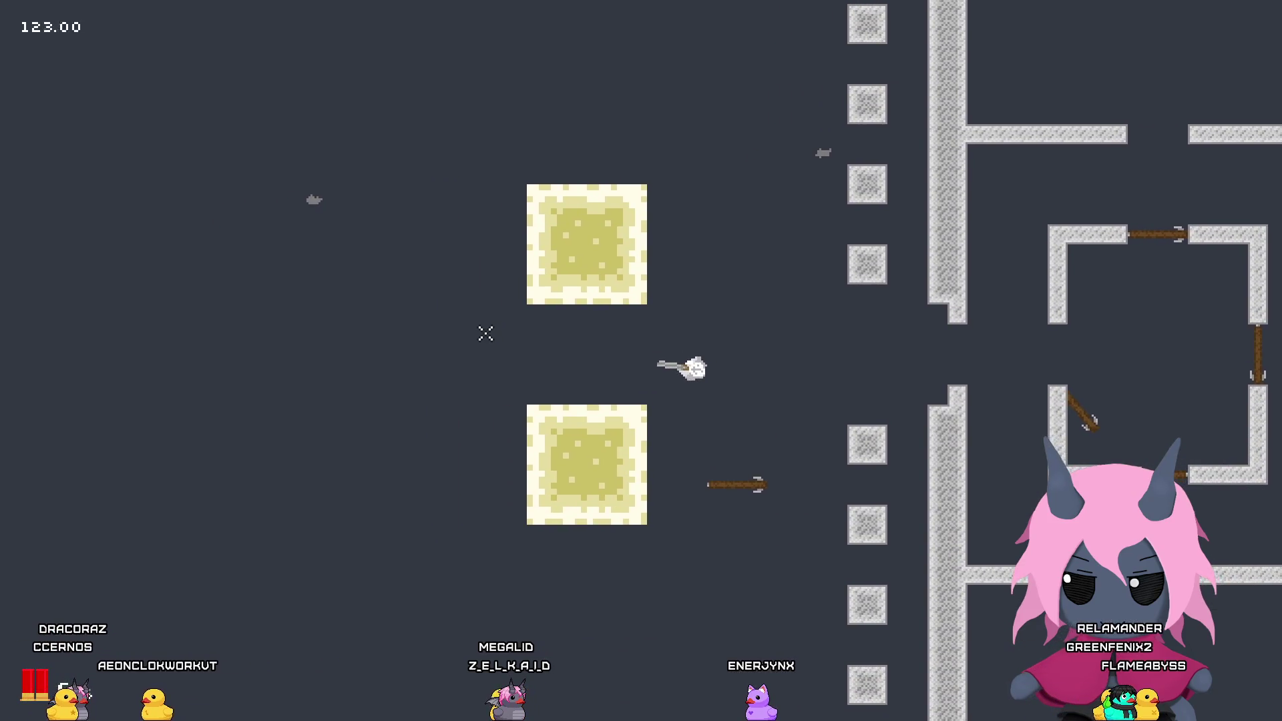
# Step: Keep moving the character up and right, then shoot at the upper sand block
pyautogui.press('d')
pyautogui.press('w')
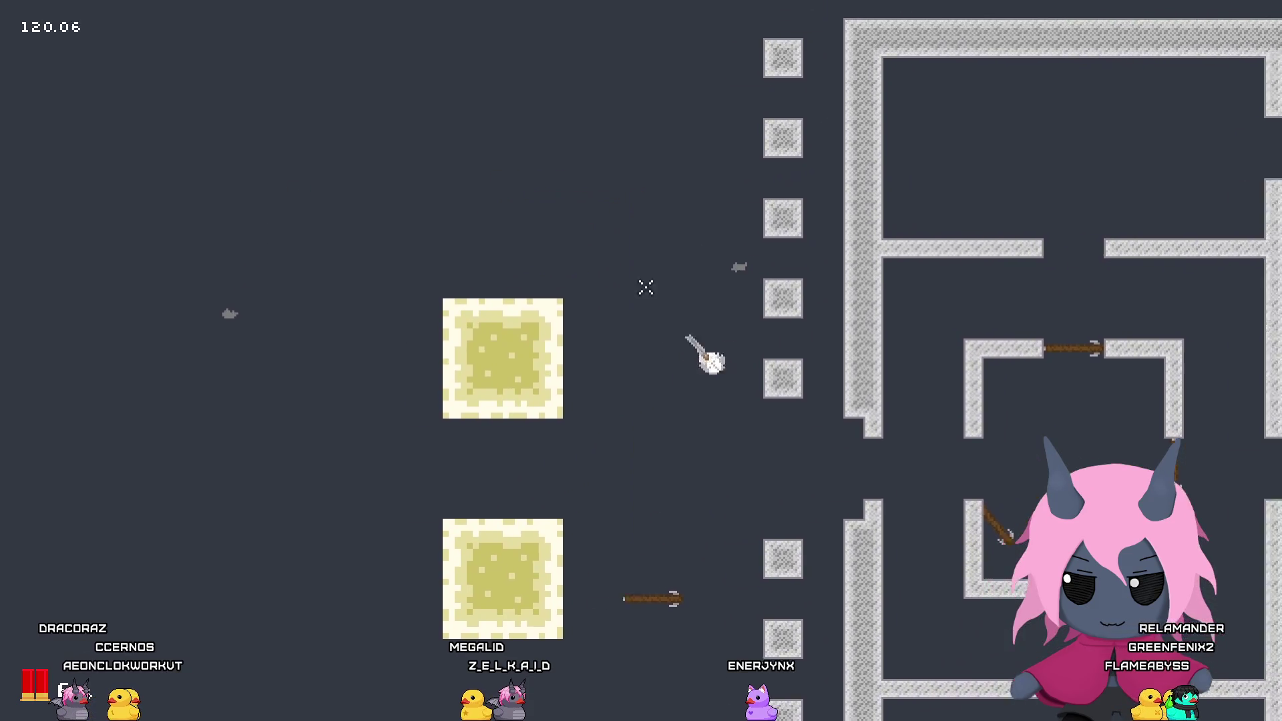
pyautogui.press('a')
pyautogui.press('s')
pyautogui.press('d')
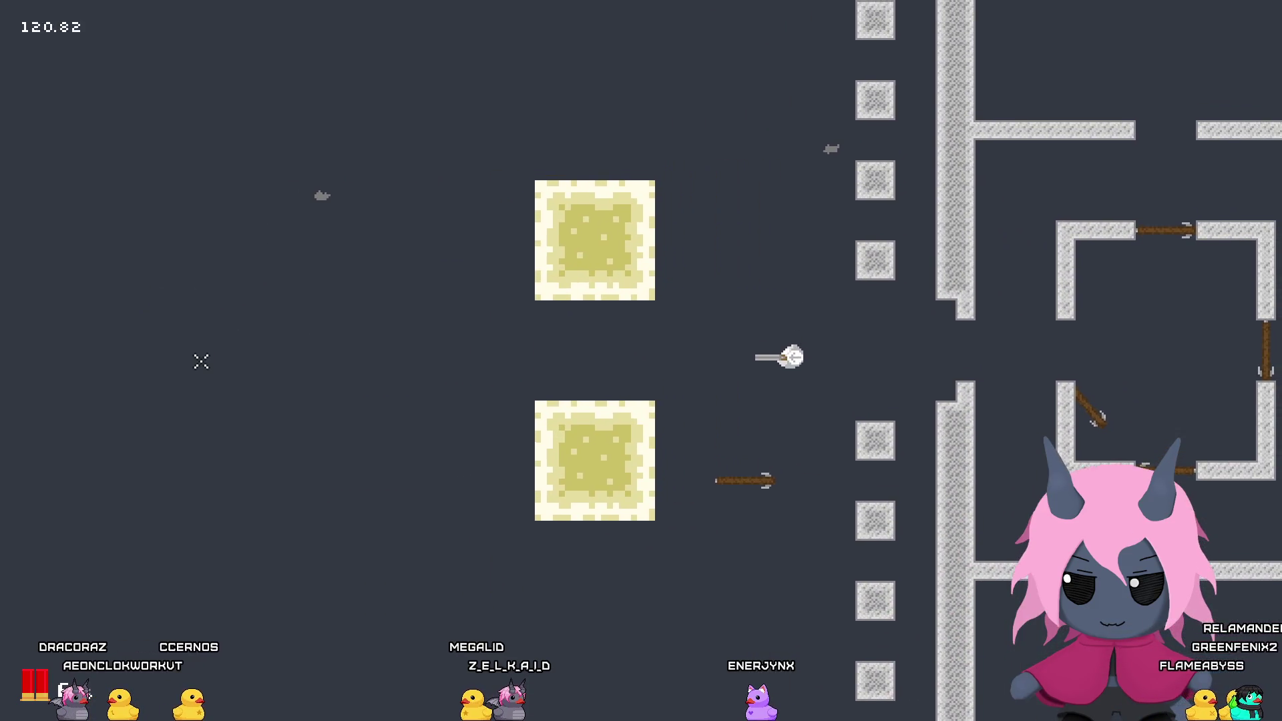
pyautogui.press('w')
pyautogui.press('d')
pyautogui.press('a')
pyautogui.press('w')
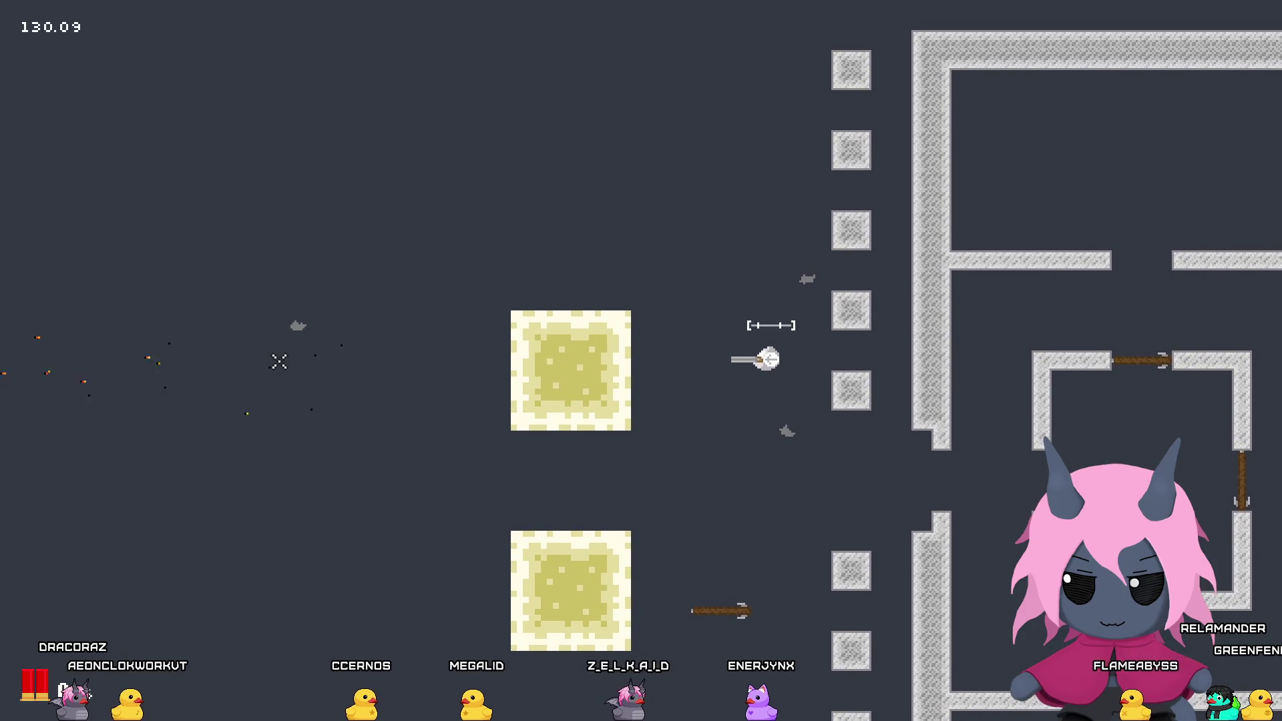
pyautogui.click(257, 353)
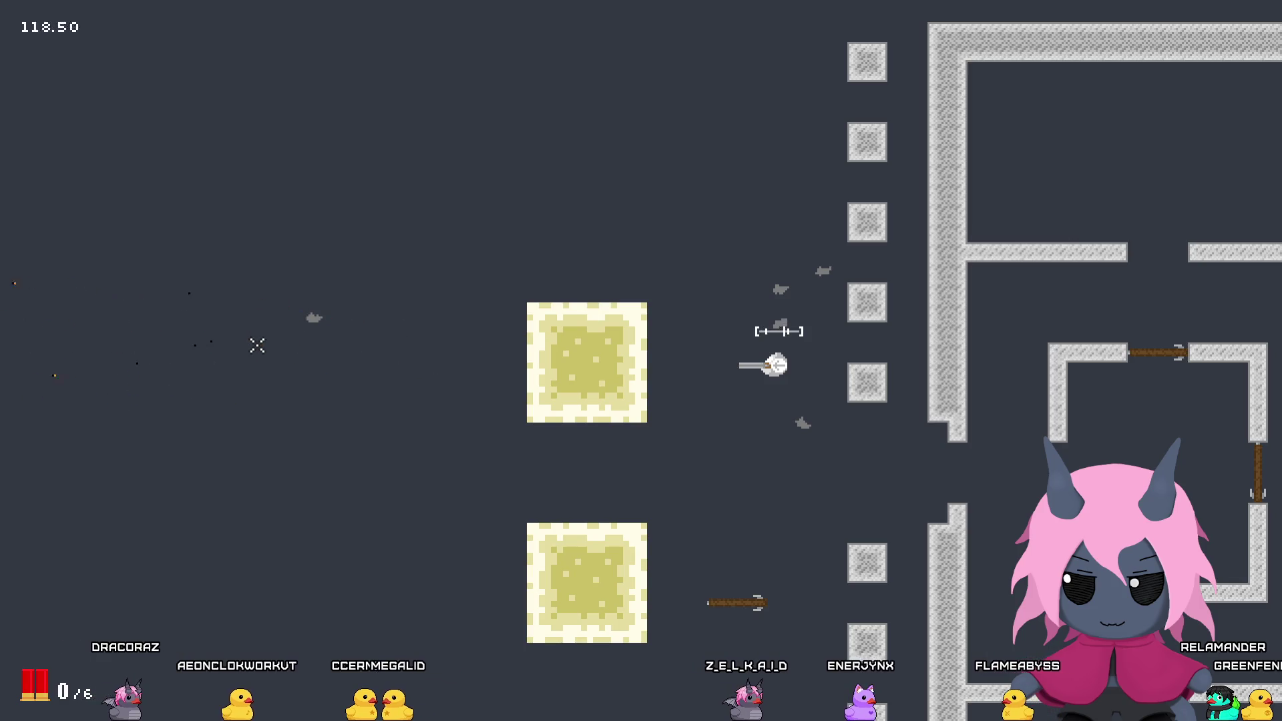
# Step: Fire shotgun bursts toward the crosshair until the last shell is spent
pyautogui.click(242, 330)
pyautogui.click(241, 329)
pyautogui.click(239, 331)
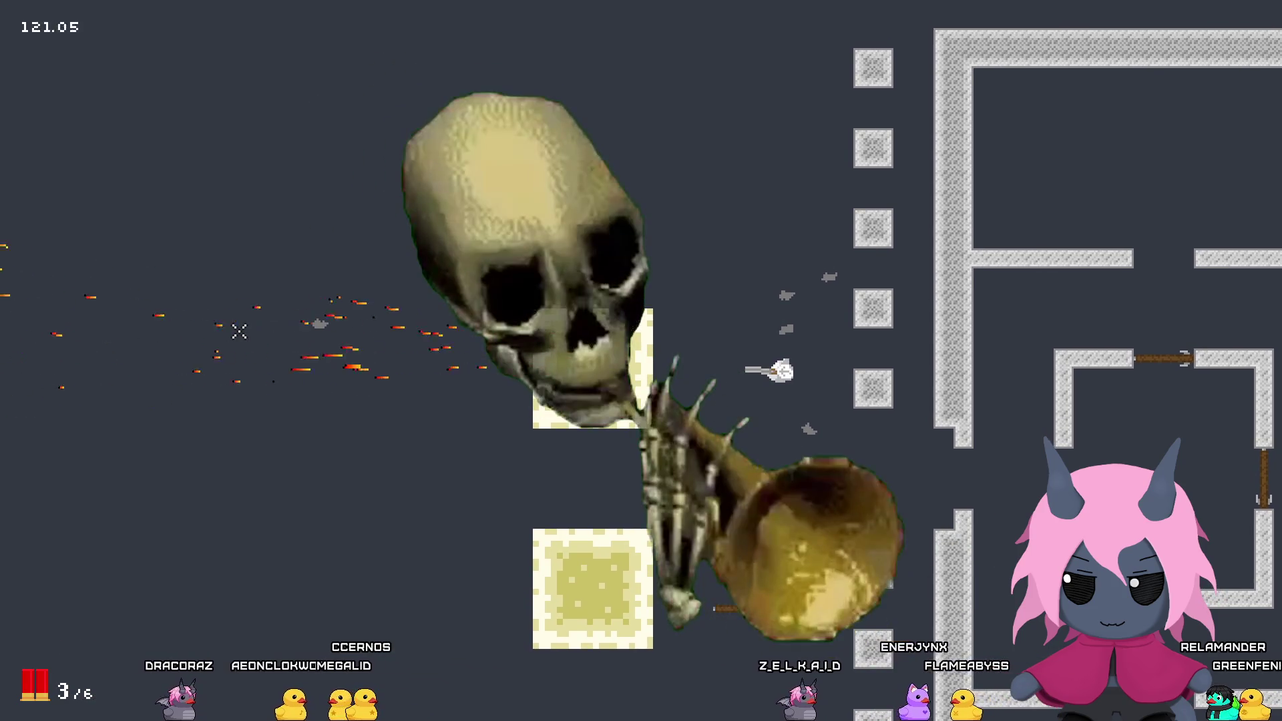
pyautogui.click(239, 331)
pyautogui.press('s')
pyautogui.click(237, 335)
pyautogui.click(139, 364)
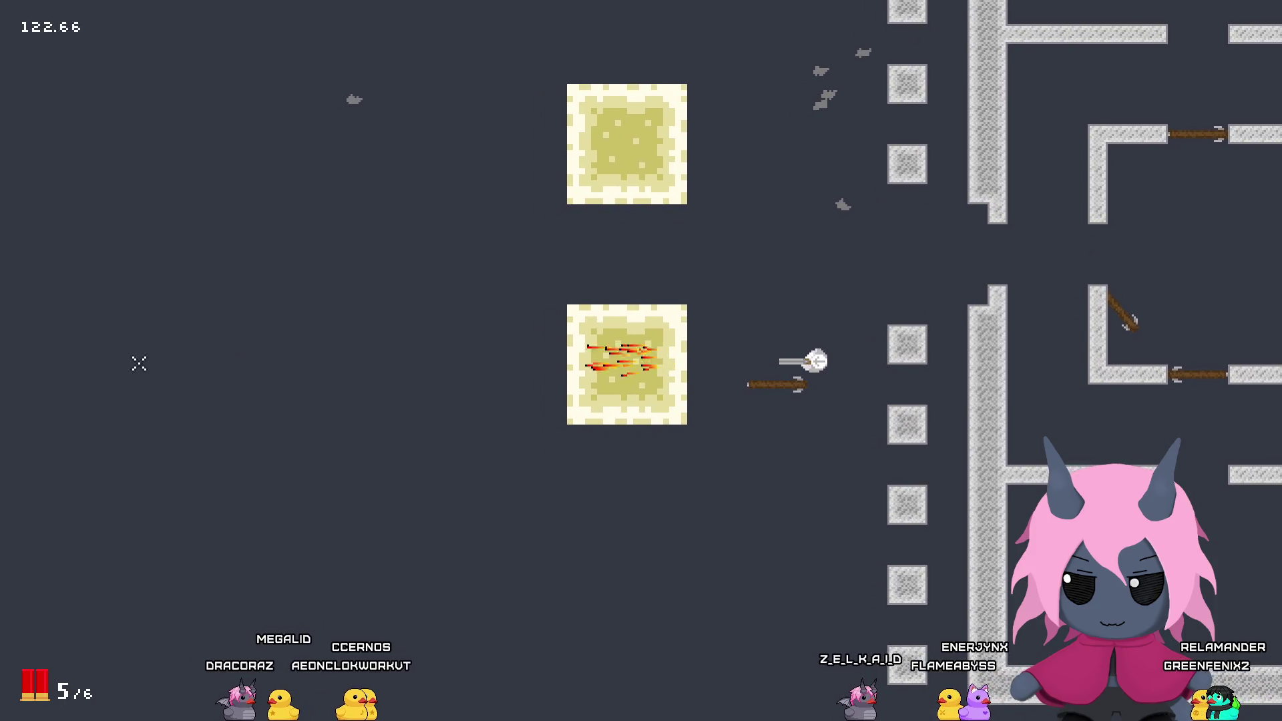
pyautogui.click(136, 359)
pyautogui.press('w')
pyautogui.click(151, 339)
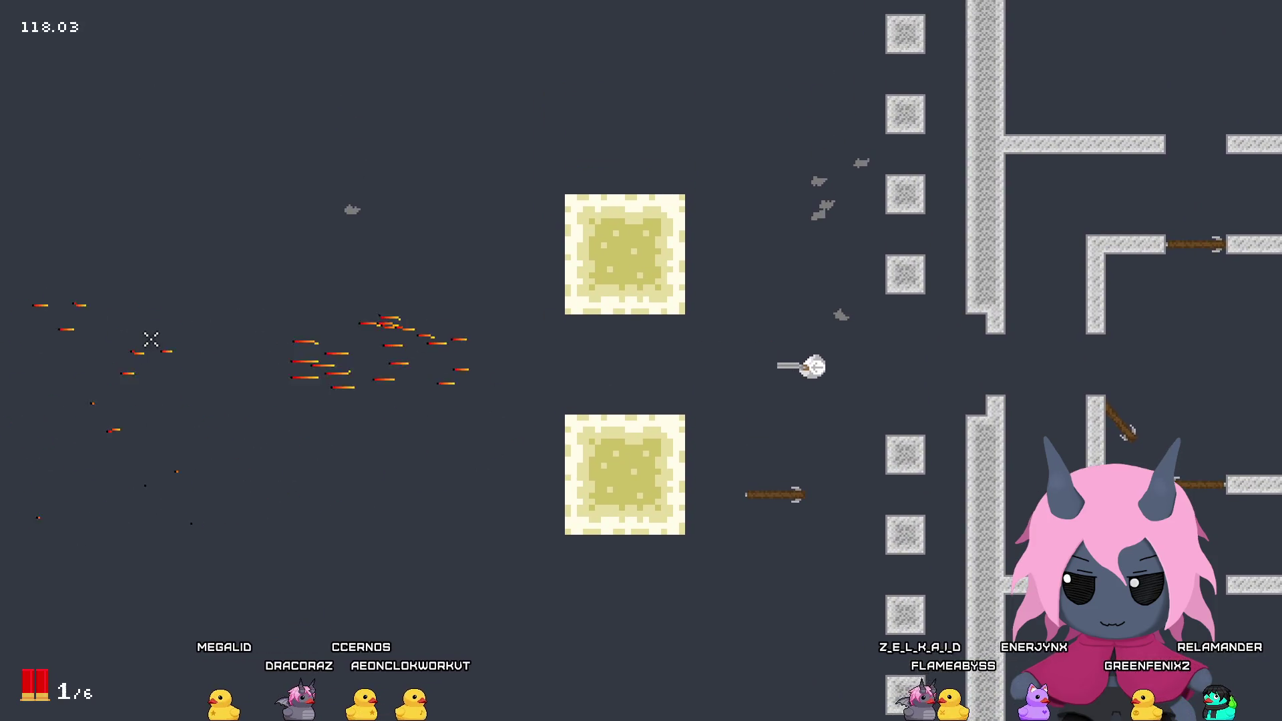
pyautogui.click(151, 339)
# Step: Move around the sand blocks, fire two shots left, and reload the shotgun
pyautogui.press('a')
pyautogui.press('w')
pyautogui.press('a')
pyautogui.press('s')
pyautogui.press('w')
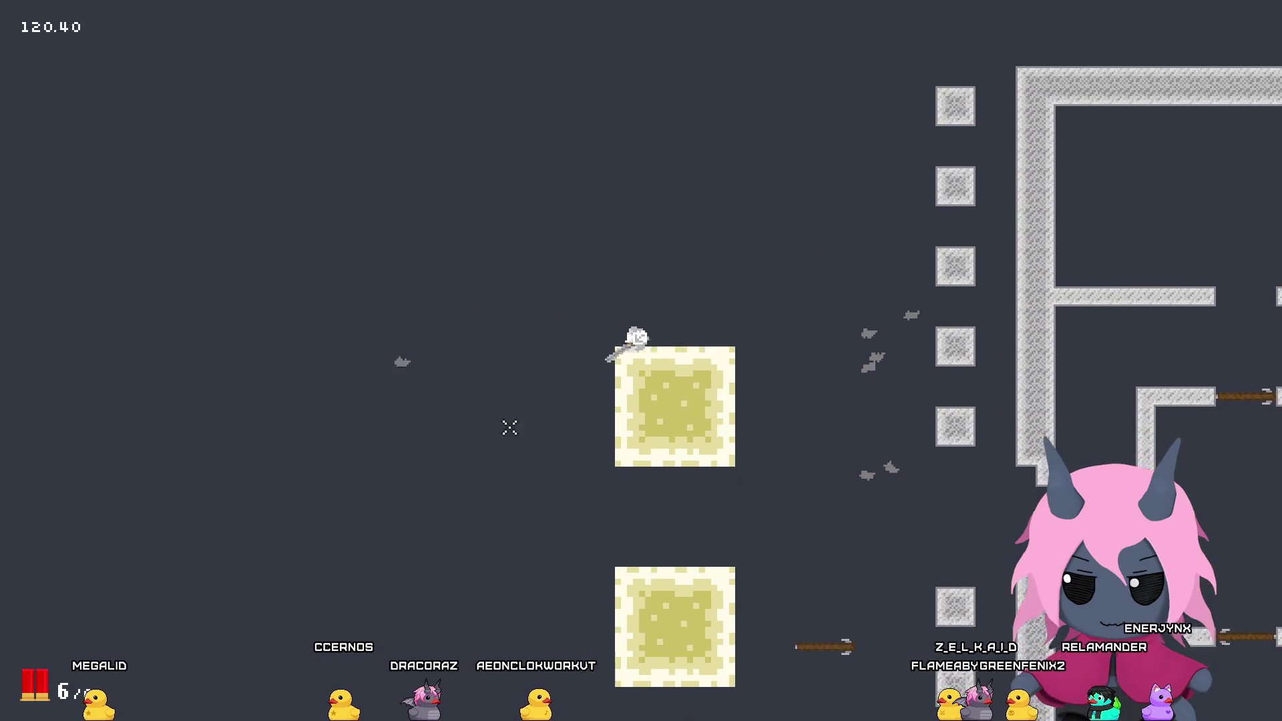
pyautogui.press('d')
pyautogui.press('s')
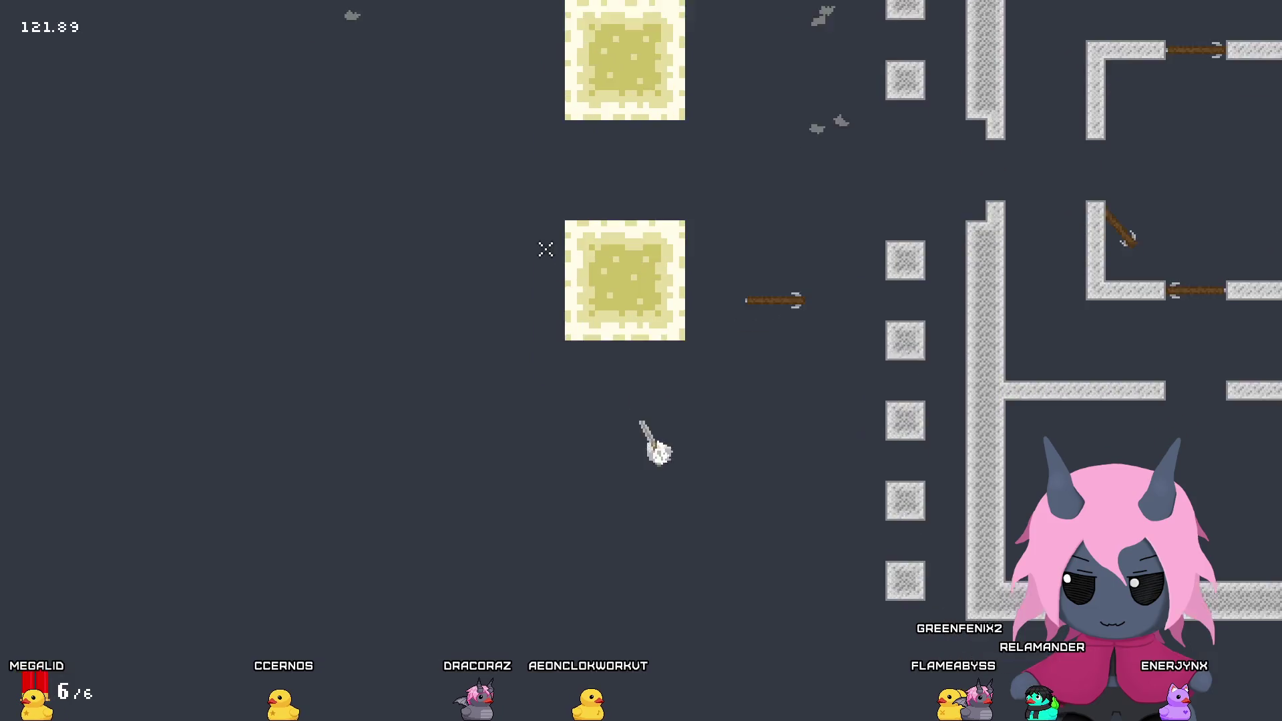
pyautogui.press('d')
pyautogui.press('w')
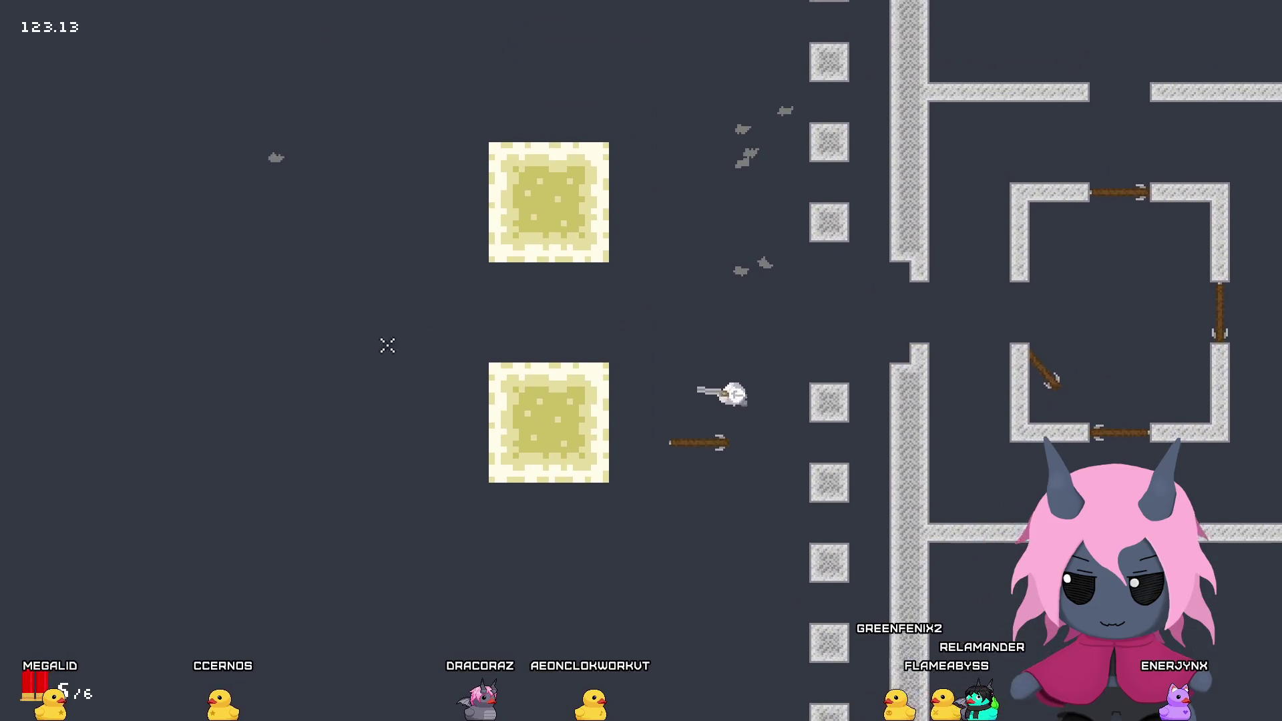
pyautogui.press('d')
pyautogui.click(349, 372)
pyautogui.click(346, 367)
pyautogui.press('r')
# Step: Run past the upper and lower sand blocks and into the walled box
pyautogui.press('a')
pyautogui.press('w')
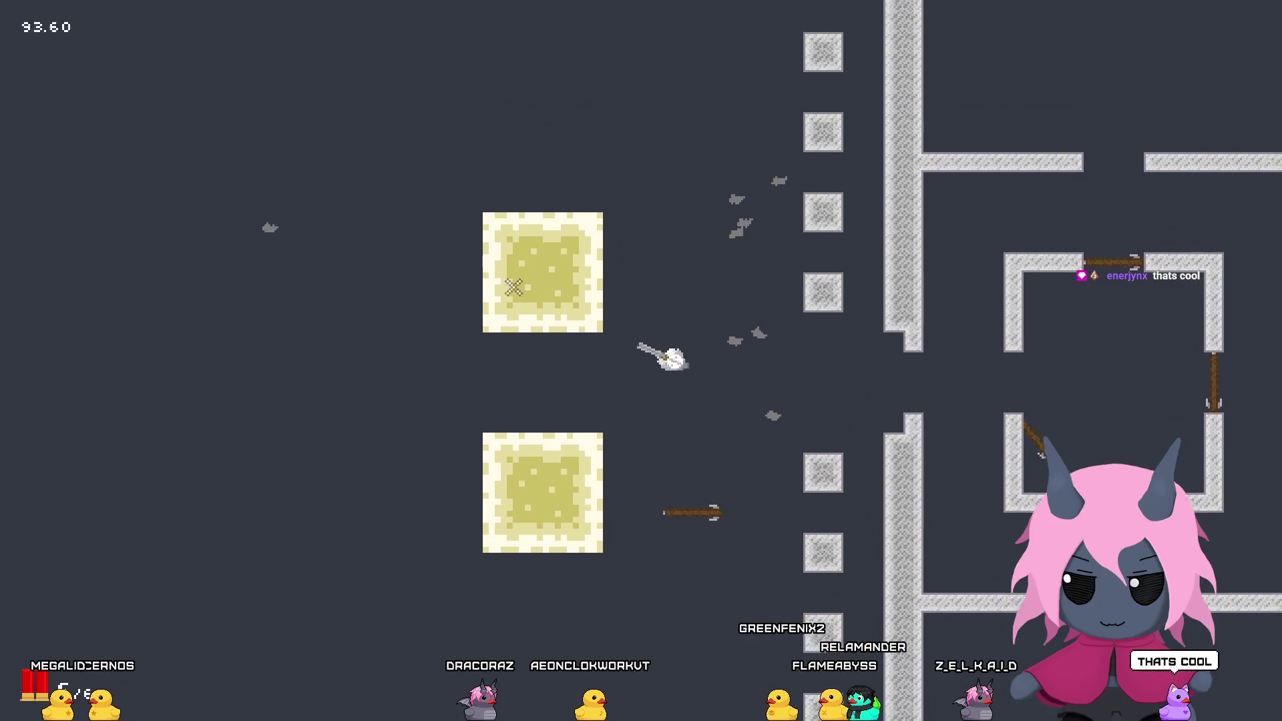
pyautogui.press('d')
pyautogui.press('a')
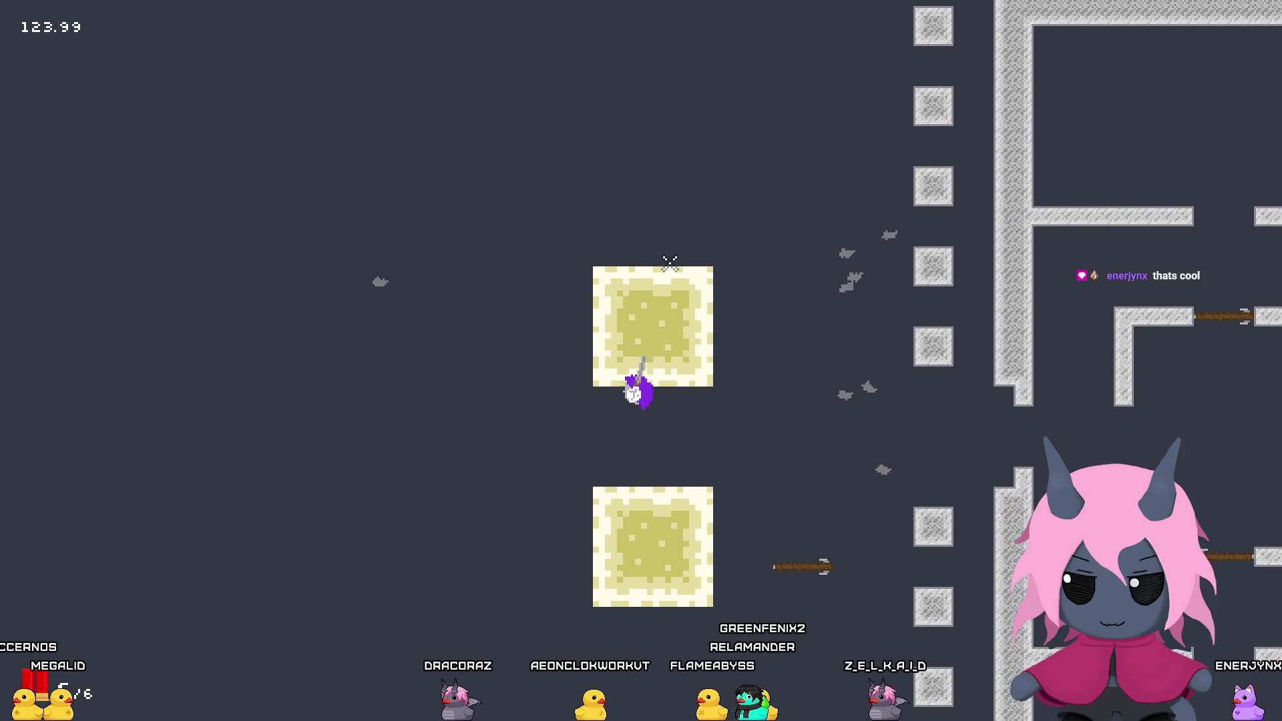
pyautogui.press('d')
pyautogui.press('w')
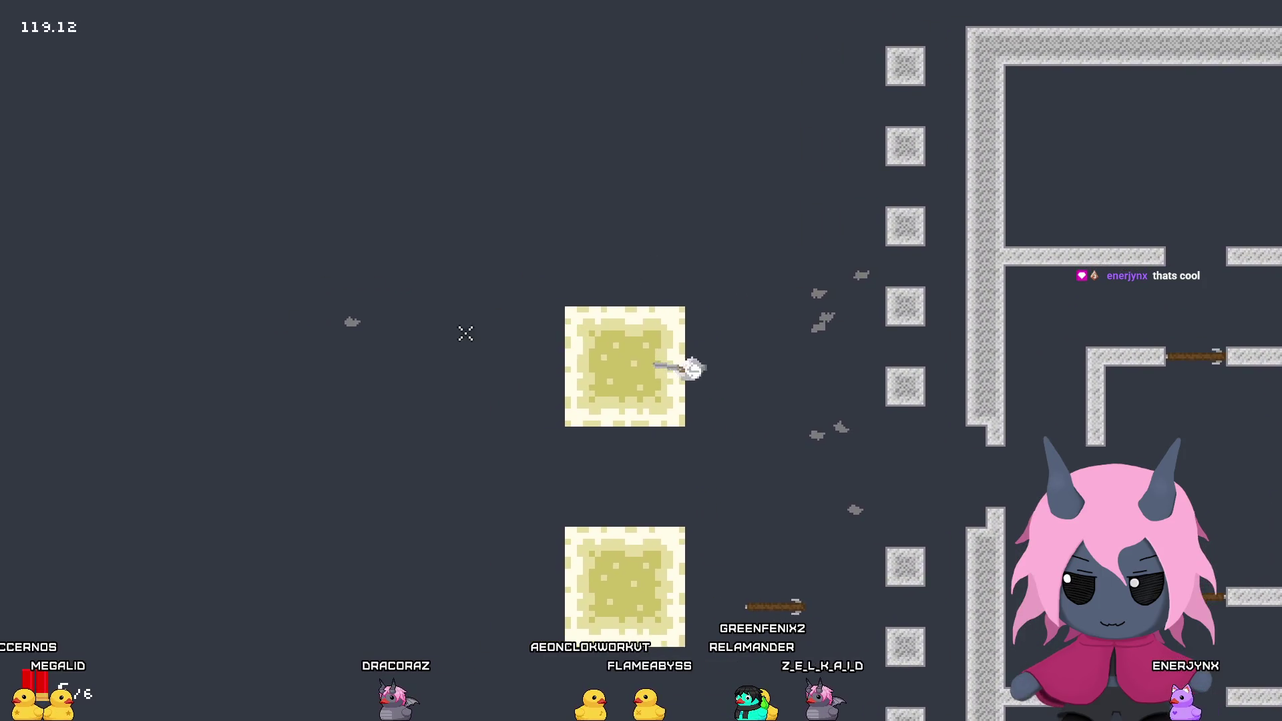
pyautogui.press('s')
pyautogui.press('a')
pyautogui.press('w')
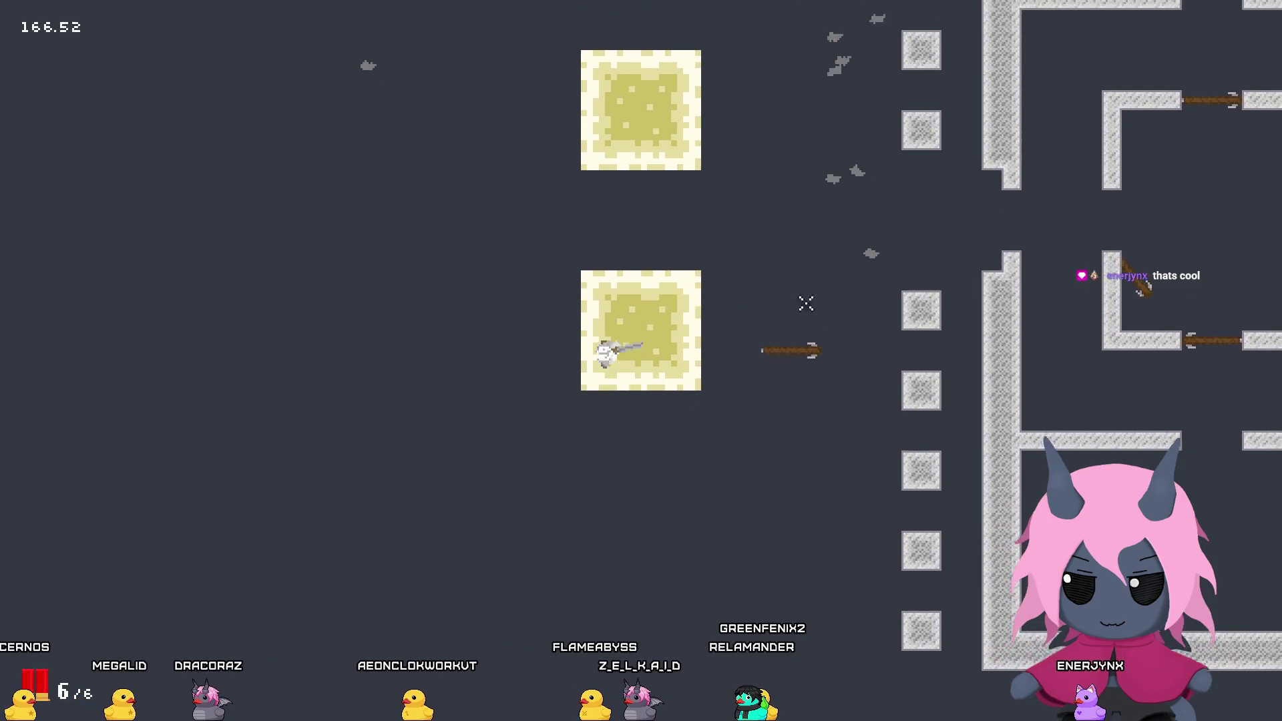
pyautogui.press('d')
pyautogui.press('w')
pyautogui.press('d')
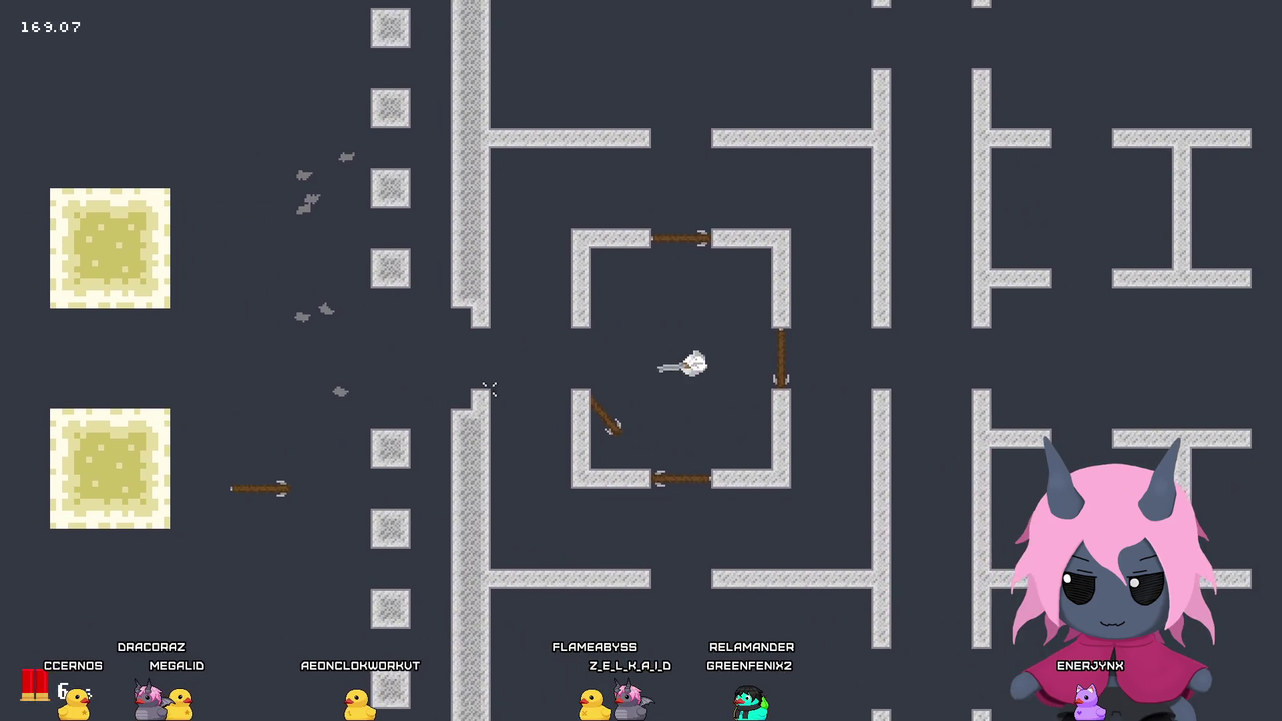
pyautogui.press('s')
# Step: Move the player up and down inside the box and across its bottom
pyautogui.press('w')
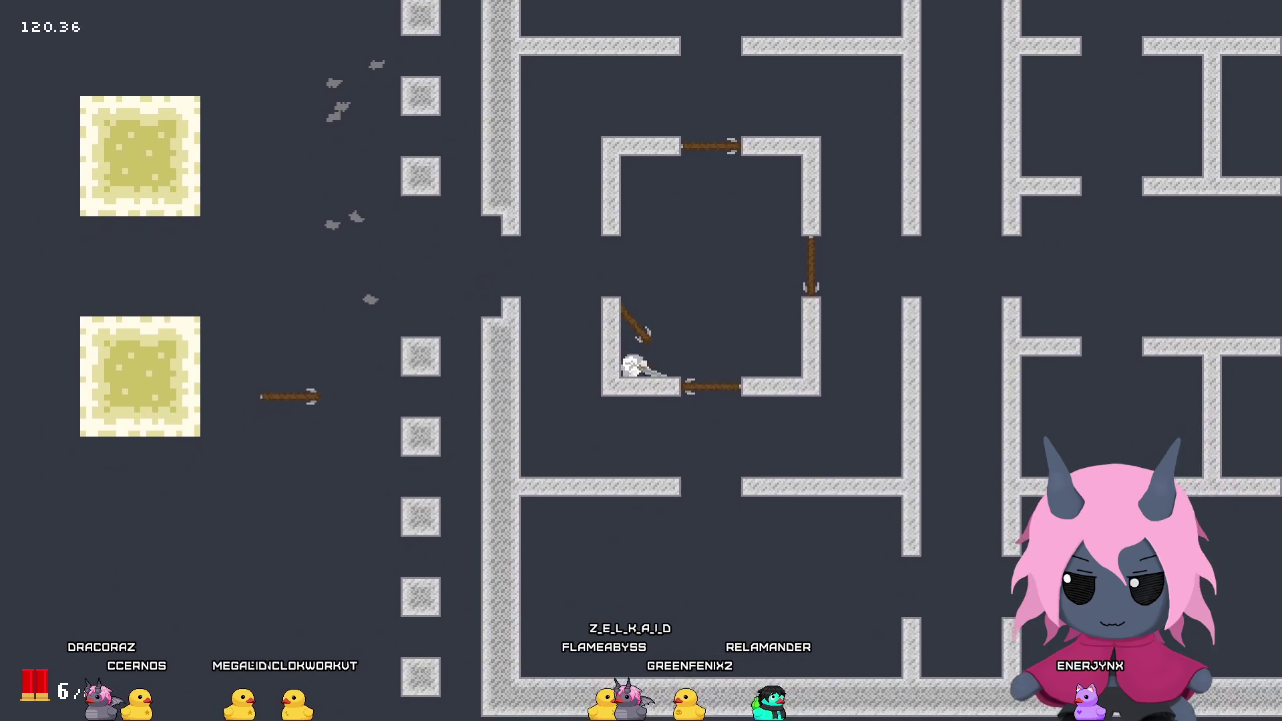
pyautogui.press('d')
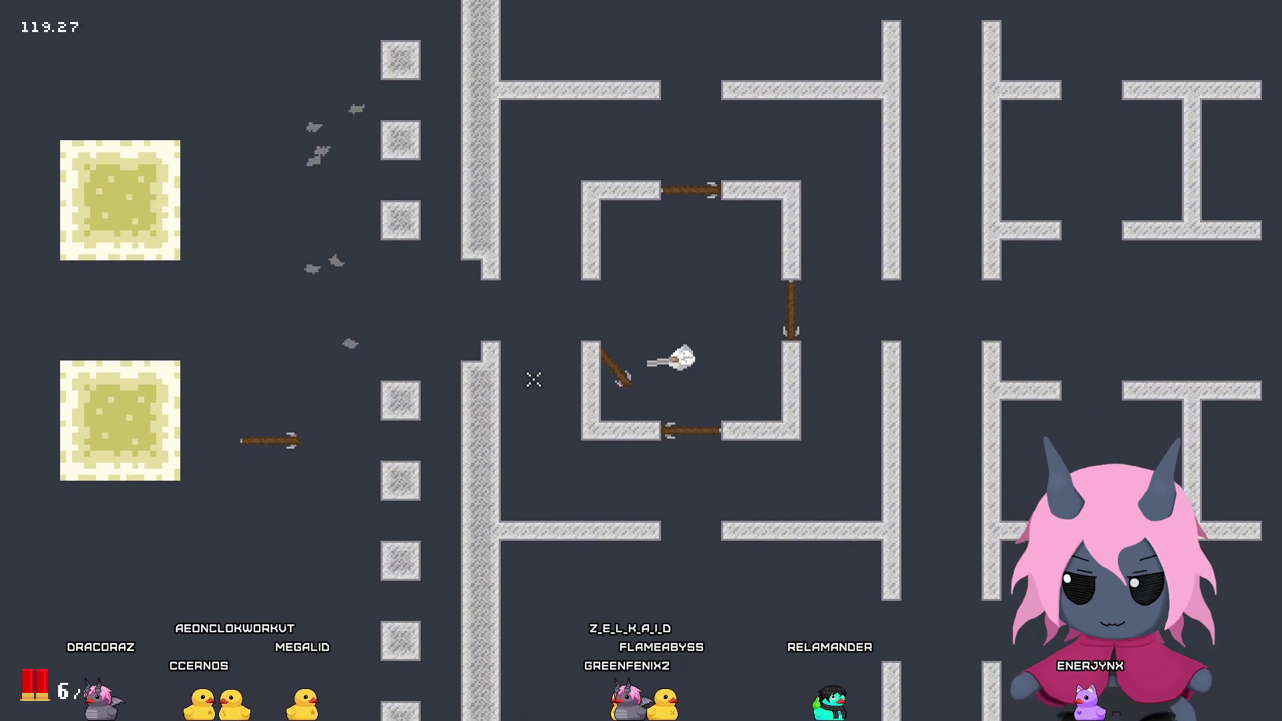
pyautogui.press('a')
pyautogui.press('s')
pyautogui.press('w')
pyautogui.press('s')
pyautogui.press('w')
pyautogui.press('w')
pyautogui.press('s')
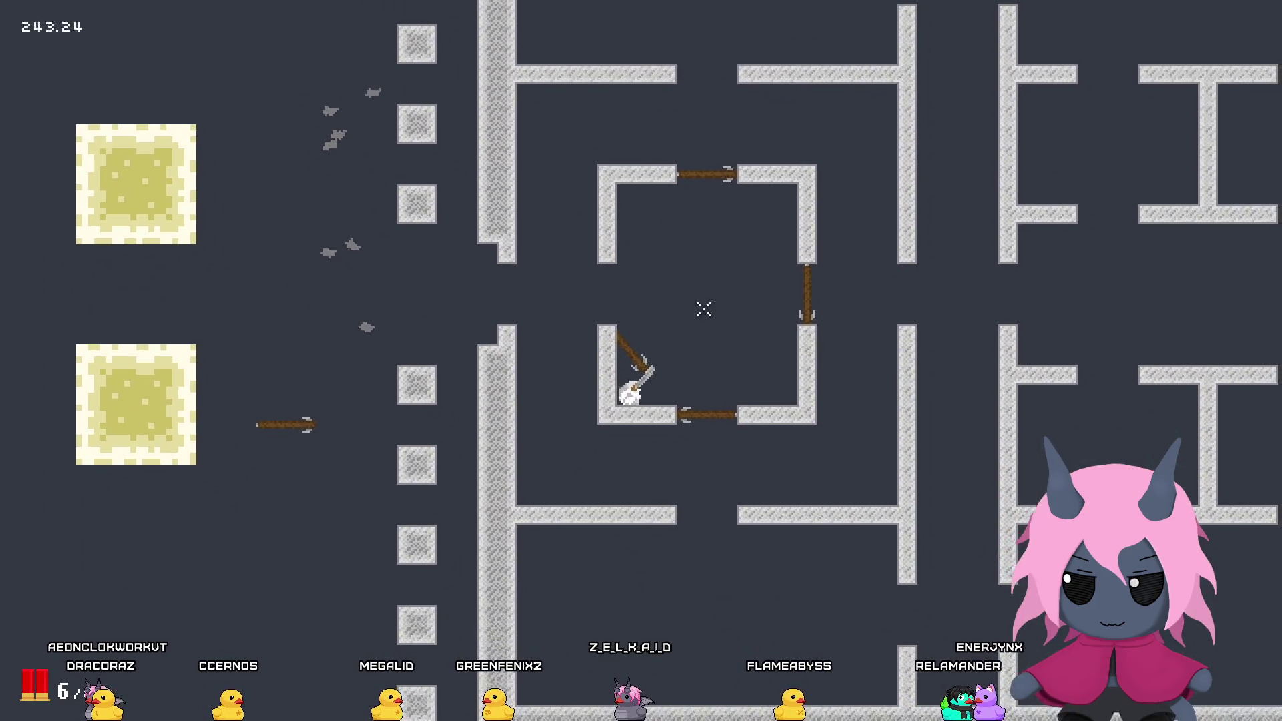
pyautogui.press('w')
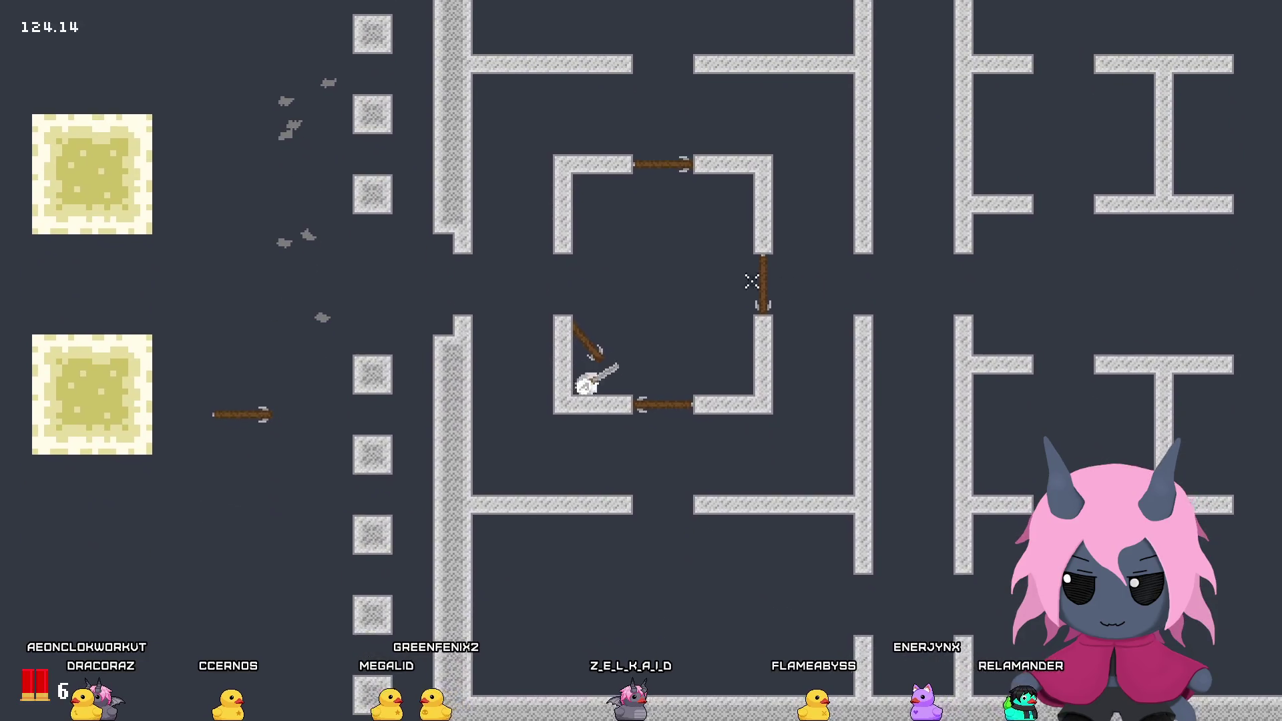
pyautogui.press('d')
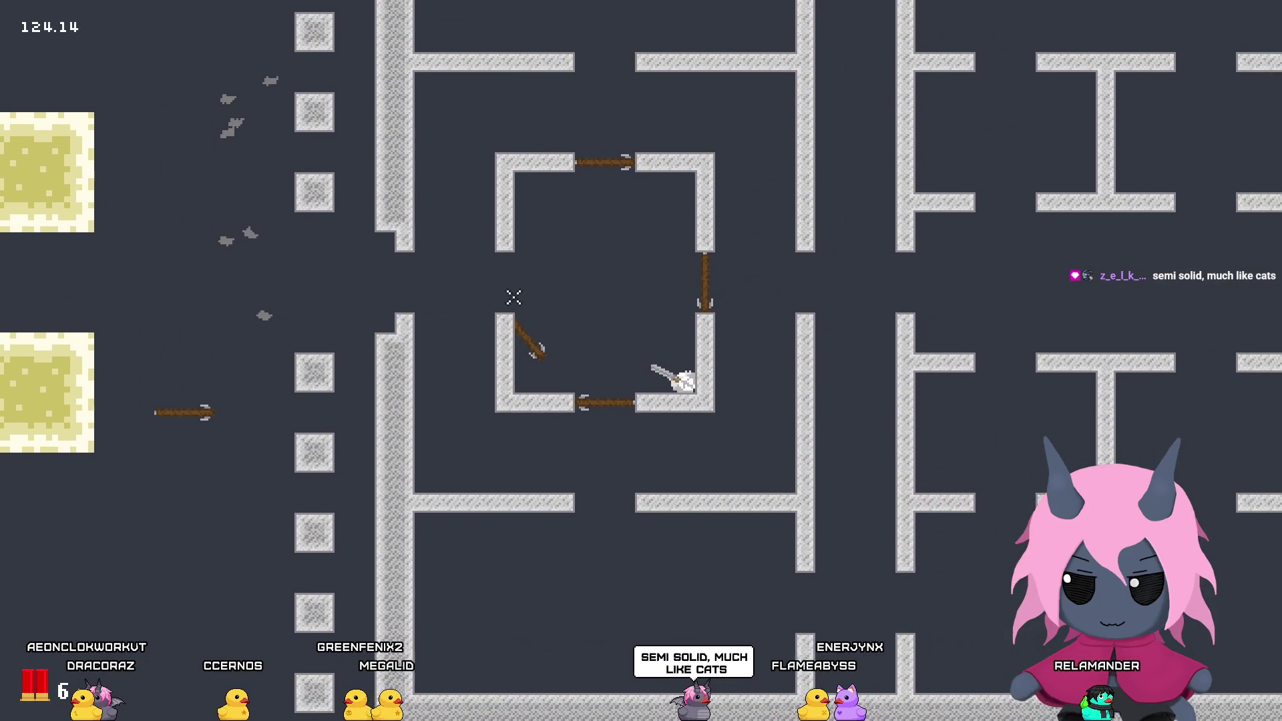
# Step: Walk the player to the box's openings, out the left side, and back to centre
pyautogui.press('w')
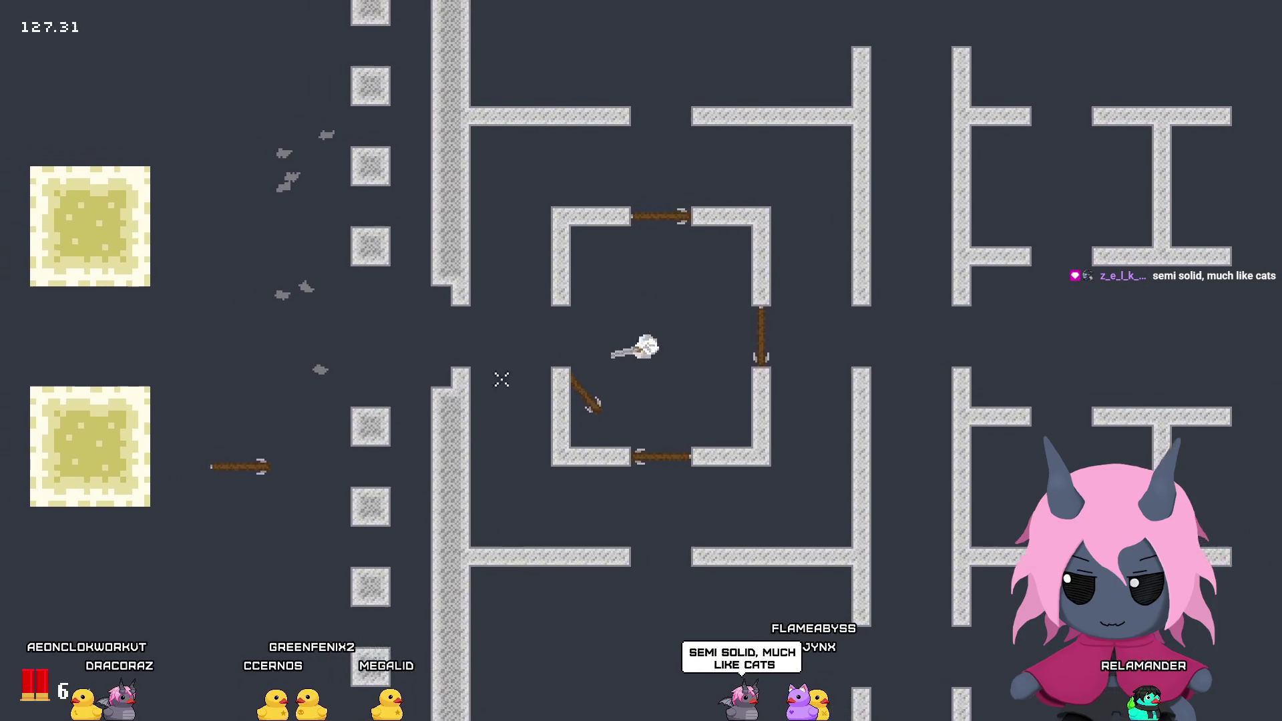
pyautogui.press('w')
pyautogui.press('a')
pyautogui.press('d')
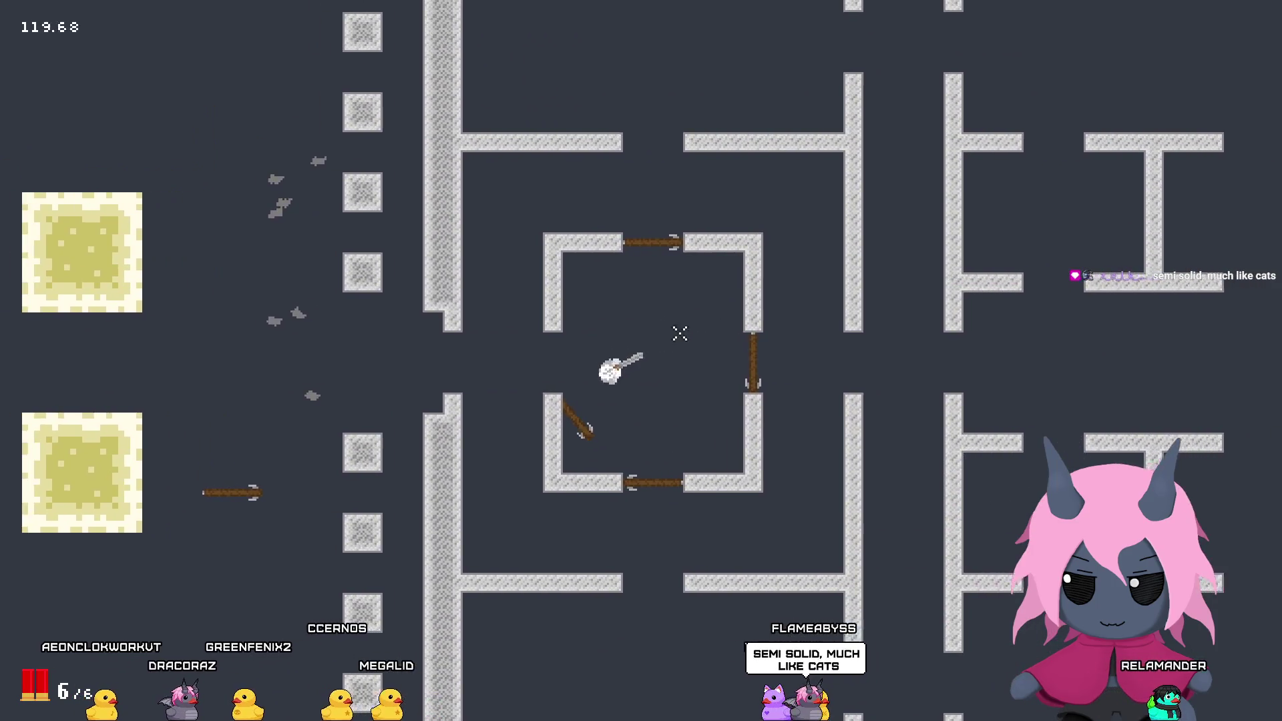
pyautogui.press('w')
pyautogui.press('d')
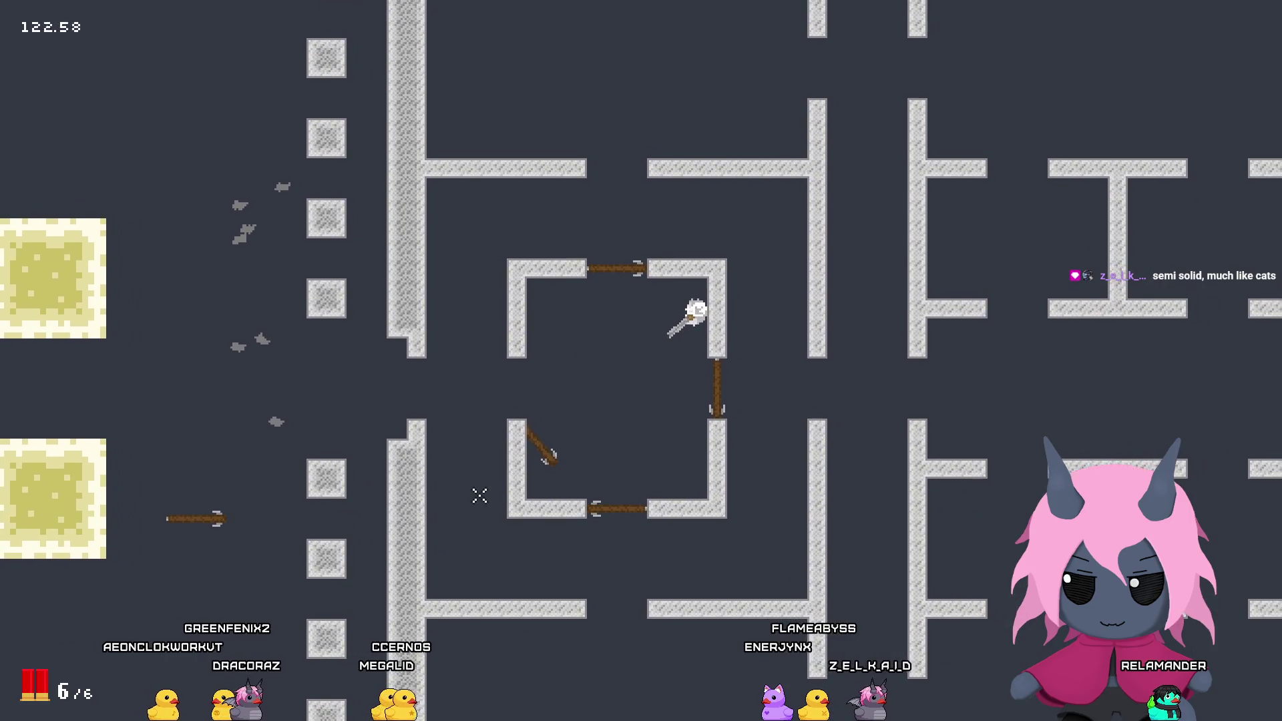
pyautogui.press('s')
pyautogui.press('a')
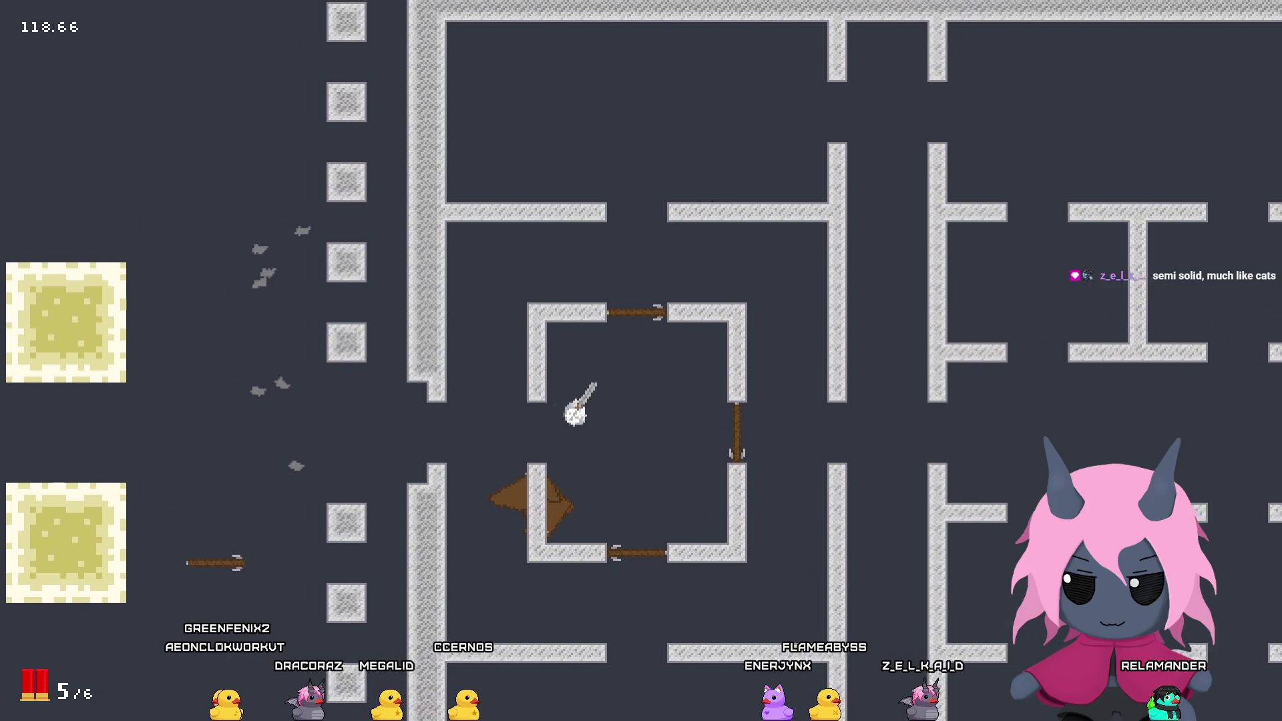
pyautogui.press('w')
pyautogui.press('d')
pyautogui.press('s')
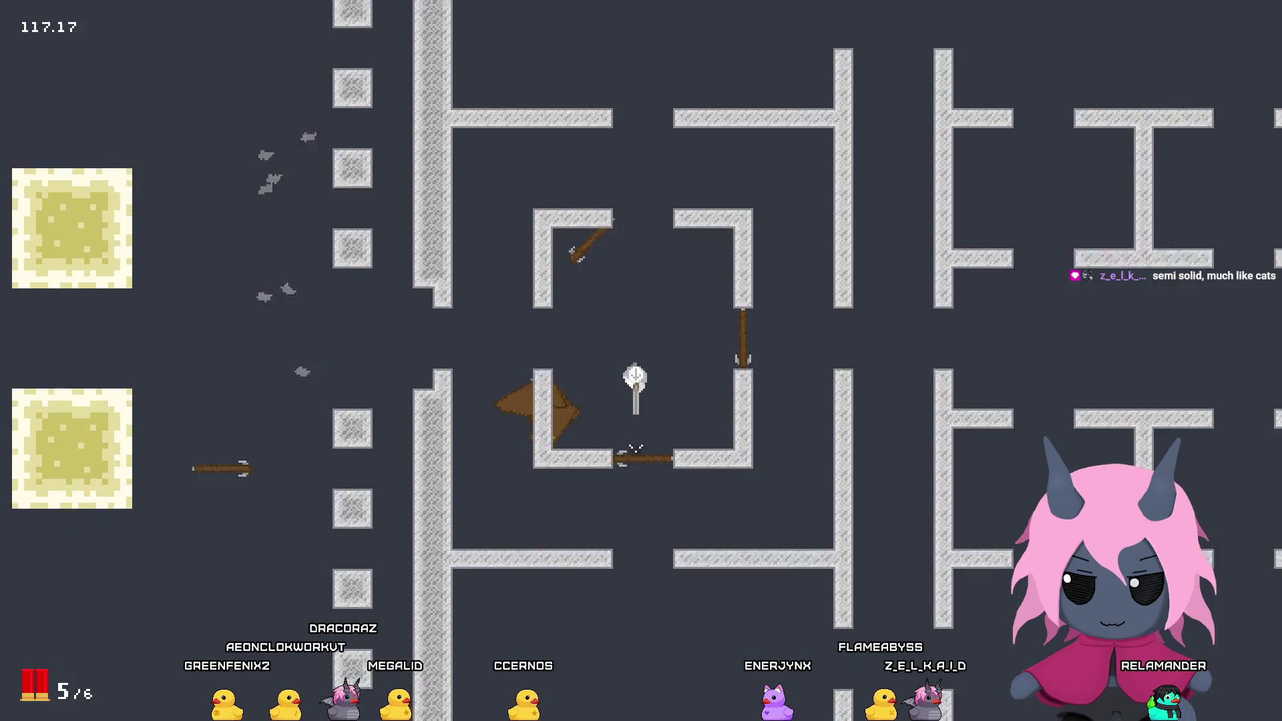
# Step: Shoot the doors off the small box, then run left toward the sand blocks
pyautogui.click(525, 217)
pyautogui.press('d')
pyautogui.press('w')
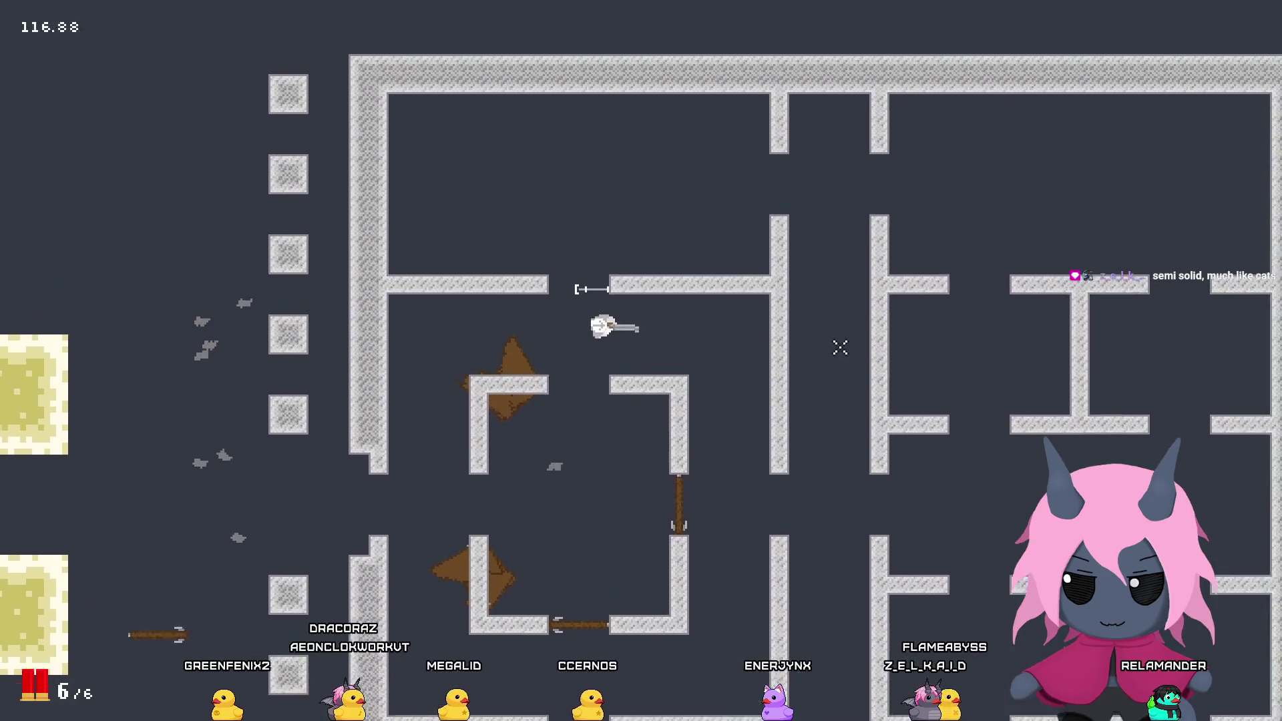
pyautogui.press('a')
pyautogui.press('s')
pyautogui.press('a')
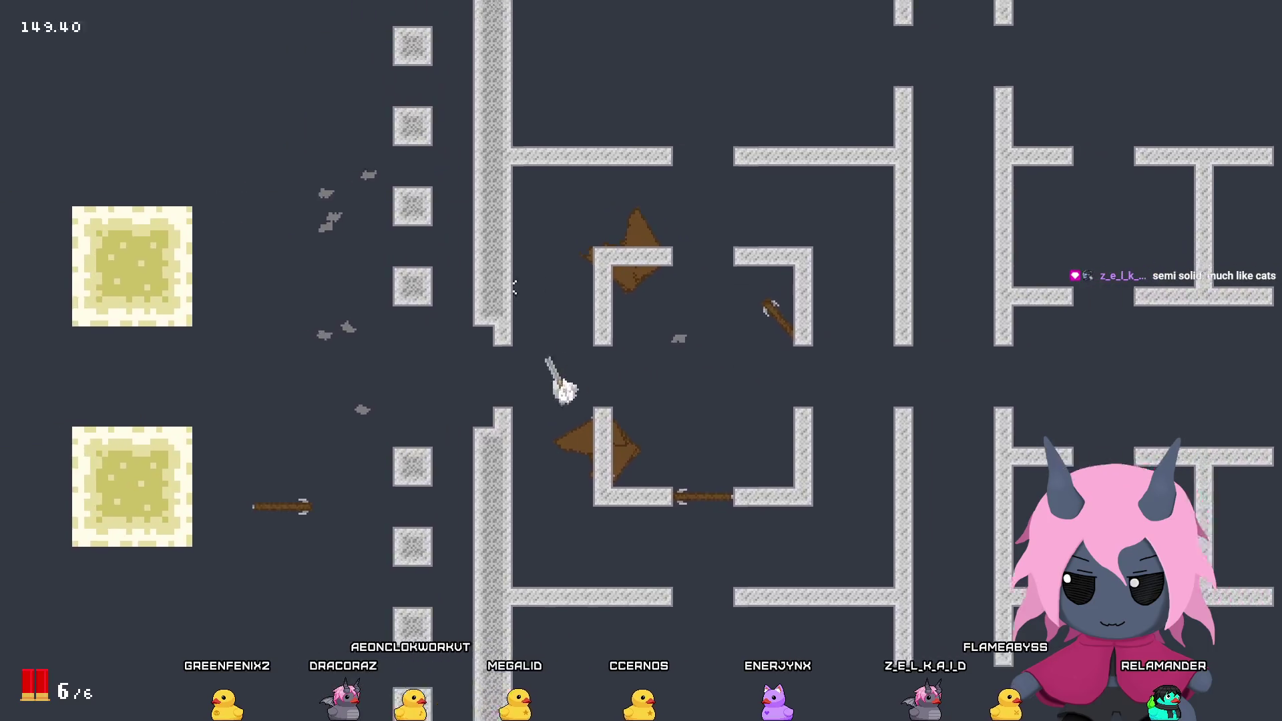
# Step: Fire repeated shots at the sand block while moving beside it
pyautogui.click(327, 370)
pyautogui.press('w')
pyautogui.click(354, 449)
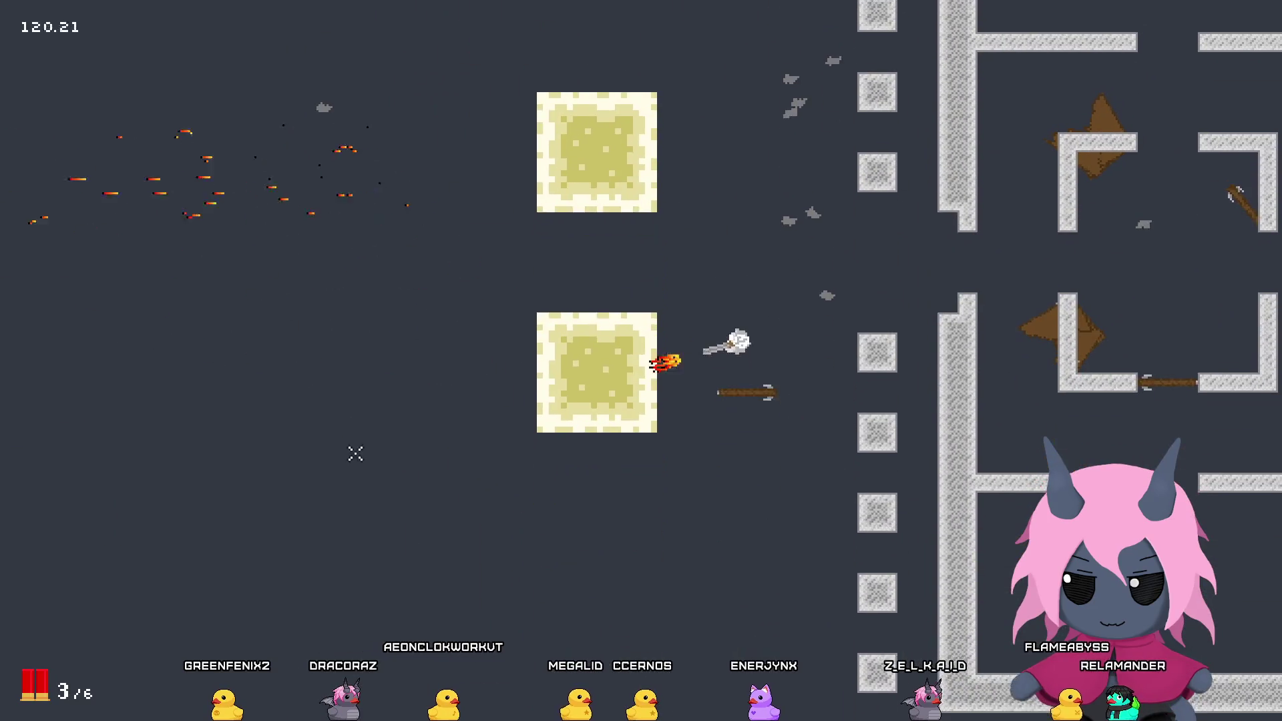
pyautogui.click(372, 381)
pyautogui.click(373, 373)
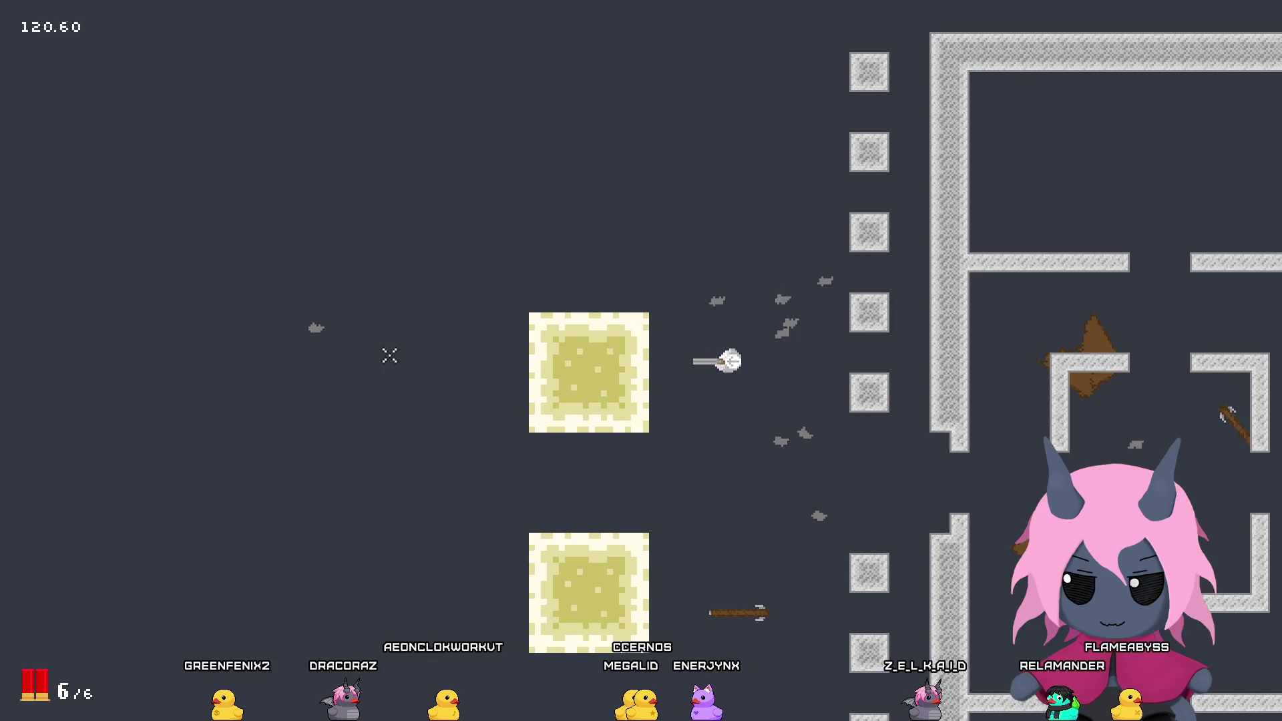
pyautogui.press('s')
pyautogui.click(361, 368)
pyautogui.click(349, 374)
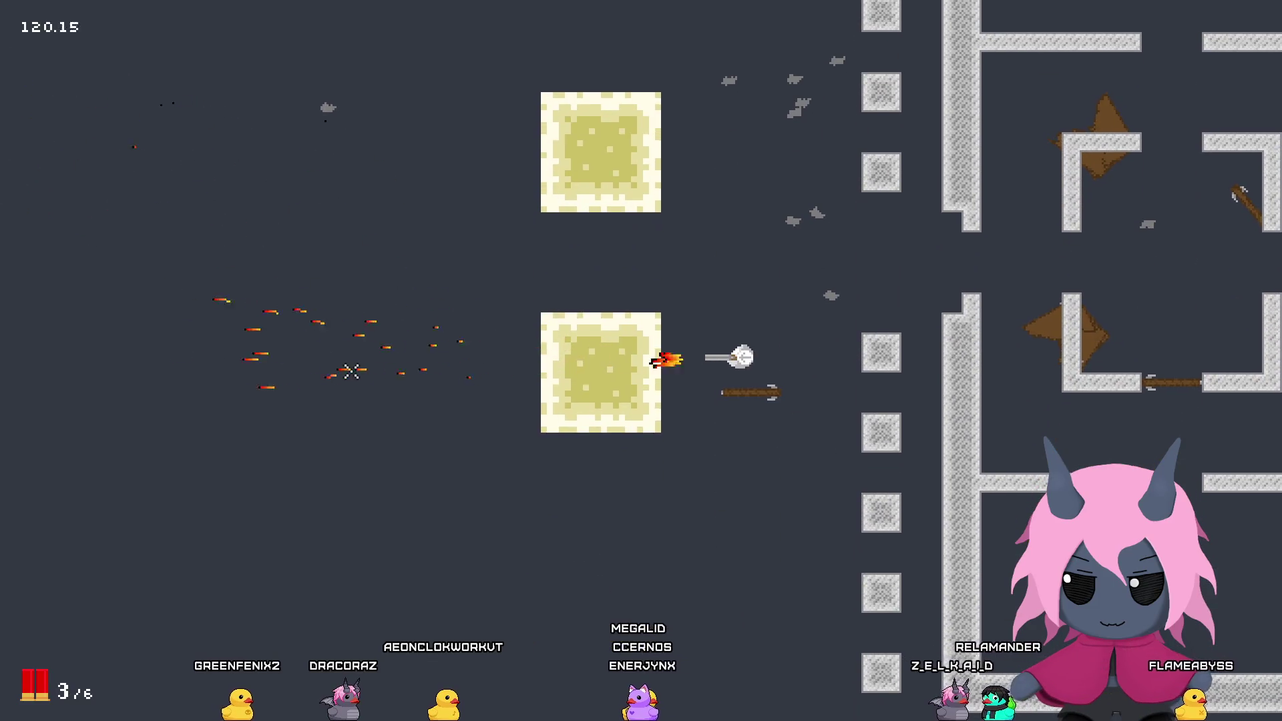
pyautogui.press('w')
pyautogui.click(347, 372)
pyautogui.click(348, 377)
pyautogui.click(347, 377)
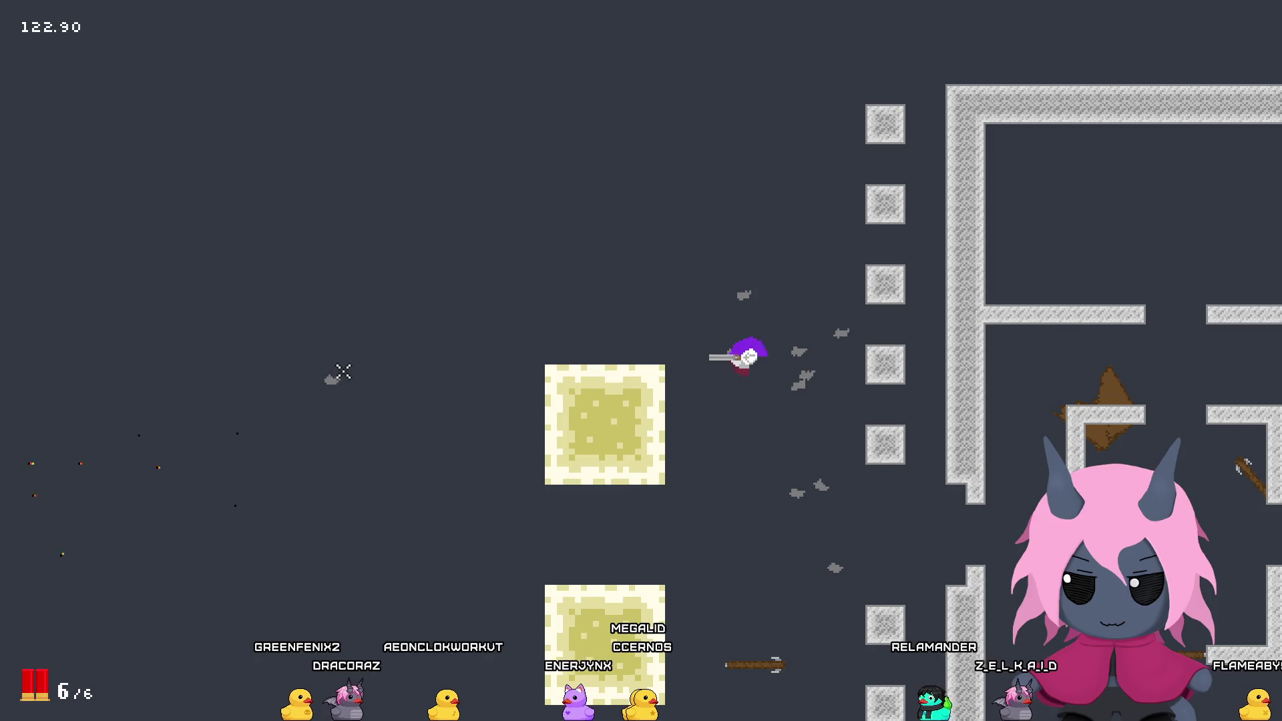
# Step: Empty the shotgun into the sand block, circle it, then switch to objBullet's Create event
pyautogui.press('s')
pyautogui.click(347, 365)
pyautogui.click(347, 365)
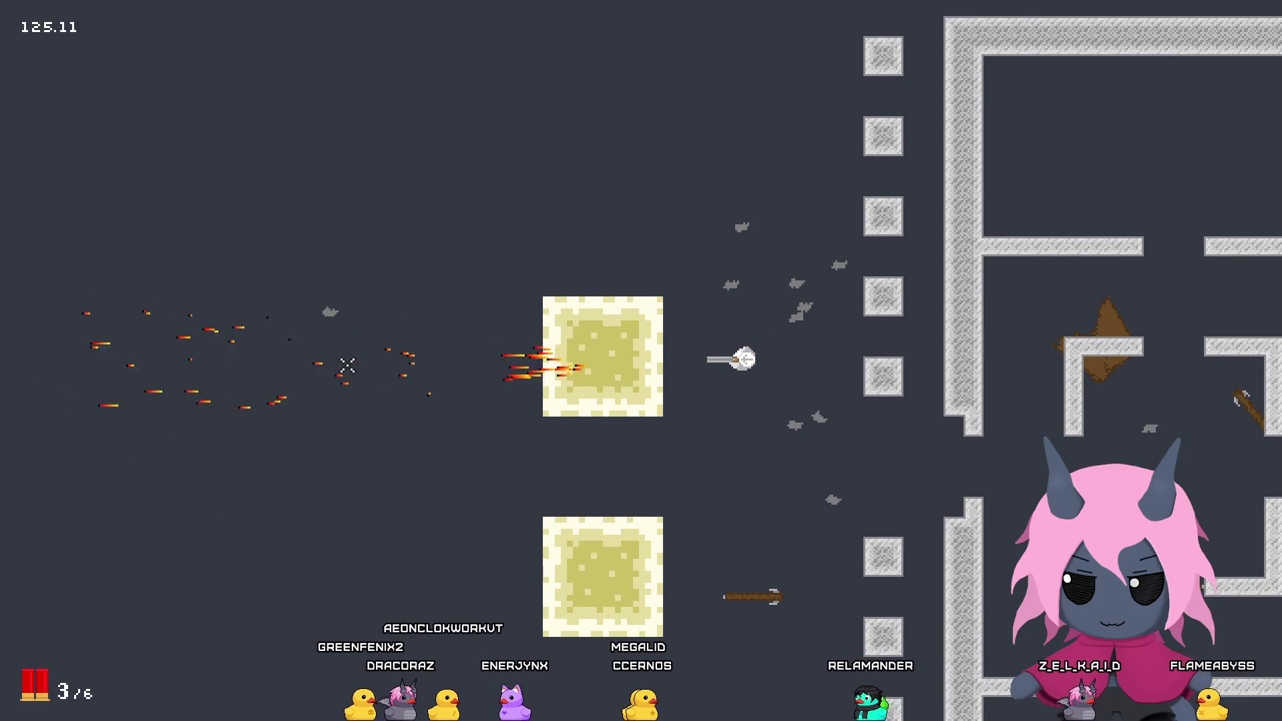
pyautogui.click(354, 357)
pyautogui.click(374, 347)
pyautogui.click(394, 334)
pyautogui.press('a')
pyautogui.press('w')
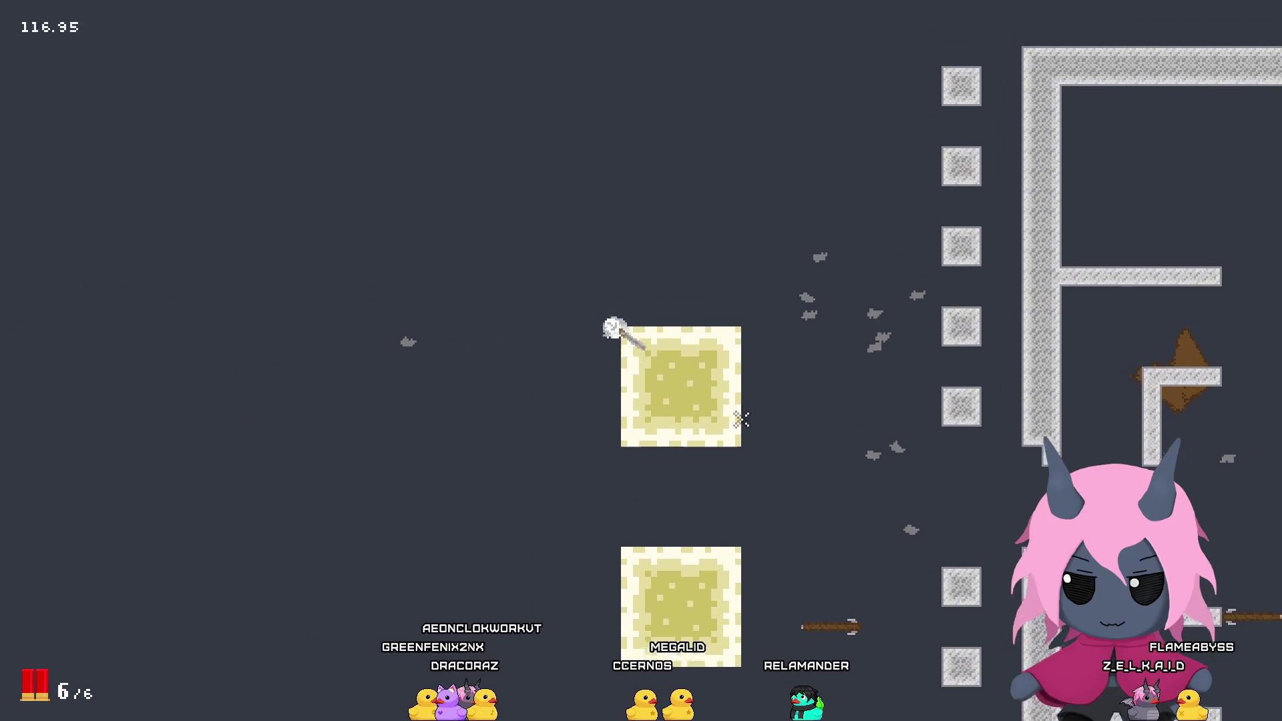
pyautogui.press('d')
pyautogui.press('d')
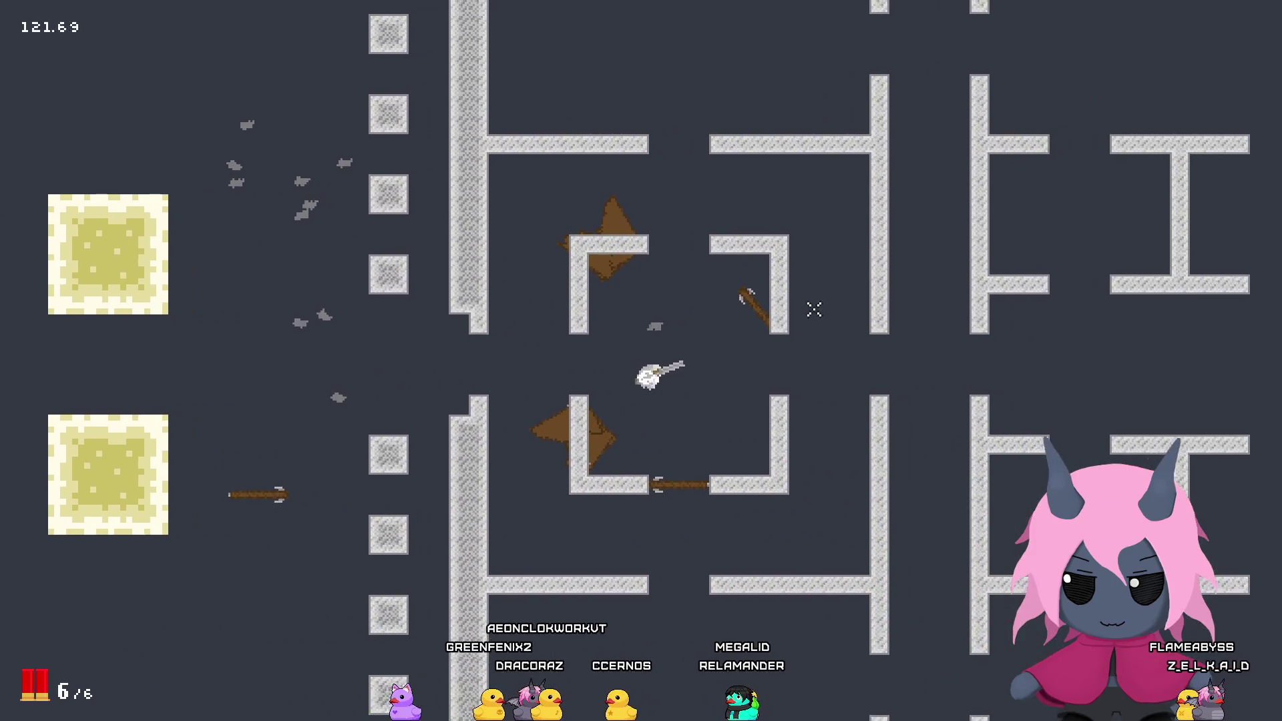
pyautogui.press('s')
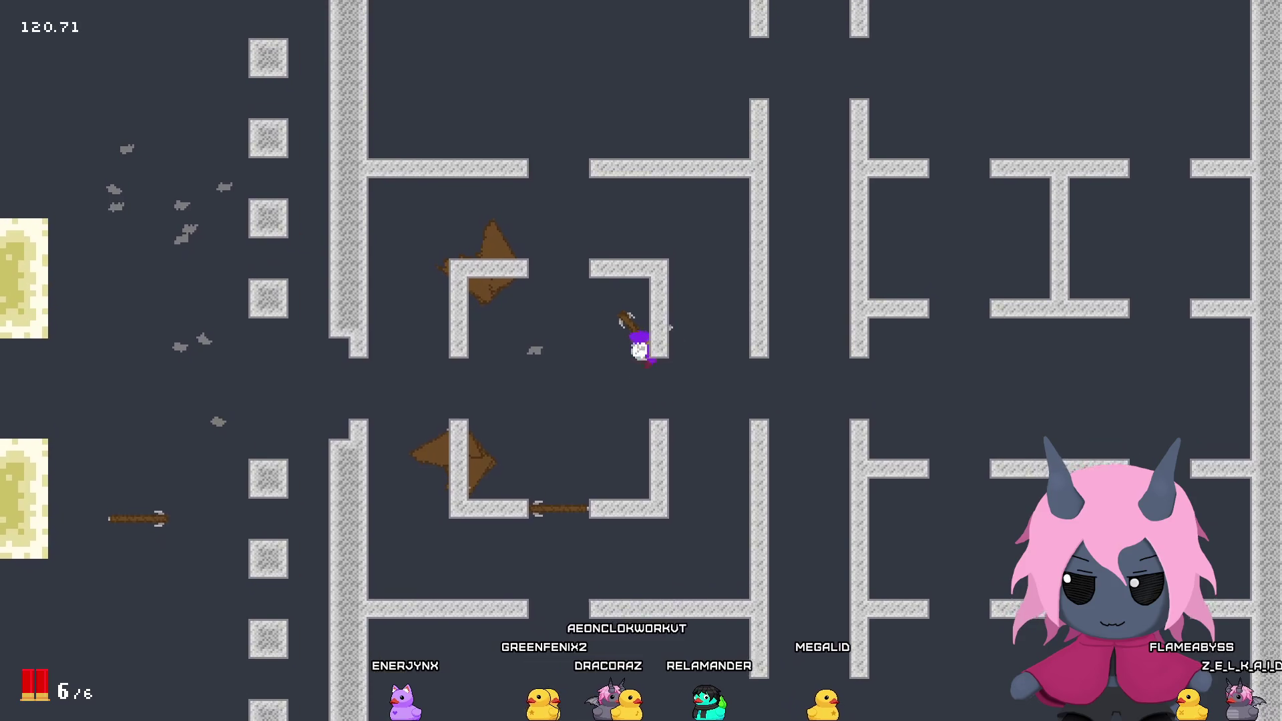
pyautogui.press('a')
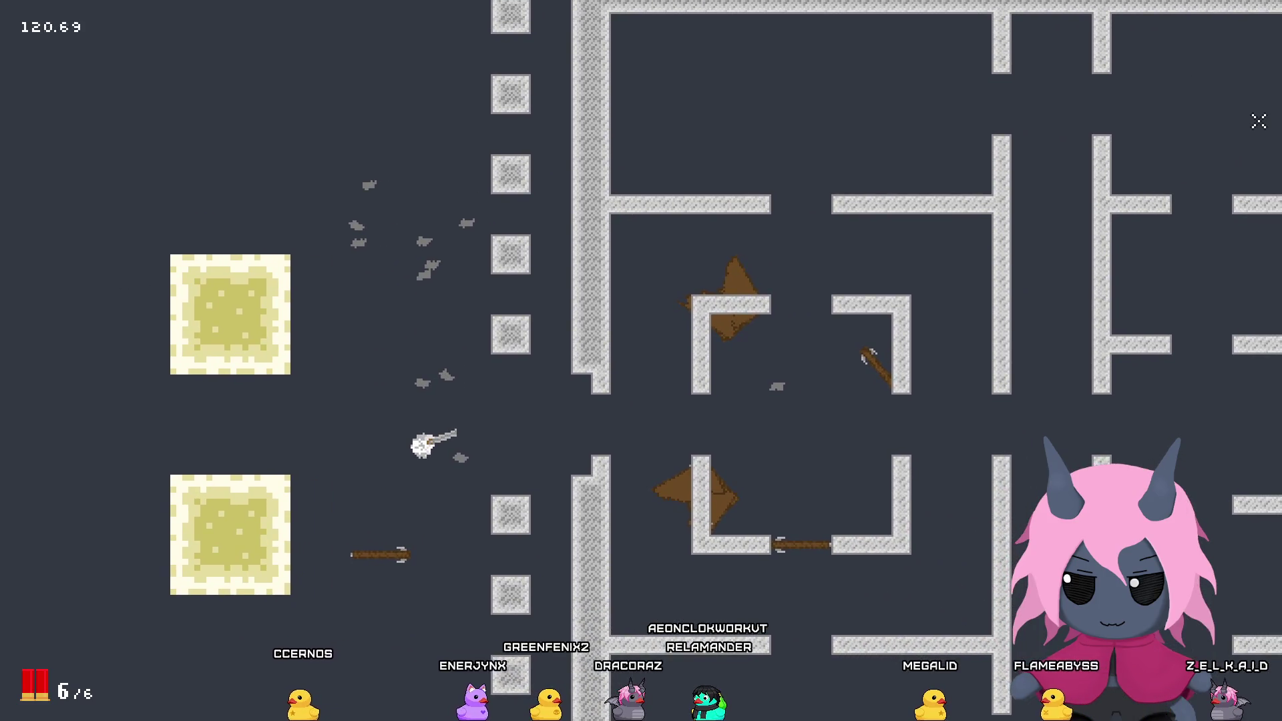
pyautogui.hotkey('alt', 'Tab')
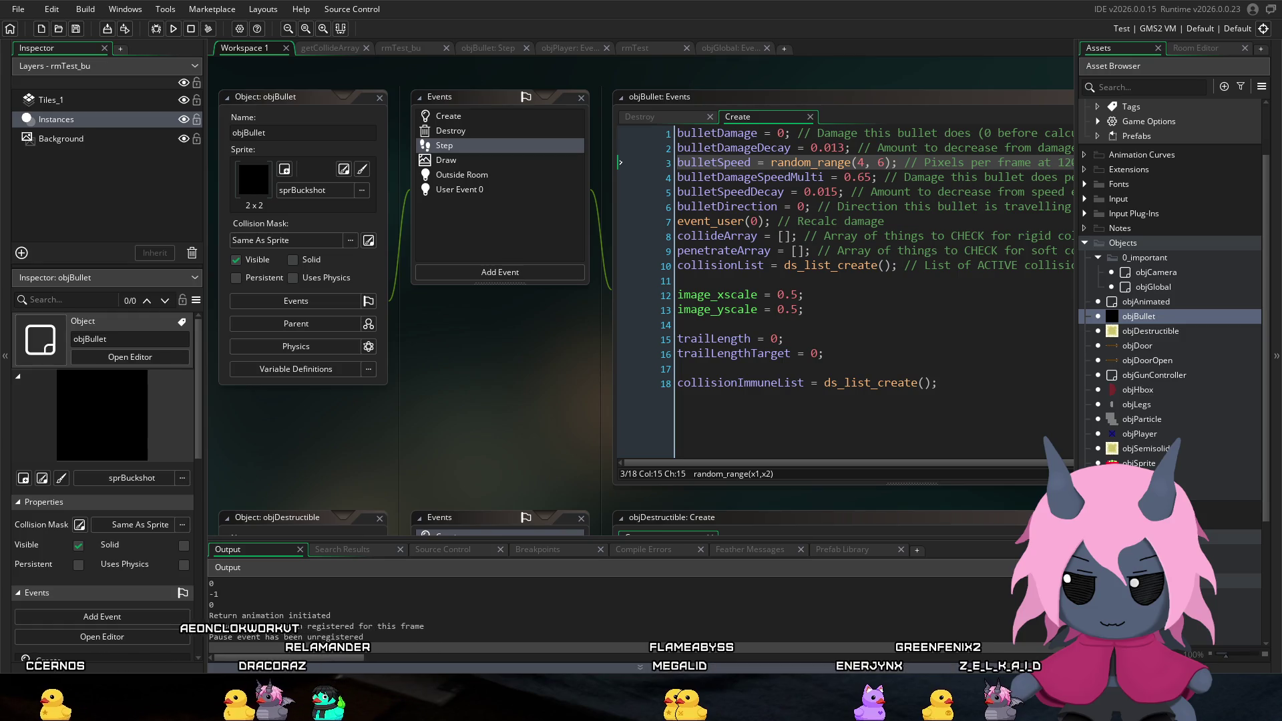
# Step: Back in the game, walk the player through the corridor, maze, top wall and wall gap
pyautogui.hotkey('alt', 'Tab')
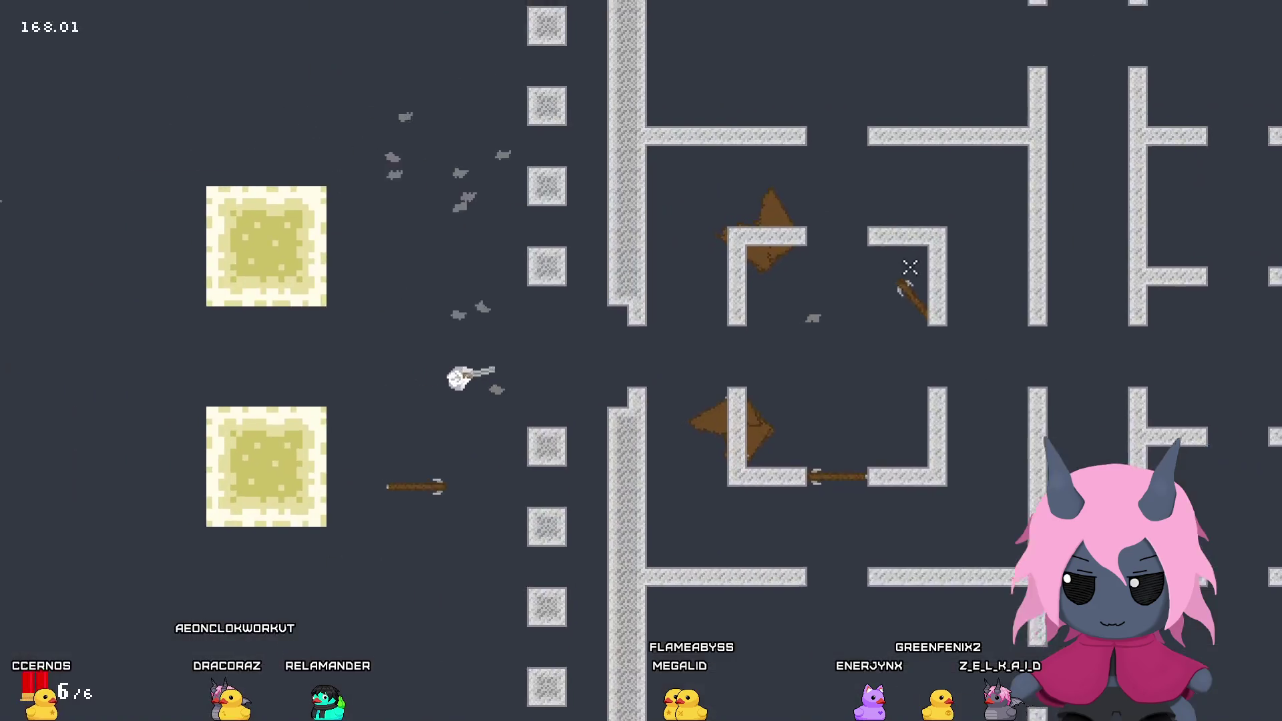
pyautogui.press('w')
pyautogui.press('a')
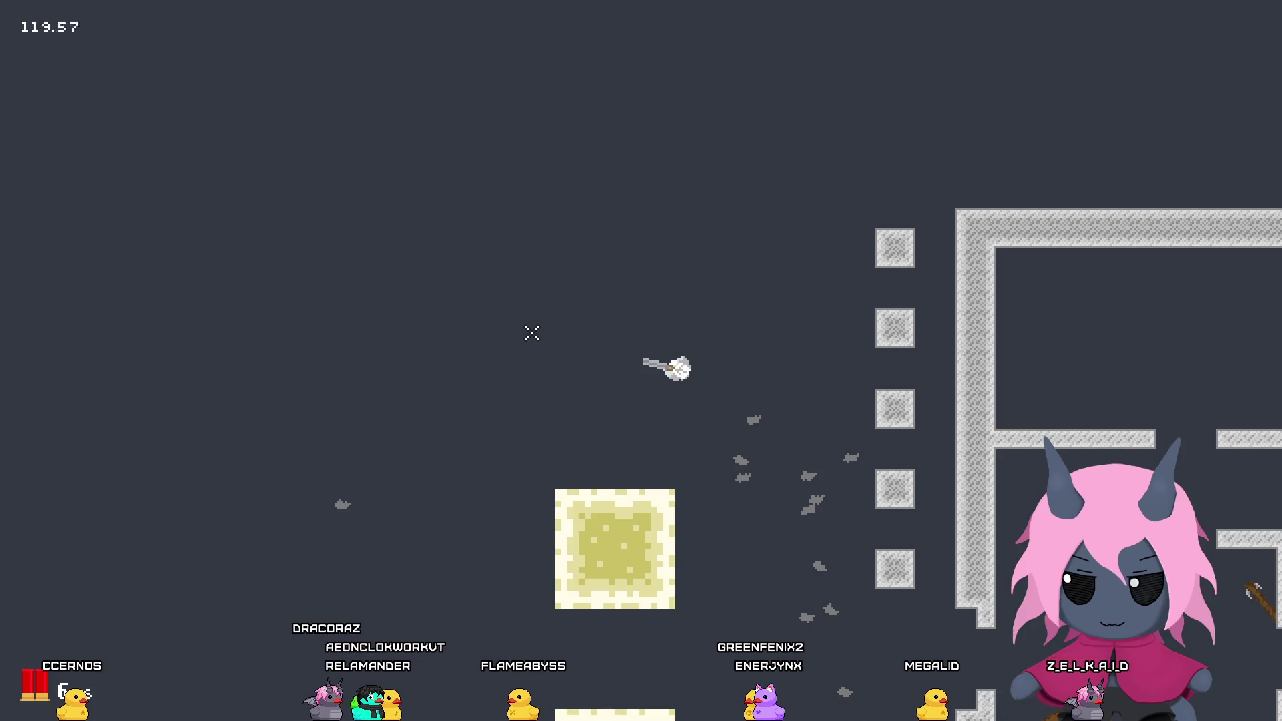
pyautogui.press('d')
pyautogui.press('s')
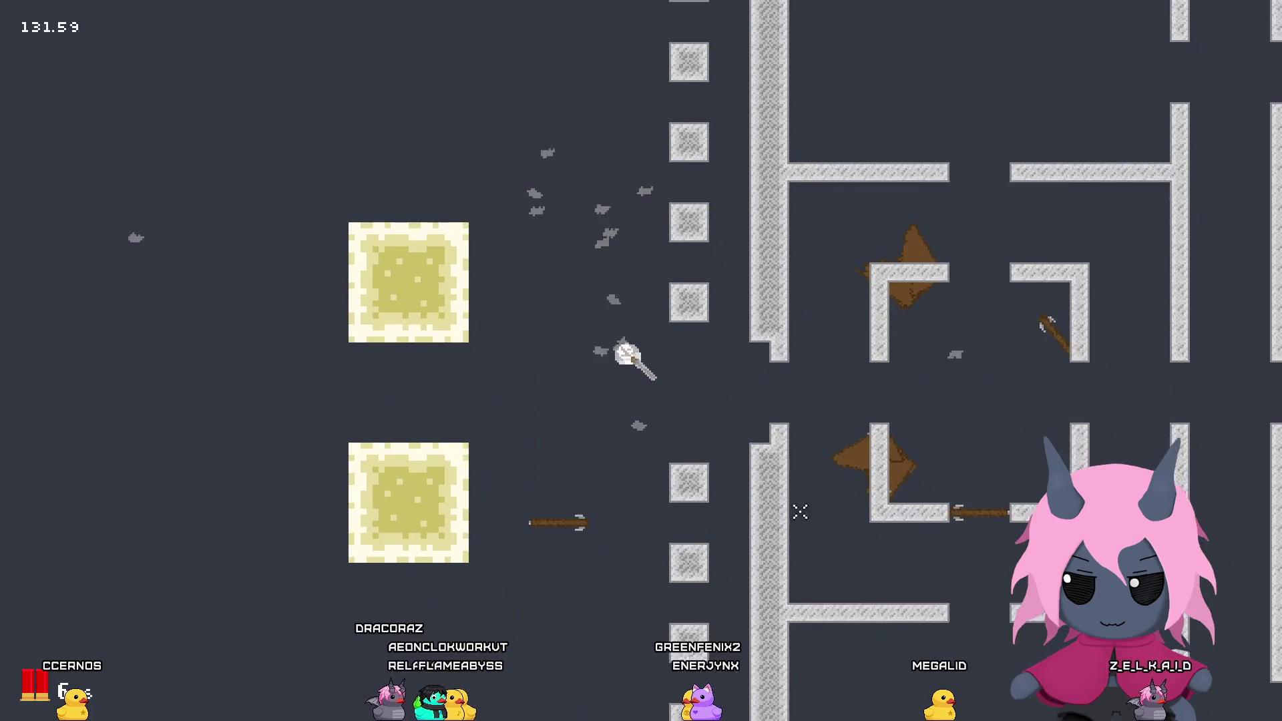
pyautogui.press('d')
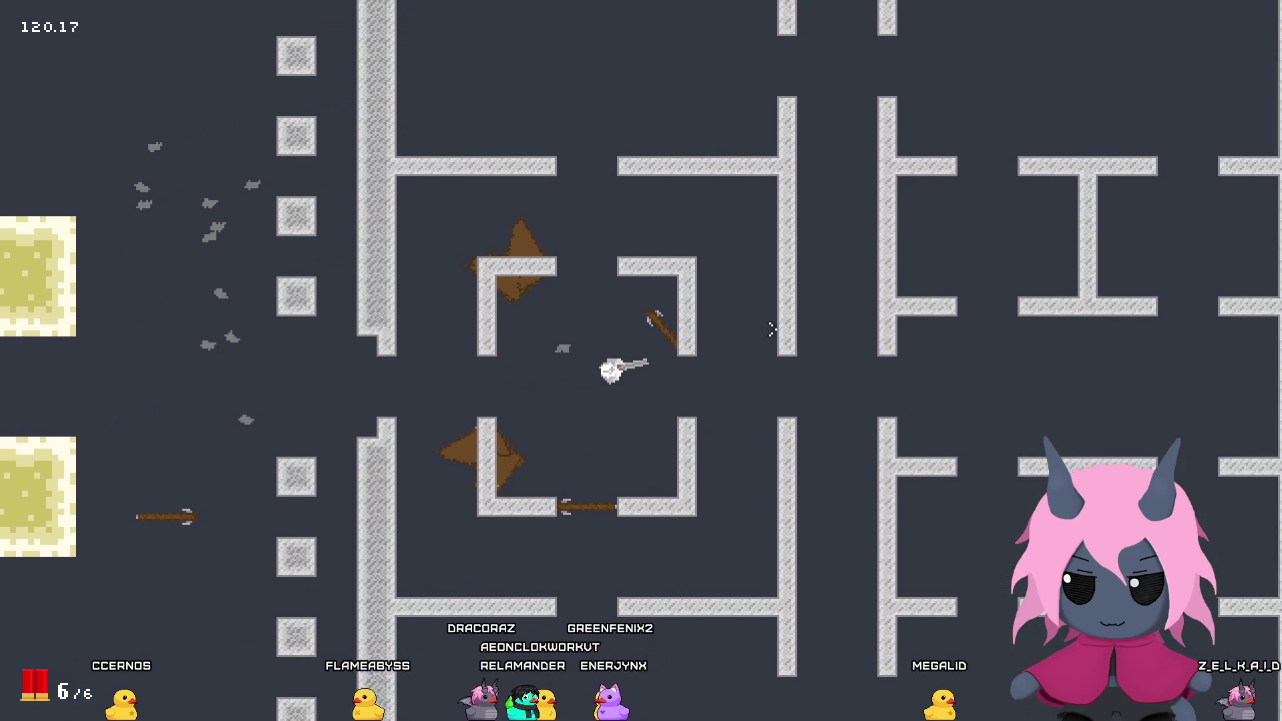
pyautogui.press('s')
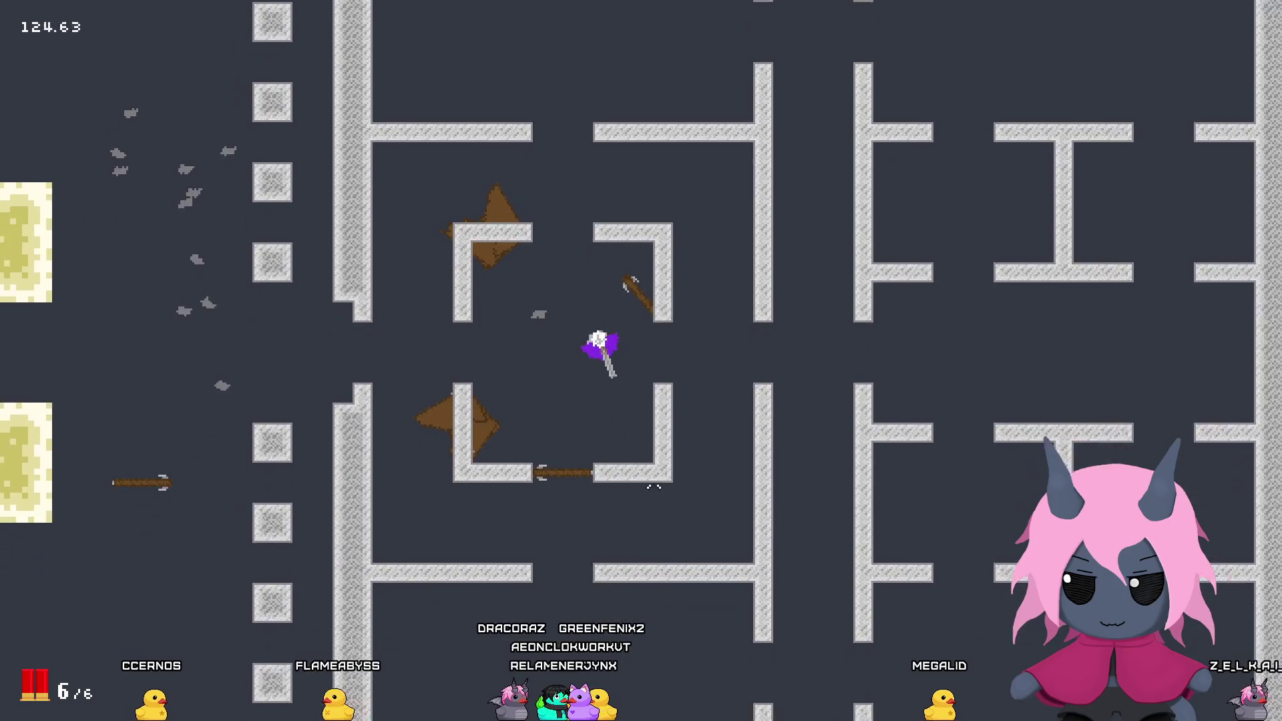
pyautogui.press('w')
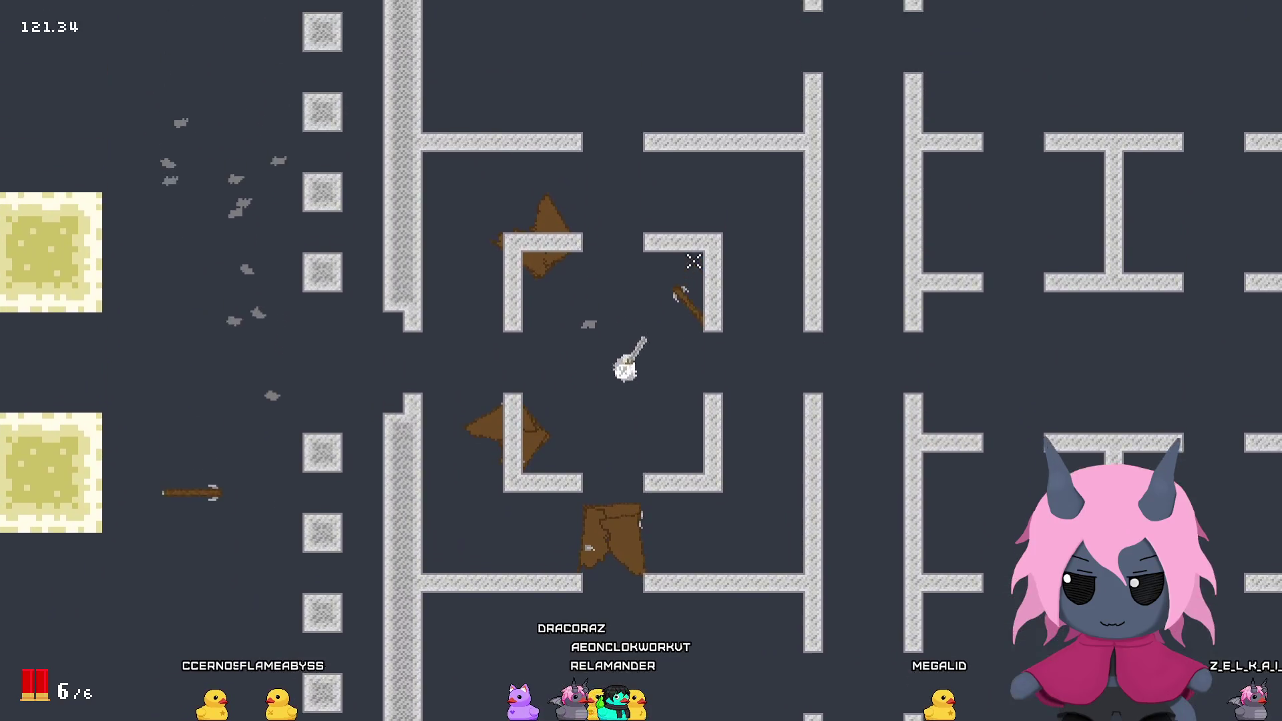
pyautogui.press('w')
pyautogui.press('d')
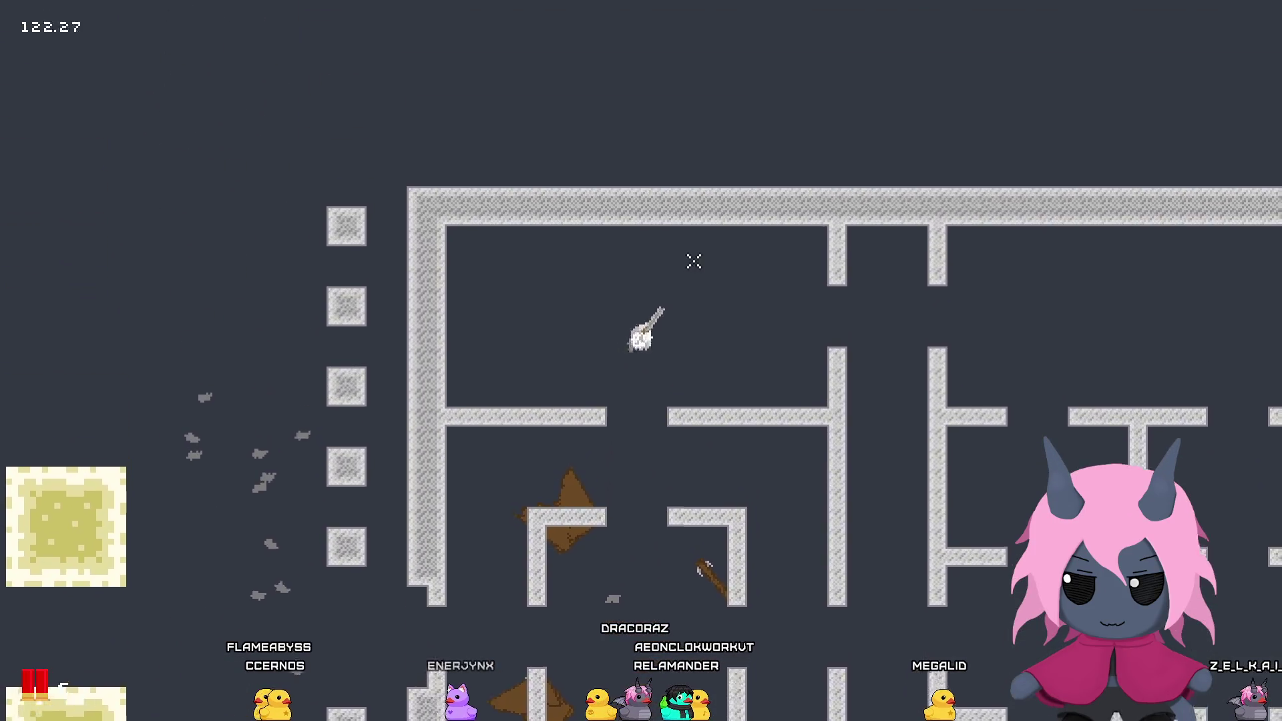
pyautogui.press('a')
pyautogui.press('s')
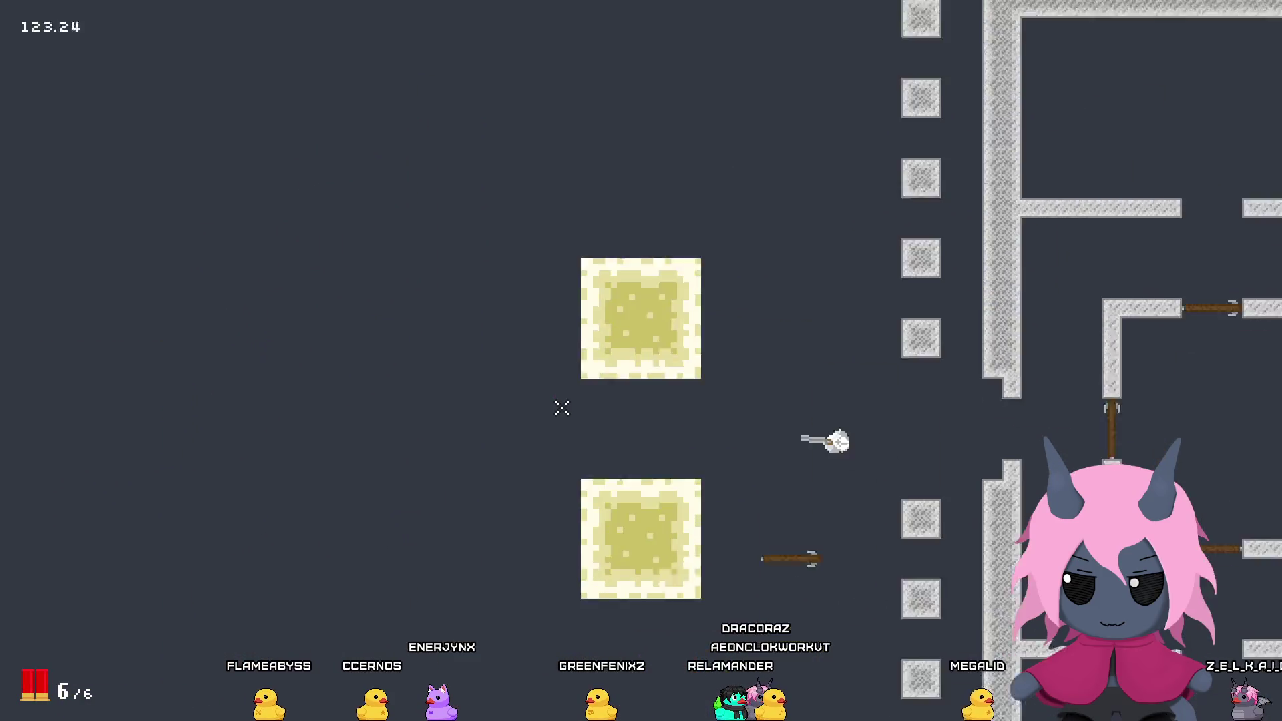
# Step: Walk the player into the central room and shoot off its left door
pyautogui.press('d')
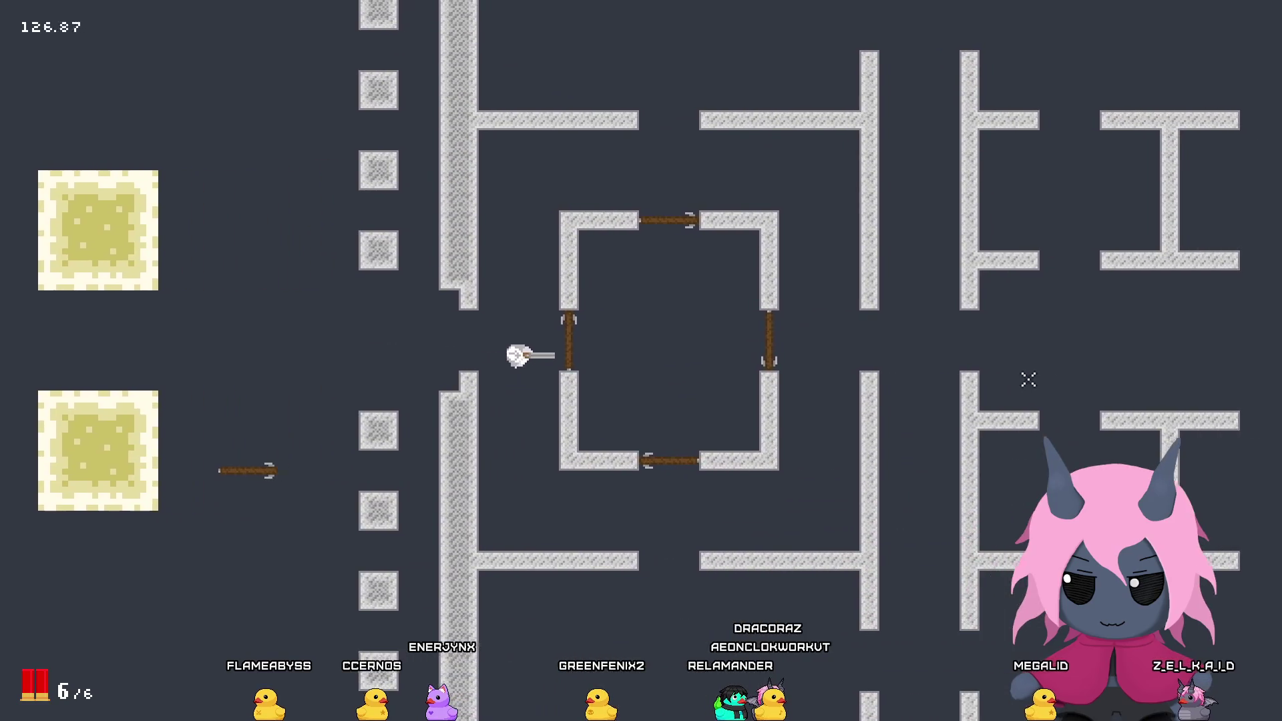
pyautogui.press('d')
pyautogui.click(958, 346)
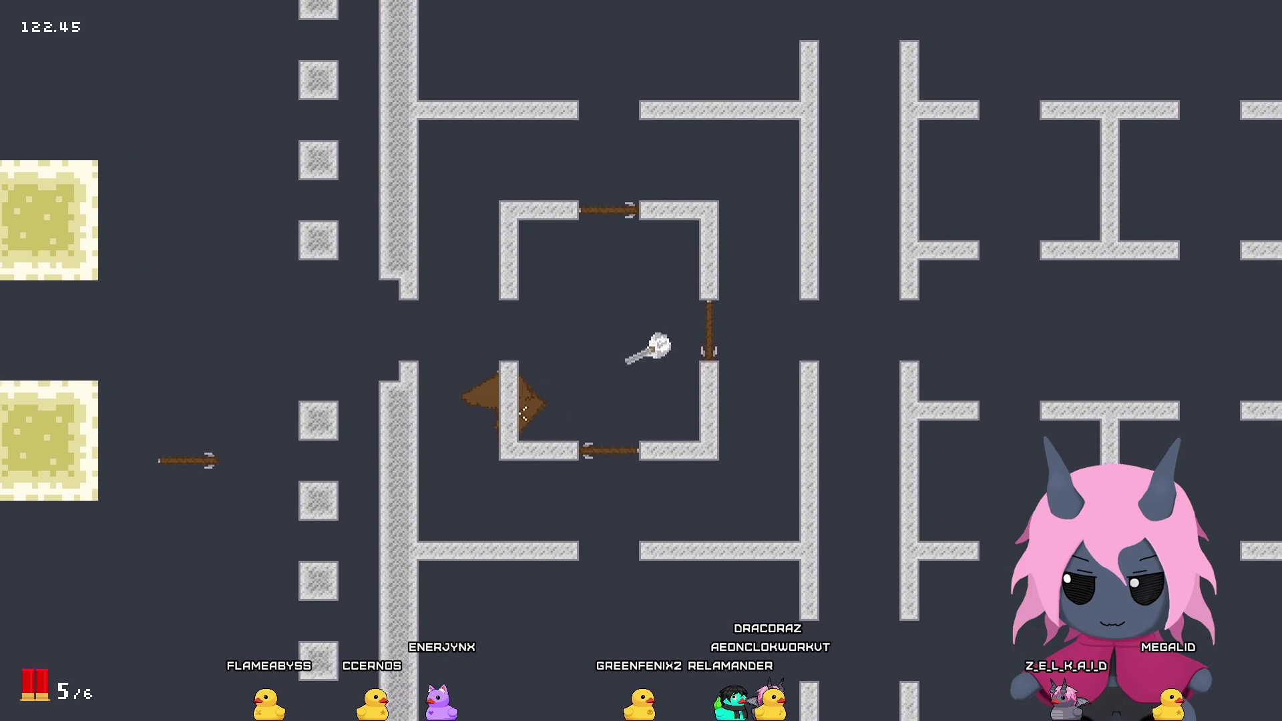
pyautogui.press('a')
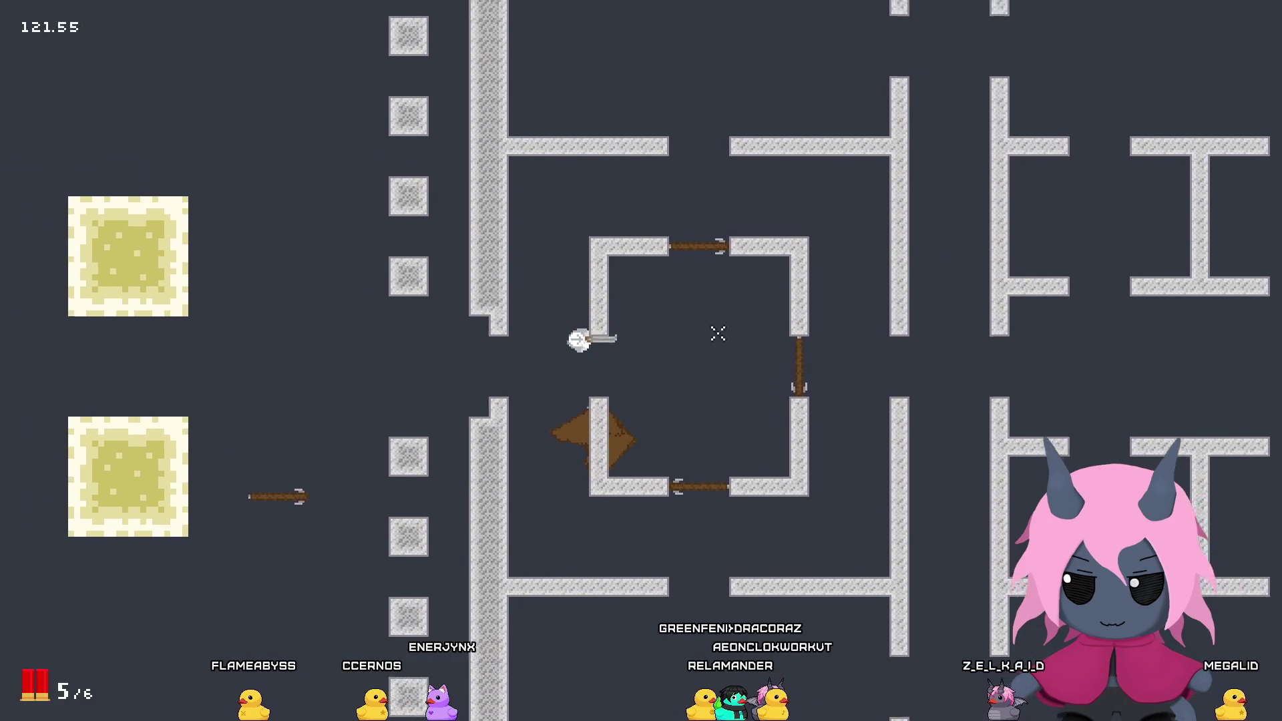
pyautogui.press('d')
pyautogui.press('s')
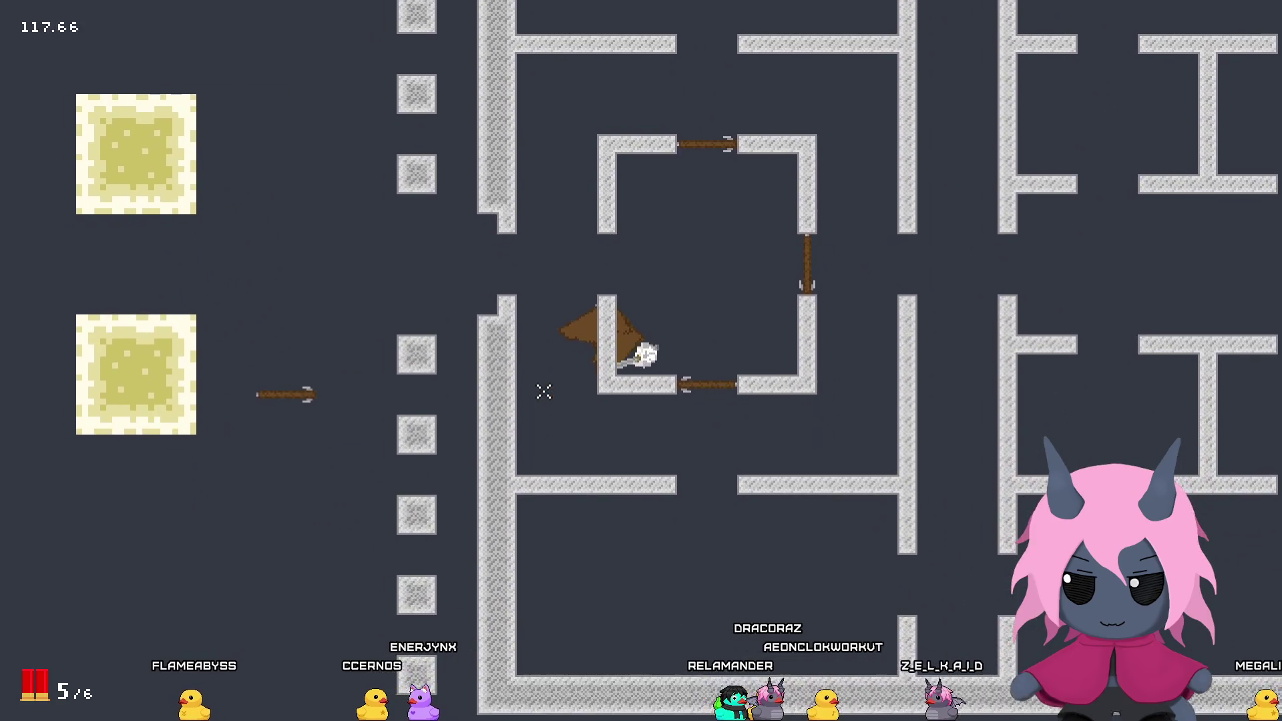
# Step: Walk the player out through the room's top gap and back in through the wall gaps
pyautogui.press('w')
pyautogui.press('a')
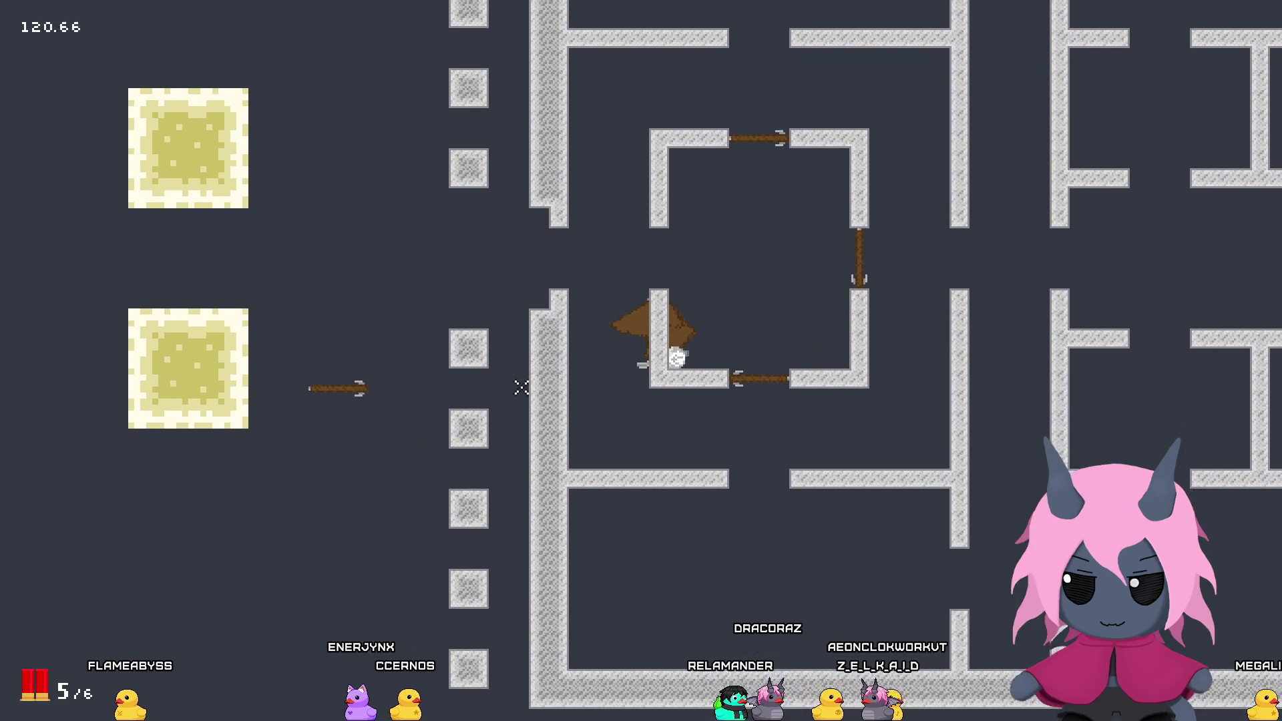
pyautogui.press('w')
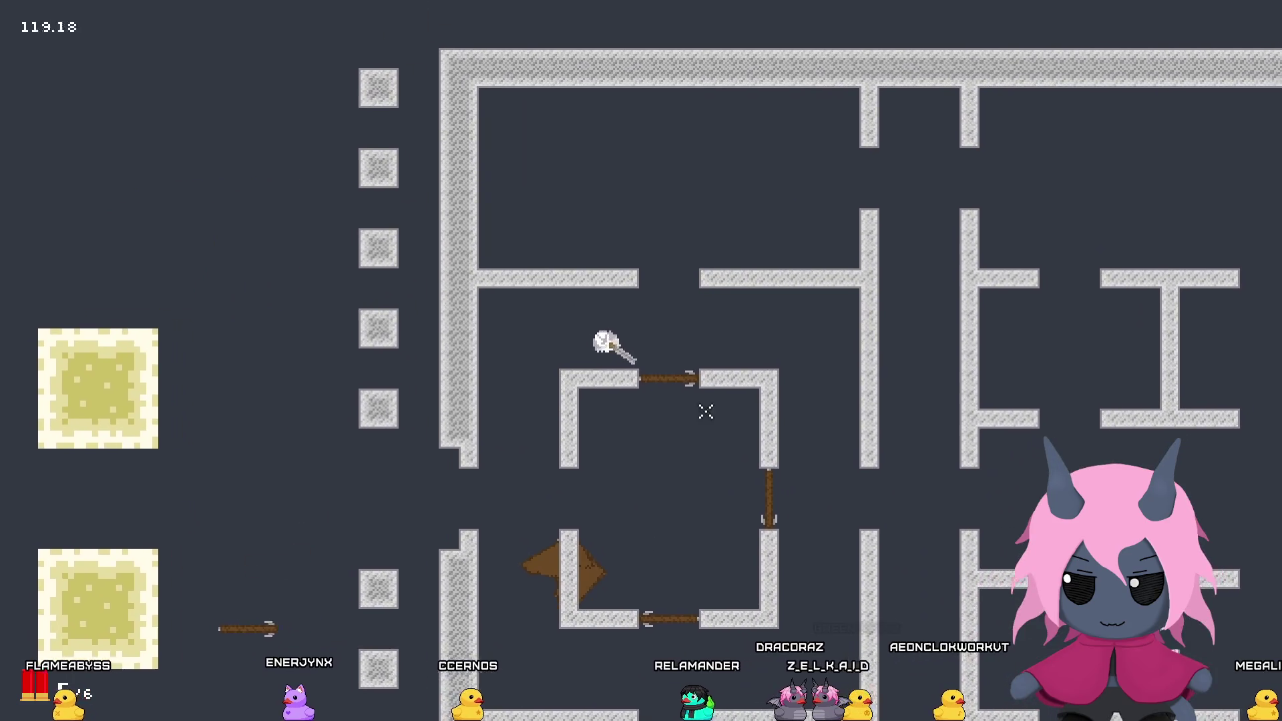
pyautogui.press('s')
pyautogui.press('d')
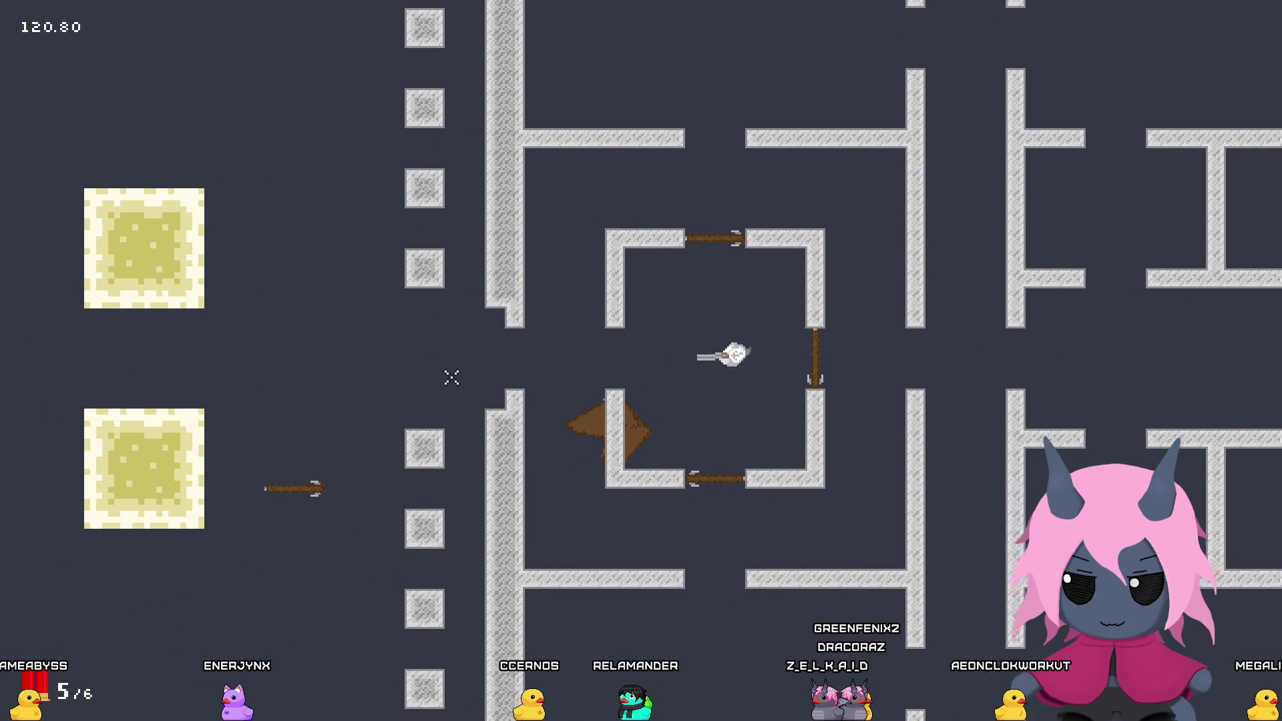
pyautogui.press('w')
pyautogui.press('a')
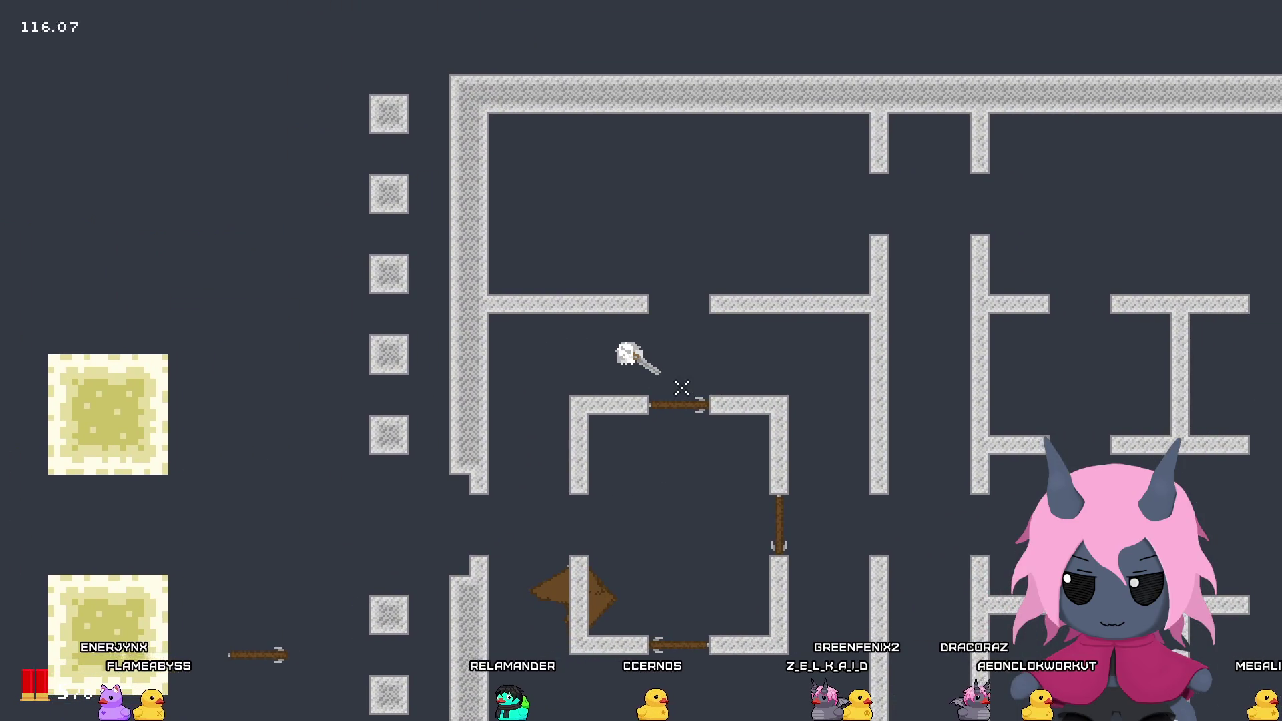
pyautogui.press('d')
pyautogui.press('s')
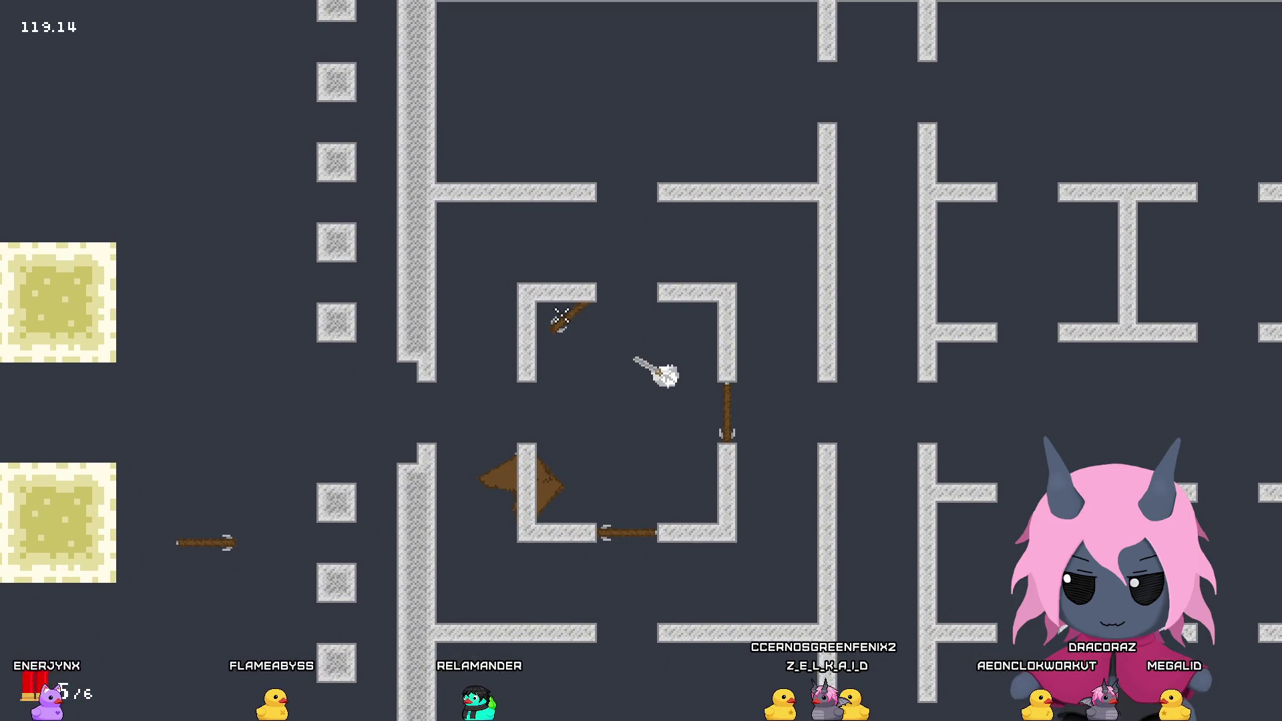
pyautogui.press('a')
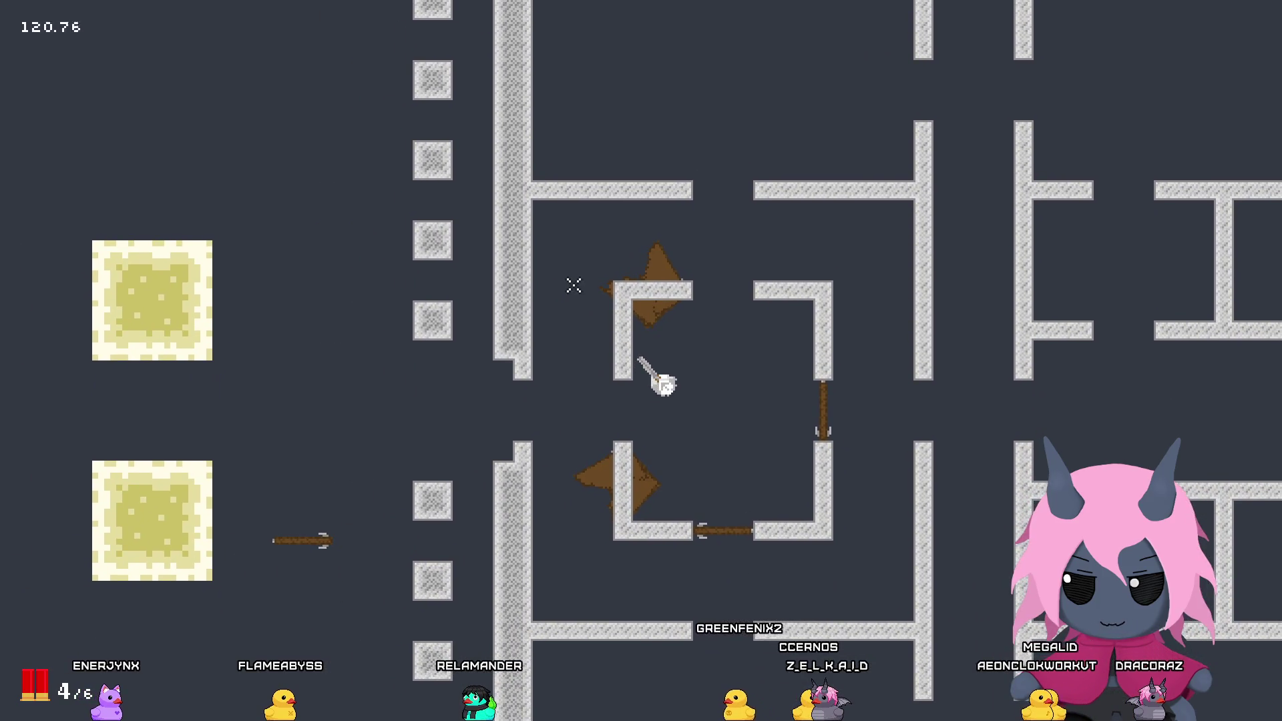
pyautogui.press('s')
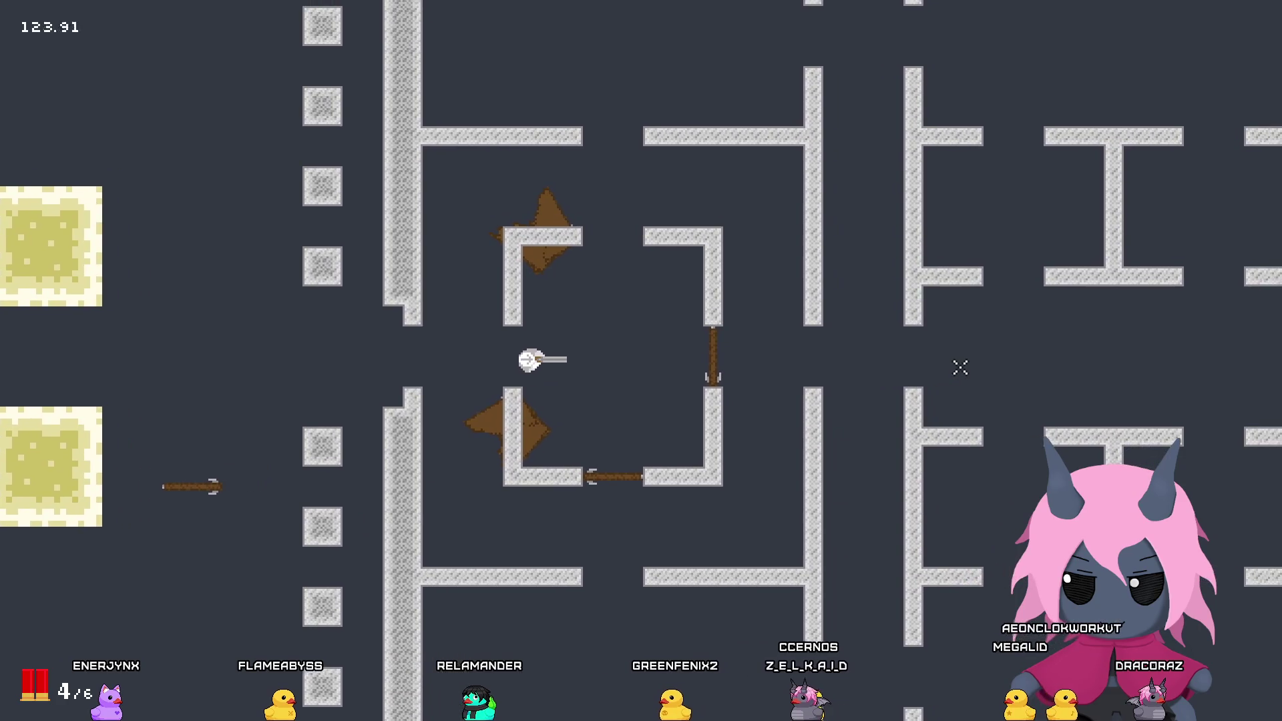
pyautogui.press('d')
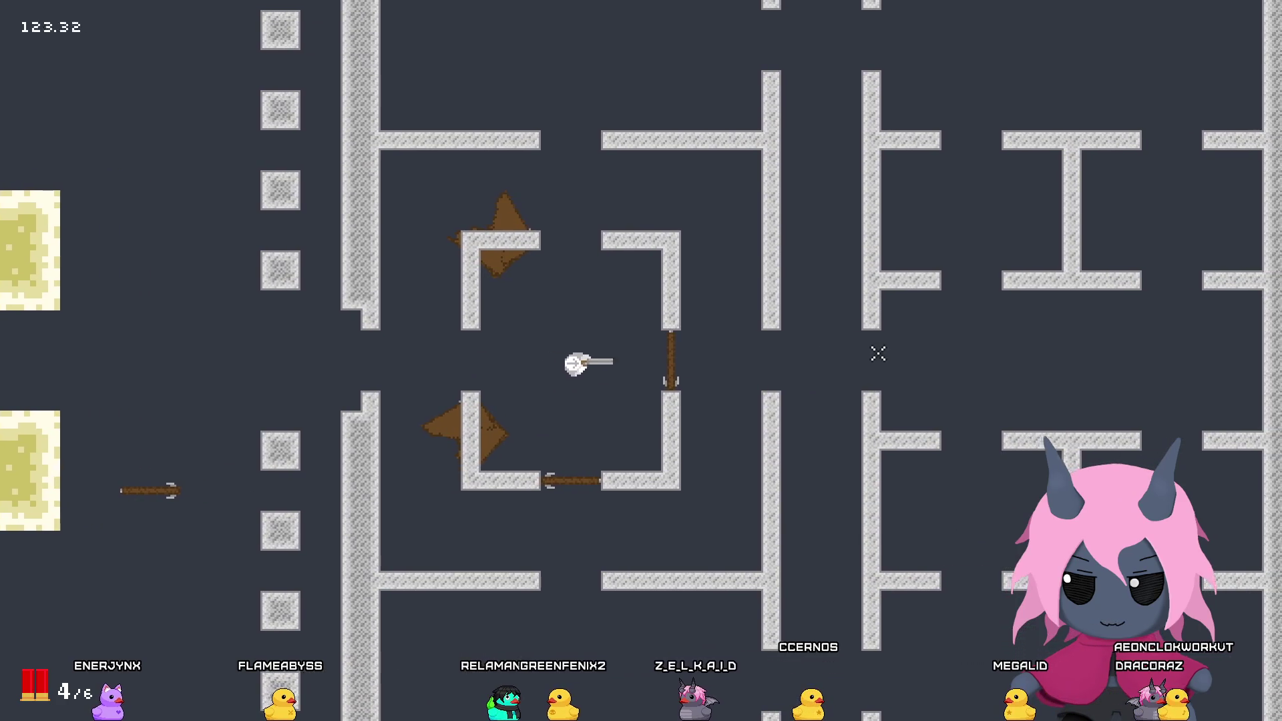
# Step: Shoot the central room's right door and walk toward it as it breaks into debris
pyautogui.click(878, 354)
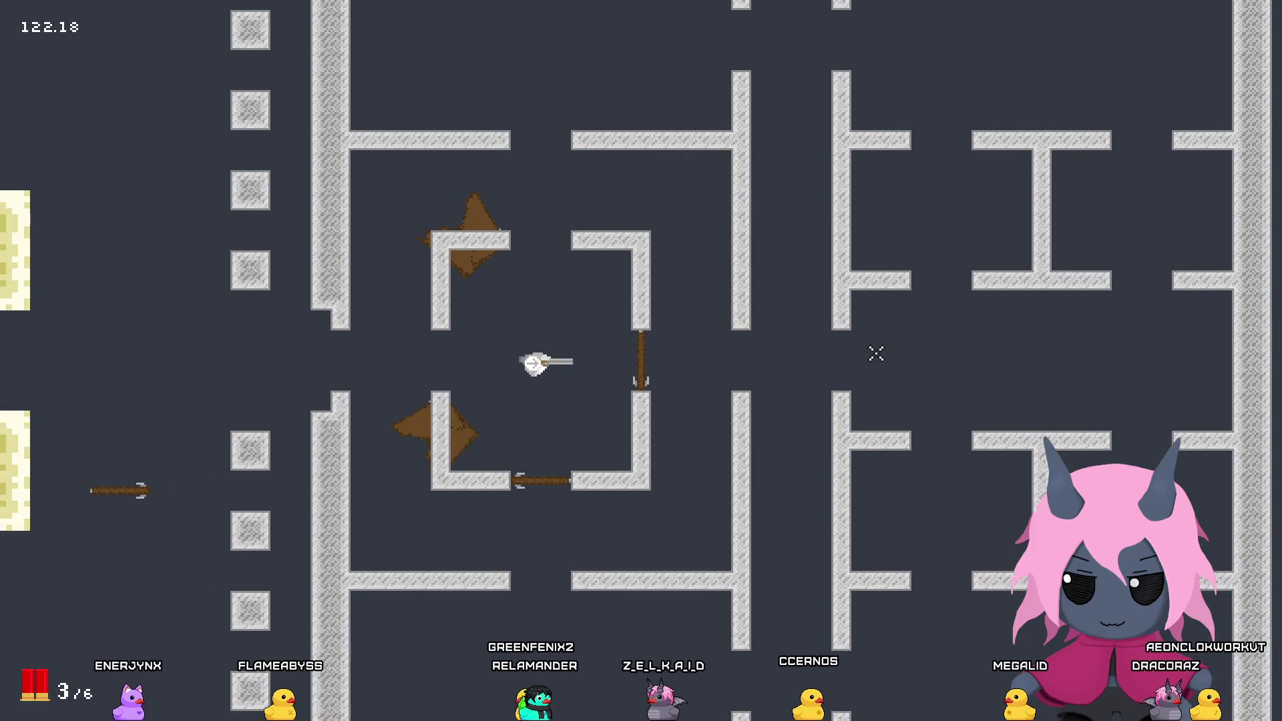
pyautogui.press('d')
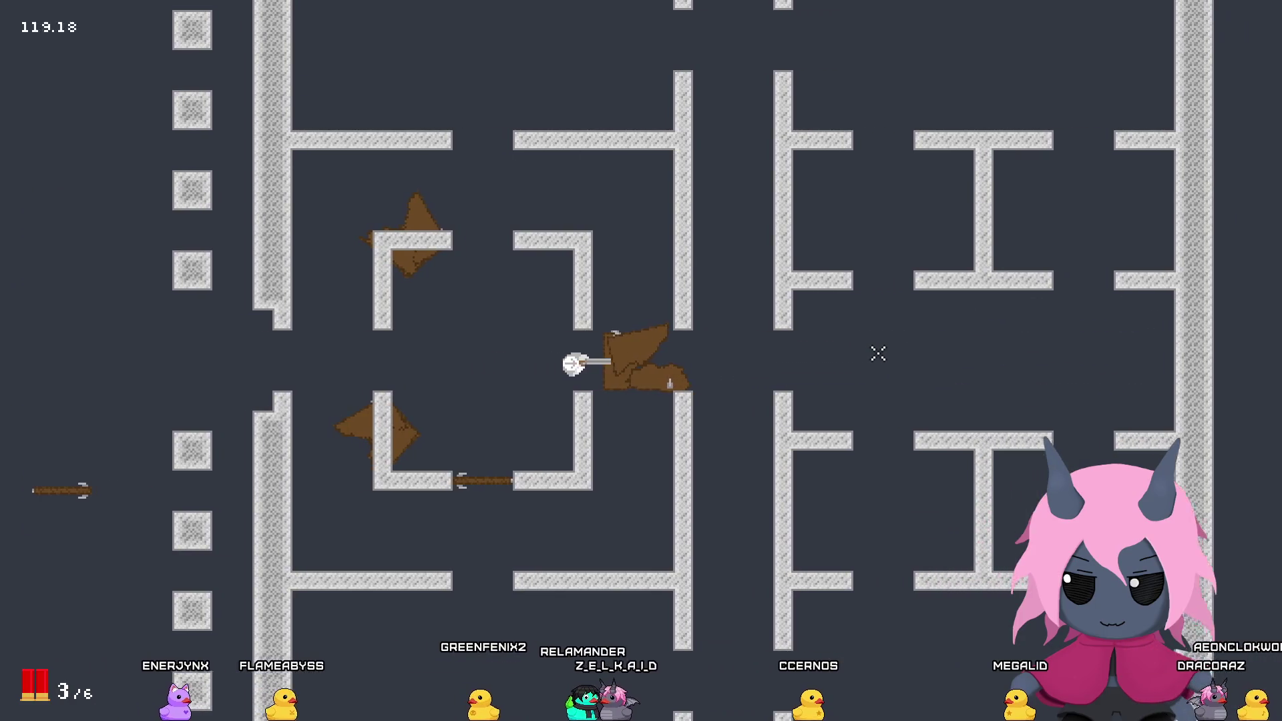
pyautogui.press('a')
pyautogui.press('d')
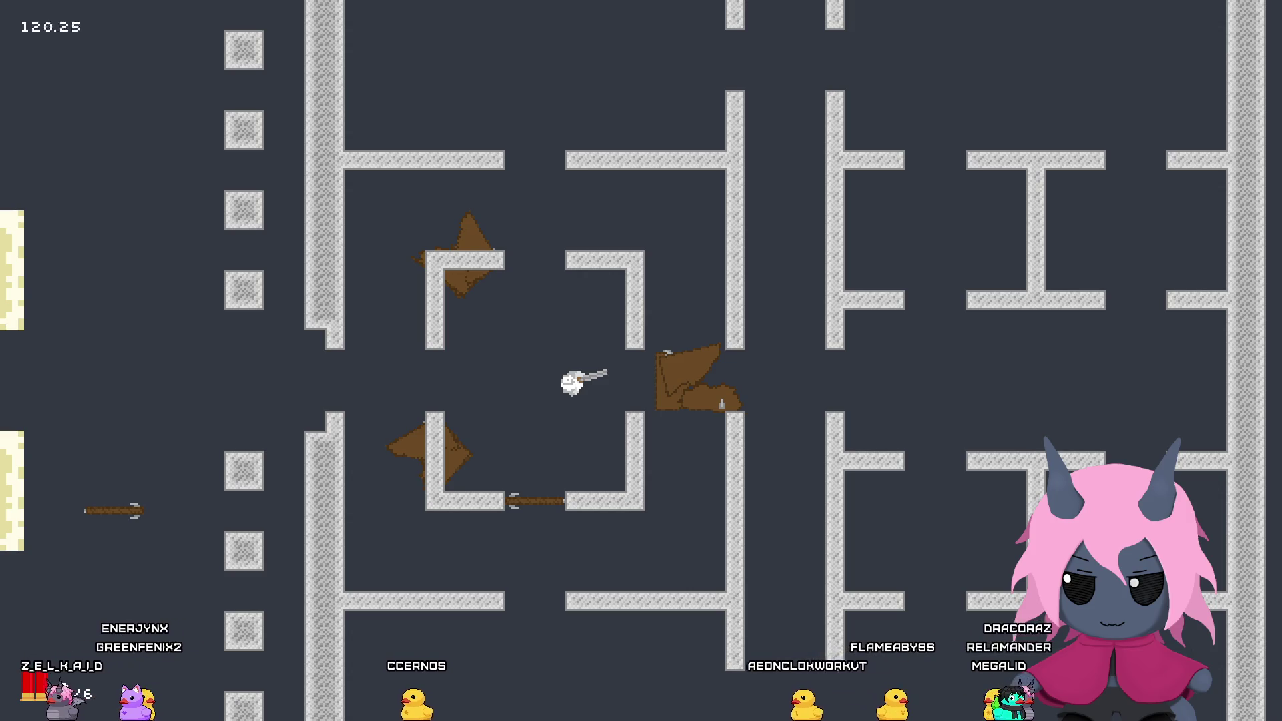
# Step: Walk back through the maze and exit the playtest with Escape
pyautogui.press('a')
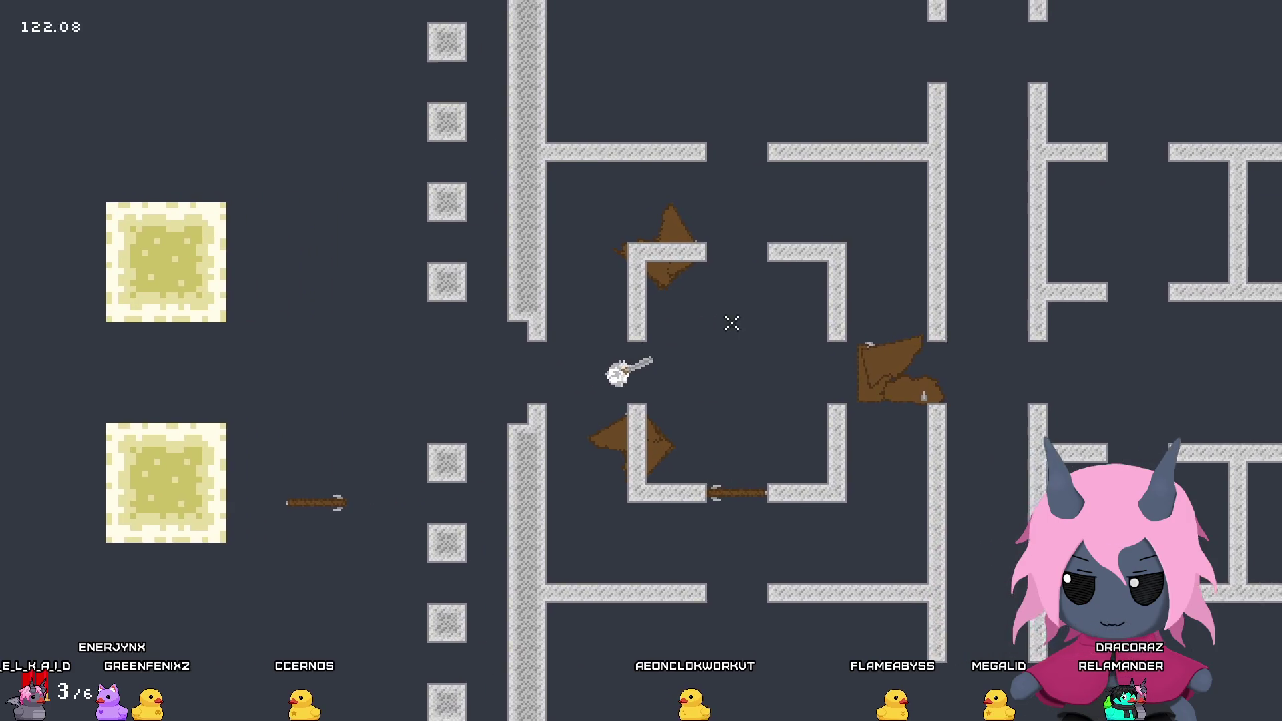
pyautogui.press('s')
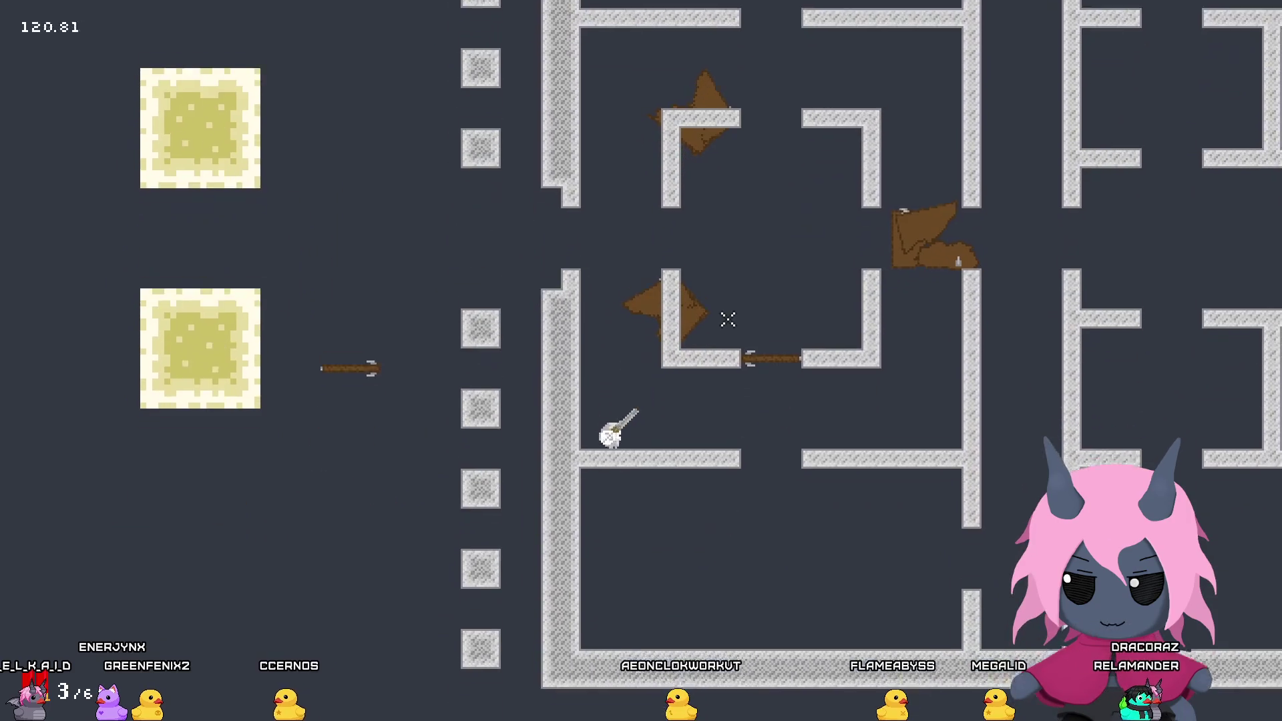
pyautogui.press('d')
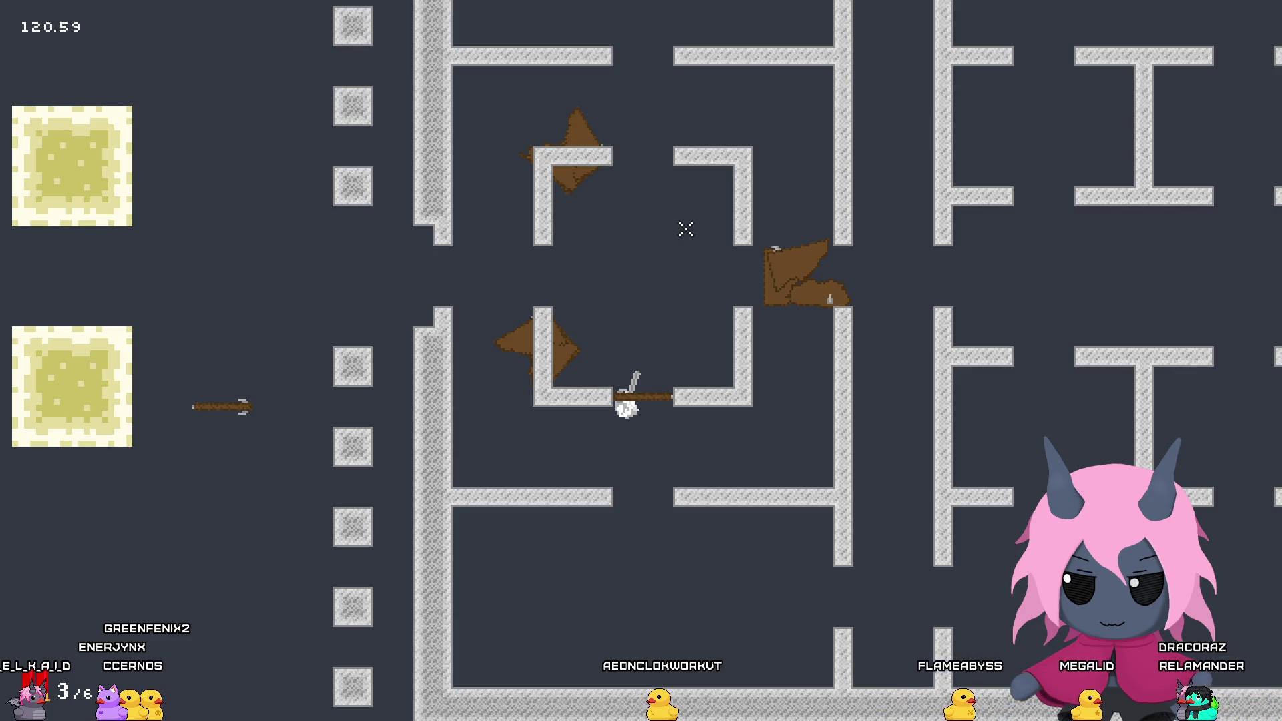
pyautogui.press('w')
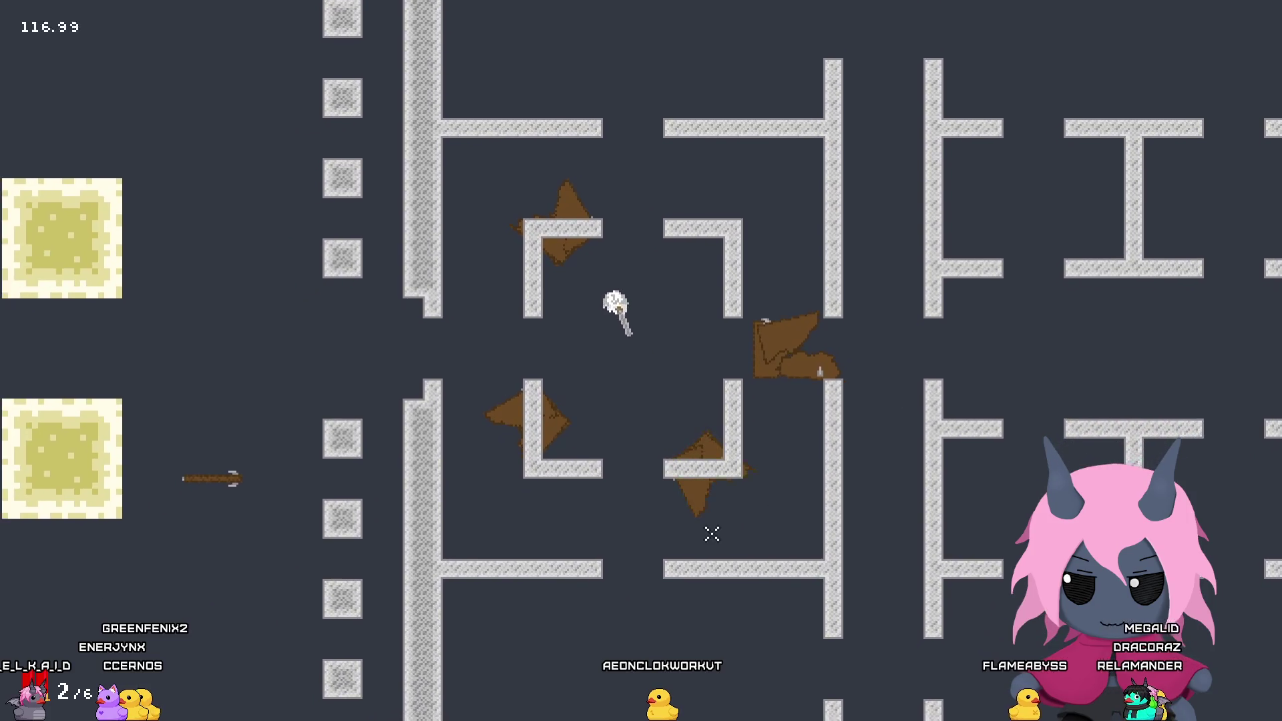
pyautogui.press('Escape')
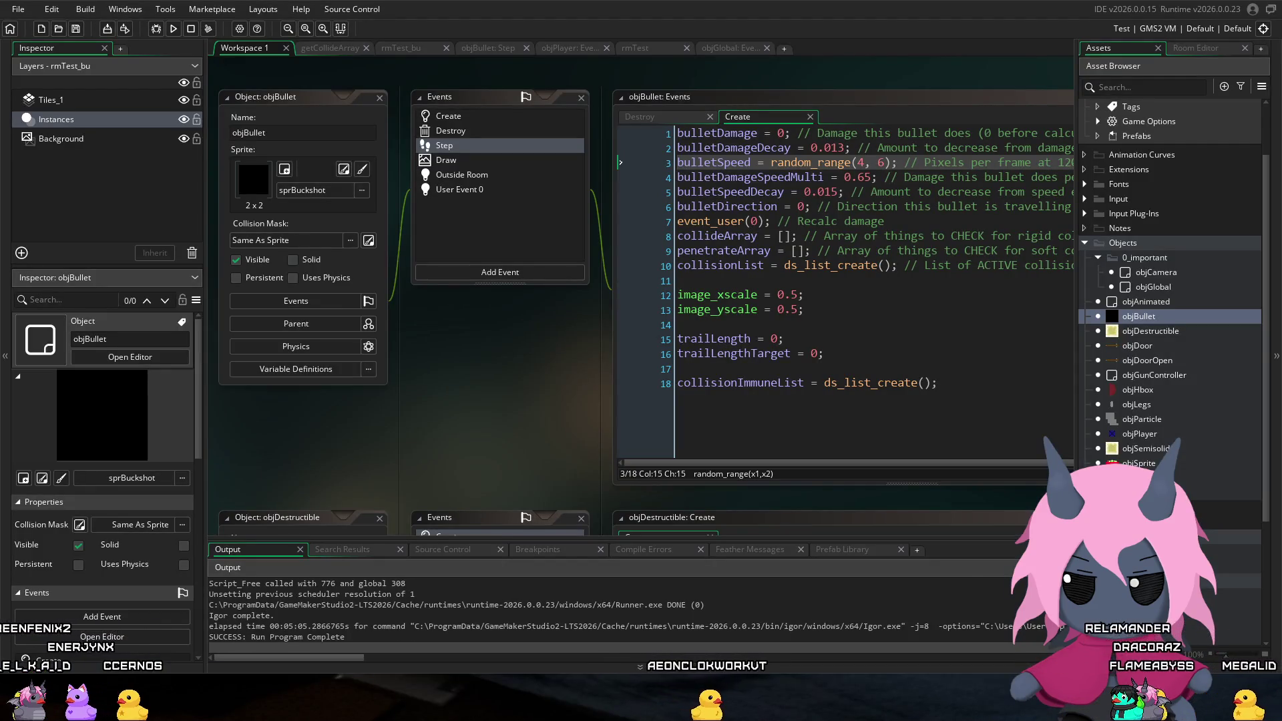
# Step: Open objParticle's editor, look over its Step code, then switch to its Create event
pyautogui.doubleClick(1141, 419)
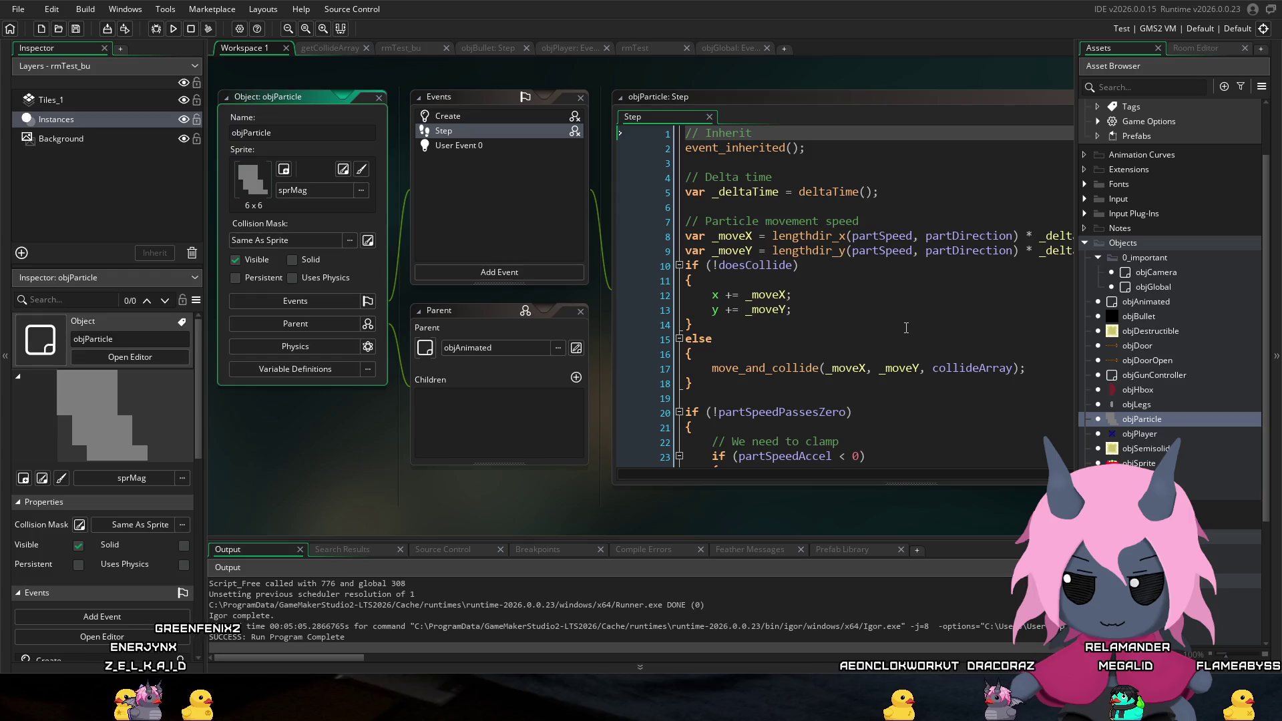
pyautogui.scroll(-2, 906, 327)
pyautogui.click(807, 231)
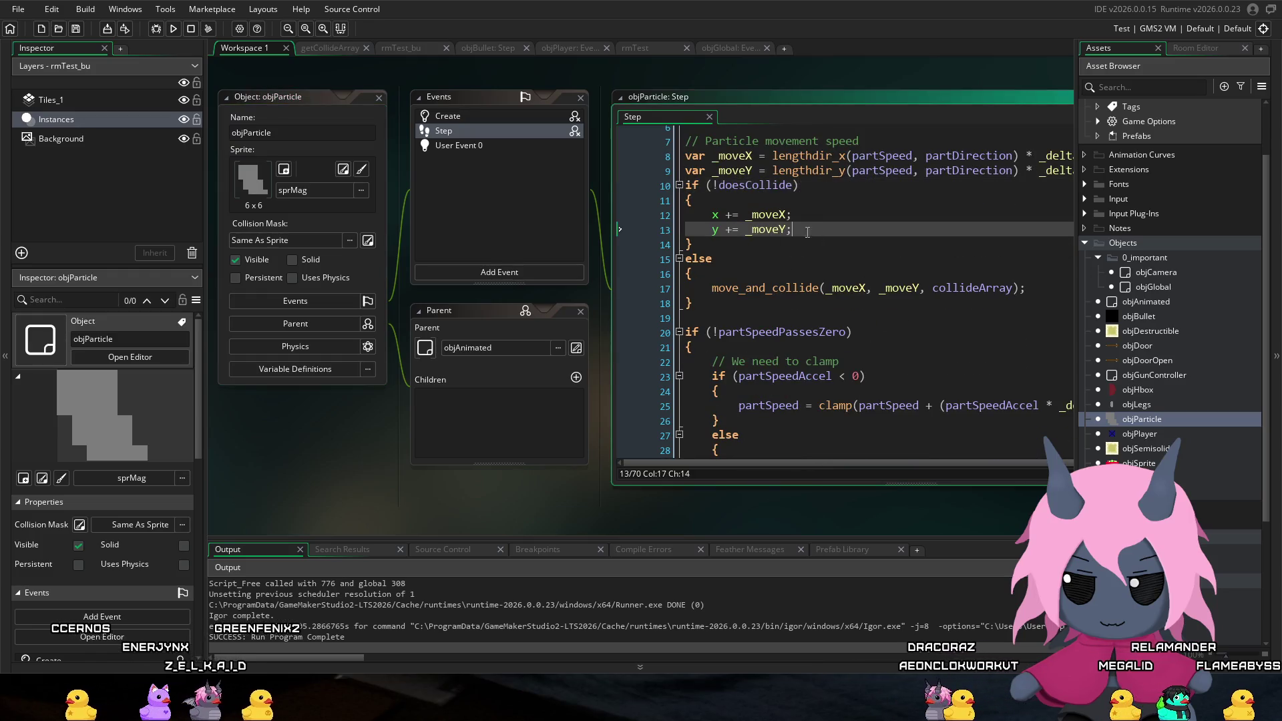
pyautogui.click(774, 317)
pyautogui.moveTo(751, 465)
pyautogui.mouseDown()
pyautogui.moveTo(778, 465)
pyautogui.moveTo(751, 465)
pyautogui.mouseUp()
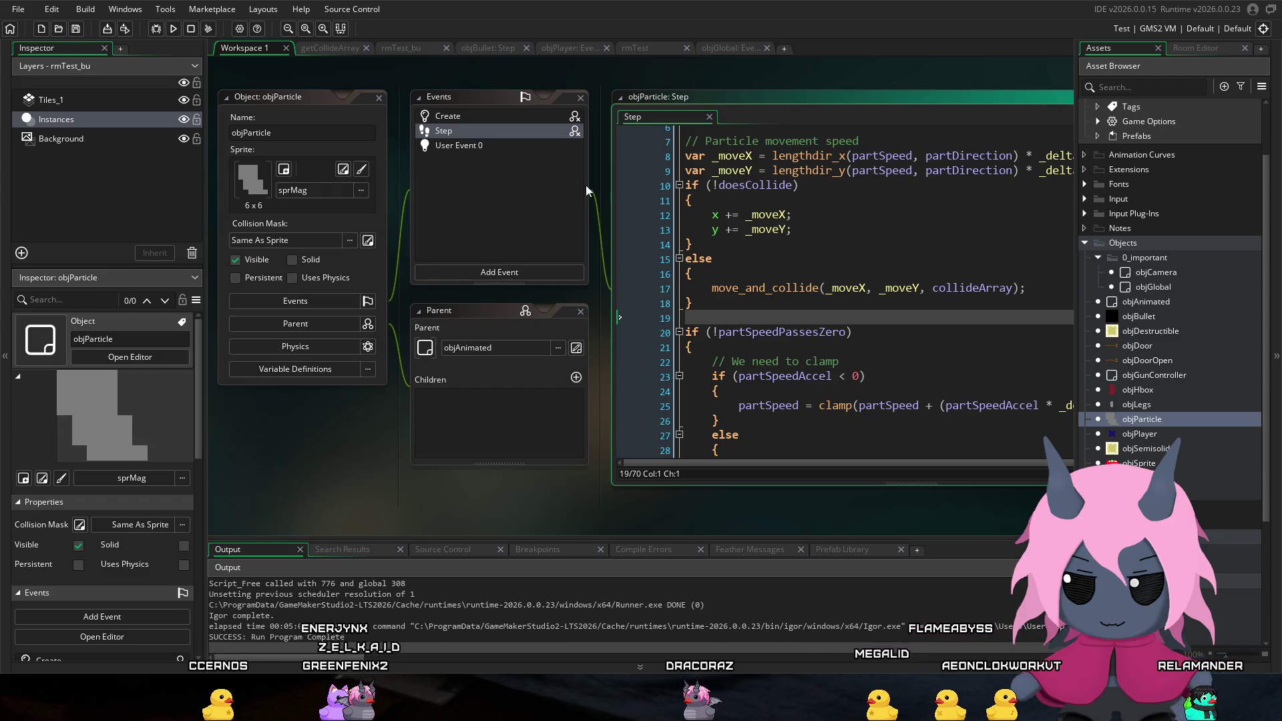
pyautogui.click(472, 128)
pyautogui.click(471, 116)
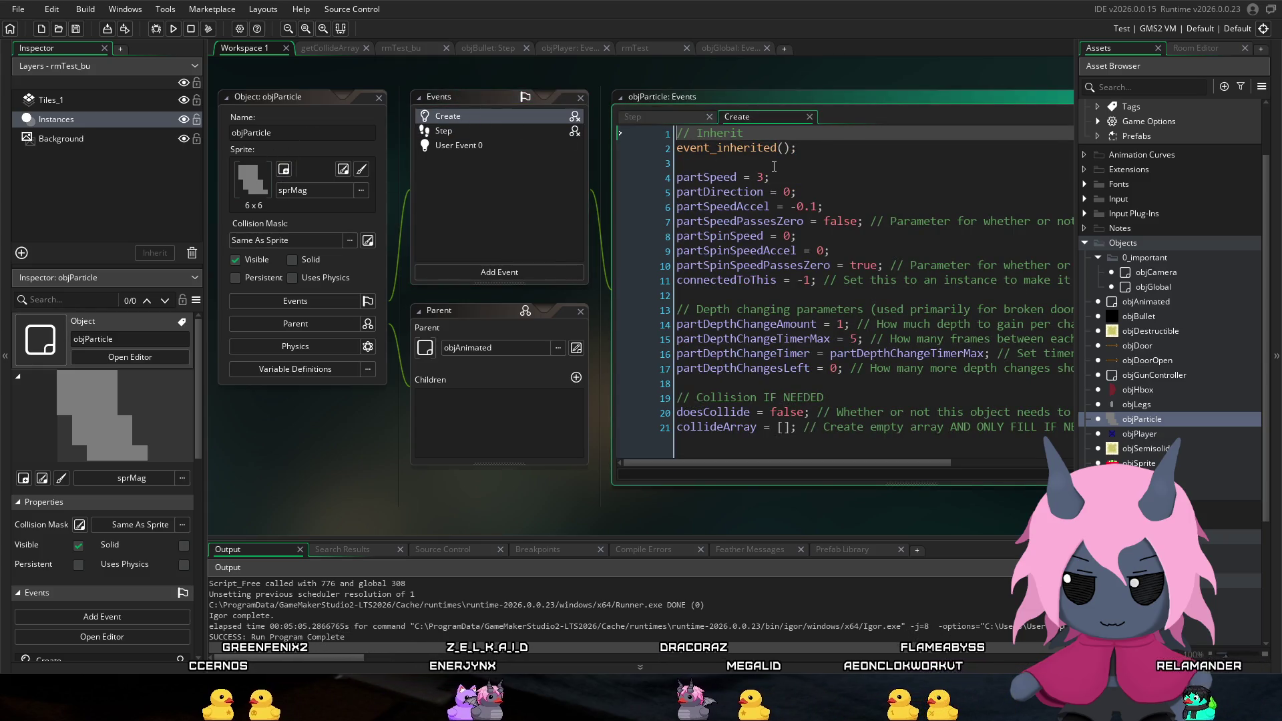
# Step: Scroll through objParticle's Create code, then open the parent objAnimated's editor
pyautogui.scroll(-1, 780, 232)
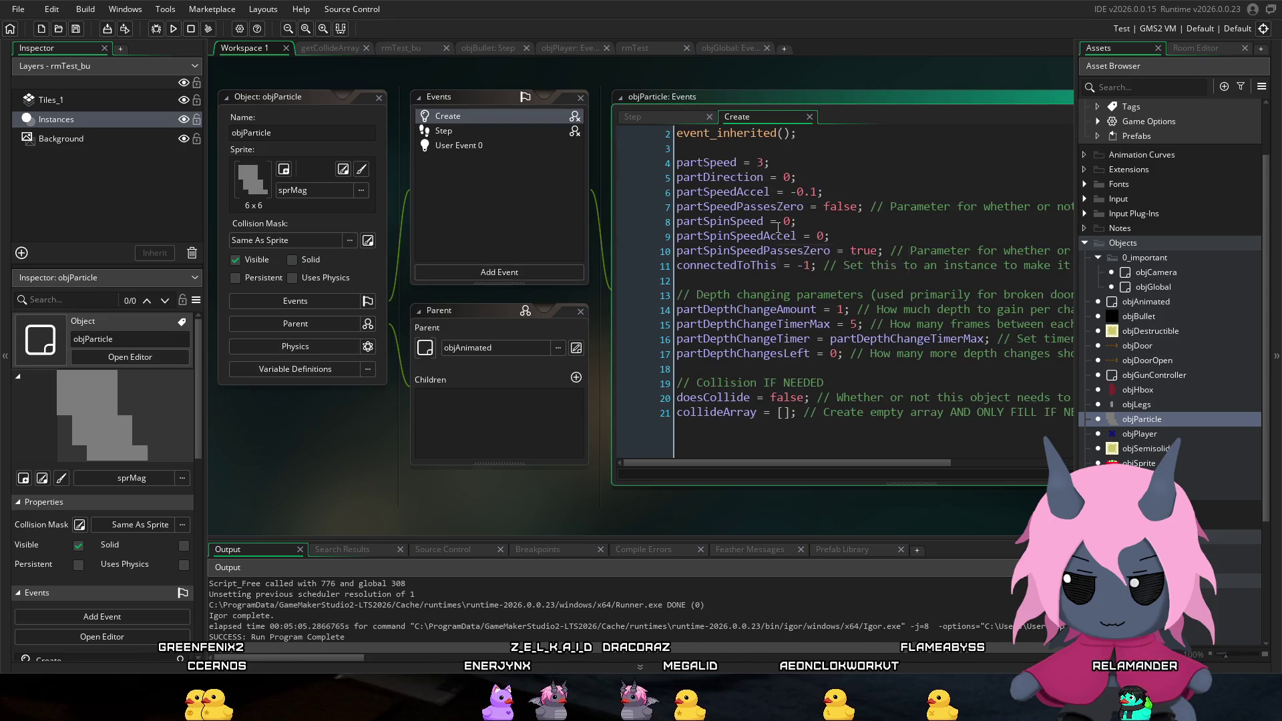
pyautogui.scroll(1, 777, 227)
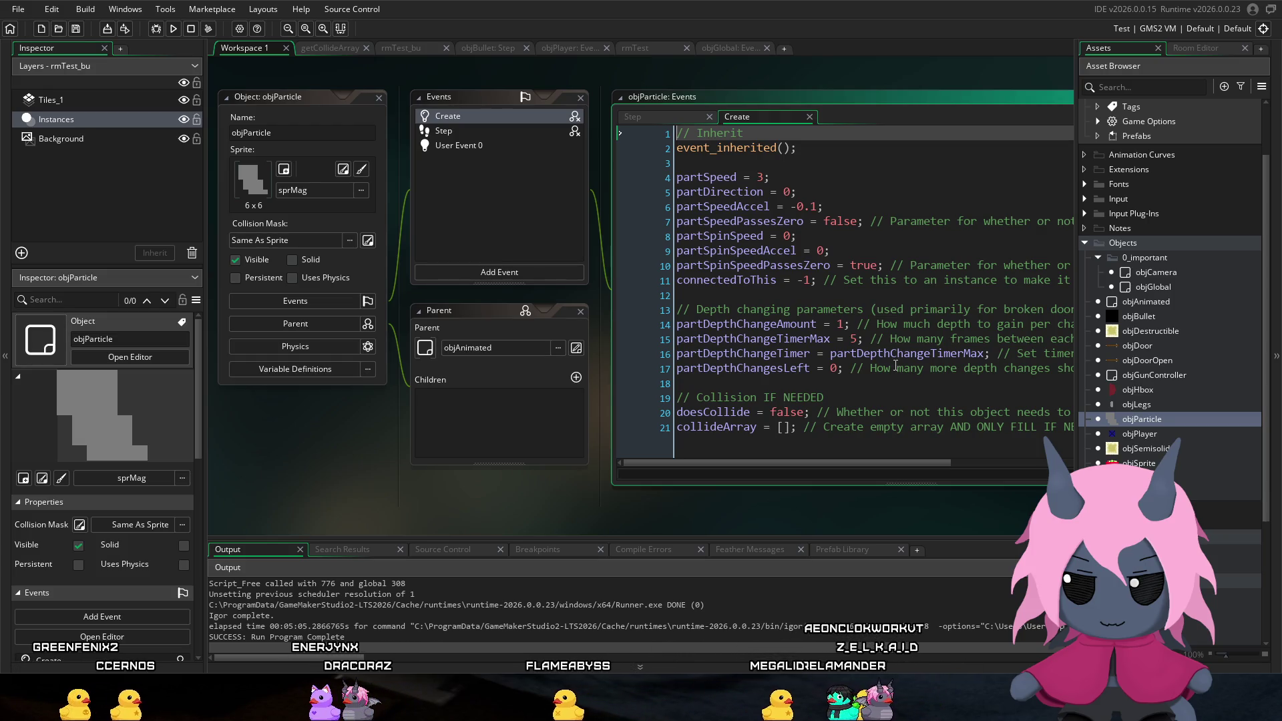
pyautogui.doubleClick(1146, 302)
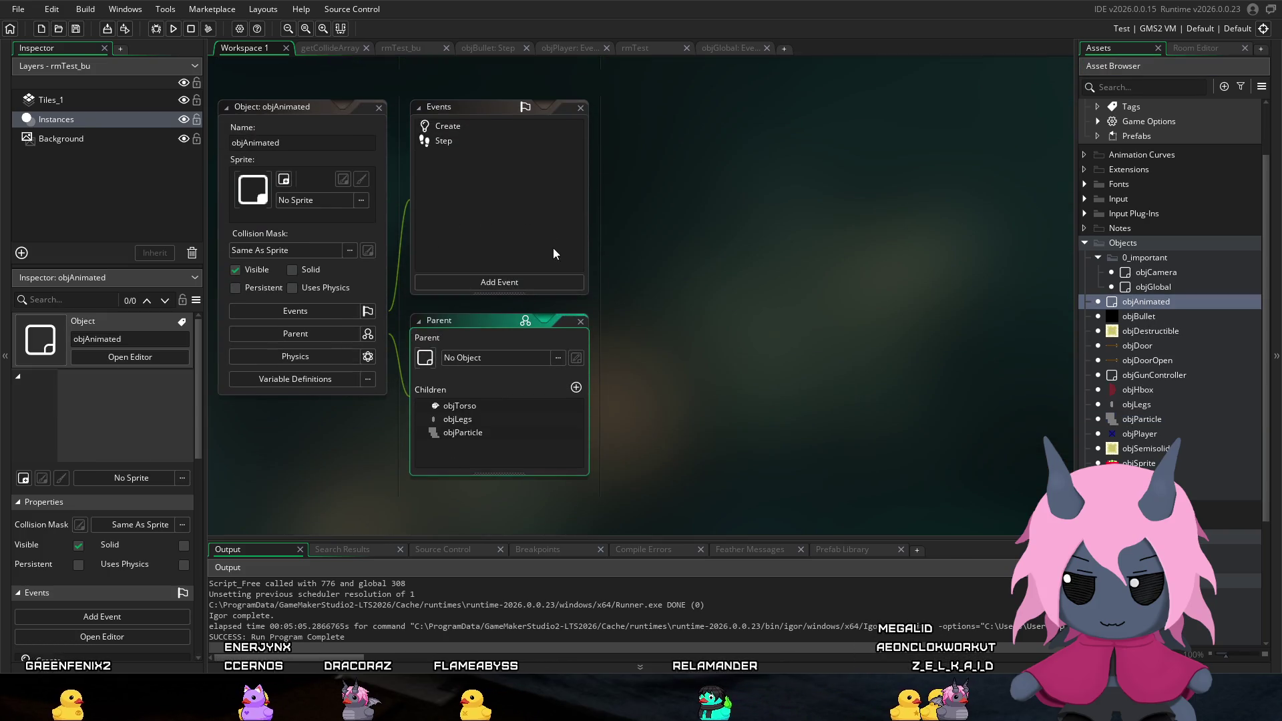
# Step: Review objAnimated's Step code, select its line-7 animation-advance statement, then reopen objParticle
pyautogui.doubleClick(486, 140)
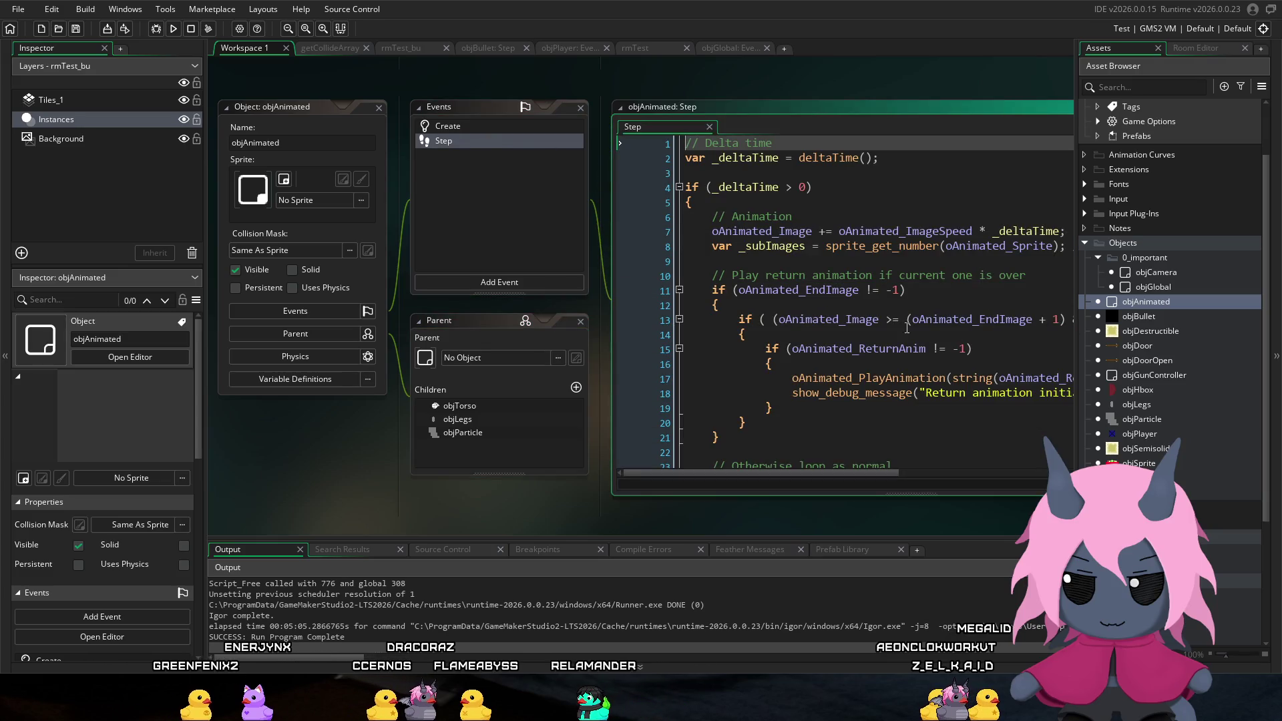
pyautogui.scroll(-2, 846, 462)
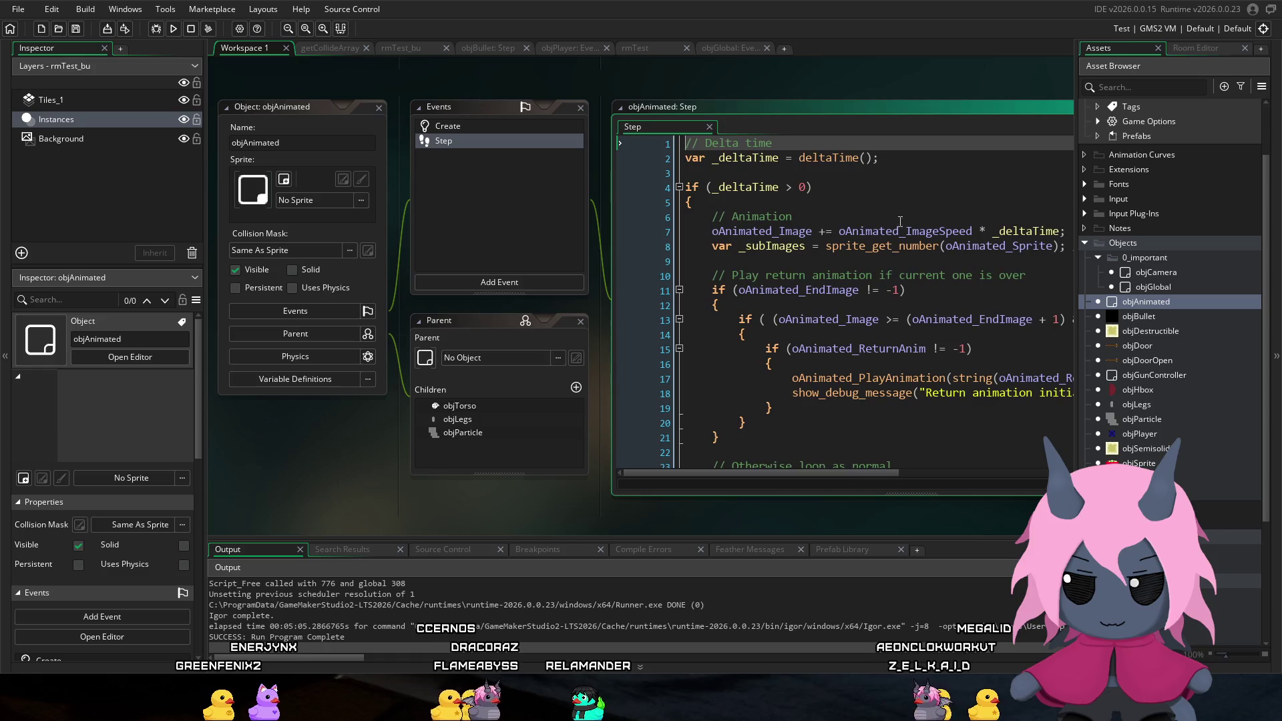
pyautogui.click(911, 267)
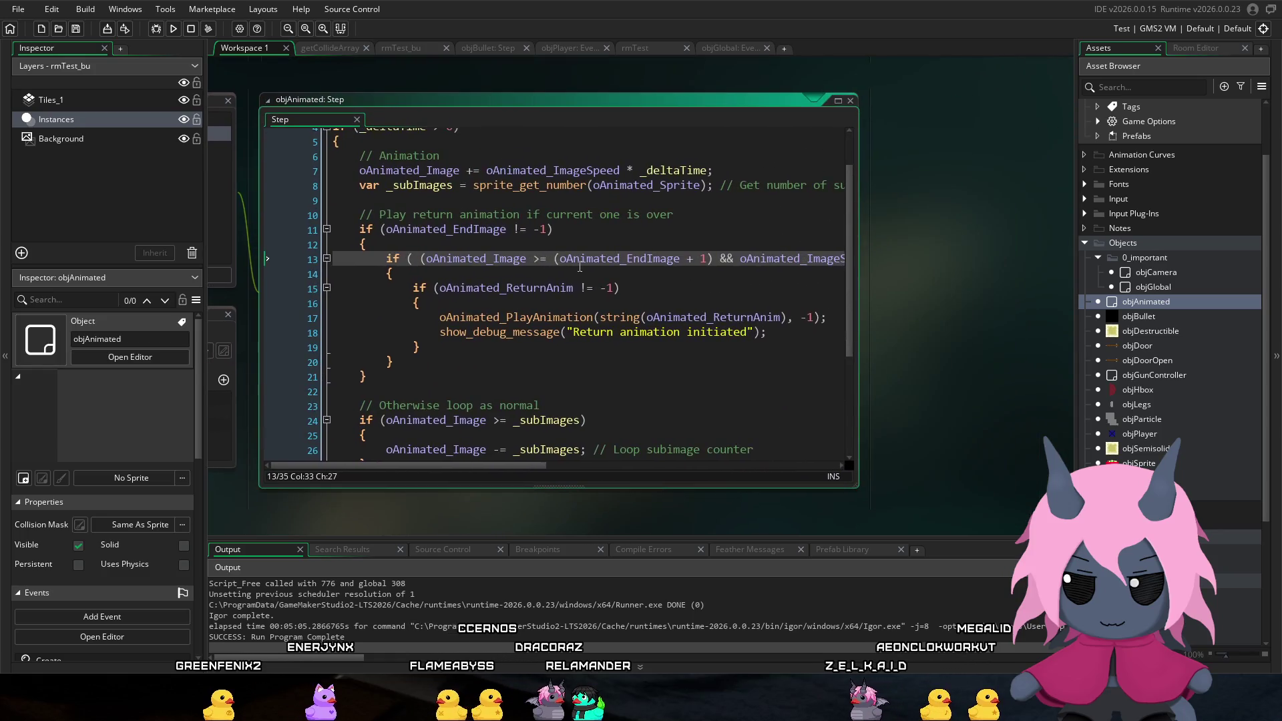
pyautogui.moveTo(849, 259)
pyautogui.mouseDown()
pyautogui.moveTo(849, 273)
pyautogui.moveTo(843, 218)
pyautogui.mouseUp()
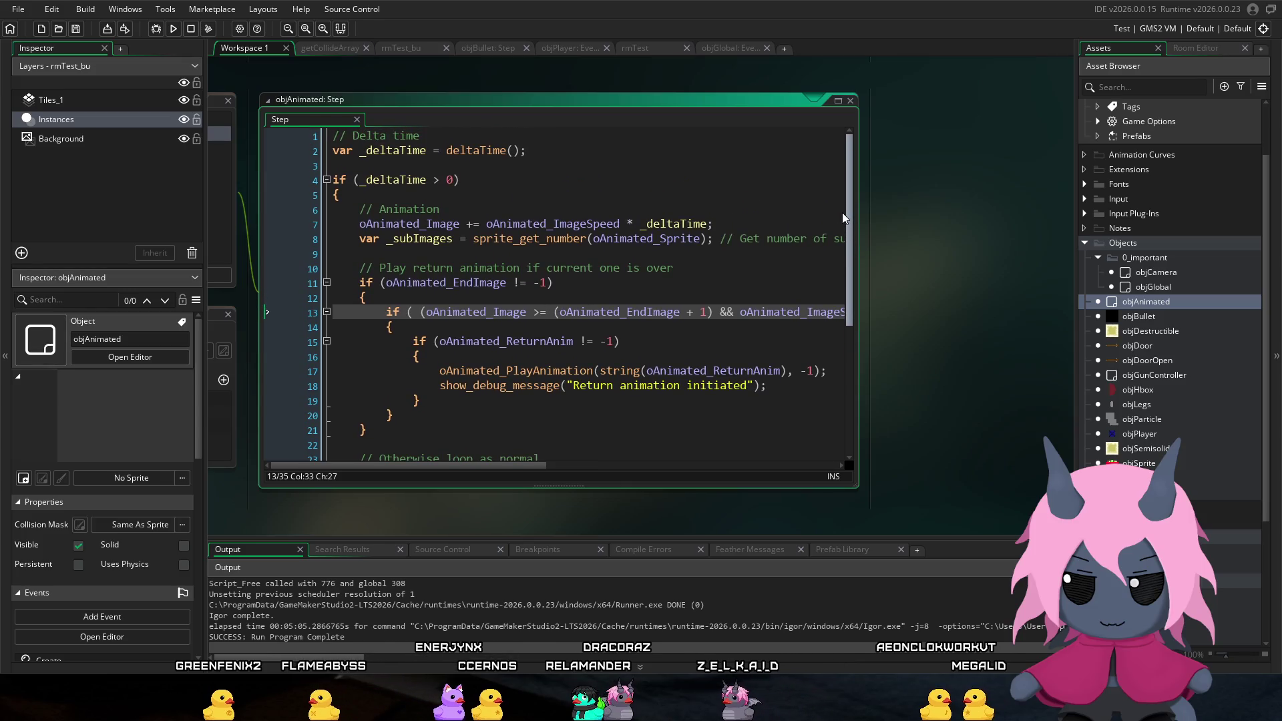
pyautogui.scroll(-1, 827, 230)
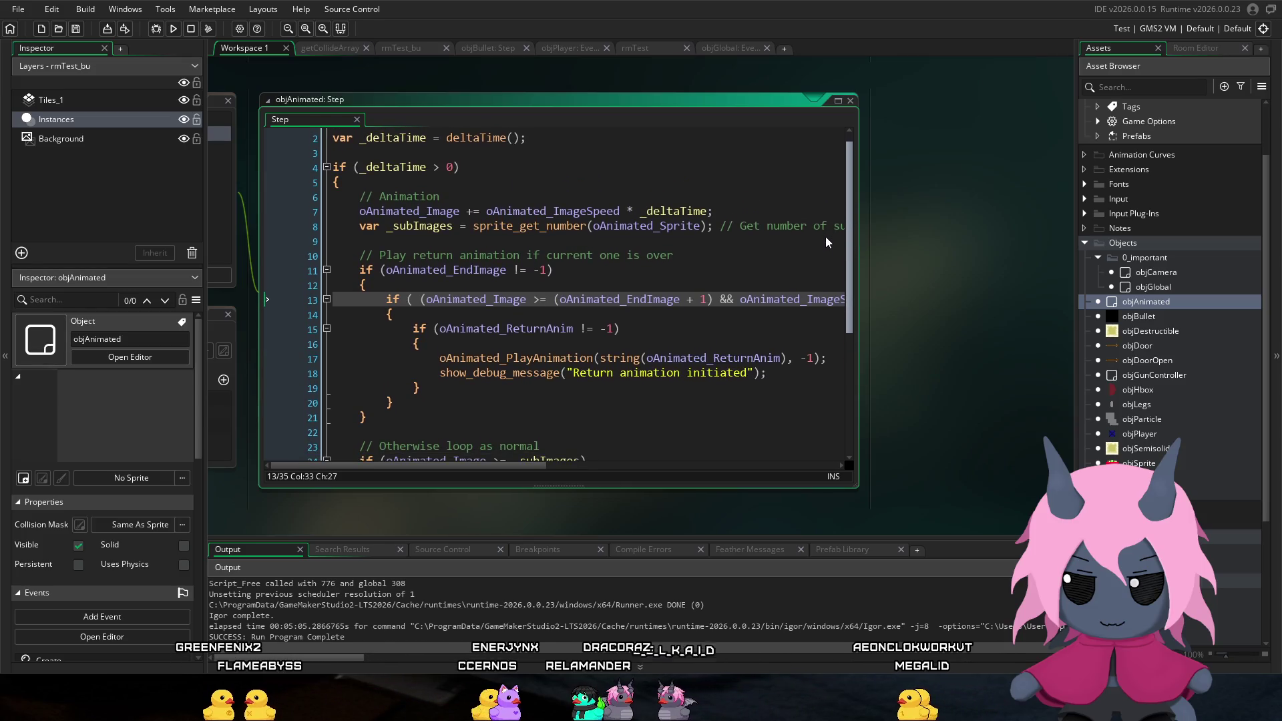
pyautogui.click(740, 211)
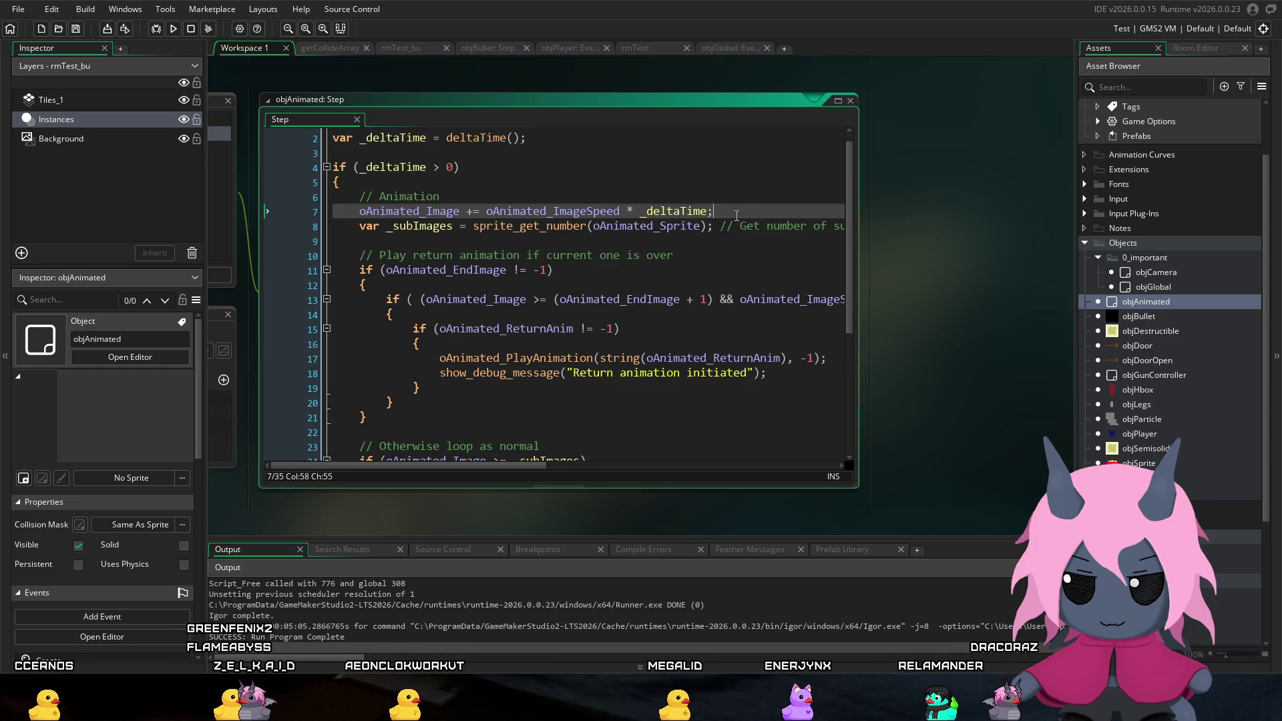
pyautogui.moveTo(620, 210); pyautogui.dragTo(360, 211)
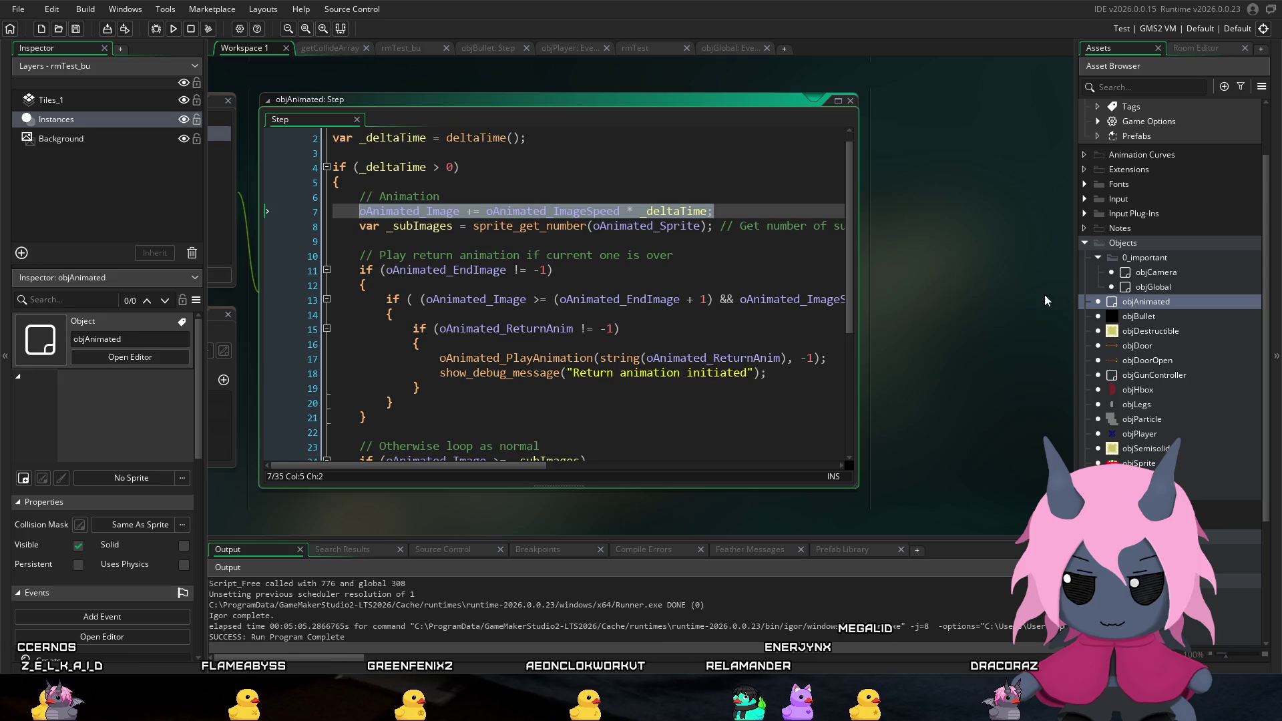
pyautogui.click(1157, 419)
pyautogui.doubleClick(1158, 419)
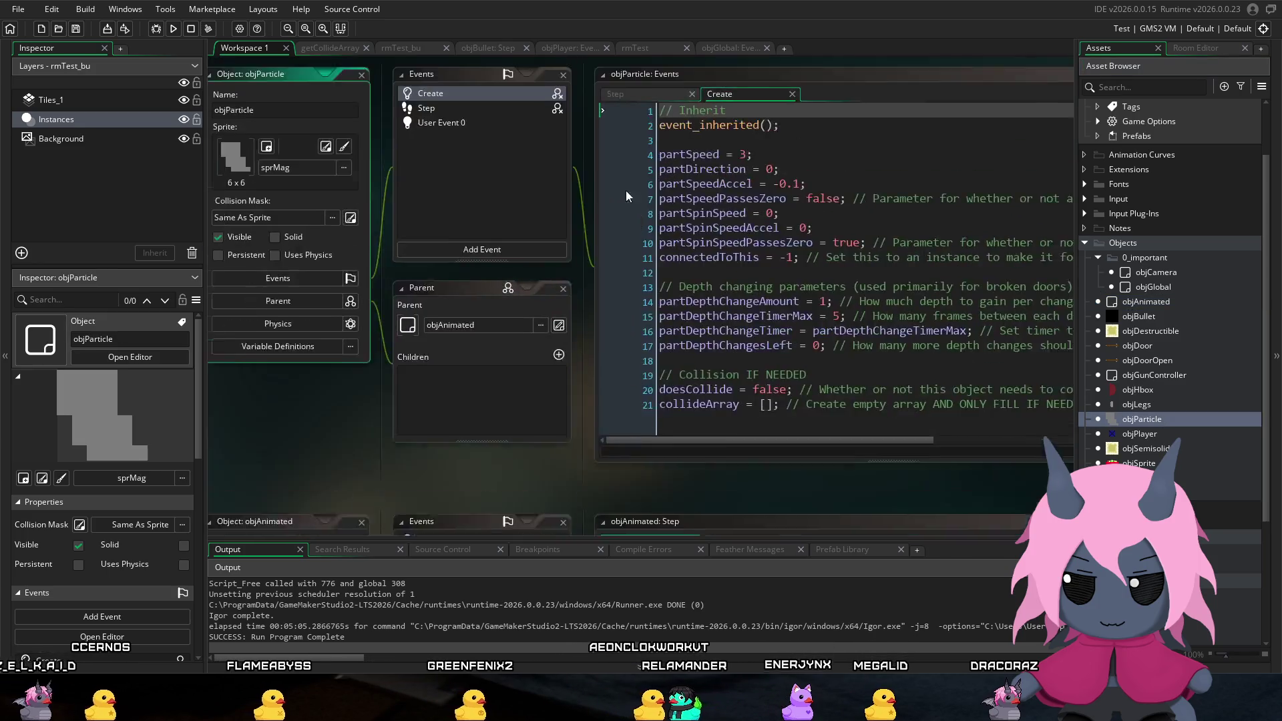
# Step: Open objParticle's Step event and review its event_inherited call and move_and_collide line
pyautogui.click(532, 132)
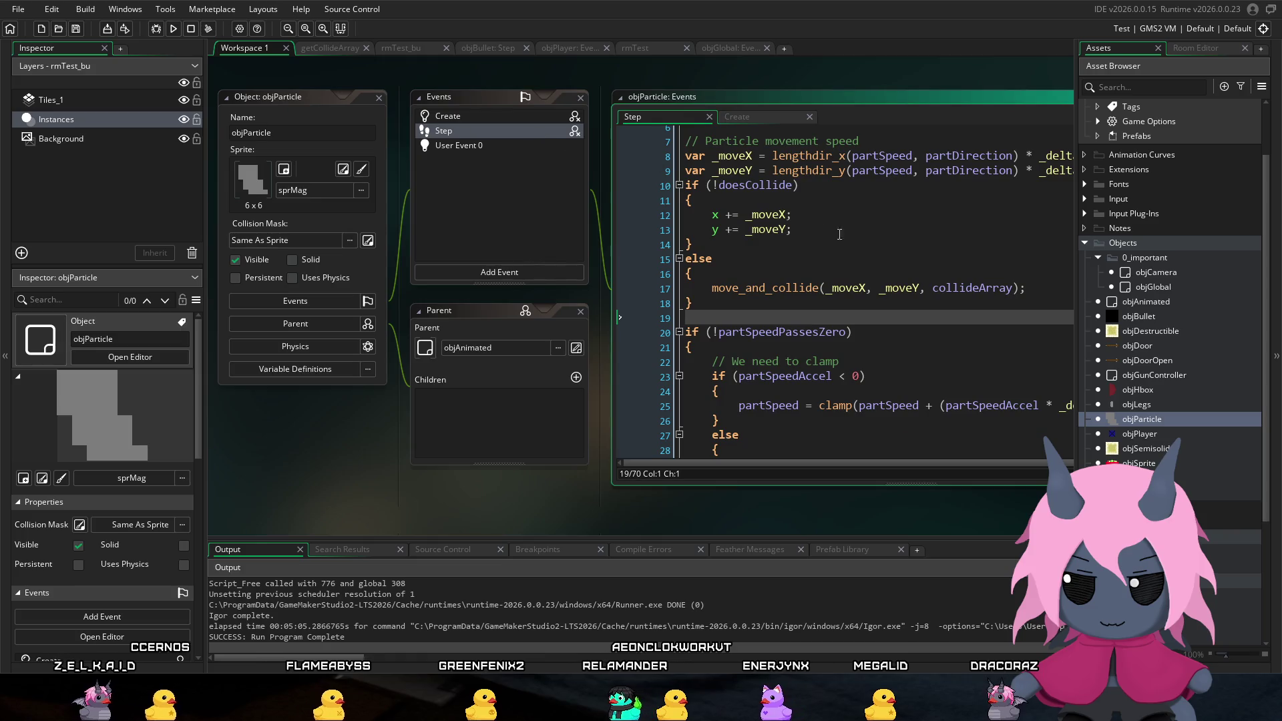
pyautogui.click(687, 245)
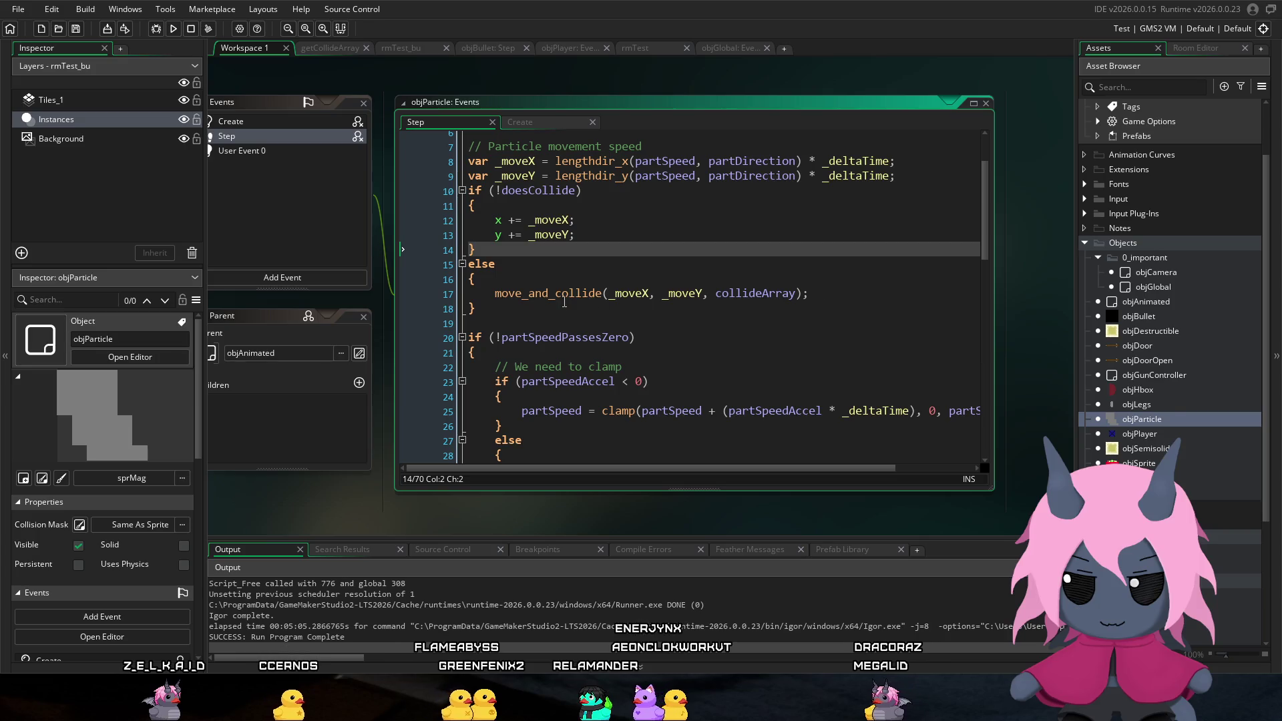
pyautogui.moveTo(565, 299)
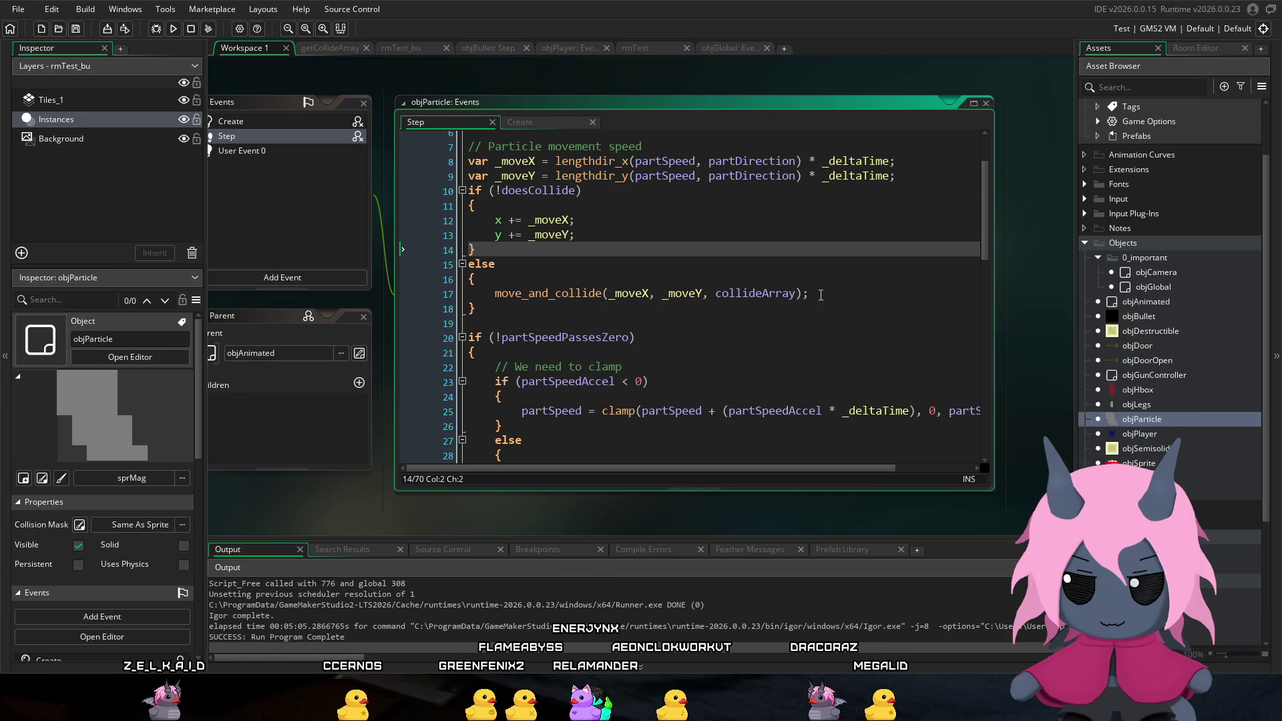
pyautogui.click(845, 292)
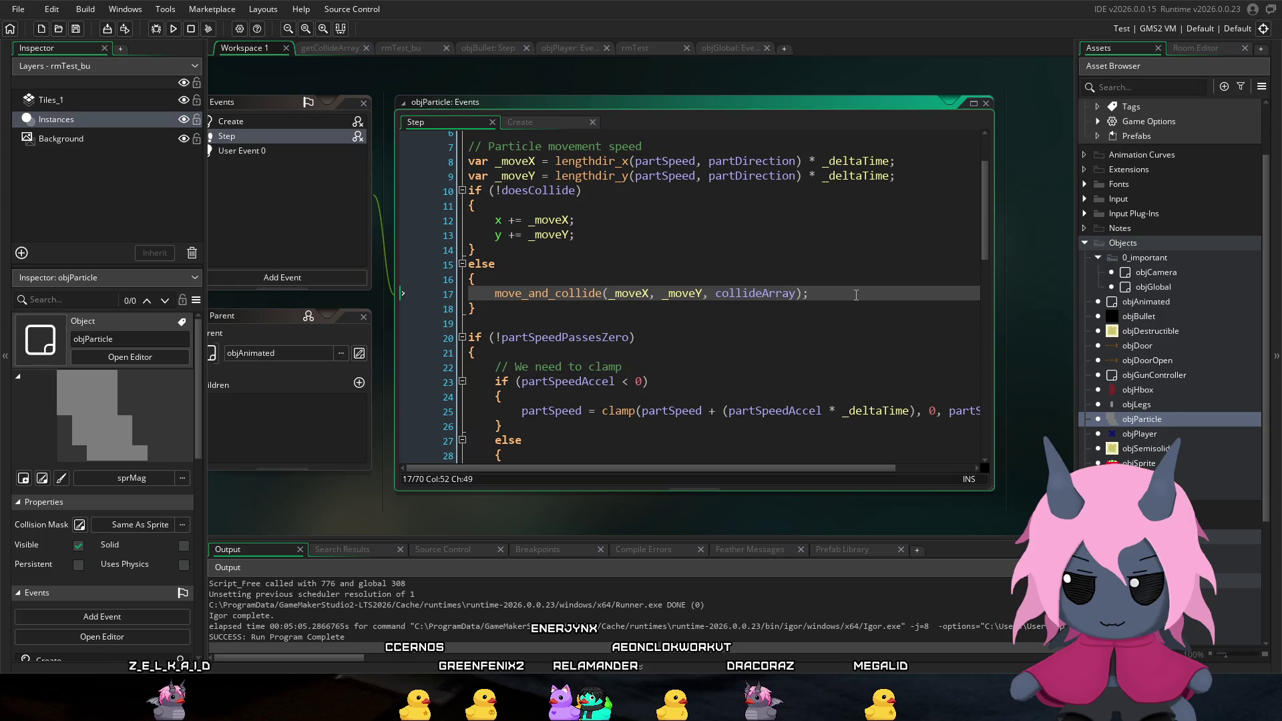
pyautogui.scroll(2, 860, 294)
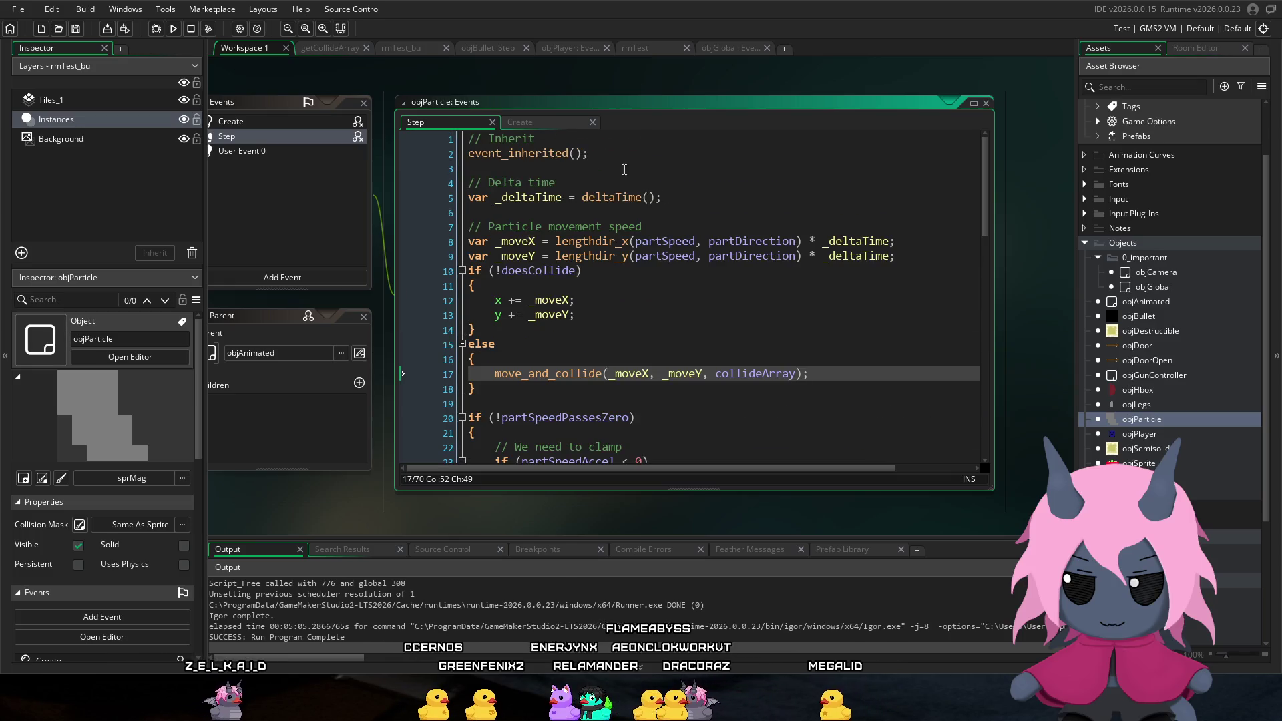
pyautogui.moveTo(590, 155); pyautogui.dragTo(465, 153)
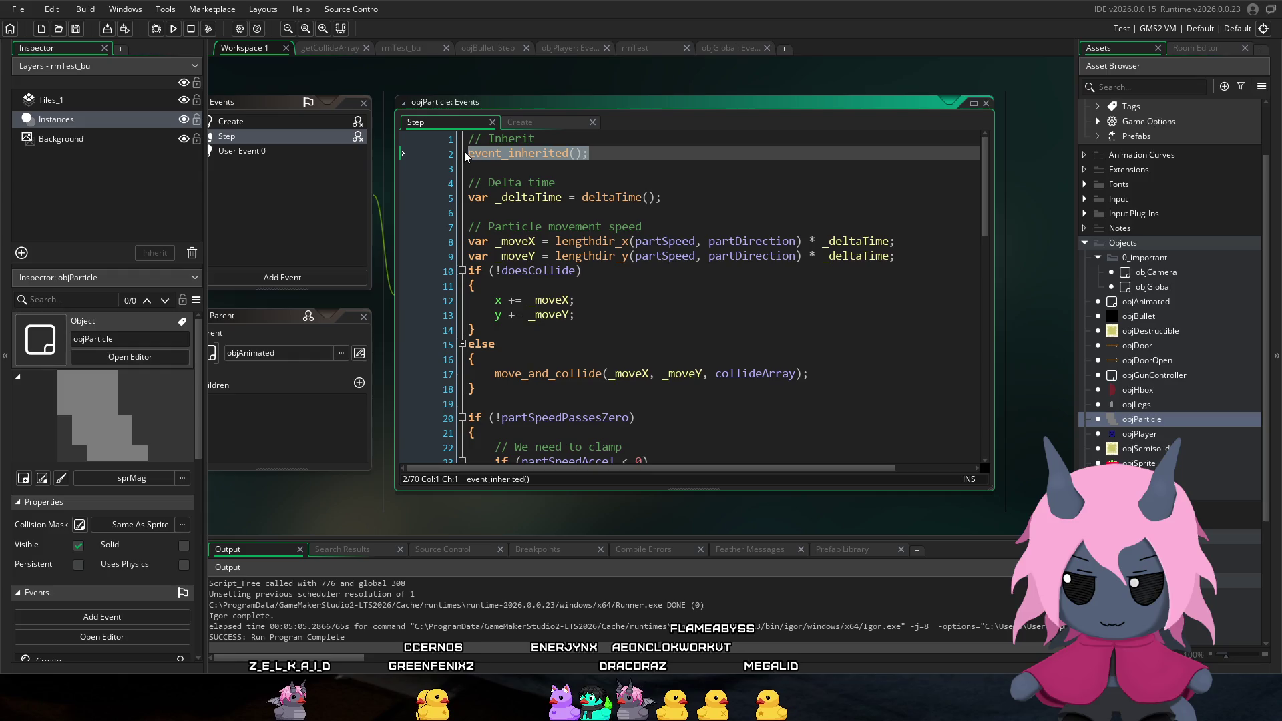
pyautogui.scroll(-2, 742, 273)
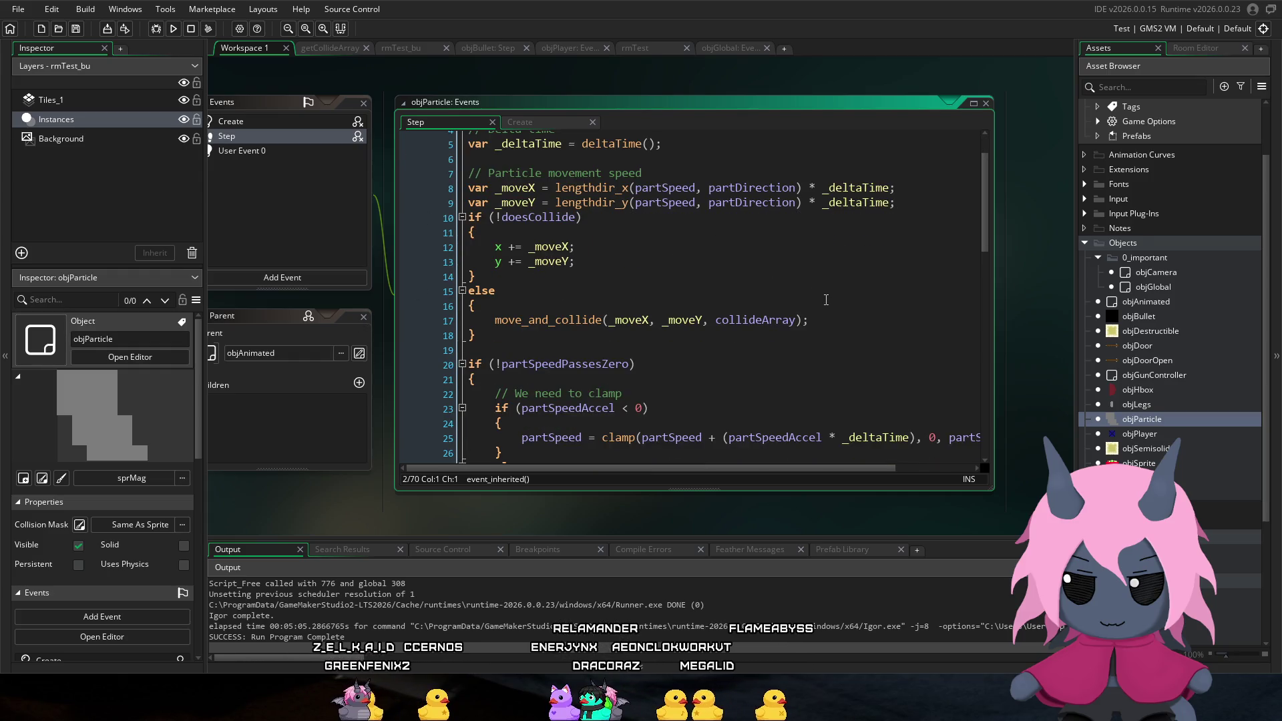
pyautogui.click(847, 313)
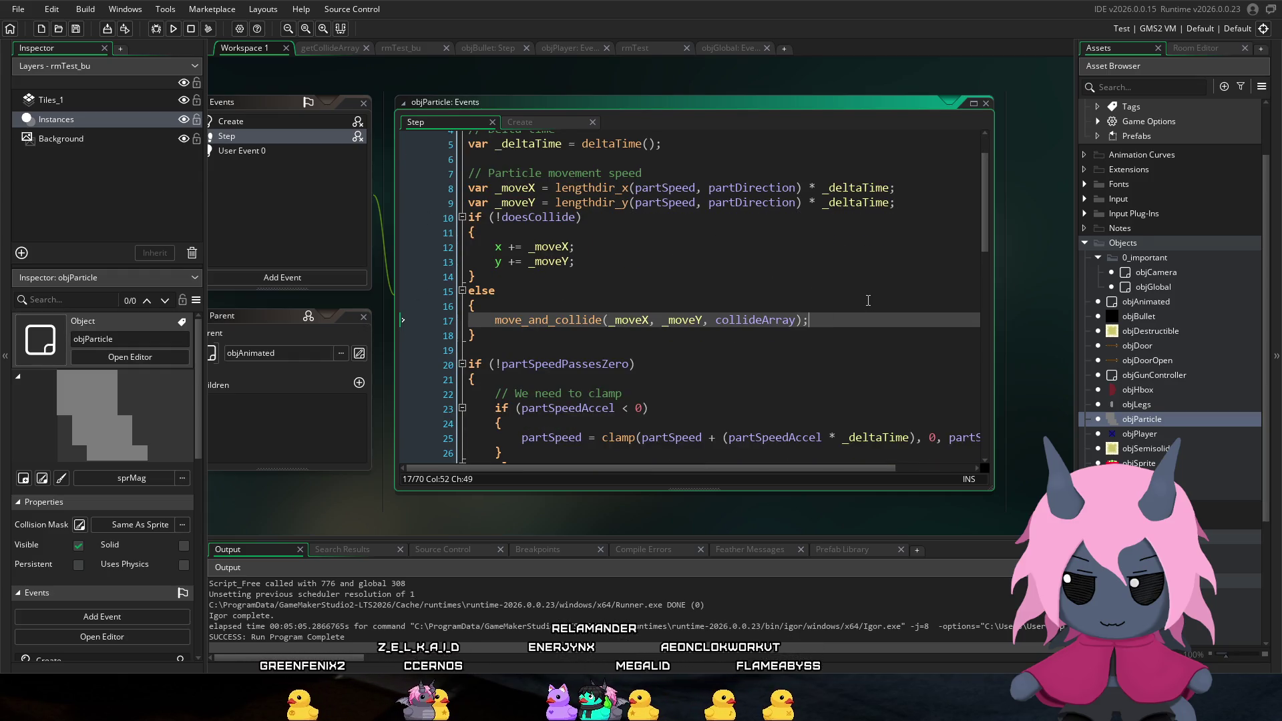
# Step: Paste oAnimated_Image -= oAnimated_ImageSpeed * _deltaTime; after move_and_collide and check its parameter reference
pyautogui.press('Return')
pyautogui.write('oAnimated_Image += oAnimated_ImageSpeed * _deltaTime;')
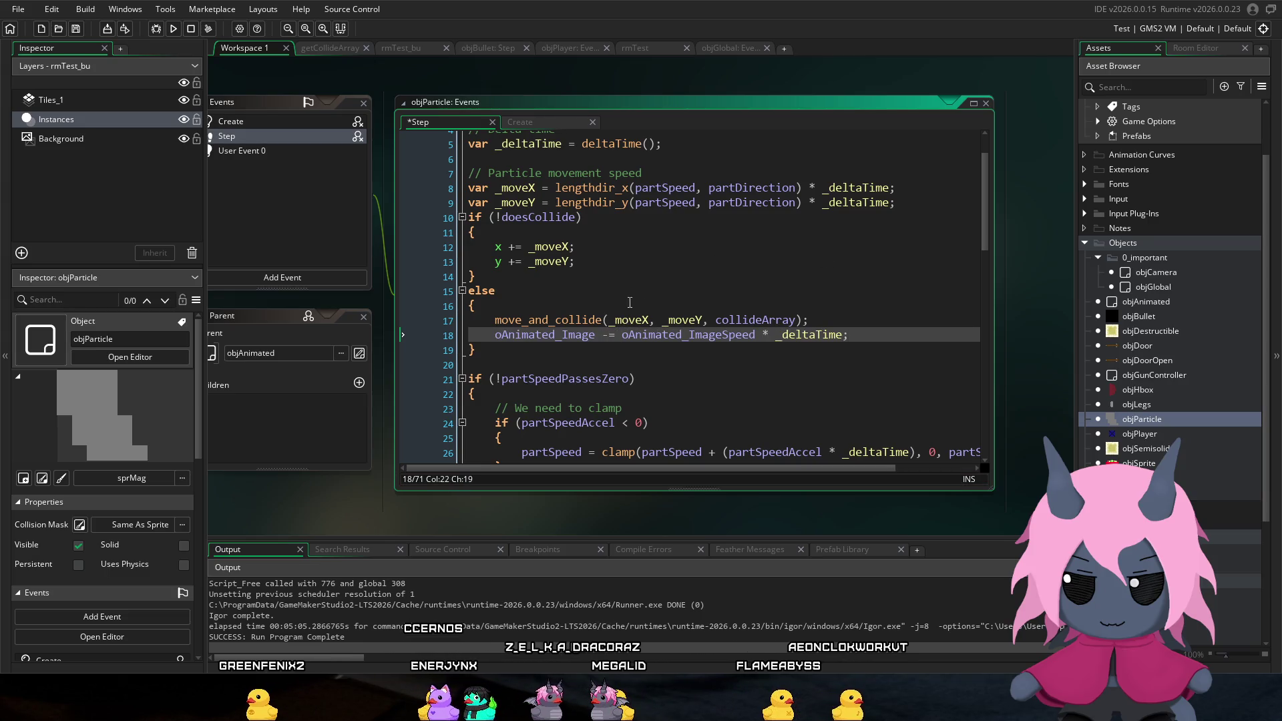
pyautogui.moveTo(547, 321)
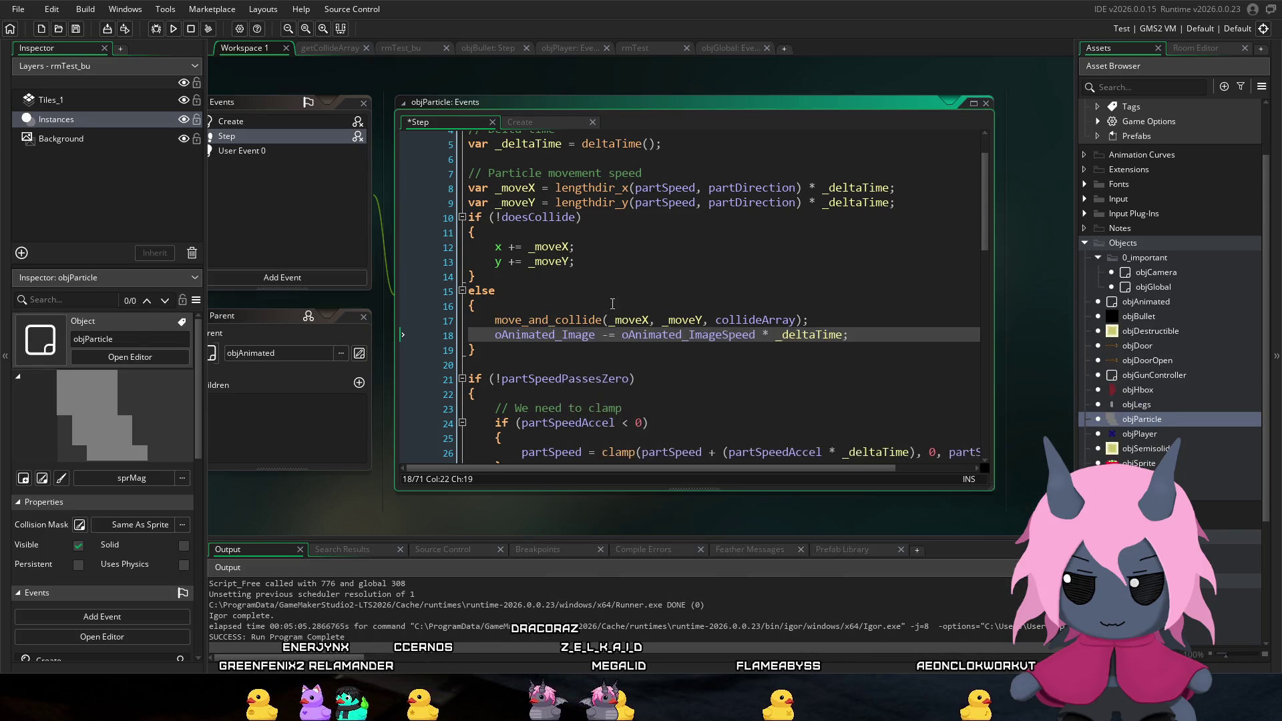
pyautogui.click(582, 320)
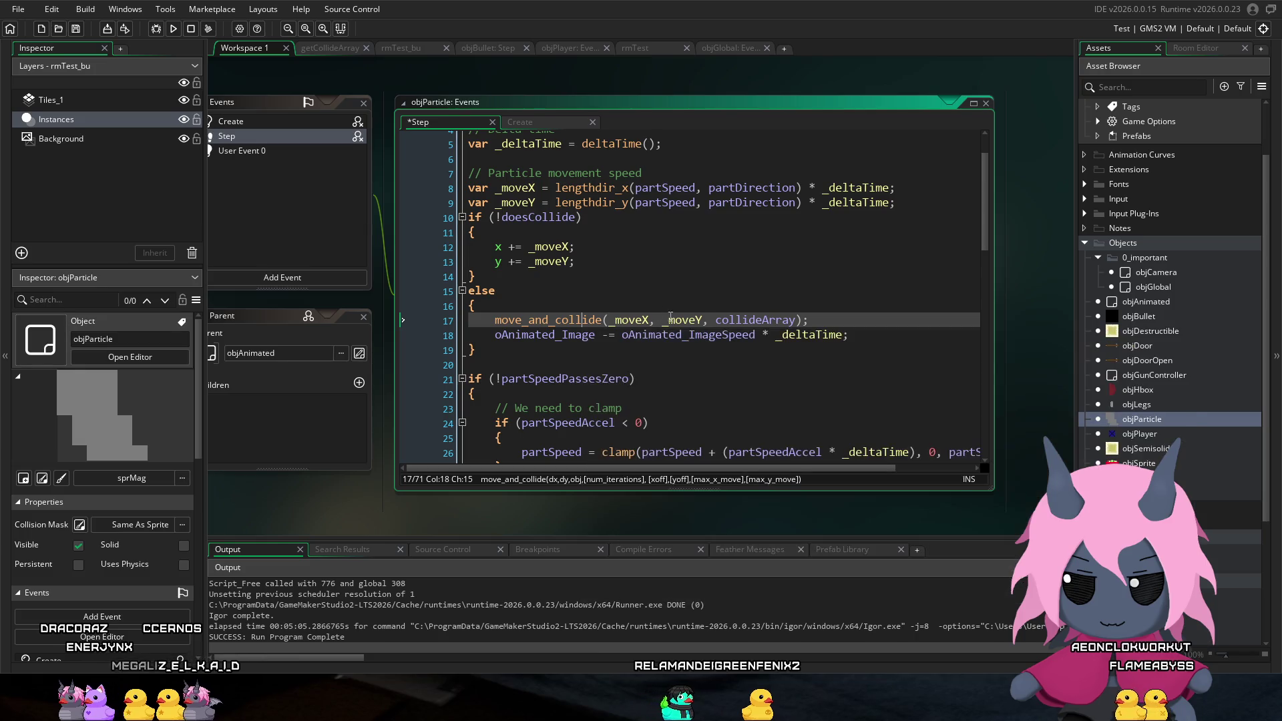
pyautogui.click(685, 270)
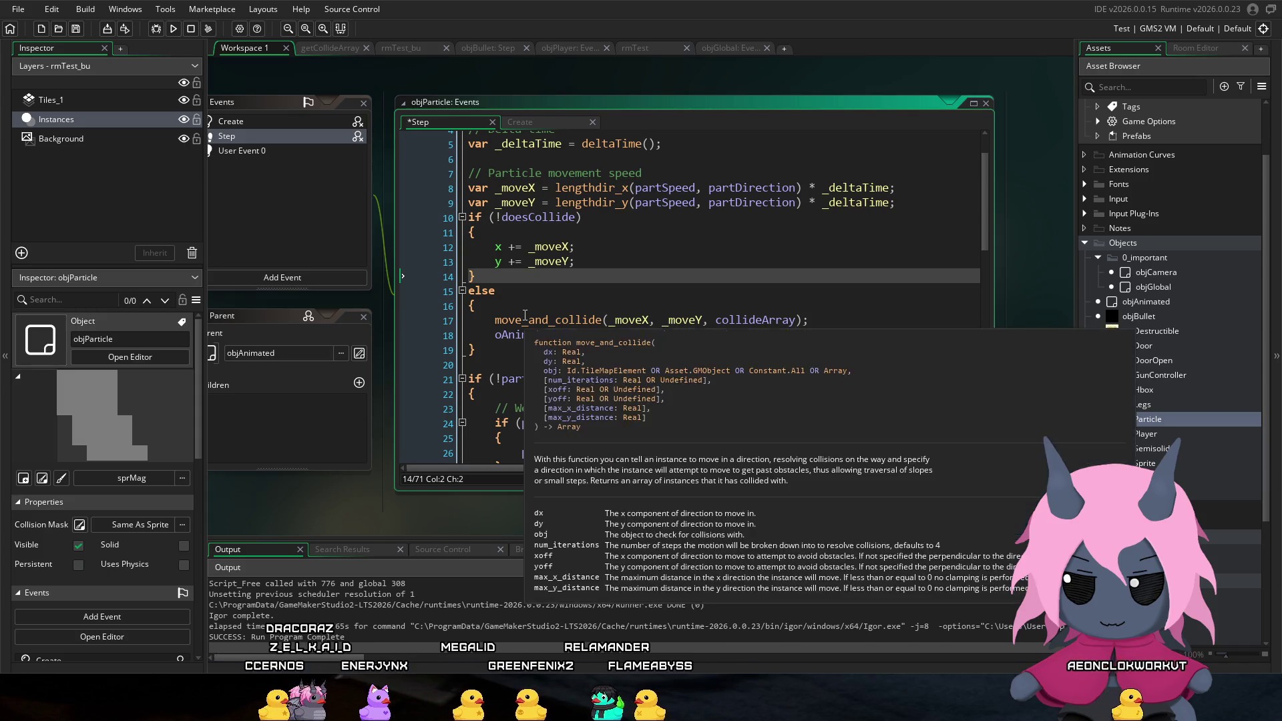
# Step: Prefix the move_and_collide call with var _hasCollided = to store its result
pyautogui.click(823, 320)
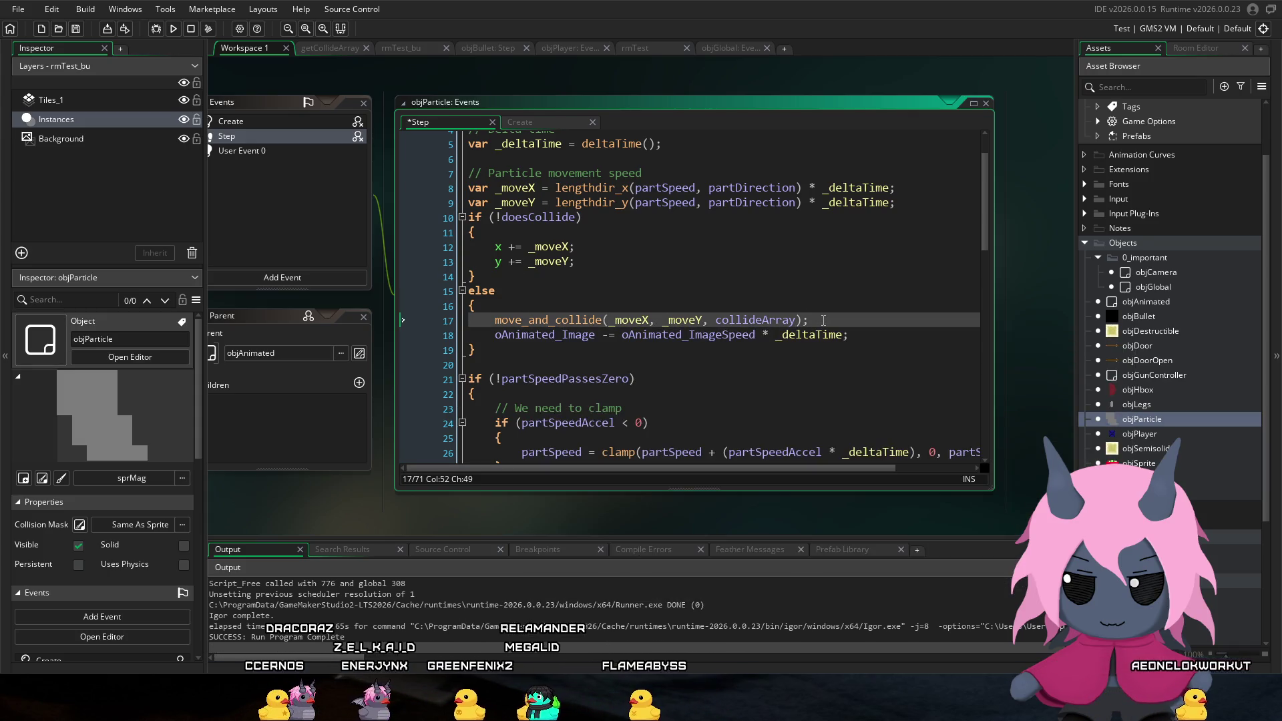
pyautogui.click(499, 321)
pyautogui.press('Left')
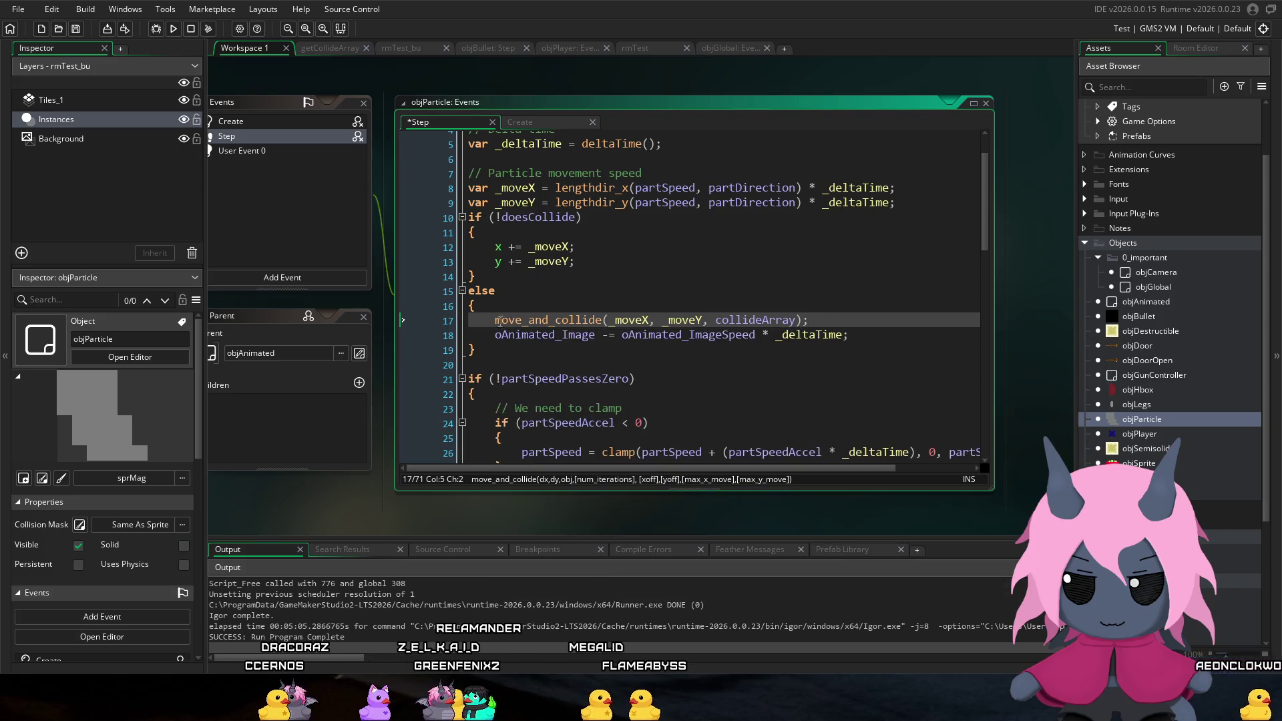
pyautogui.write('var ')
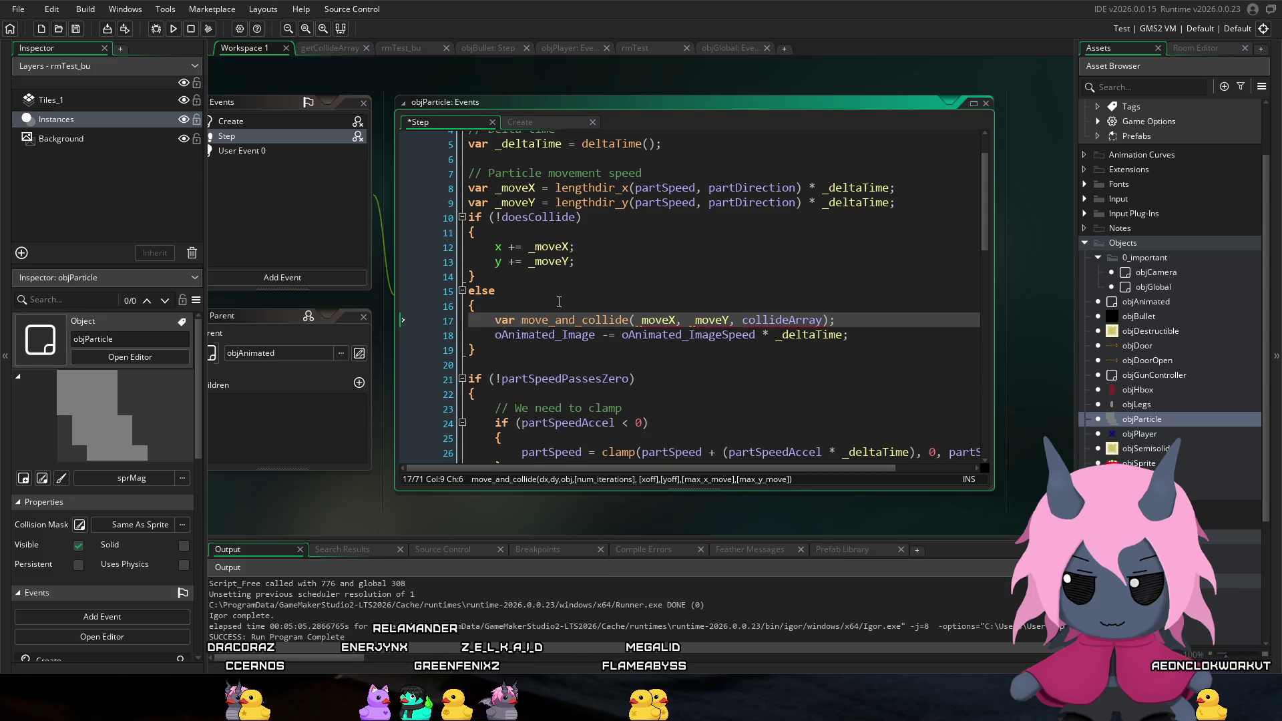
pyautogui.write('_hasCollided =')
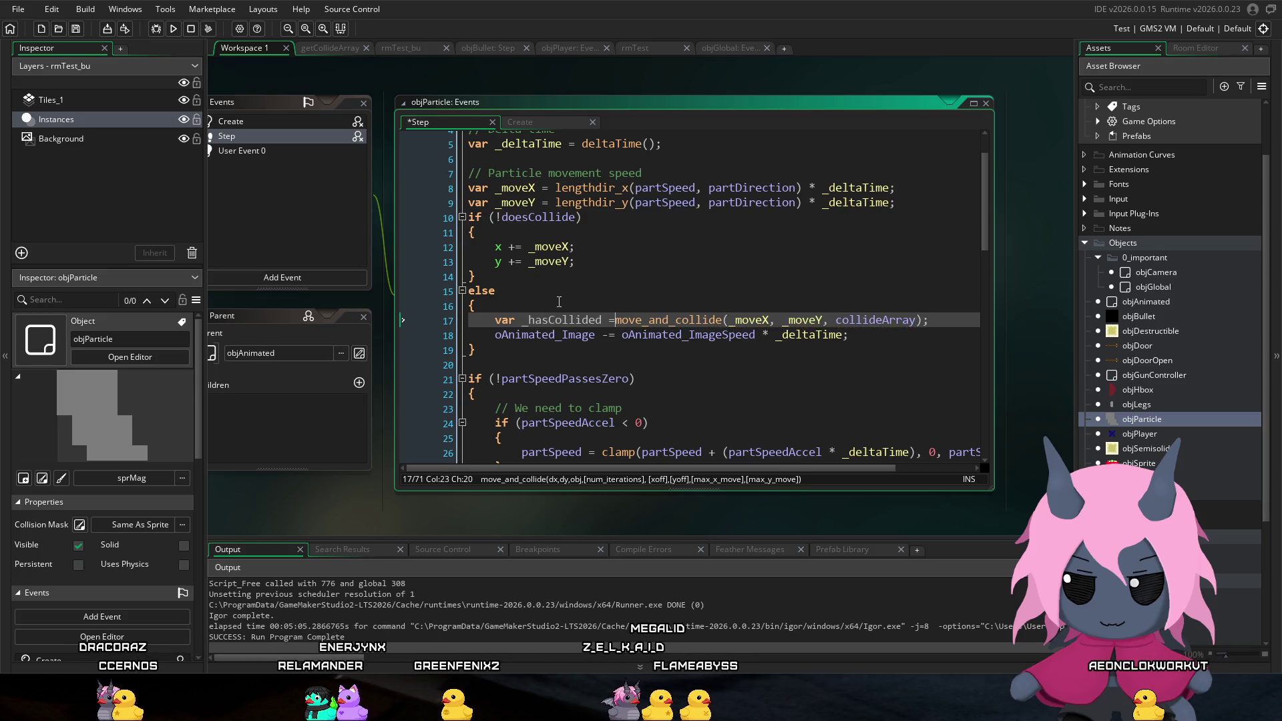
pyautogui.click(589, 311)
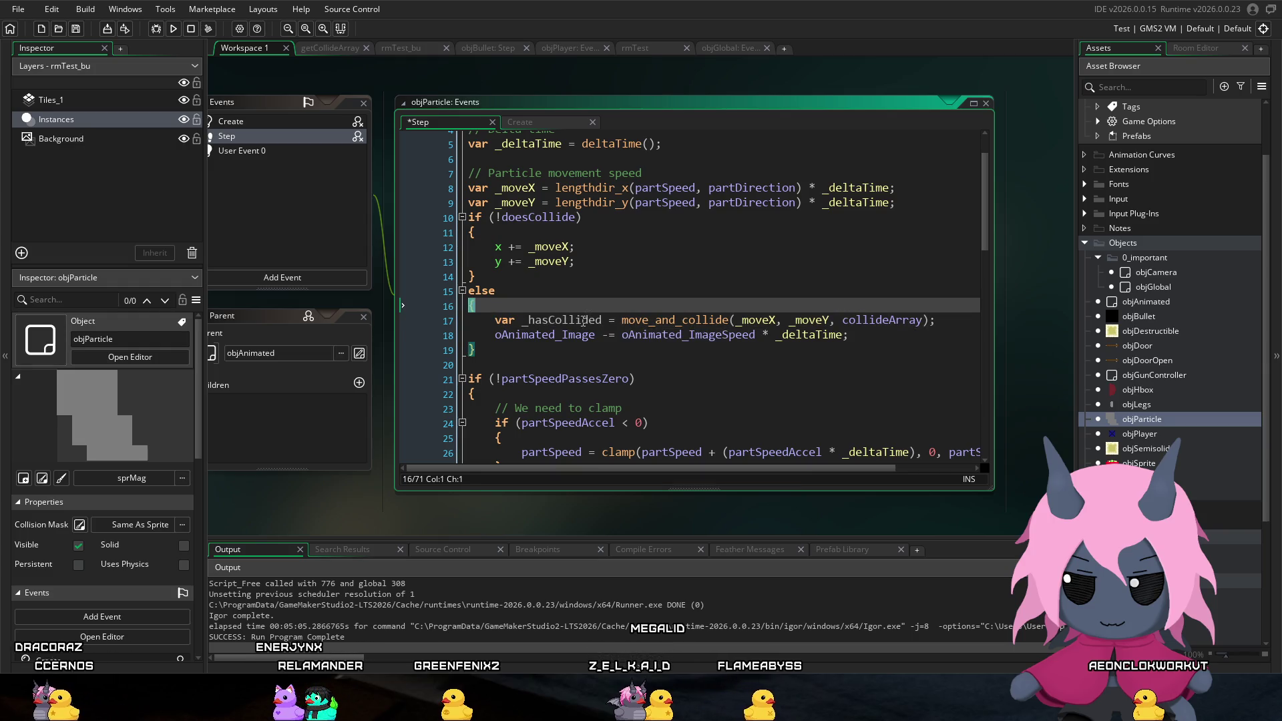
pyautogui.doubleClick(582, 320)
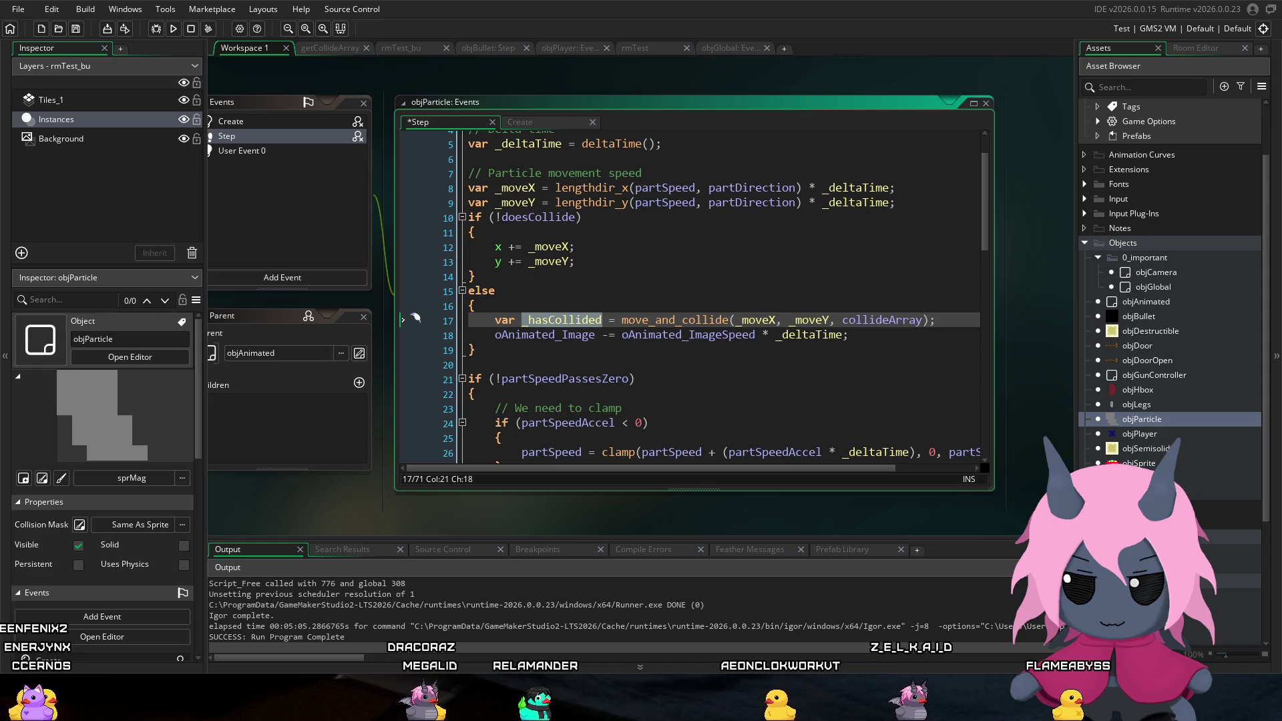
pyautogui.click(935, 320)
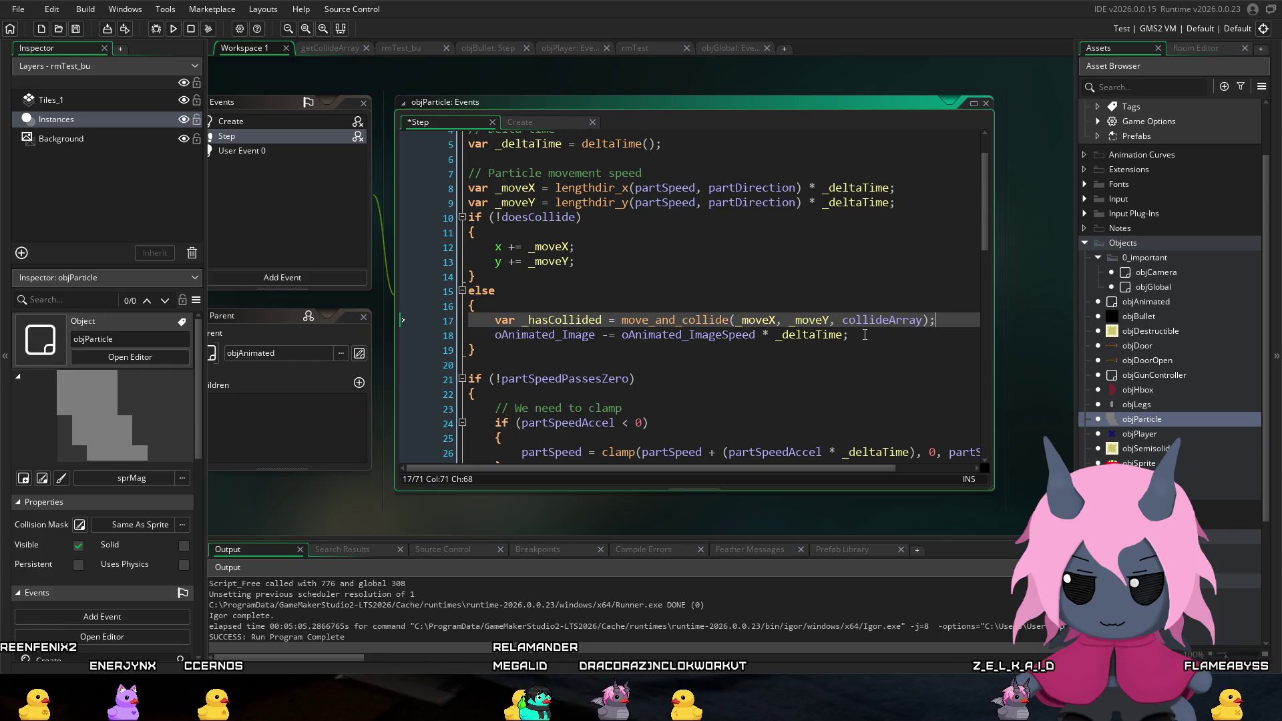
pyautogui.click(864, 335)
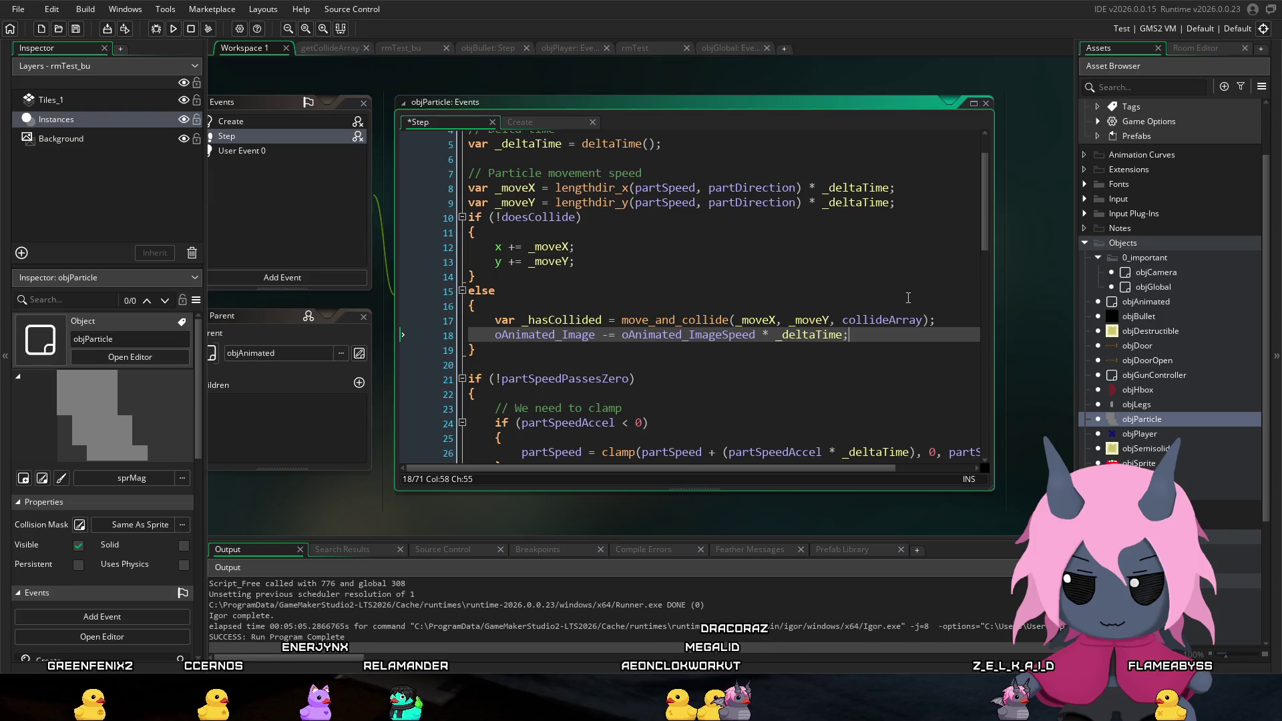
pyautogui.doubleClick(584, 325)
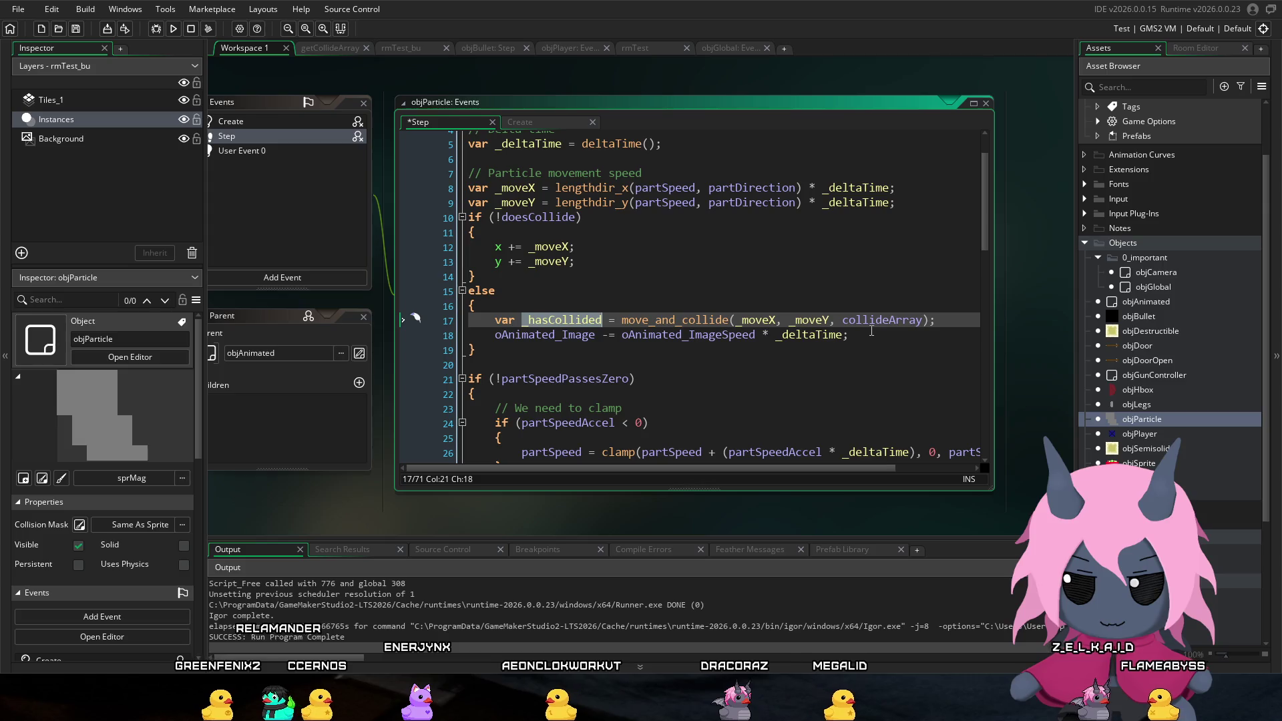
pyautogui.click(954, 320)
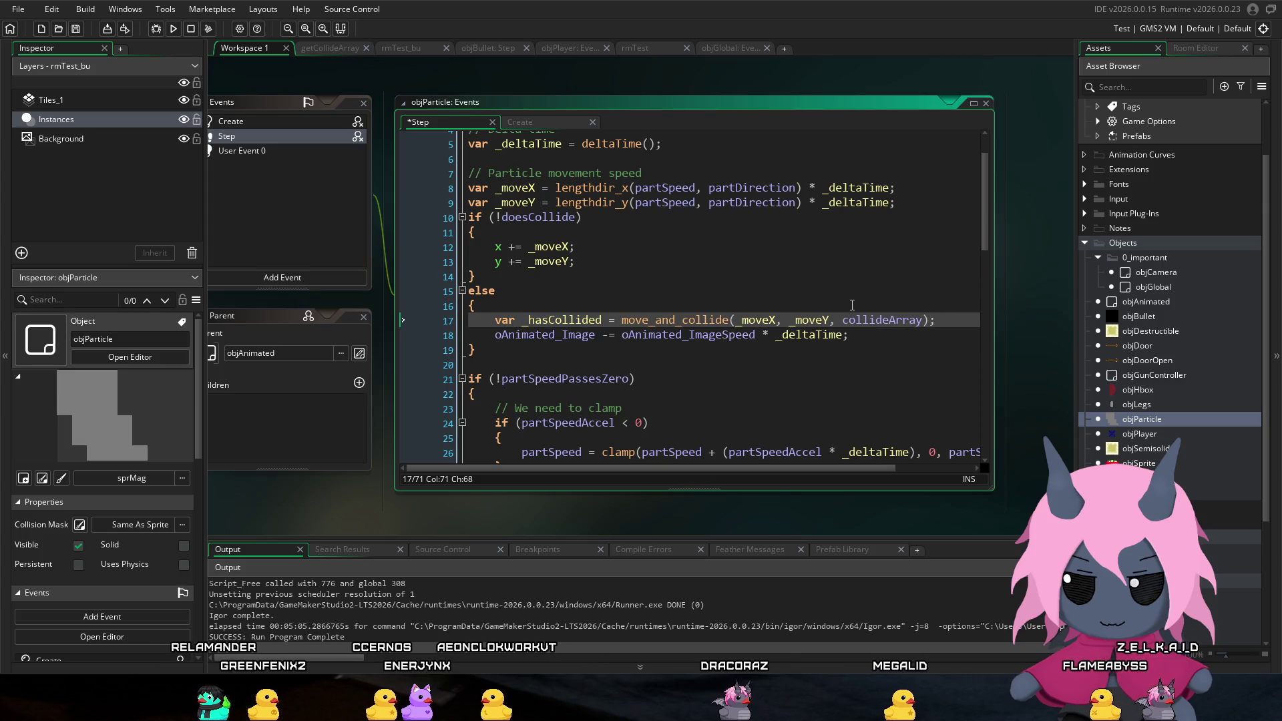
# Step: Add a new line 18 and insert array_length() from the array autocomplete suggestions
pyautogui.press('Return')
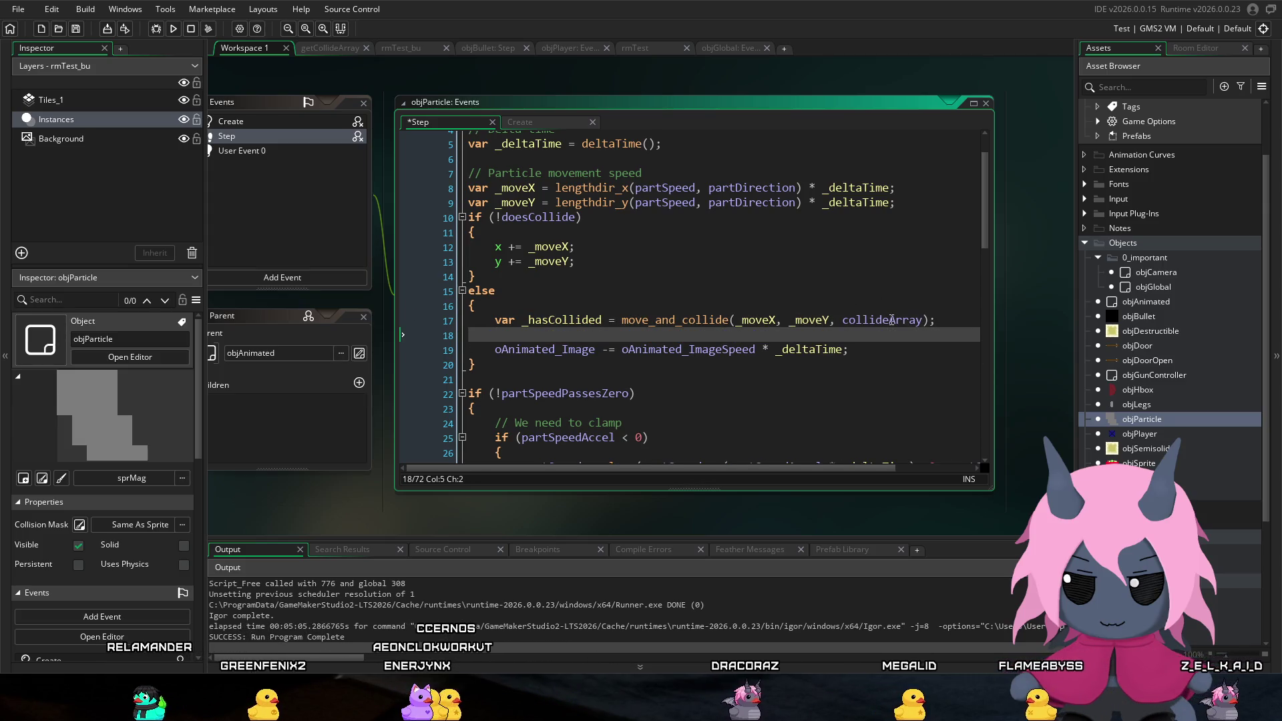
pyautogui.write('array')
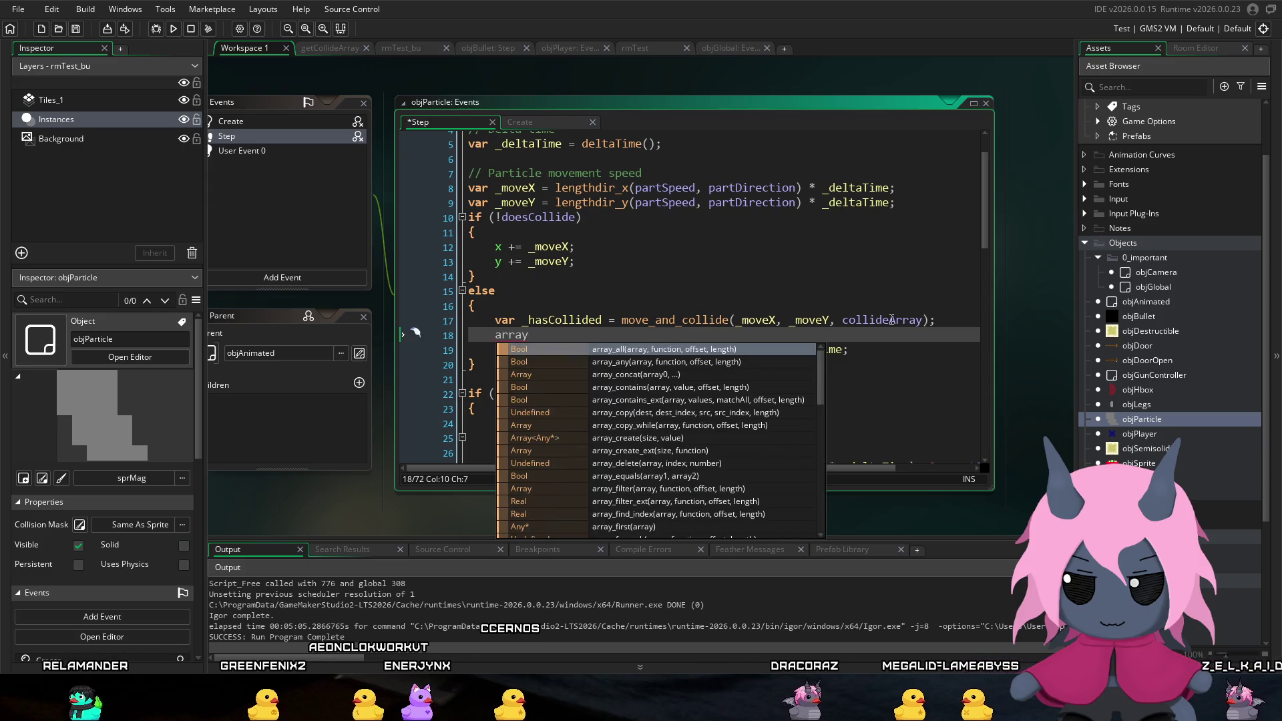
pyautogui.press('Down')
pyautogui.press('Down')
pyautogui.press('Down')
pyautogui.press('Down')
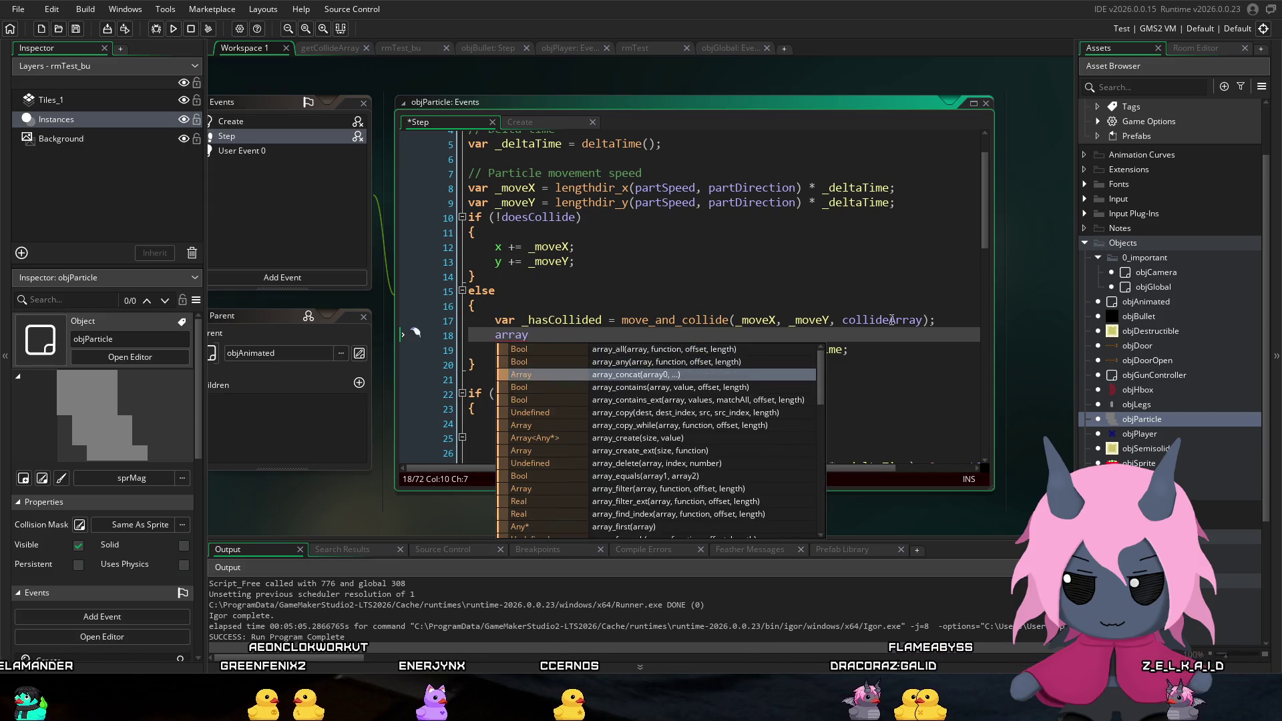
pyautogui.press('Down')
pyautogui.press('Down')
pyautogui.press('Down')
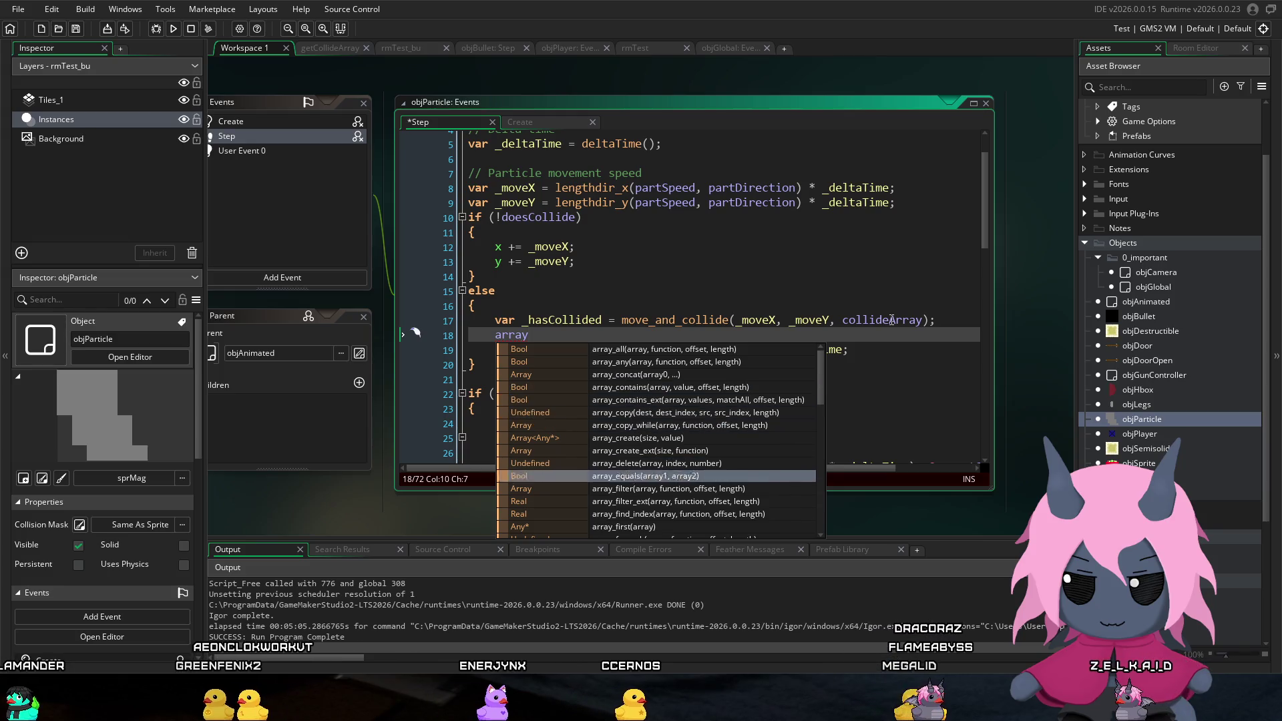
pyautogui.press('Down')
pyautogui.press('Down')
pyautogui.press('Down')
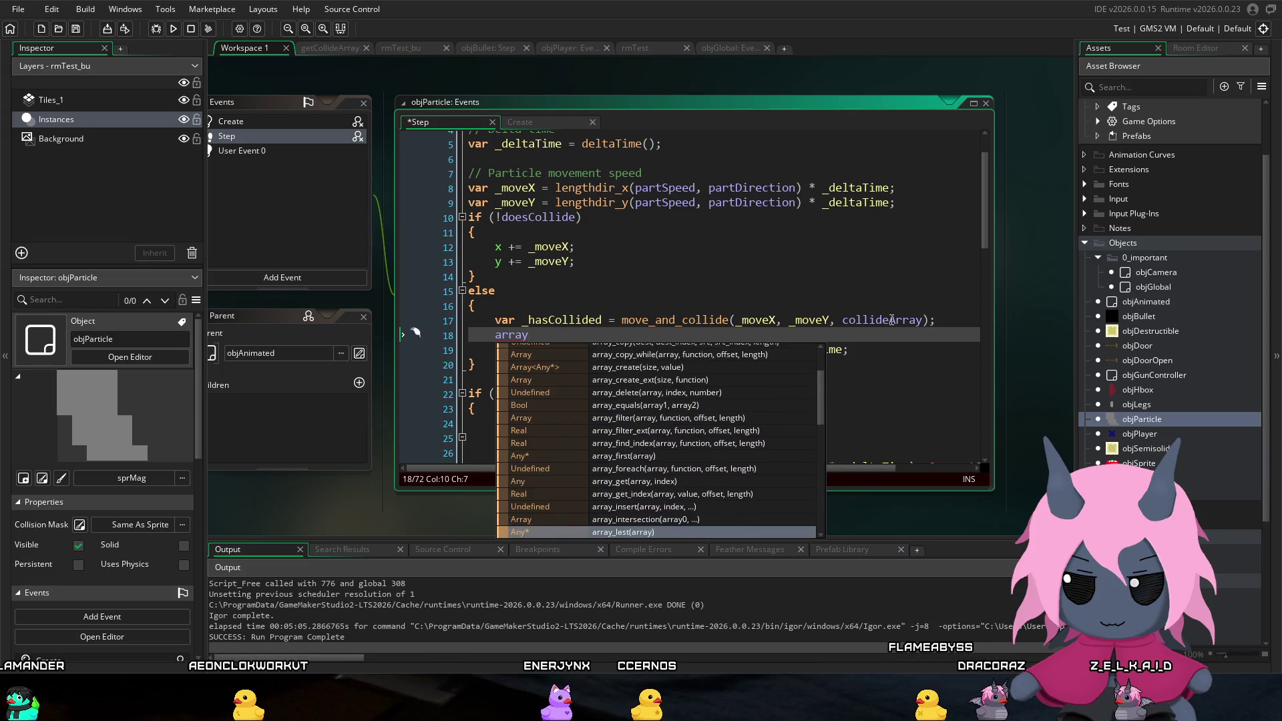
pyautogui.press('Up')
pyautogui.press('Up')
pyautogui.press('Up')
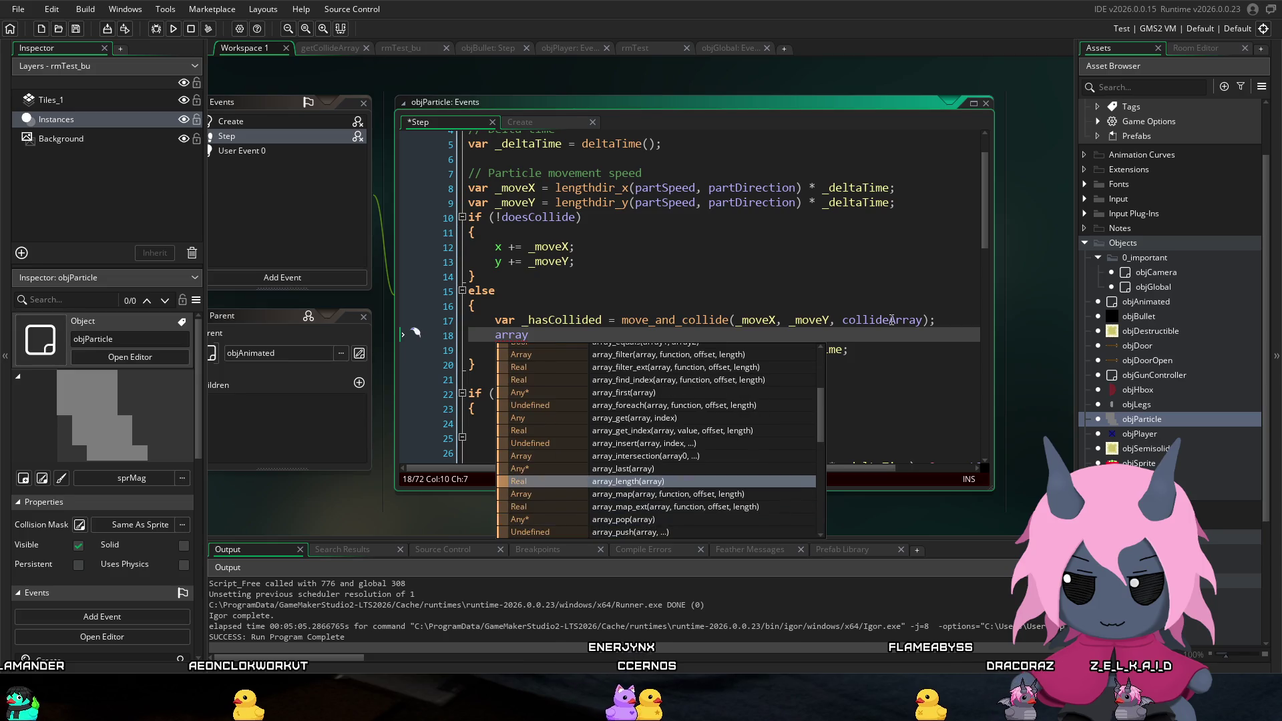
pyautogui.press('Down')
pyautogui.press('Down')
pyautogui.press('Down')
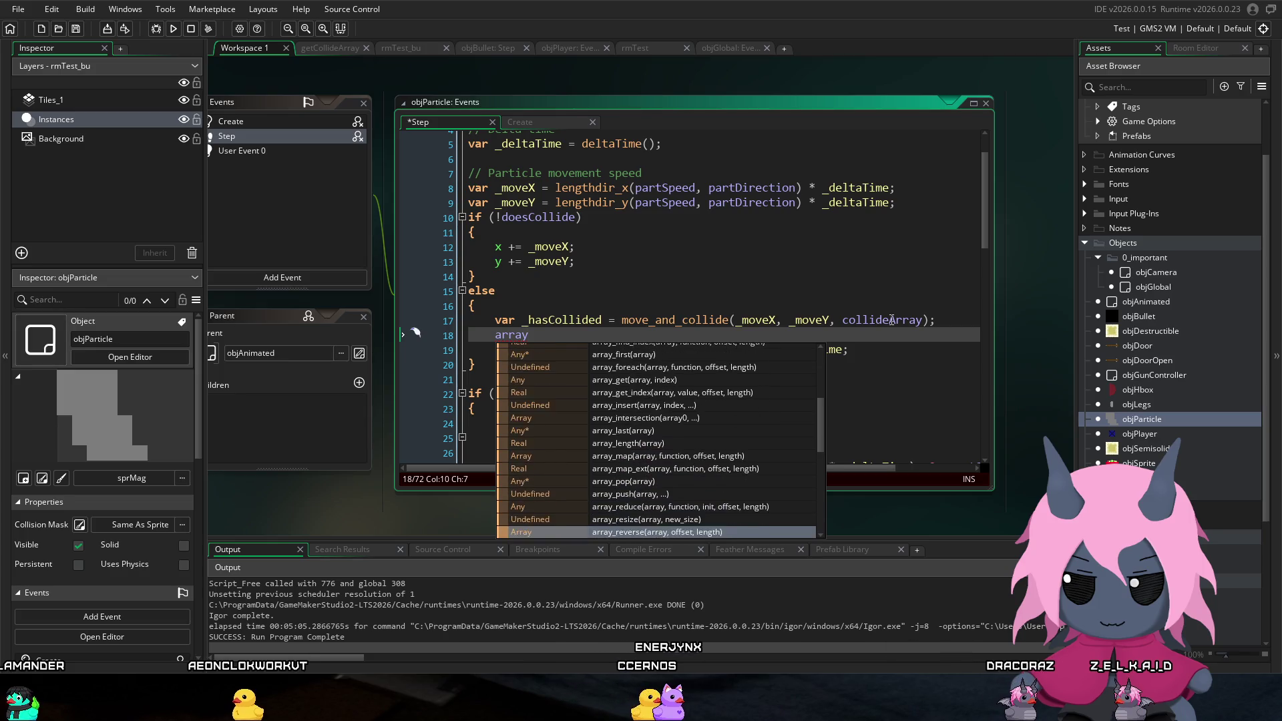
pyautogui.press('Down')
pyautogui.press('Down')
pyautogui.press('Down')
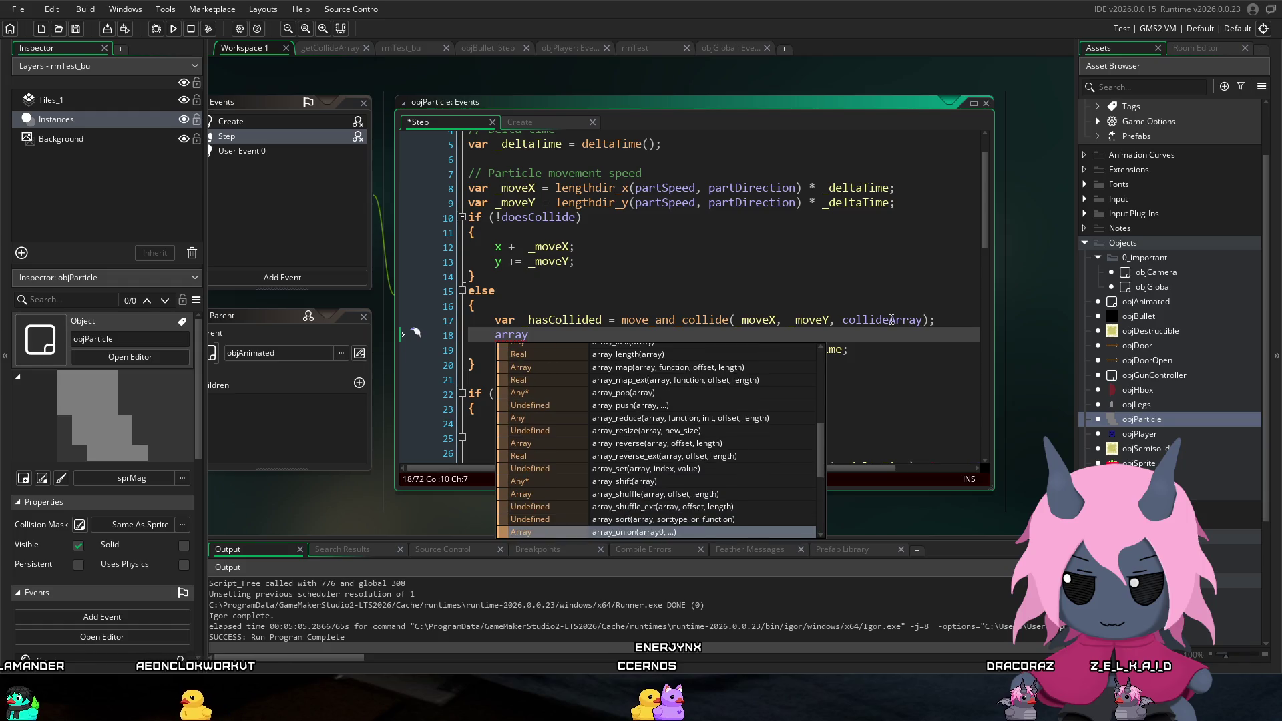
pyautogui.press('Up')
pyautogui.press('Up')
pyautogui.press('Up')
pyautogui.press('Up')
pyautogui.press('Up')
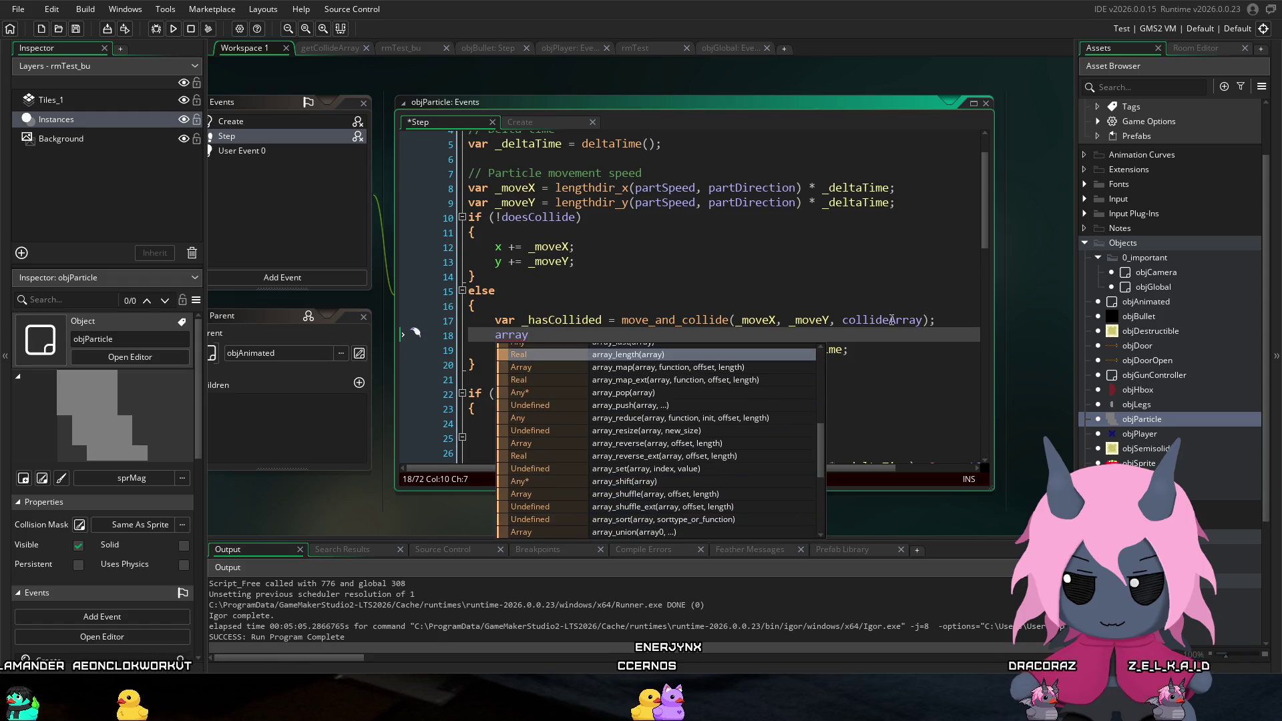
pyautogui.press('Return')
pyautogui.click(564, 334)
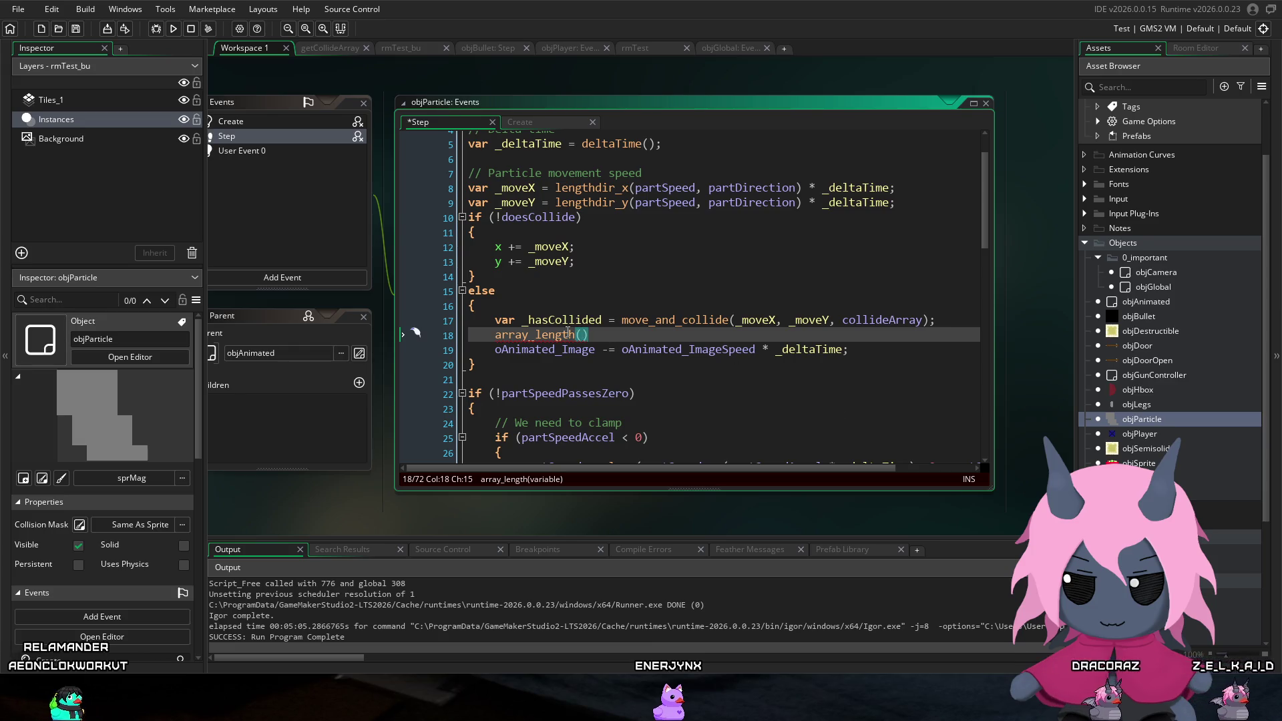
pyautogui.moveTo(564, 332)
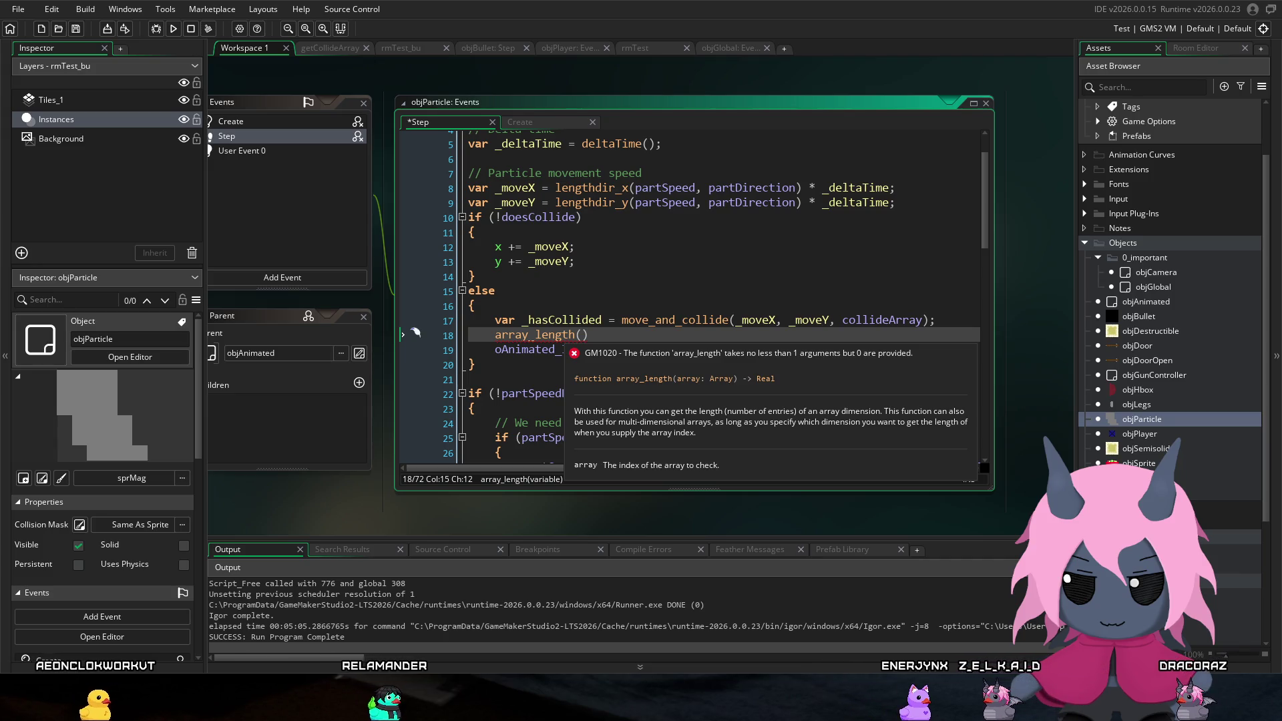
pyautogui.click(641, 320)
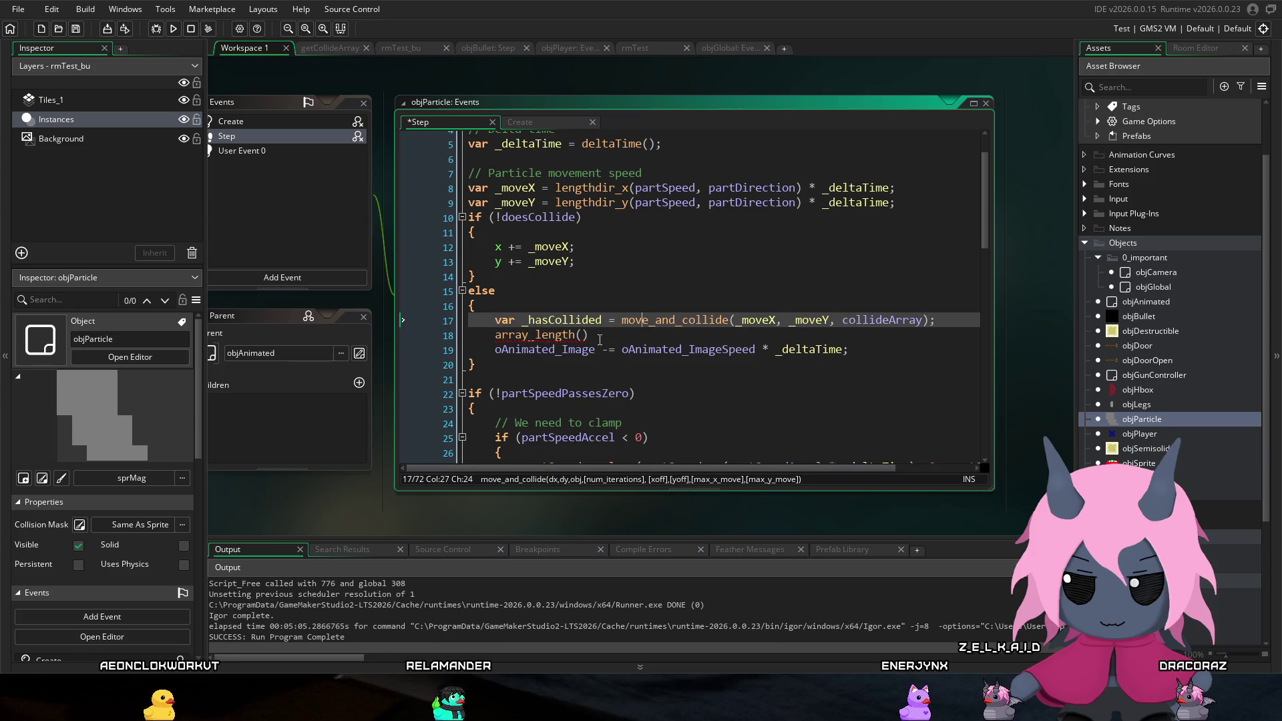
# Step: Pass _hasCollided into array_length on line 18 and delete the leftover '_hasCollided =' assignment
pyautogui.click(495, 335)
pyautogui.write('if (_hasCollided')
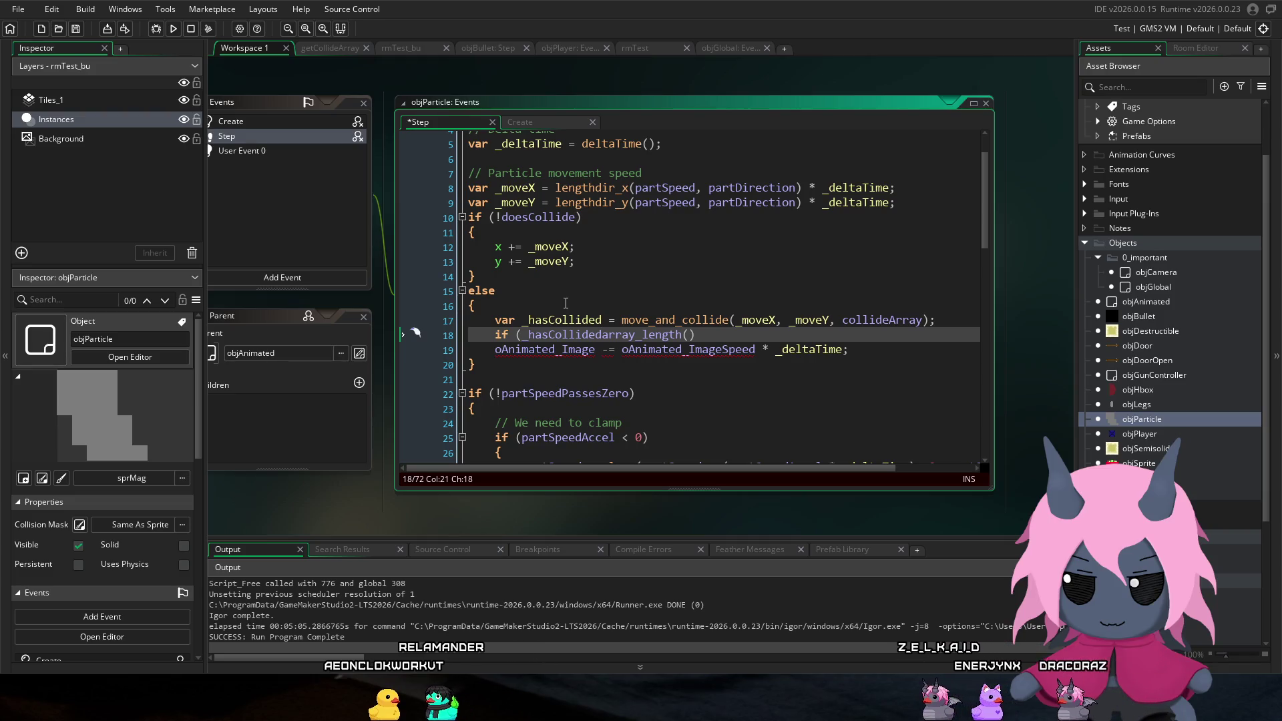
pyautogui.write('=')
pyautogui.press('Right')
pyautogui.press('Right')
pyautogui.press('Right')
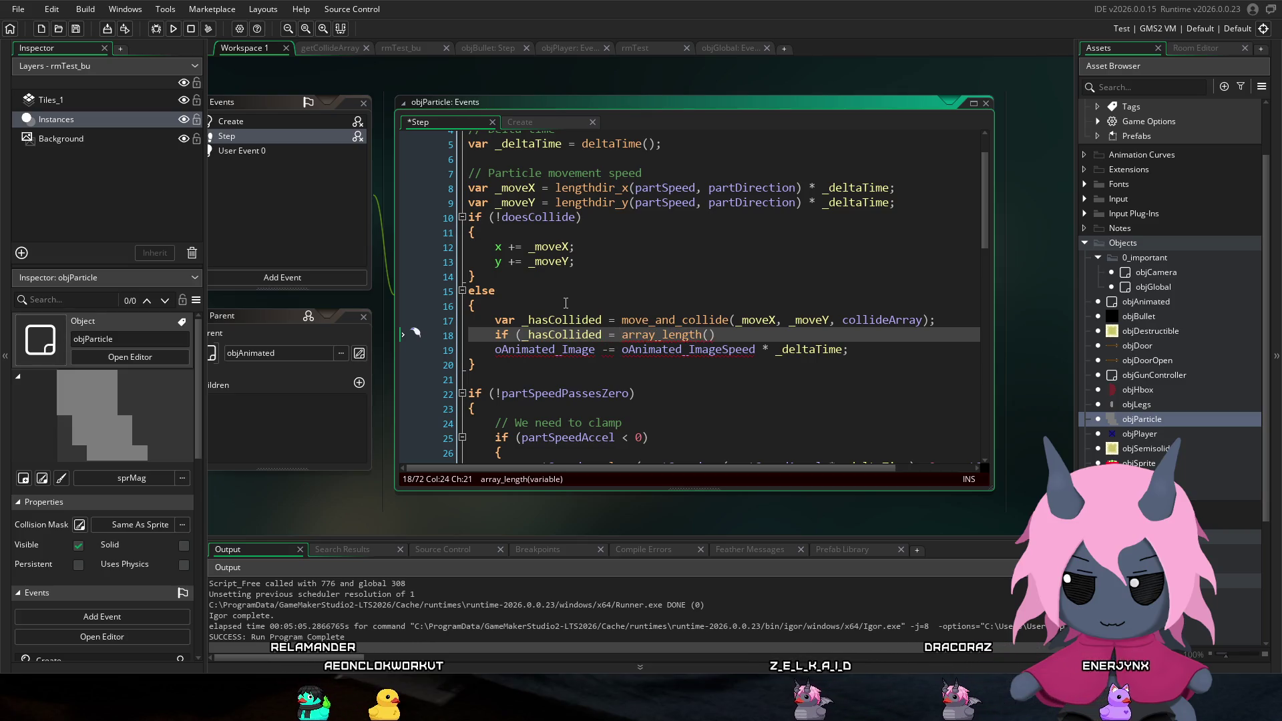
pyautogui.press('Right')
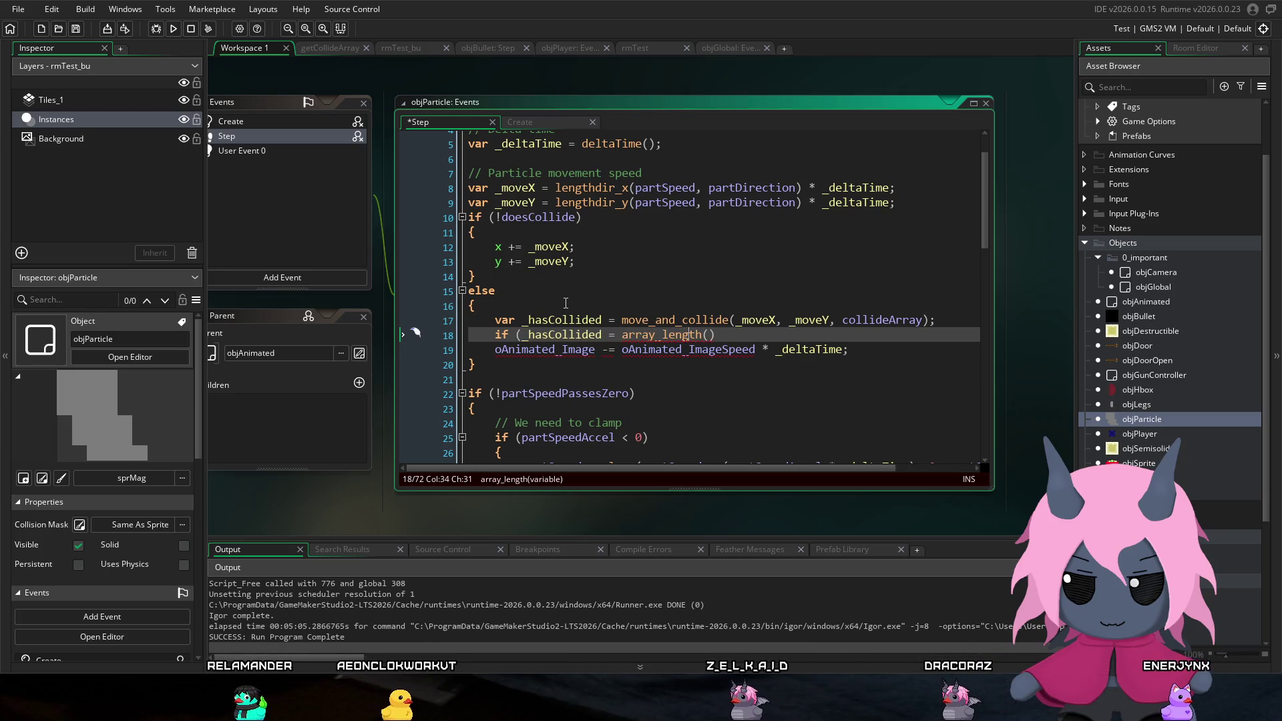
pyautogui.moveTo(633, 327)
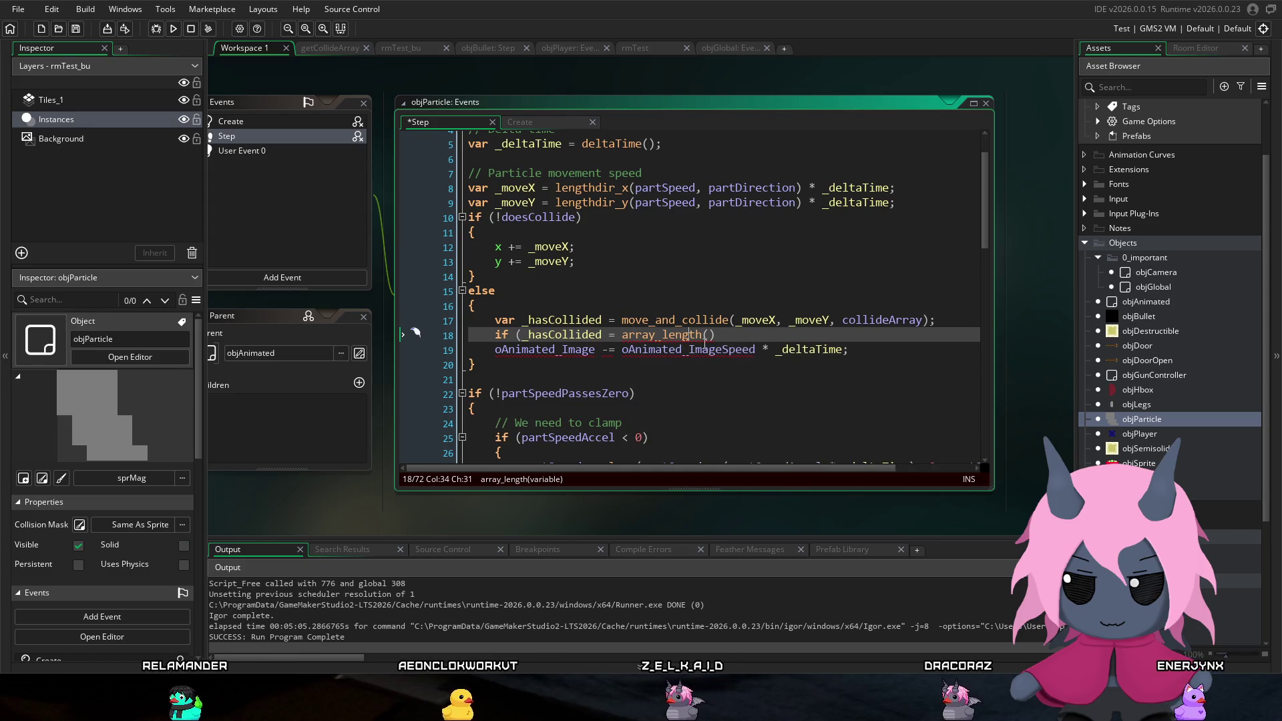
pyautogui.doubleClick(591, 336)
pyautogui.hotkey('ctrl', 'c')
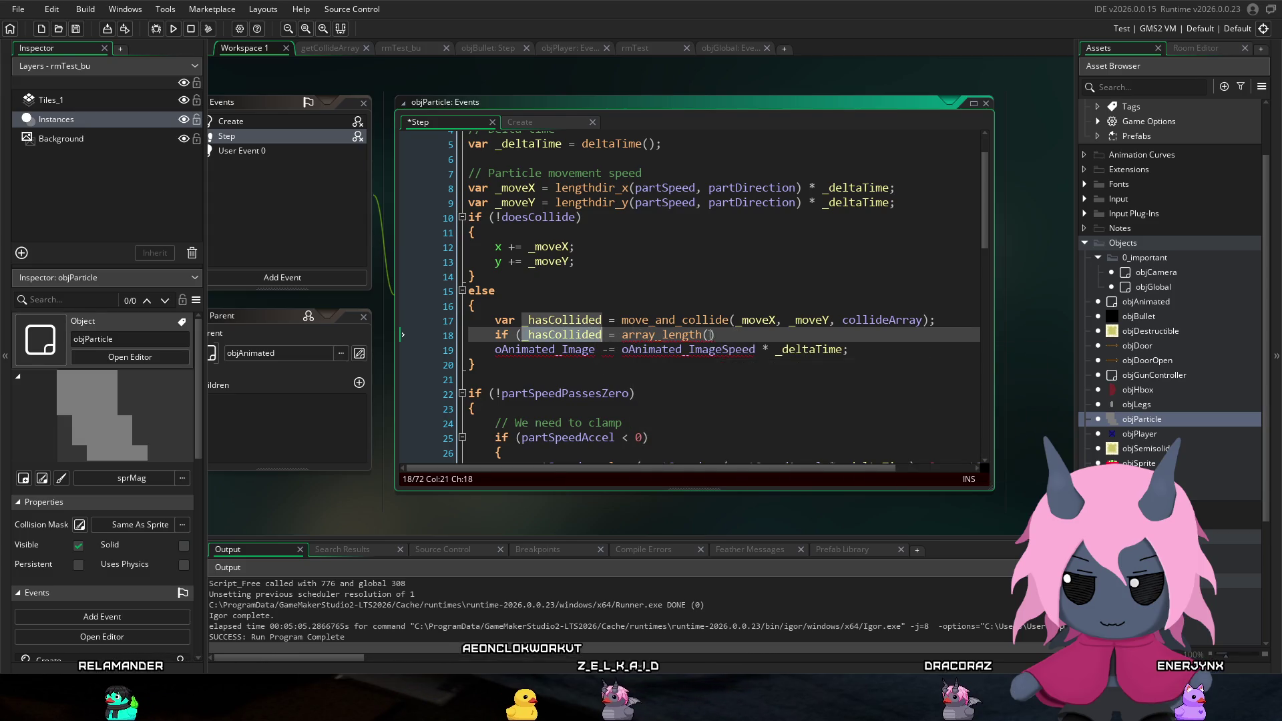
pyautogui.click(709, 334)
pyautogui.hotkey('ctrl', 'v')
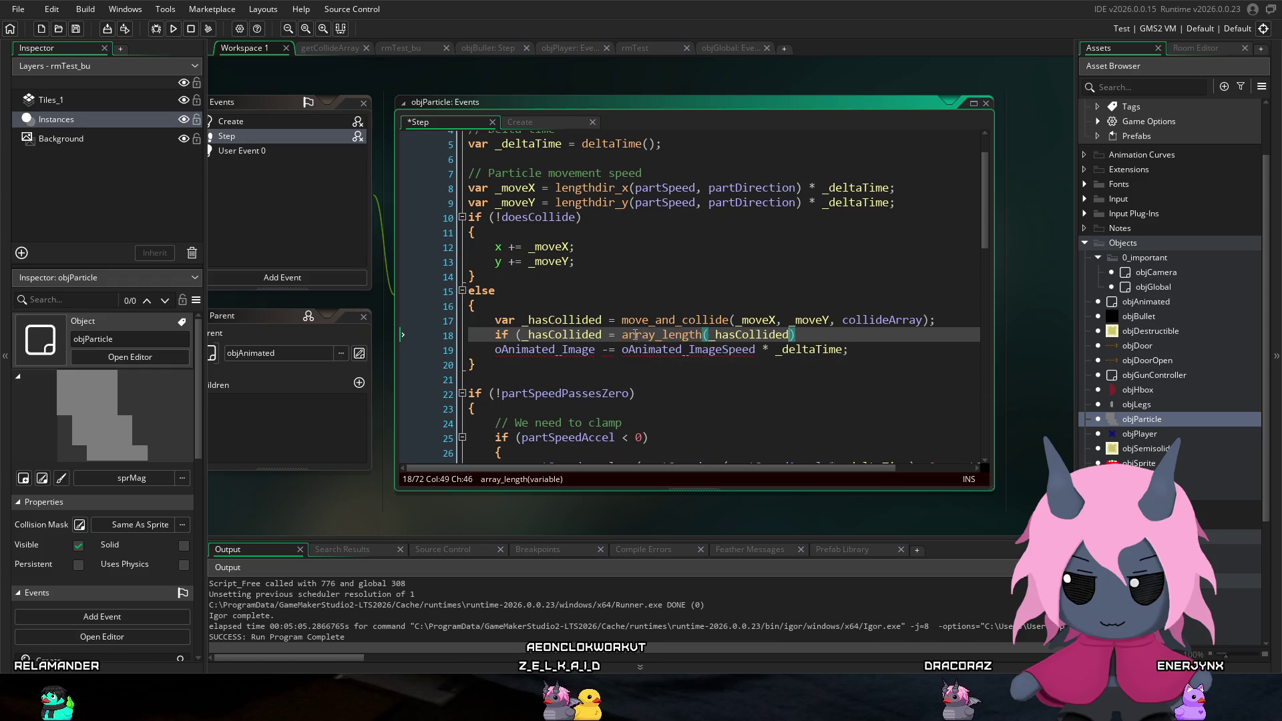
pyautogui.moveTo(621, 335); pyautogui.dragTo(522, 335)
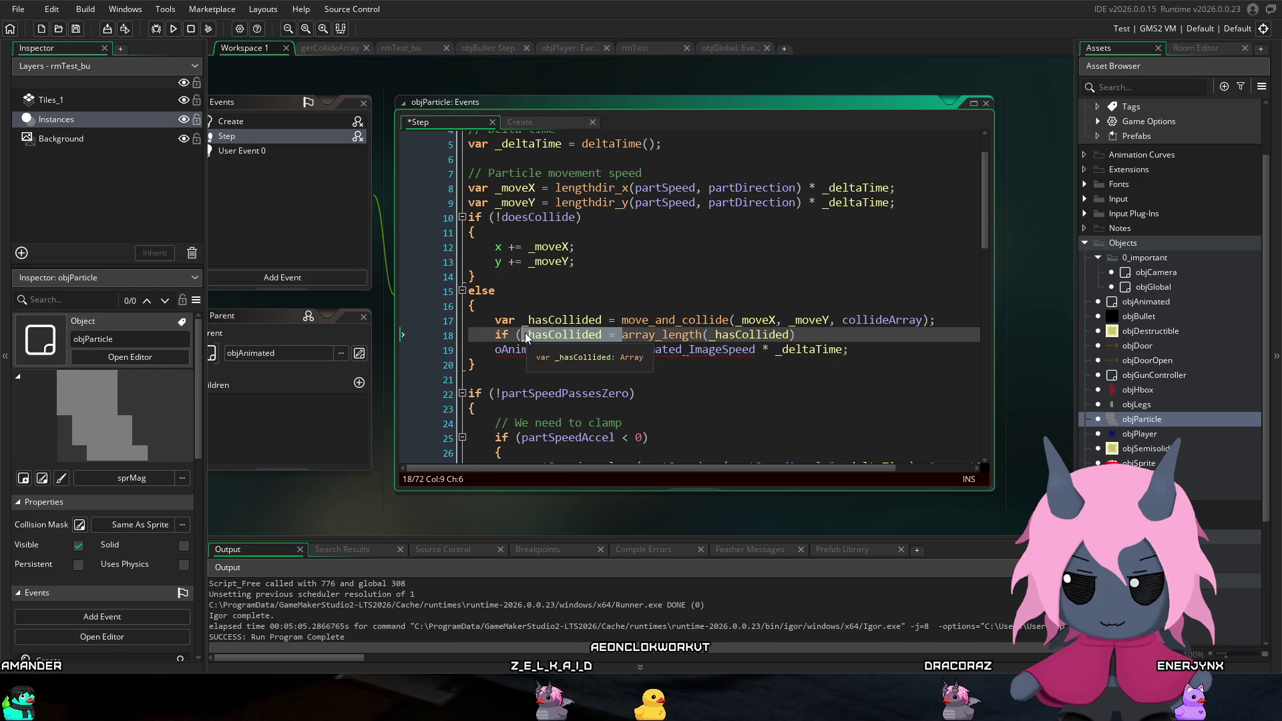
pyautogui.press('BackSpace')
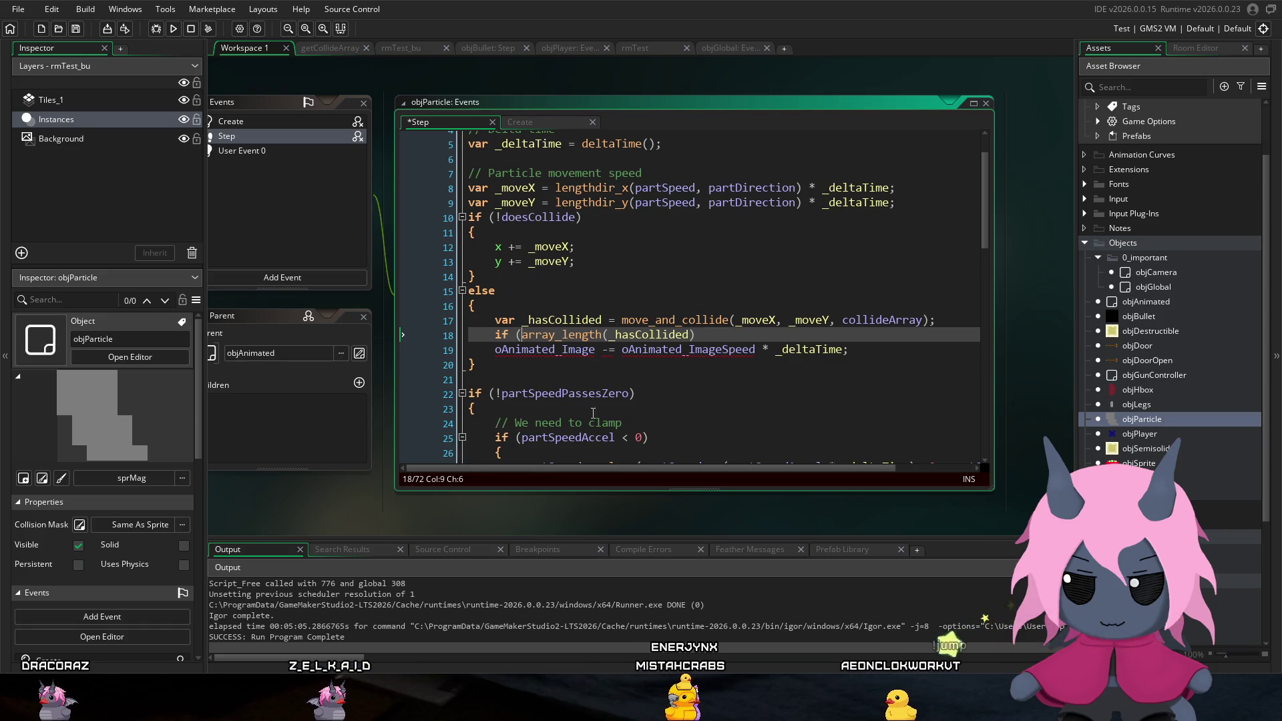
pyautogui.click(608, 349)
# Step: Complete line 18 as if (array_length(_hasCollided) >= 1)
pyautogui.moveTo(685, 349)
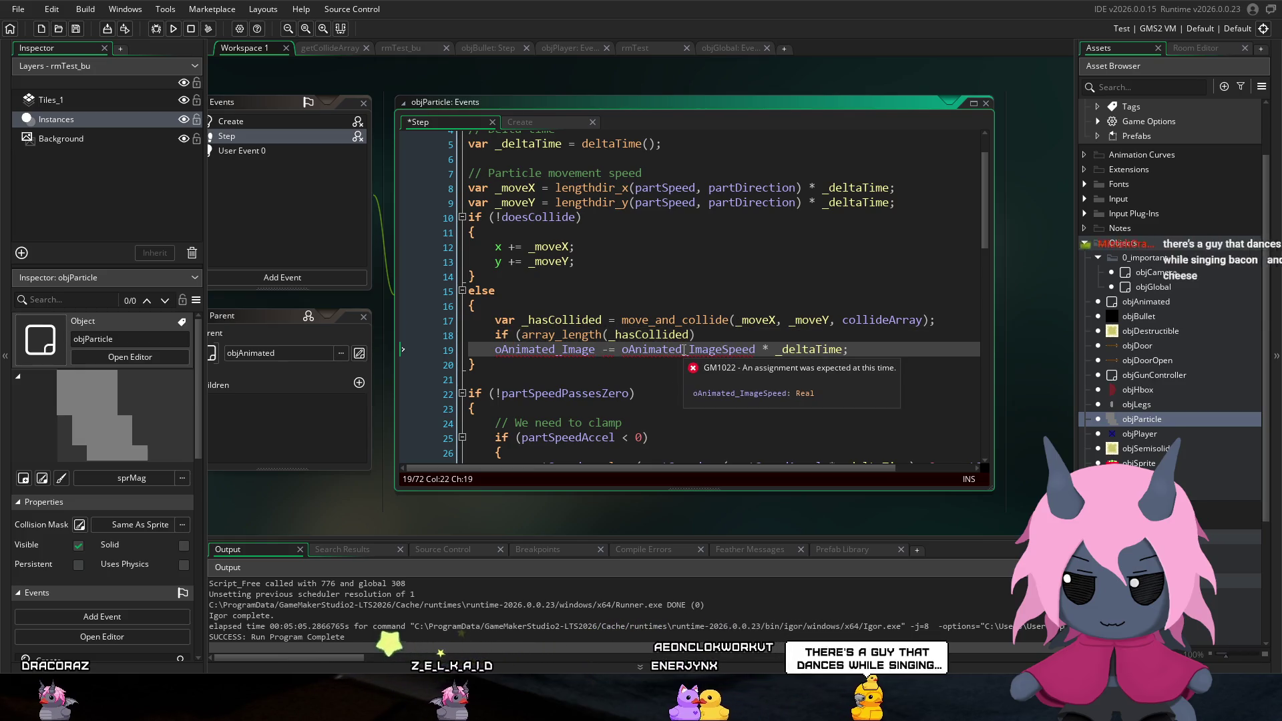
pyautogui.scroll(2, 722, 337)
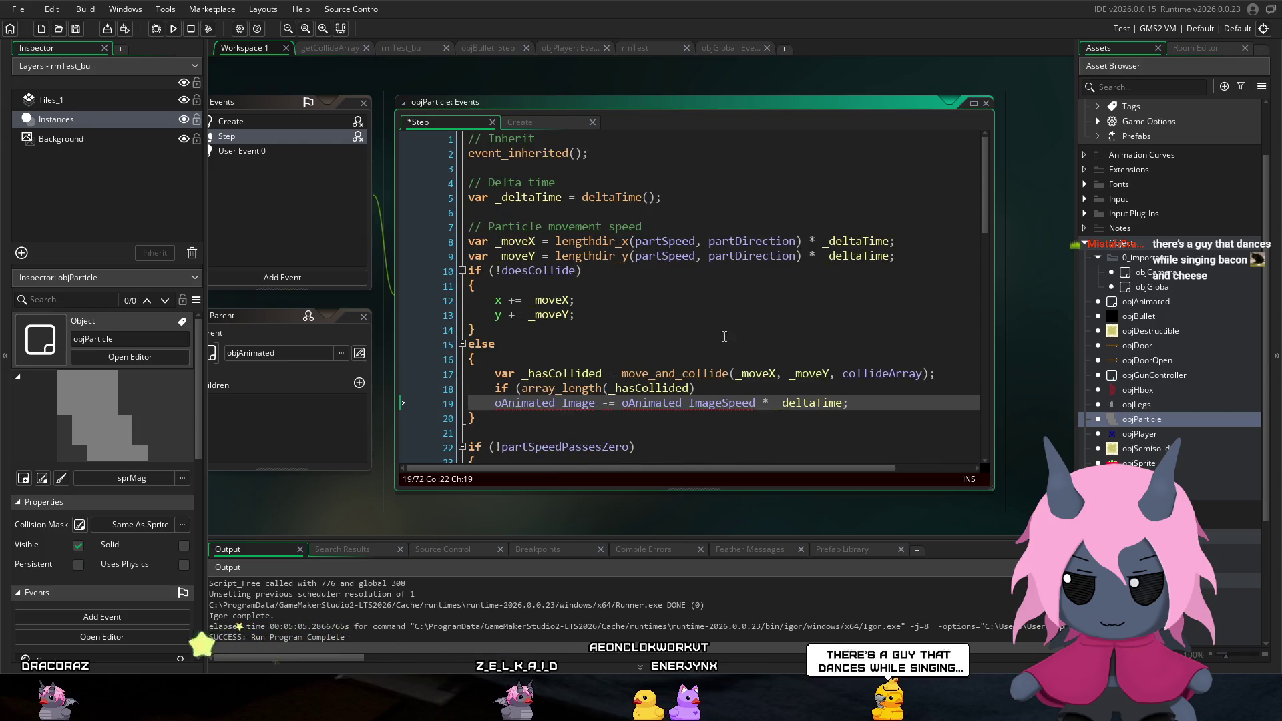
pyautogui.click(759, 392)
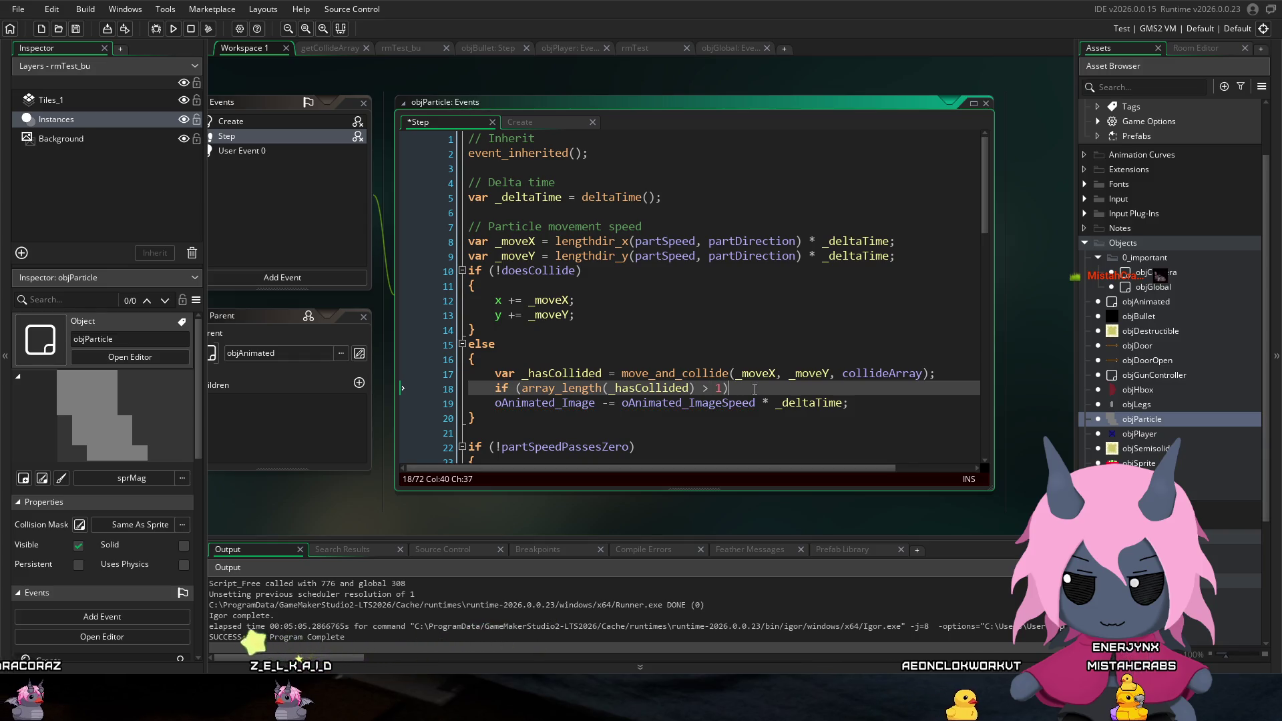
pyautogui.write('=')
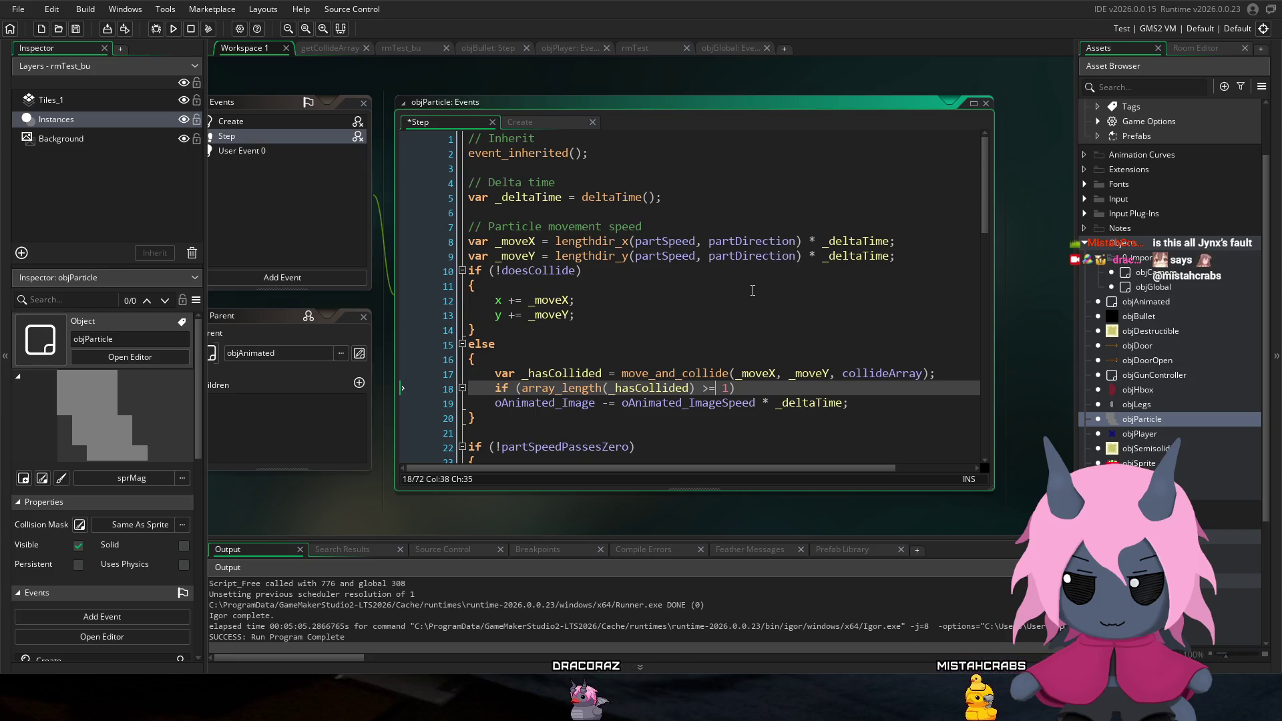
pyautogui.click(765, 387)
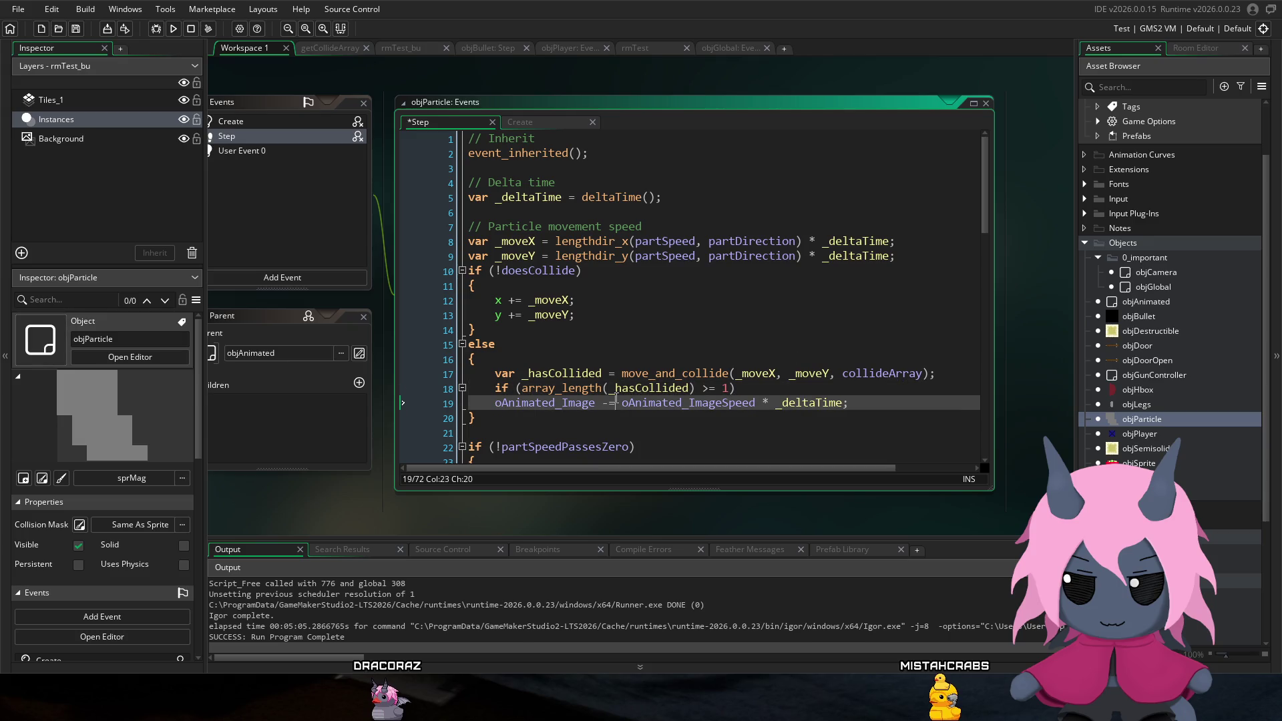
pyautogui.click(657, 375)
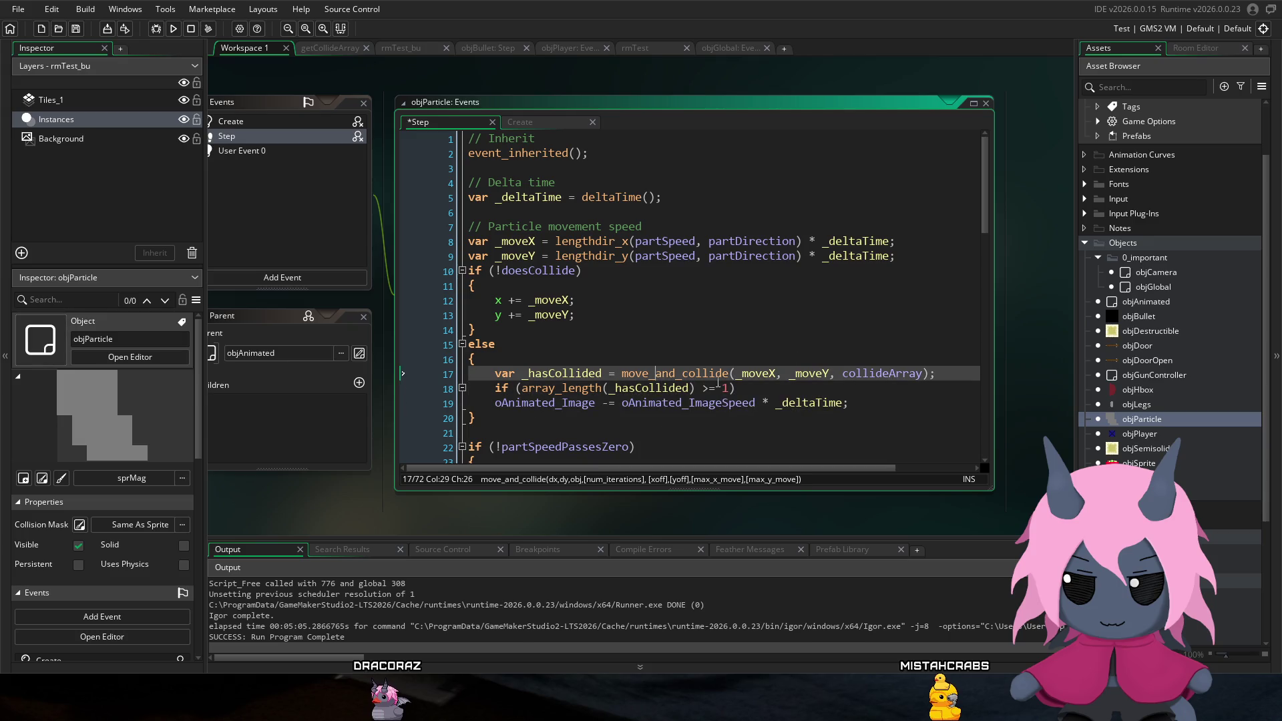
pyautogui.click(748, 392)
# Step: Wrap the oAnimated_Image line in braces under the condition and run the game to test
pyautogui.press('Return')
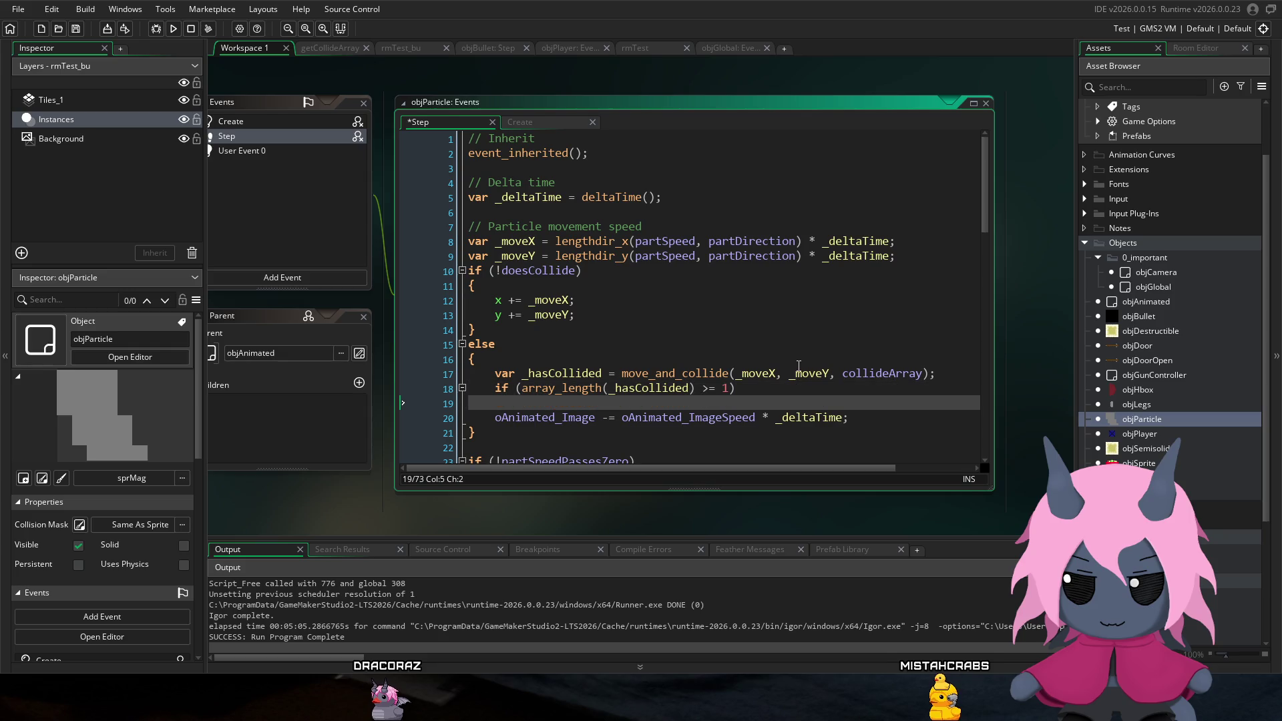
pyautogui.write('{')
pyautogui.click(880, 412)
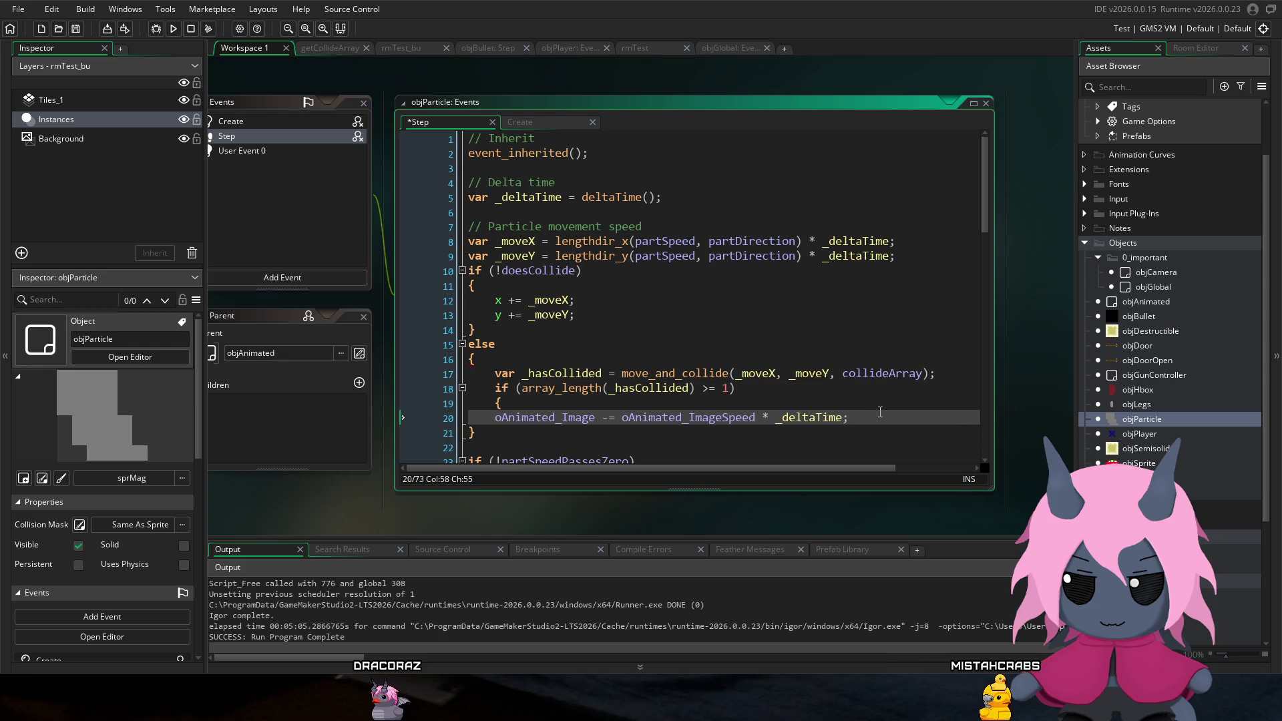
pyautogui.press('Return')
pyautogui.write('}')
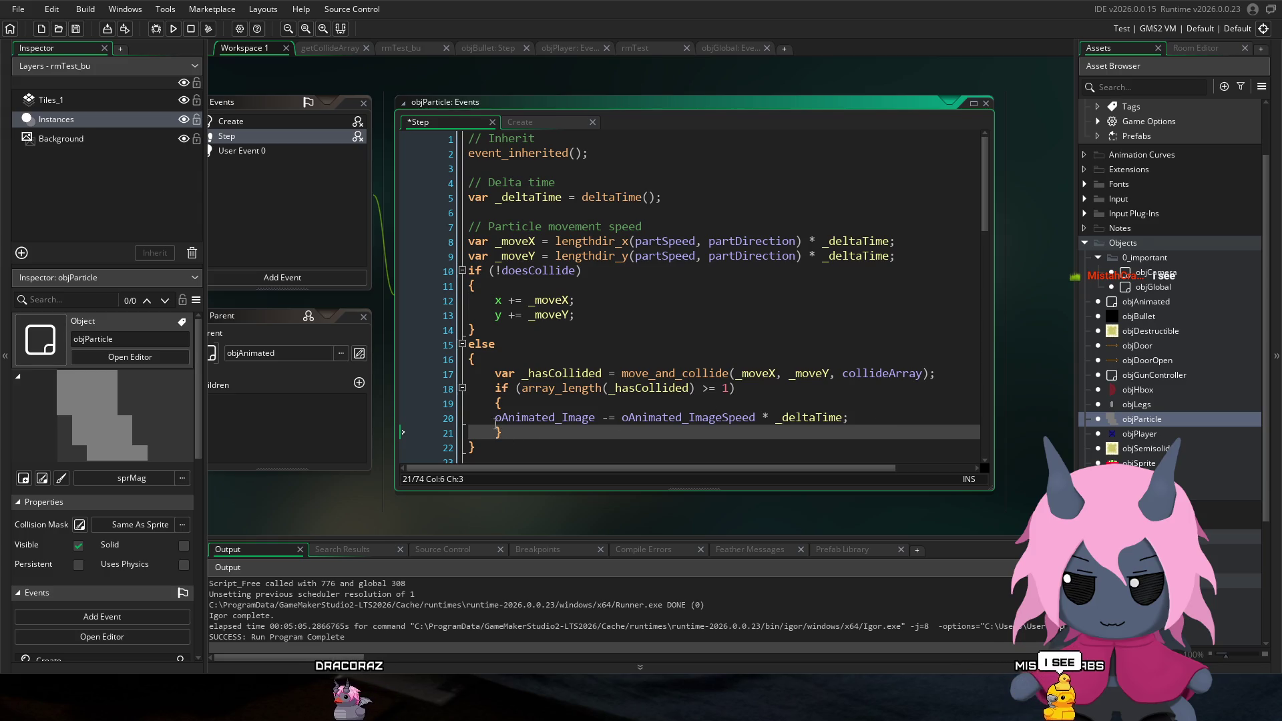
pyautogui.click(494, 419)
pyautogui.click(622, 389)
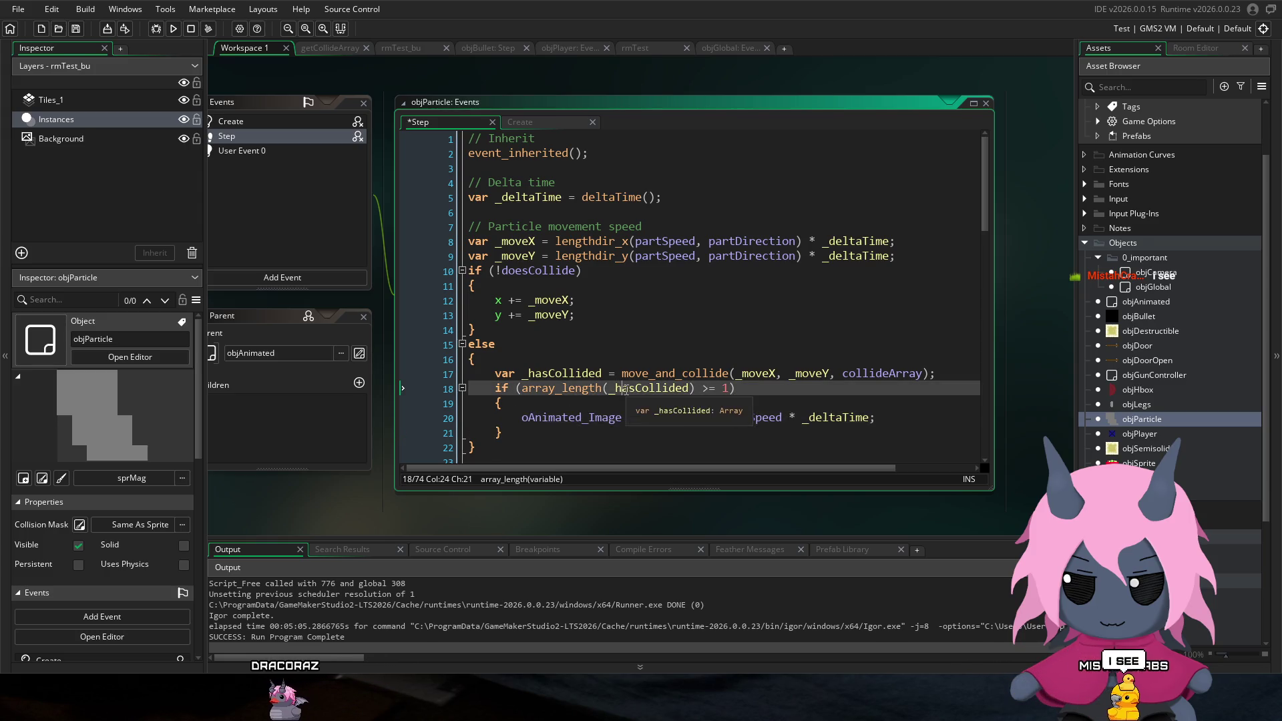
pyautogui.click(172, 29)
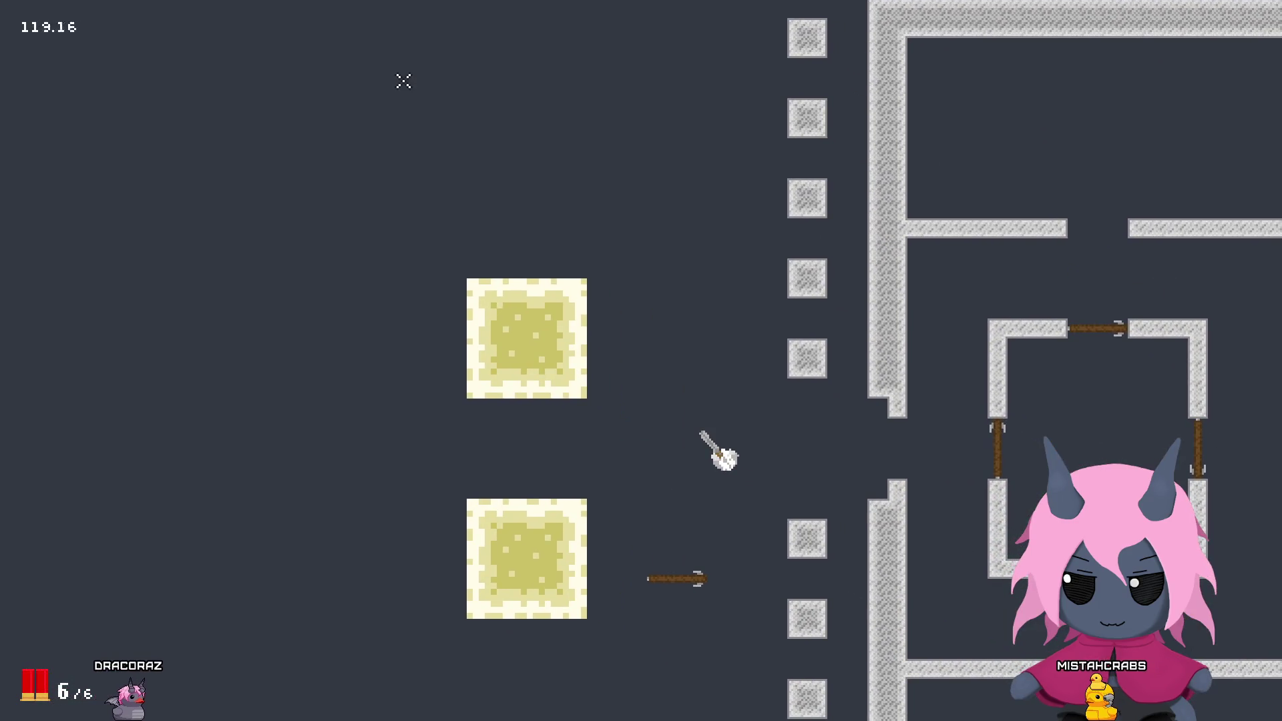
# Step: Move the player up and fire several shotgun blasts to the left
pyautogui.press('w')
pyautogui.click(177, 341)
pyautogui.click(175, 342)
pyautogui.click(170, 343)
pyautogui.press('w')
pyautogui.click(165, 344)
pyautogui.click(166, 344)
pyautogui.click(165, 344)
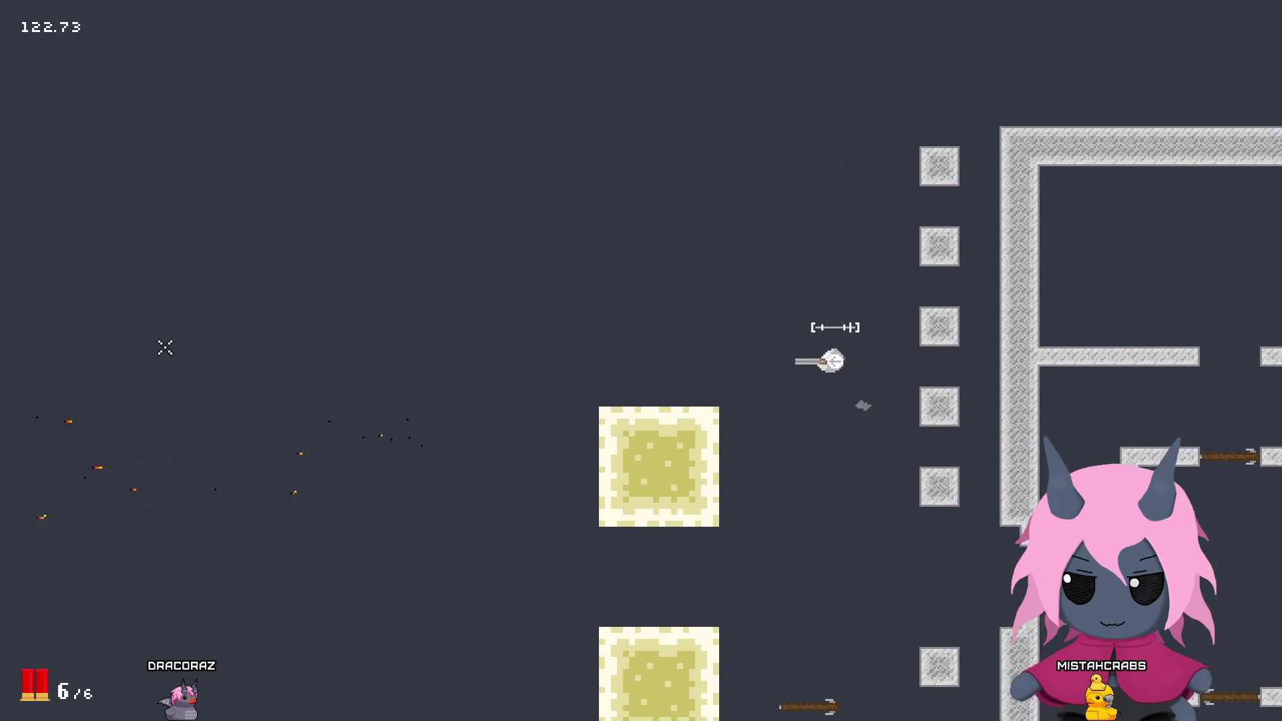
# Step: Walk the player up and down, then up-left across the room
pyautogui.press('s')
pyautogui.press('w')
pyautogui.press('s')
pyautogui.press('w')
pyautogui.press('s')
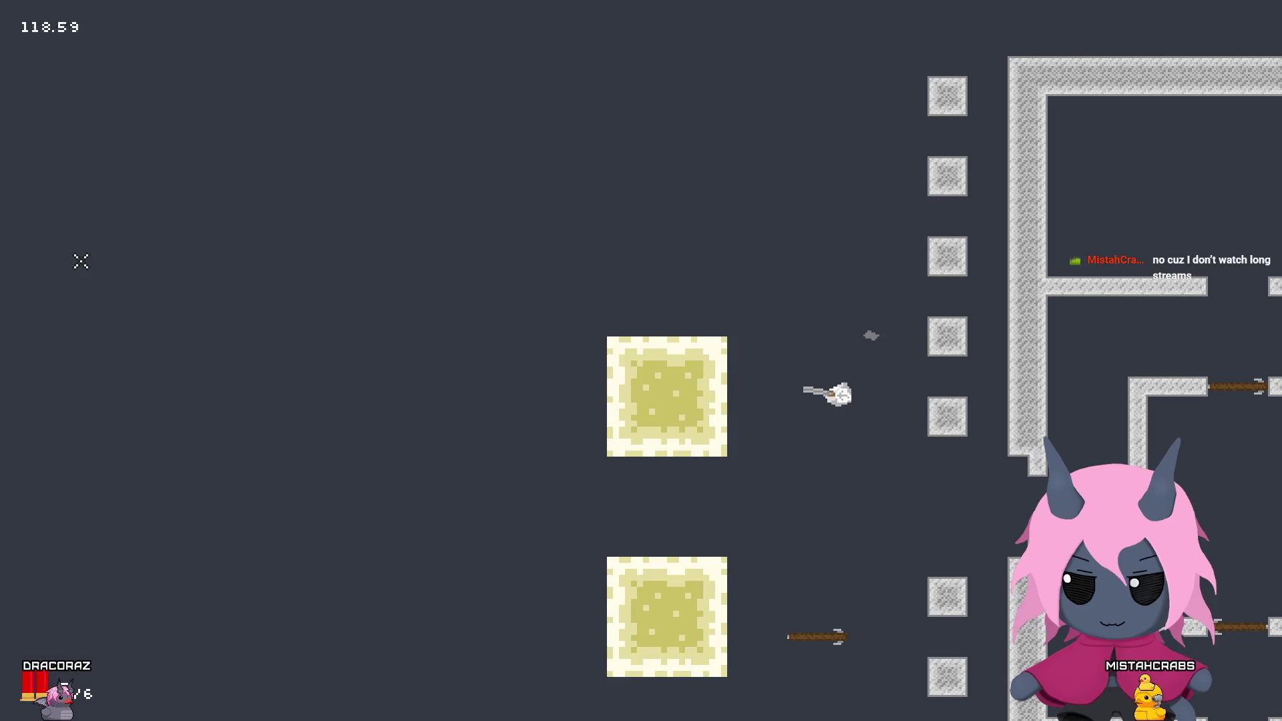
pyautogui.press('w')
pyautogui.press('s')
pyautogui.press('w')
pyautogui.press('a')
pyautogui.press('d')
pyautogui.press('s')
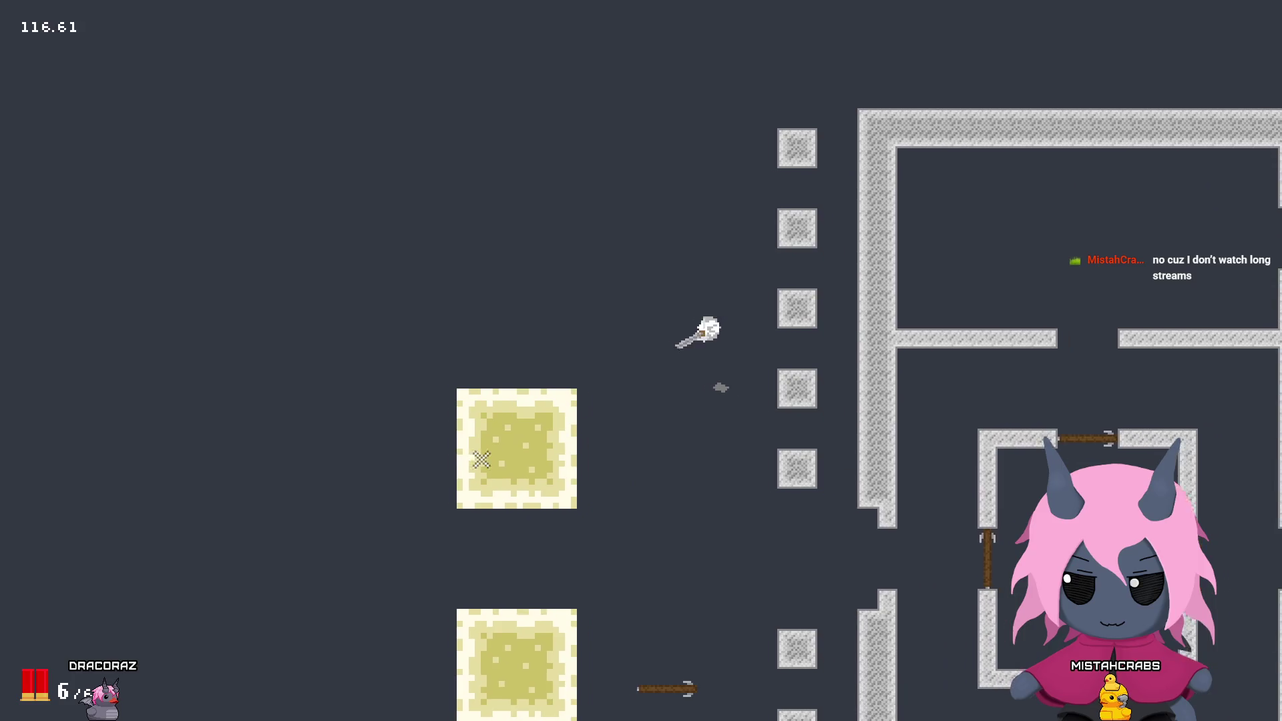
pyautogui.press('w')
pyautogui.press('a')
# Step: Fire more shotgun spreads to the left while repositioning the player
pyautogui.click(461, 532)
pyautogui.press('s')
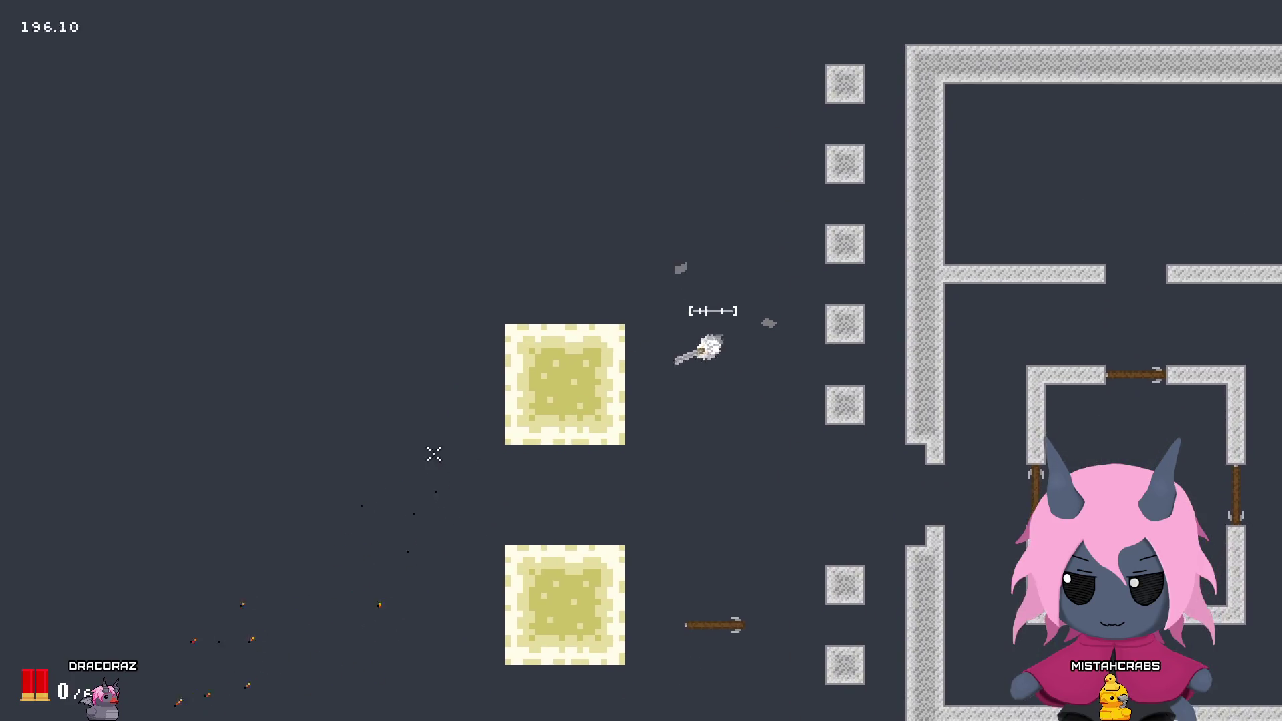
pyautogui.press('d')
pyautogui.press('w')
pyautogui.press('a')
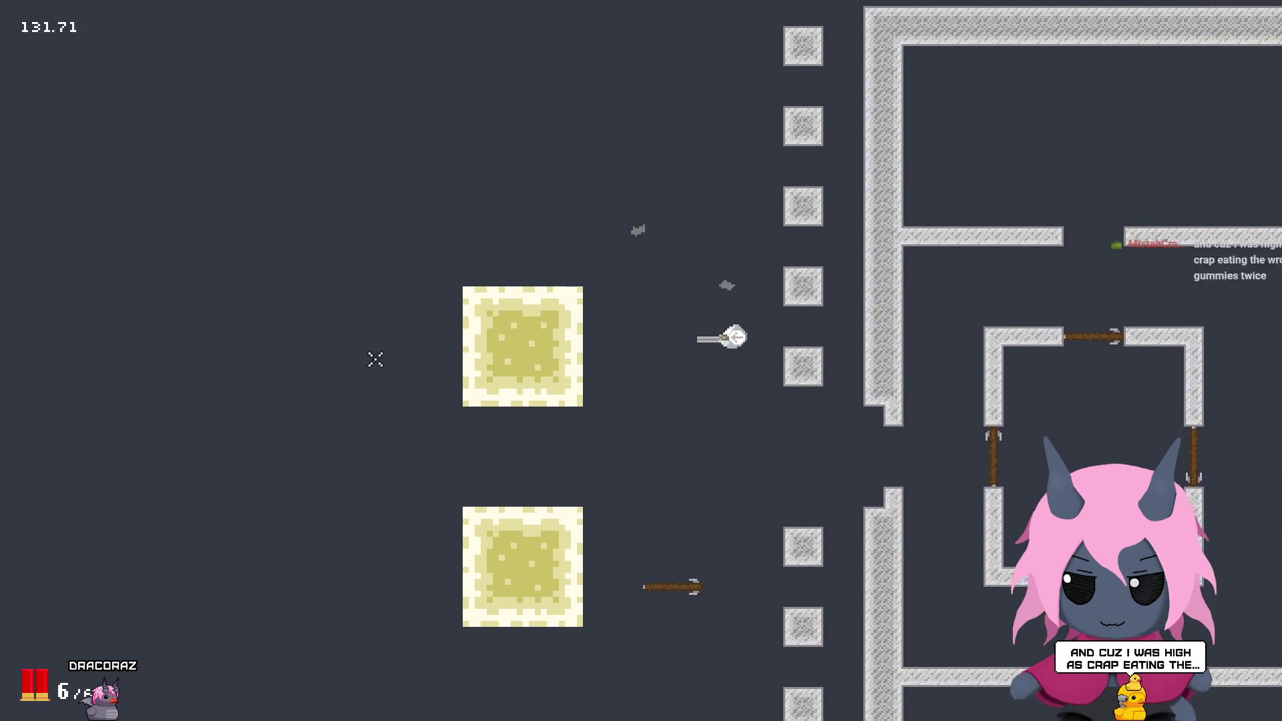
pyautogui.click(237, 357)
pyautogui.press('a')
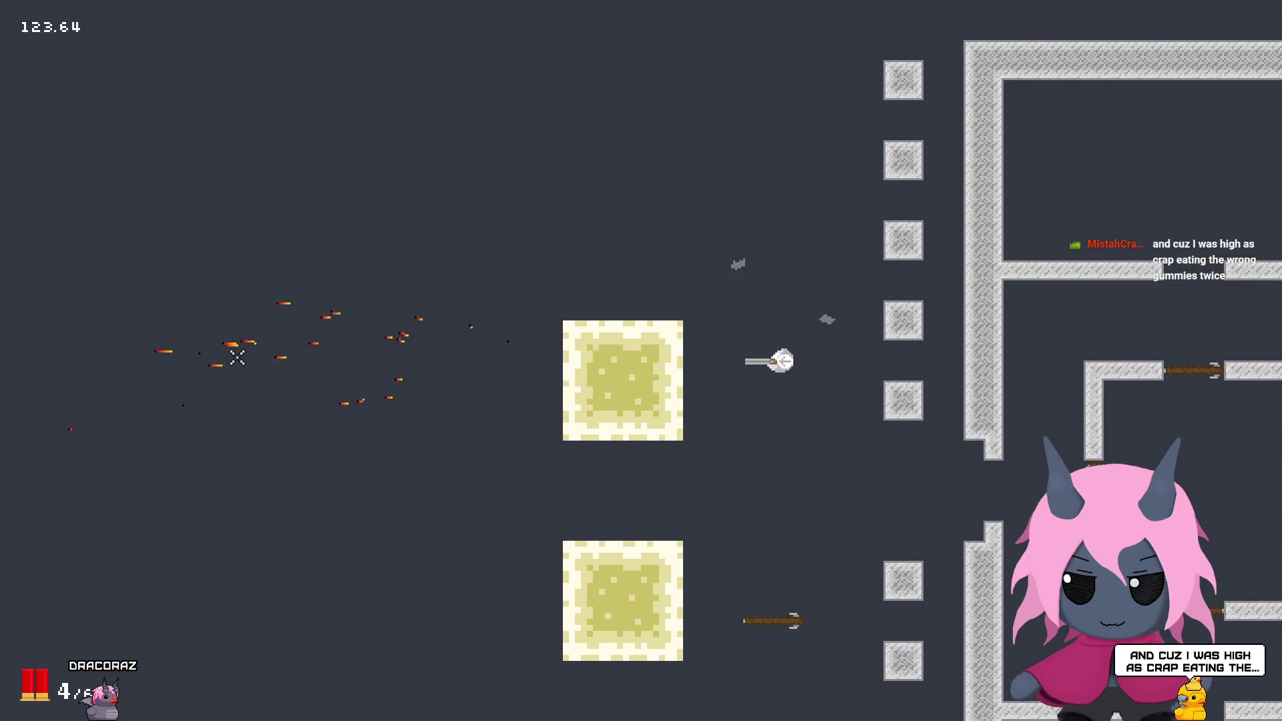
pyautogui.click(229, 349)
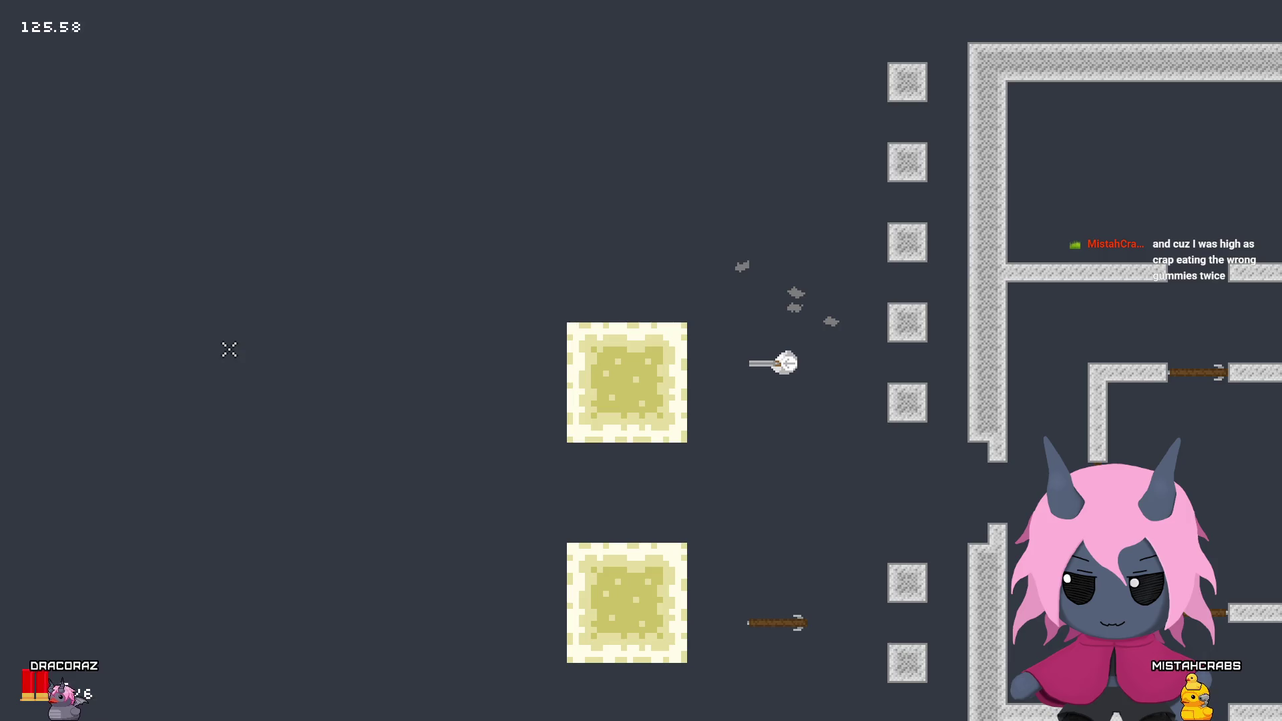
# Step: Strafe around, fire two shotgun blasts at the crosshair, and reload
pyautogui.press('s')
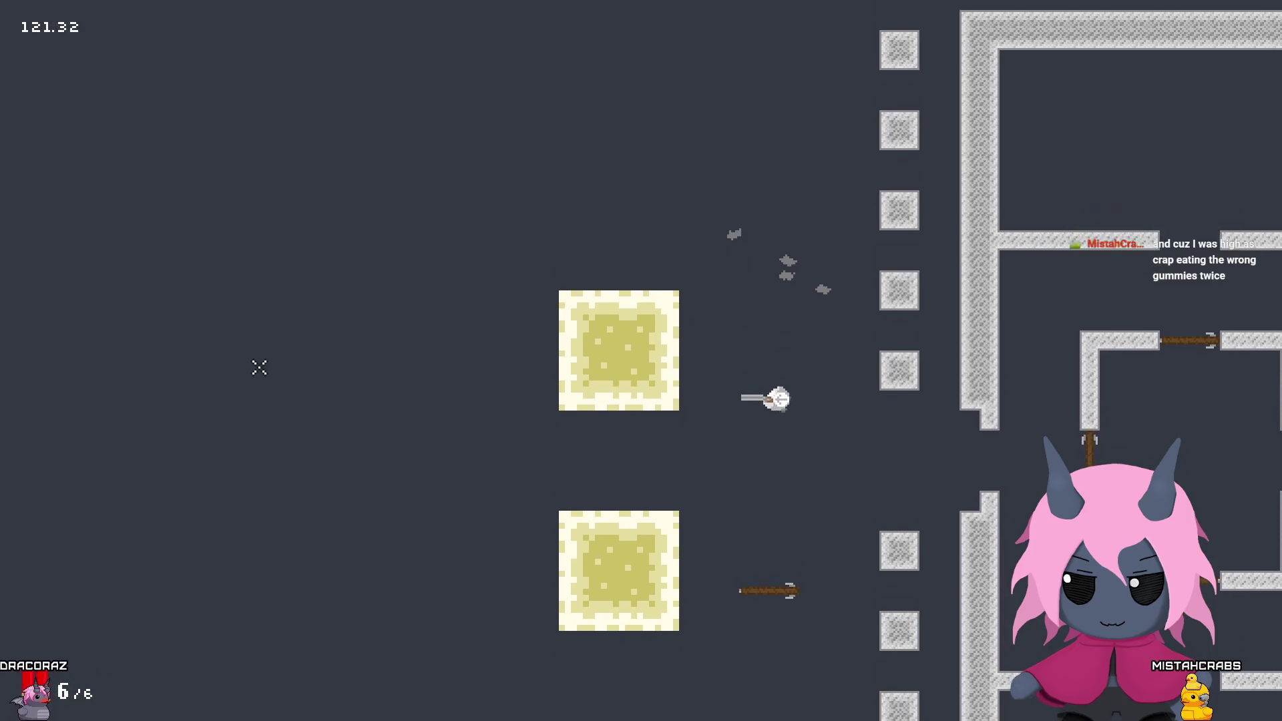
pyautogui.press('w')
pyautogui.press('d')
pyautogui.press('s')
pyautogui.press('a')
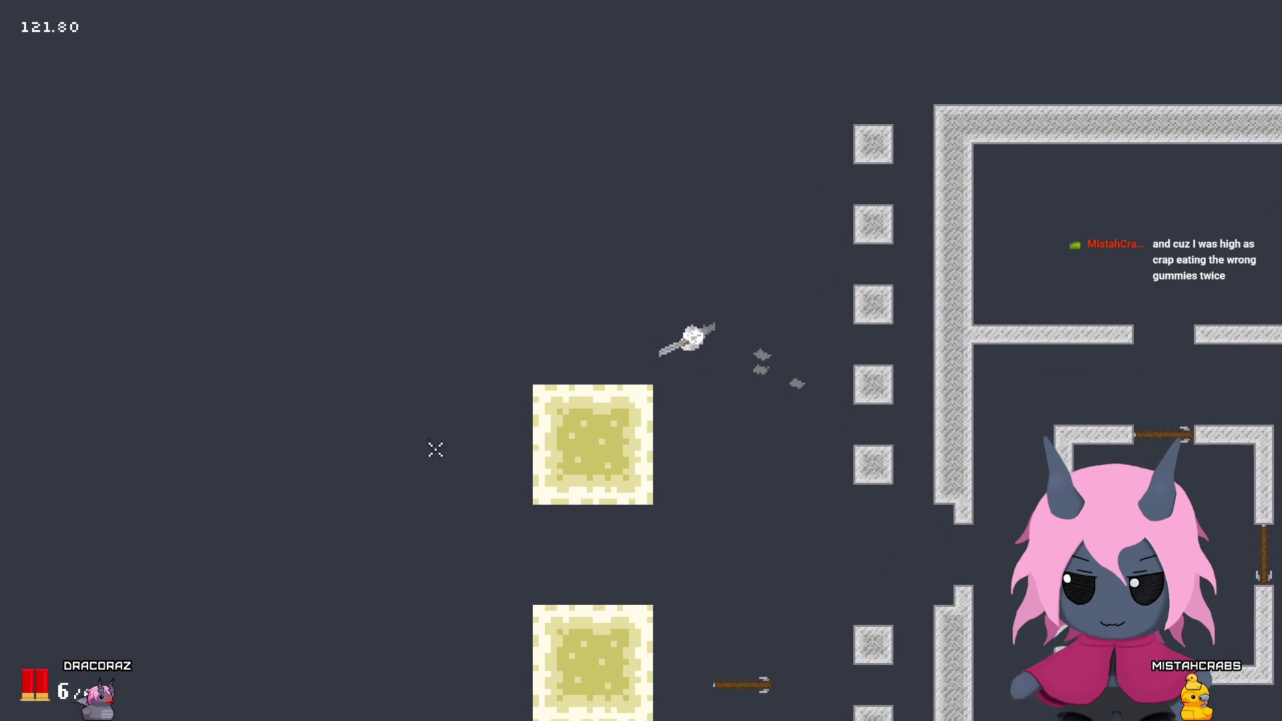
pyautogui.press('d')
pyautogui.press('d')
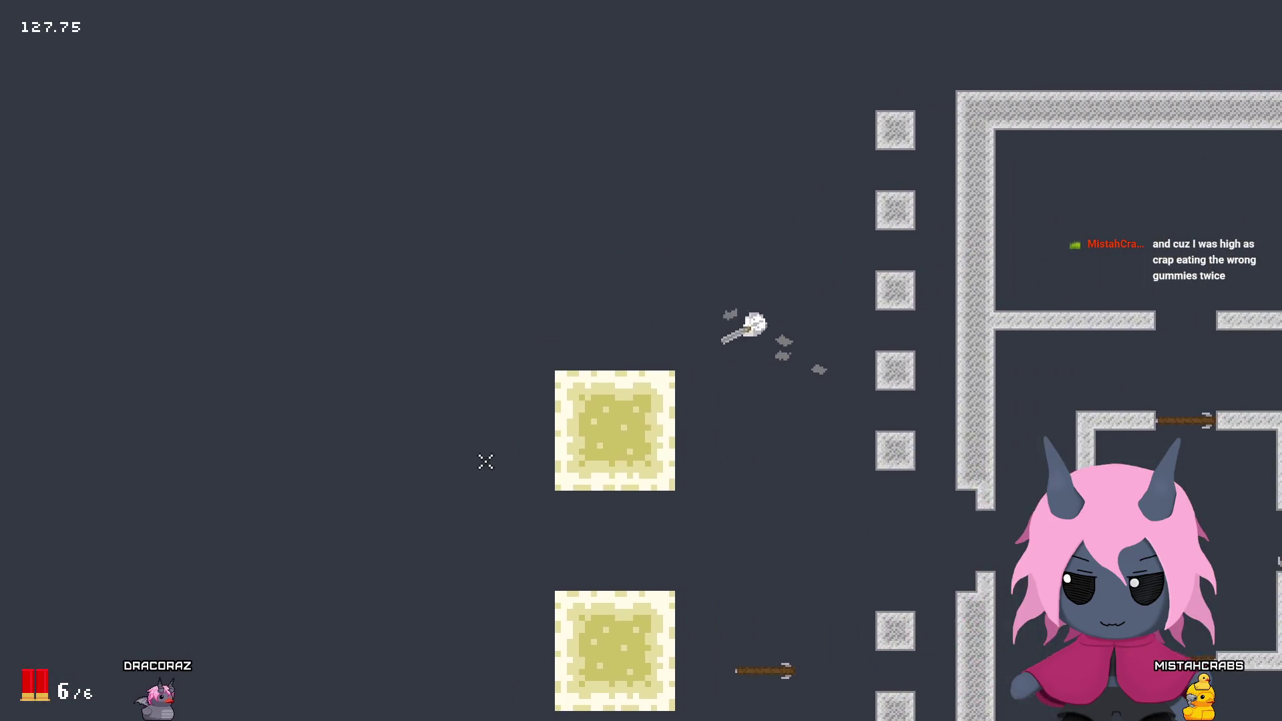
pyautogui.press('s')
pyautogui.click(411, 338)
pyautogui.click(407, 358)
pyautogui.press('r')
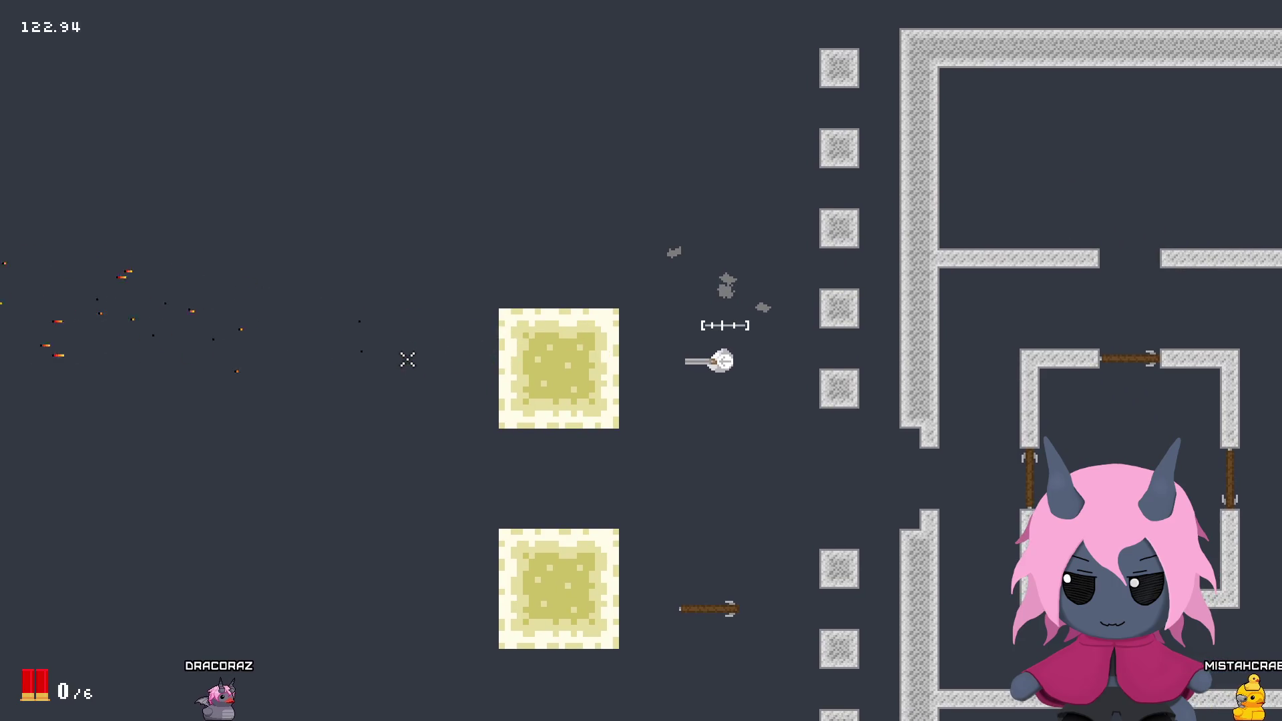
# Step: Walk the player through the maze's gaps and back out
pyautogui.press('d')
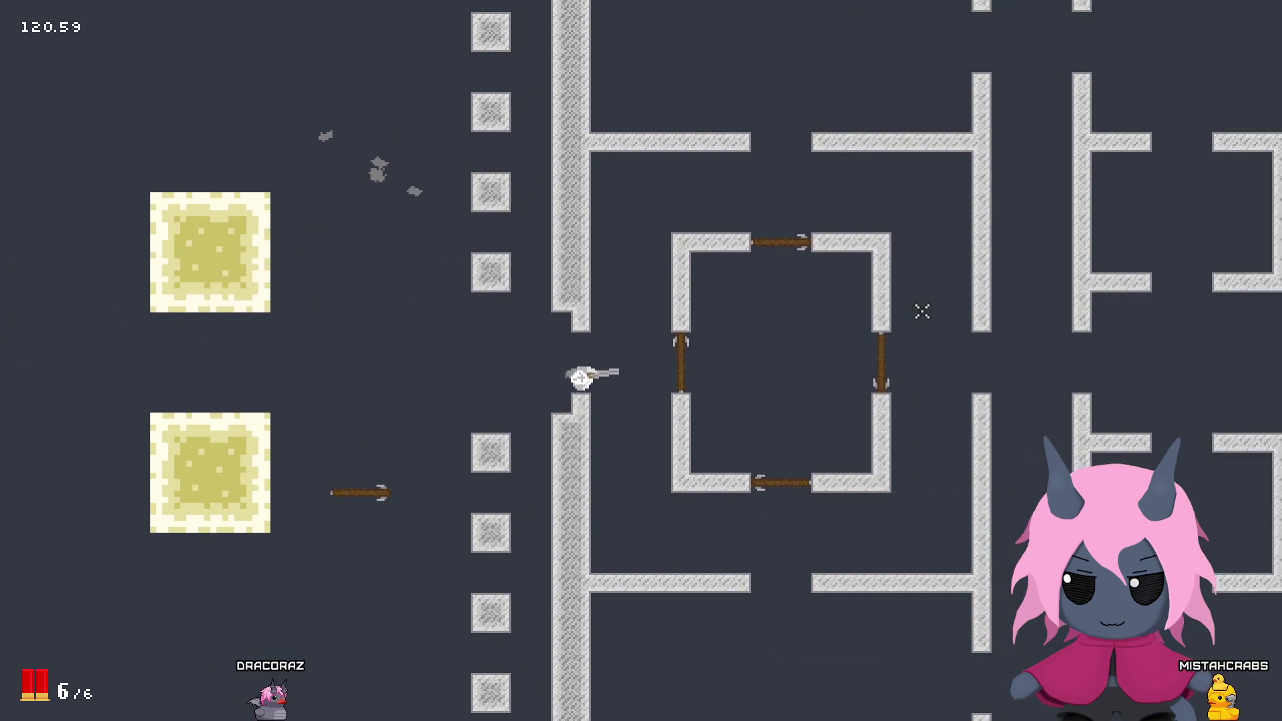
pyautogui.press('w')
pyautogui.press('d')
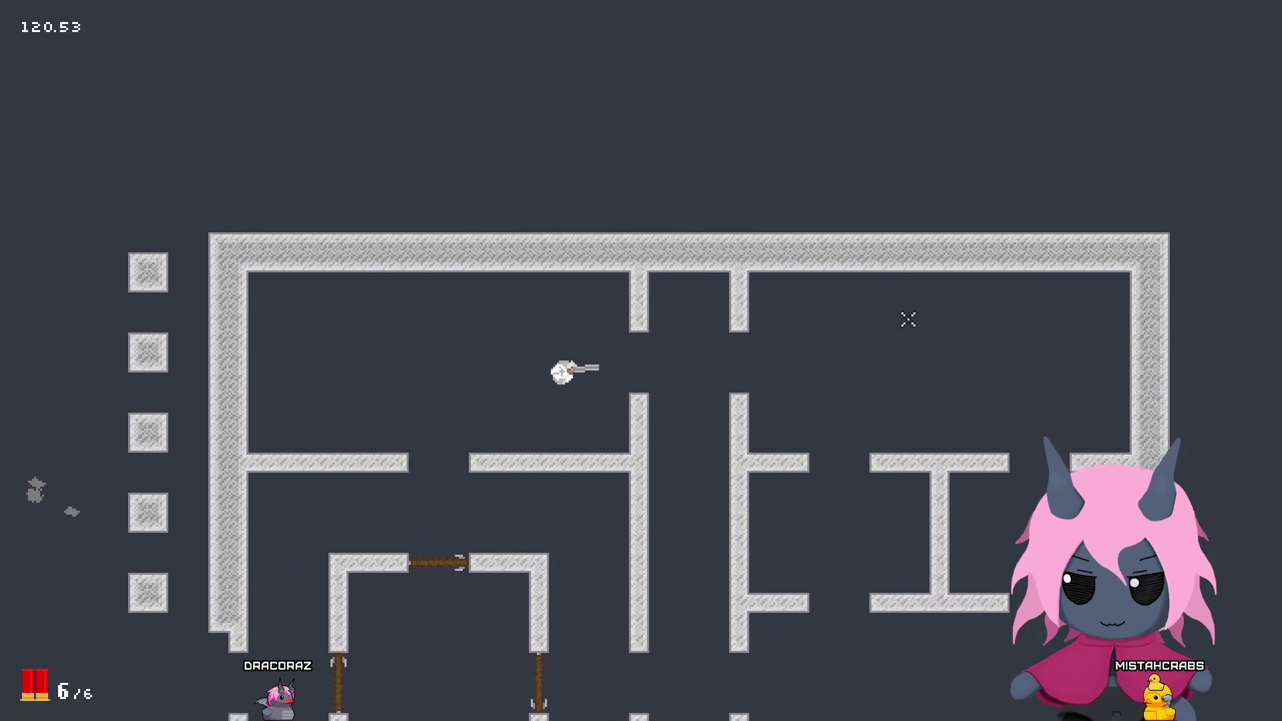
pyautogui.press('s')
pyautogui.press('a')
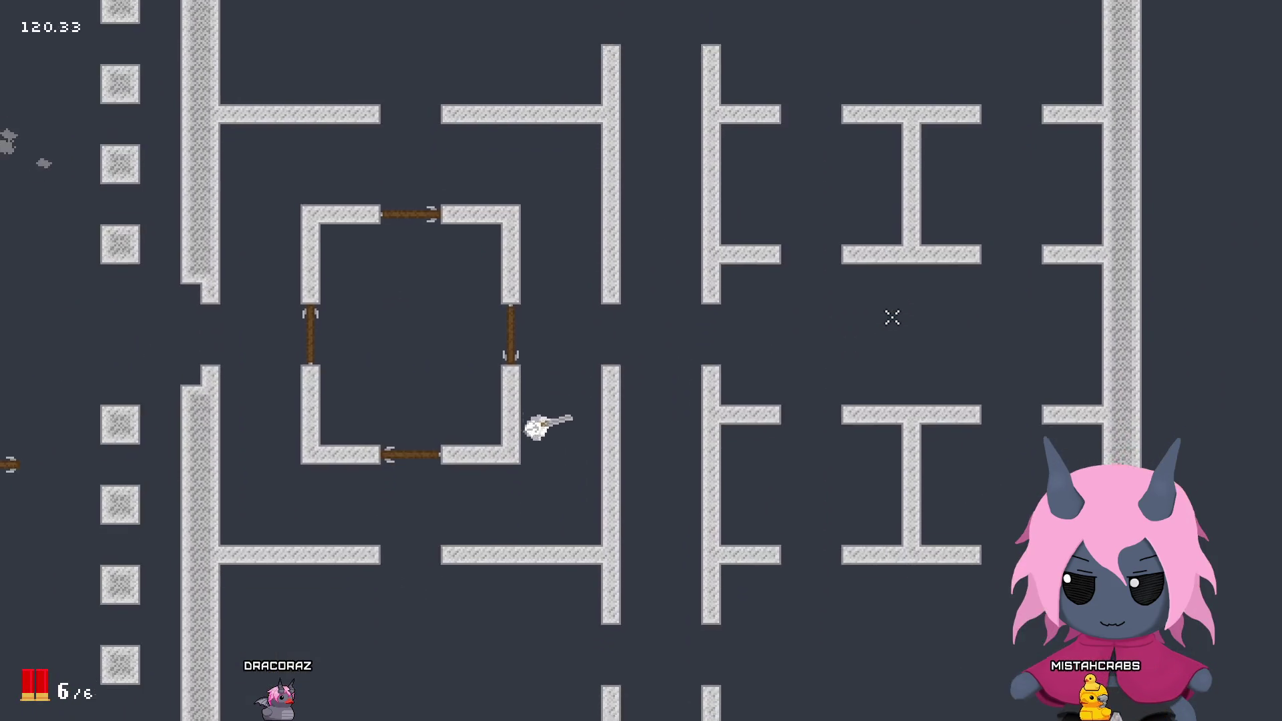
pyautogui.press('s')
pyautogui.press('d')
pyautogui.press('w')
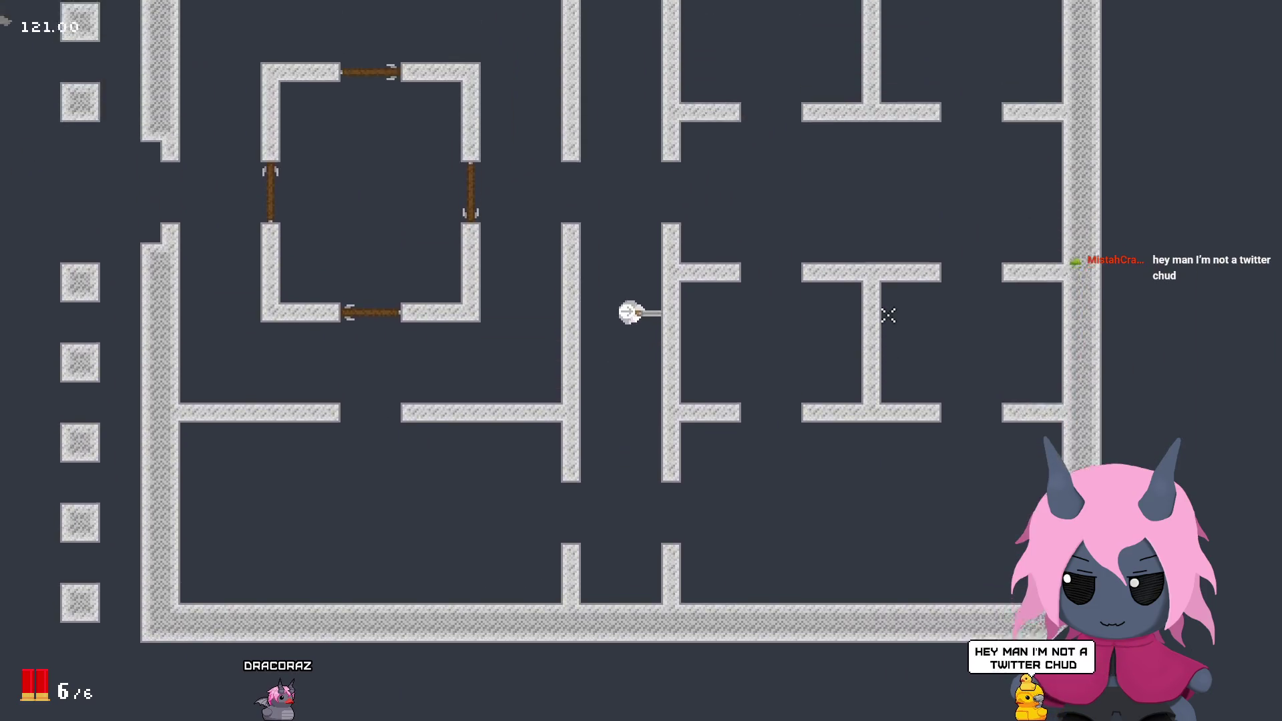
pyautogui.press('w')
pyautogui.press('a')
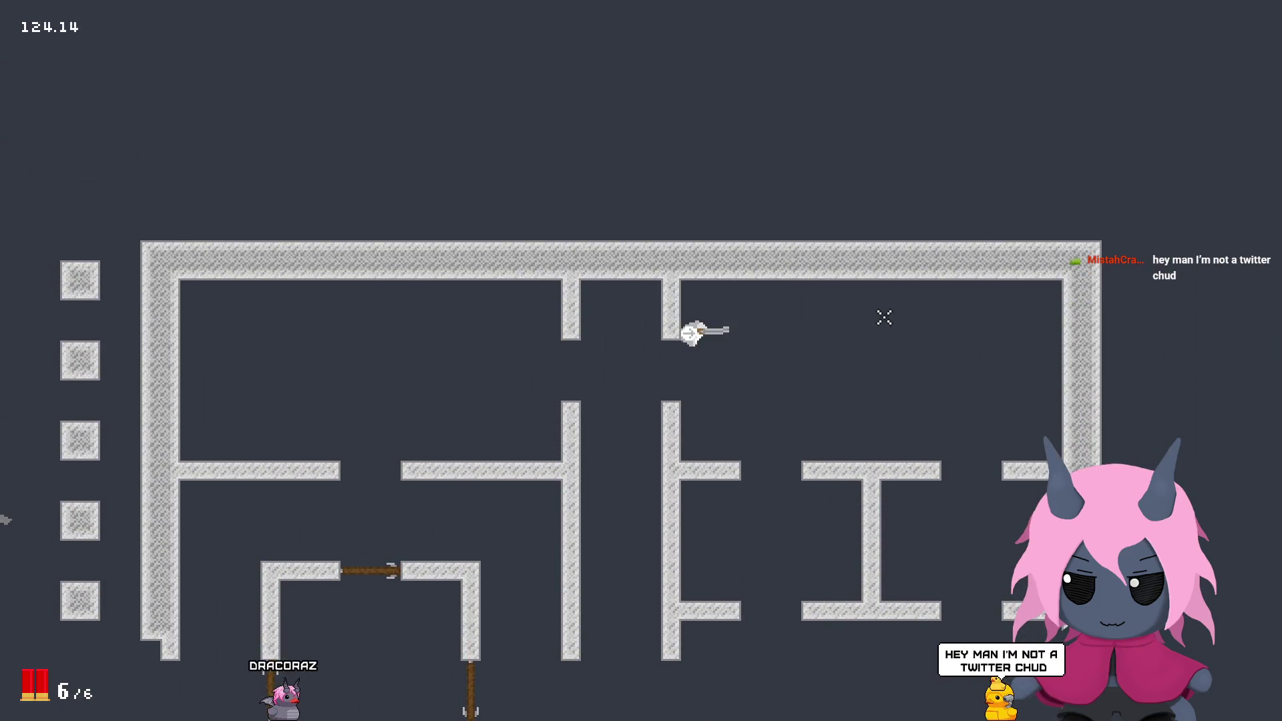
pyautogui.press('a')
pyautogui.press('s')
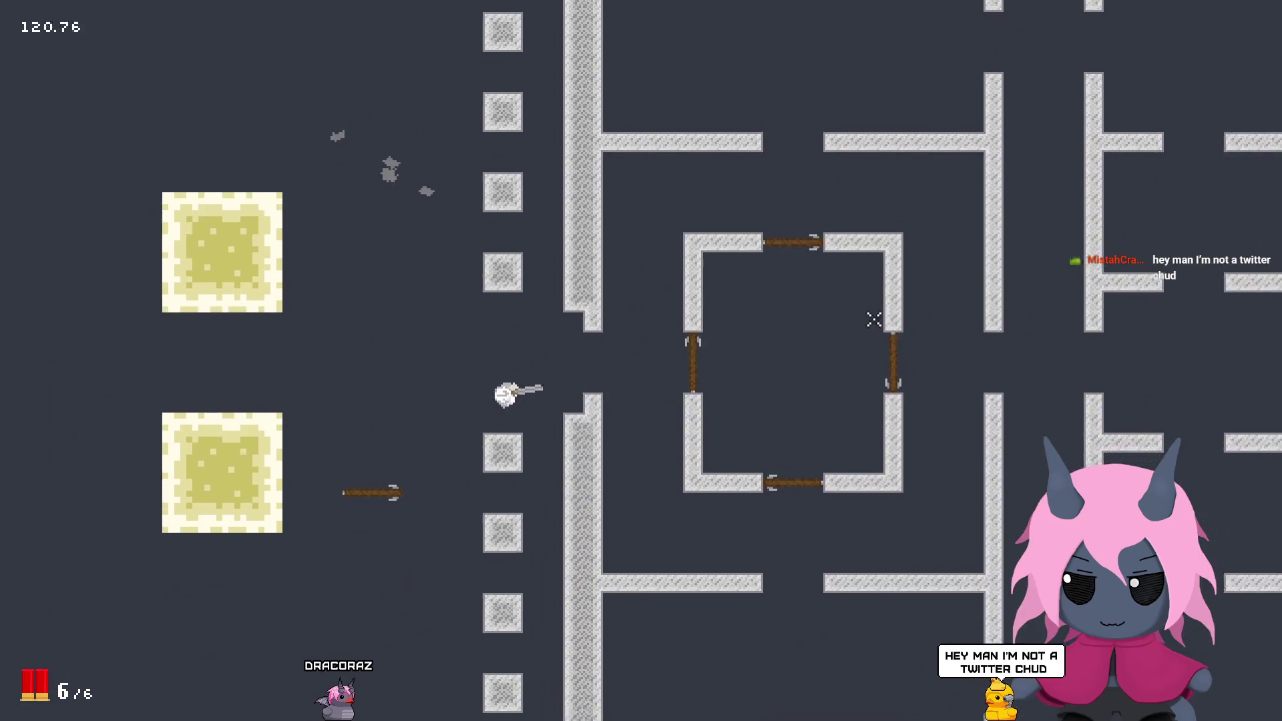
# Step: Walk up to the plank door and shoot it to break it
pyautogui.press('w')
pyautogui.press('a')
pyautogui.press('s')
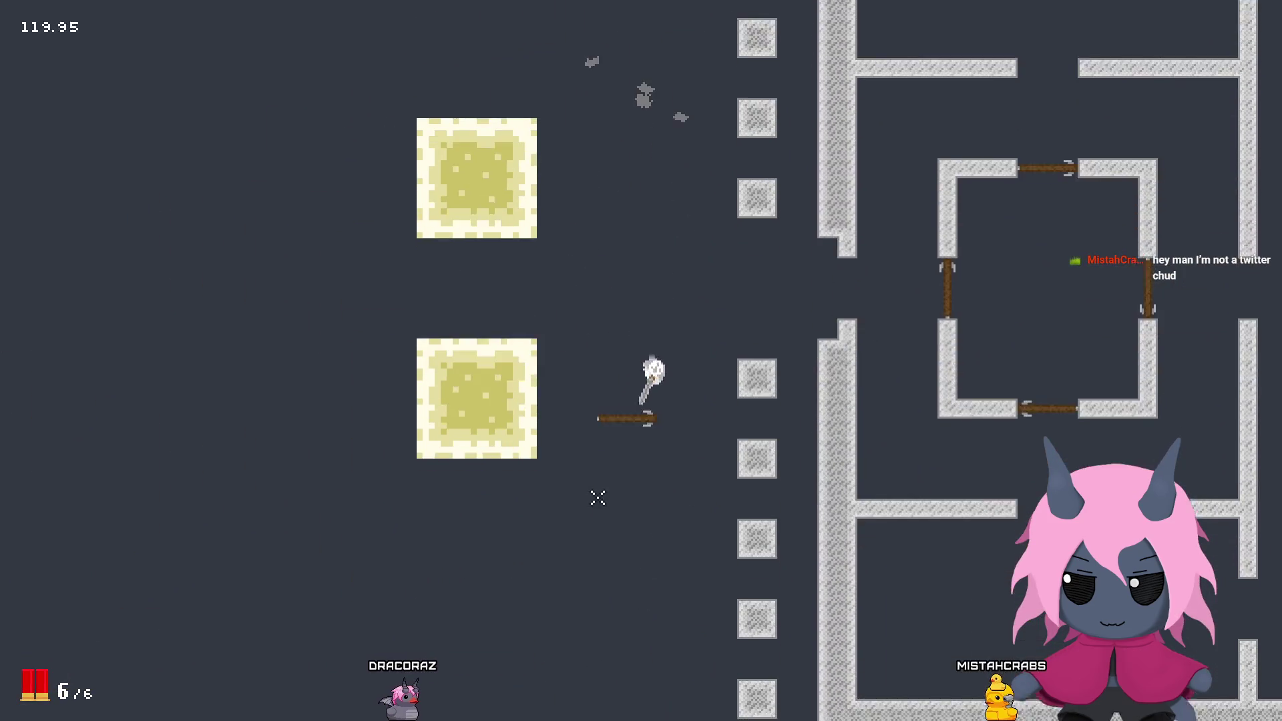
pyautogui.press('w')
pyautogui.press('d')
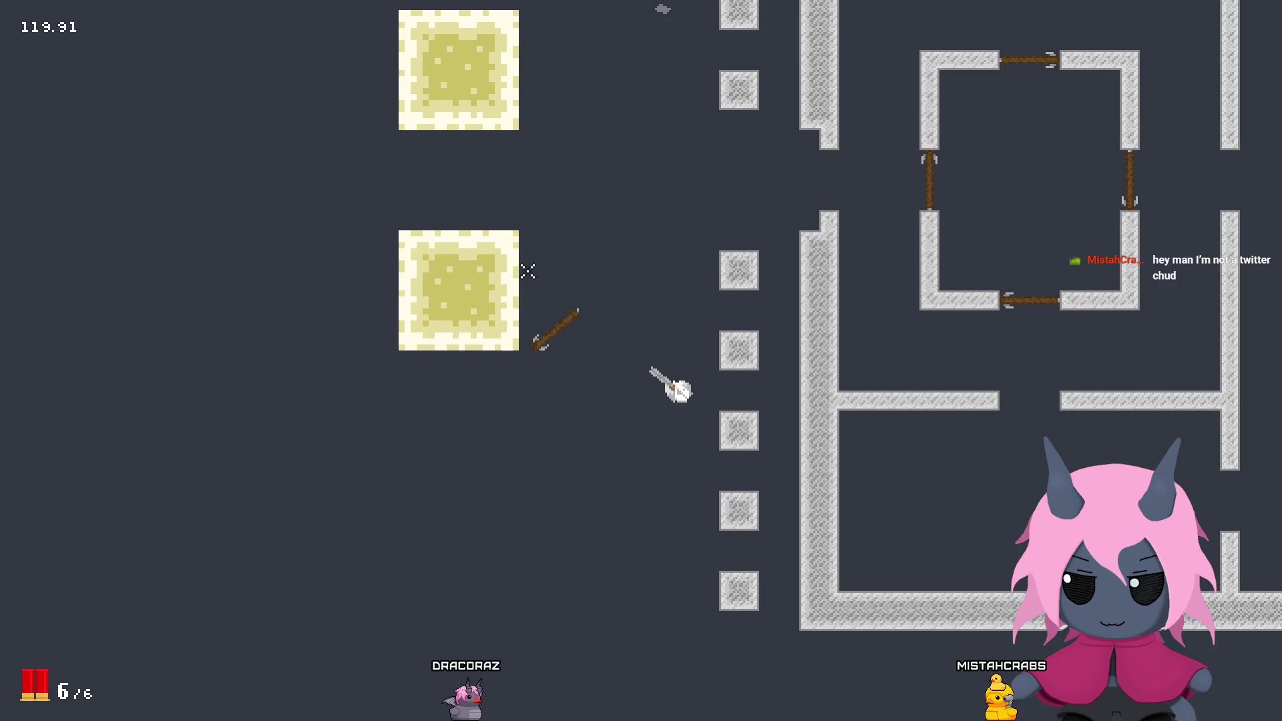
pyautogui.press('w')
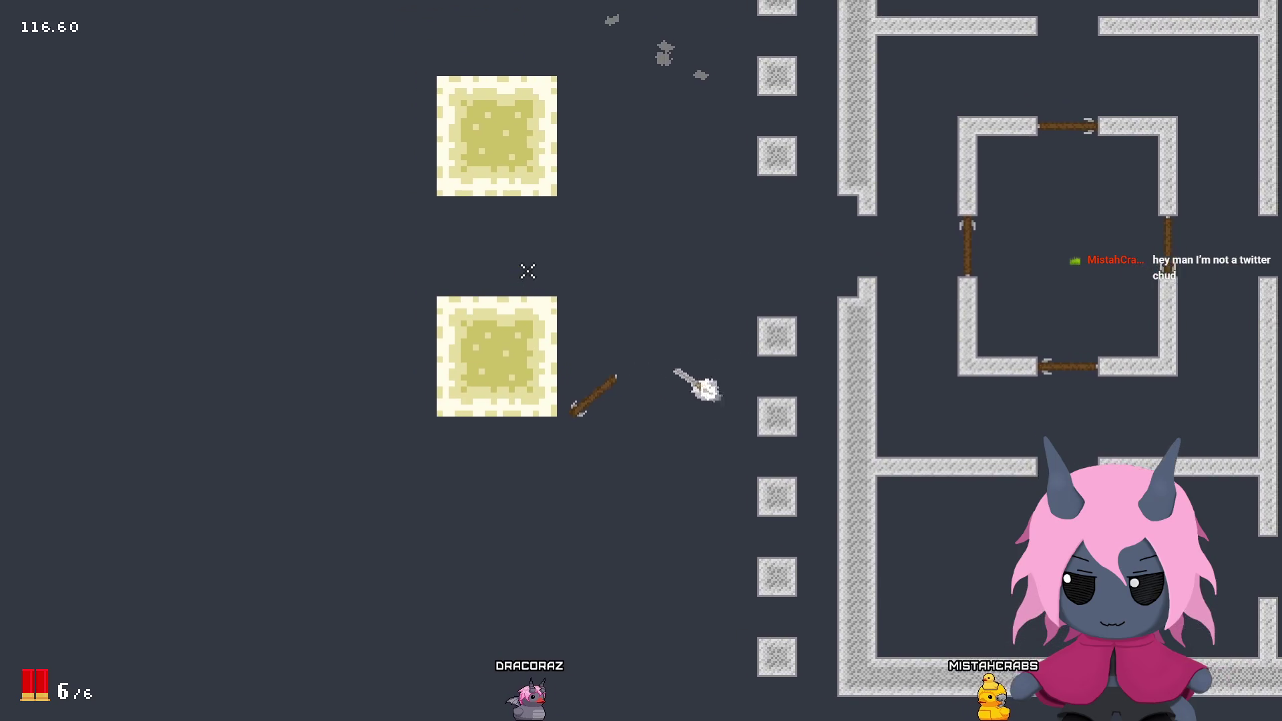
pyautogui.click(375, 349)
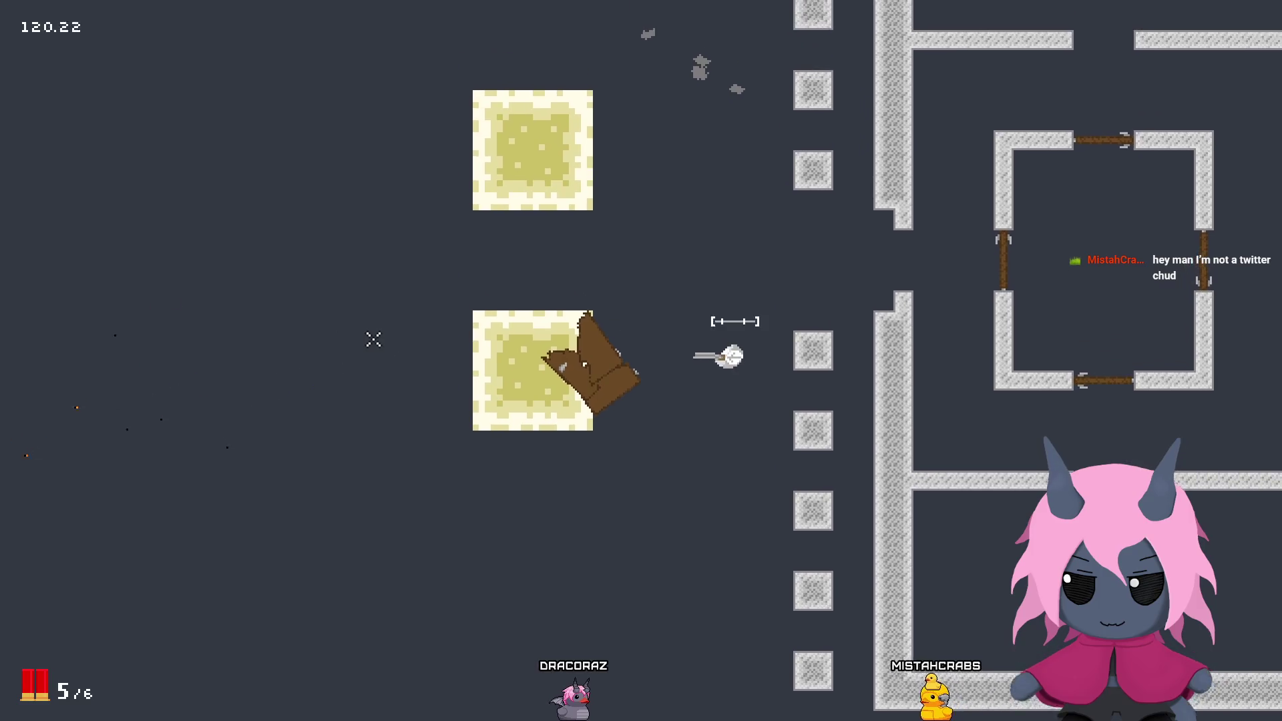
# Step: Fire the remaining shells, enter the central box, and blast its plank doors
pyautogui.click(387, 318)
pyautogui.press('w')
pyautogui.press('d')
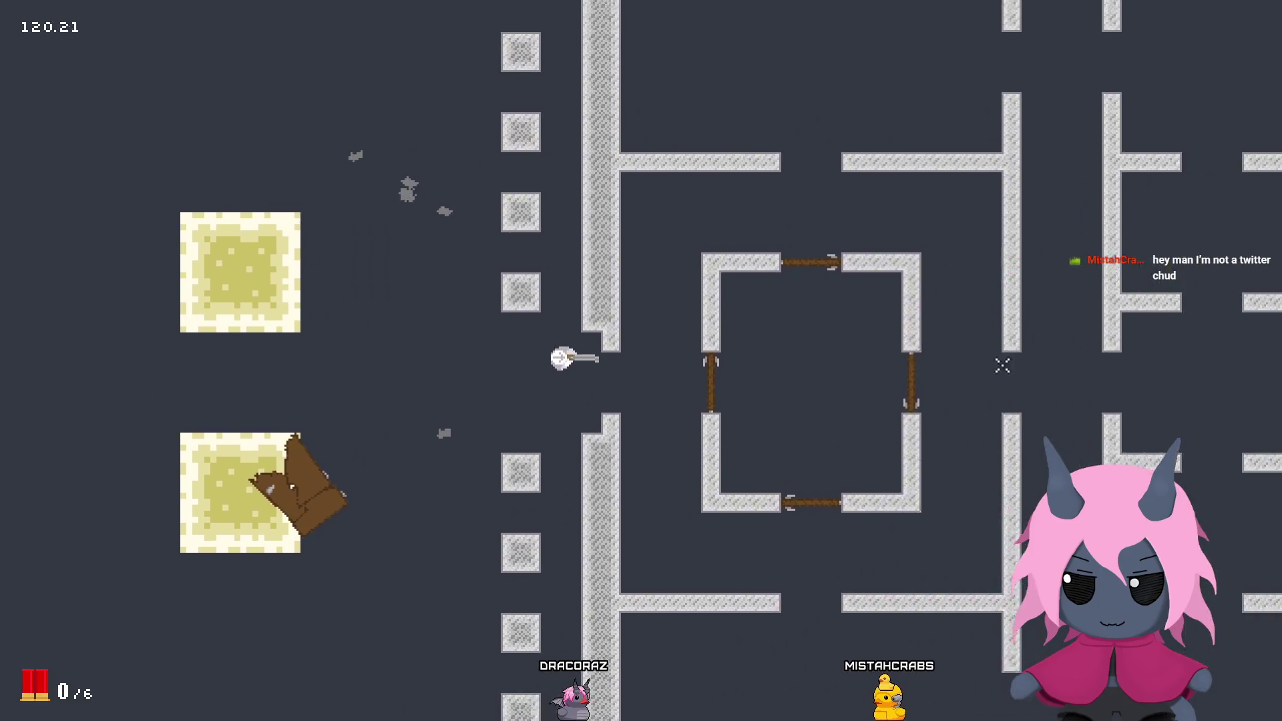
pyautogui.press('r')
pyautogui.press('d')
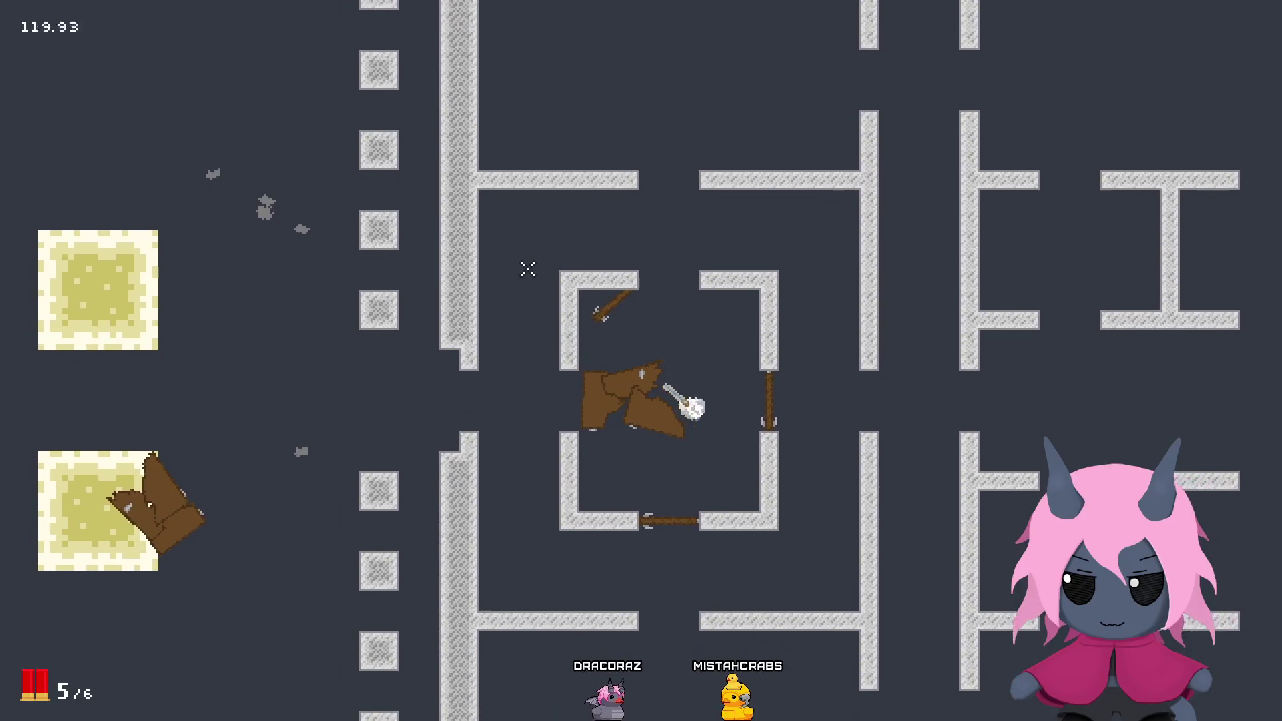
pyautogui.click(518, 258)
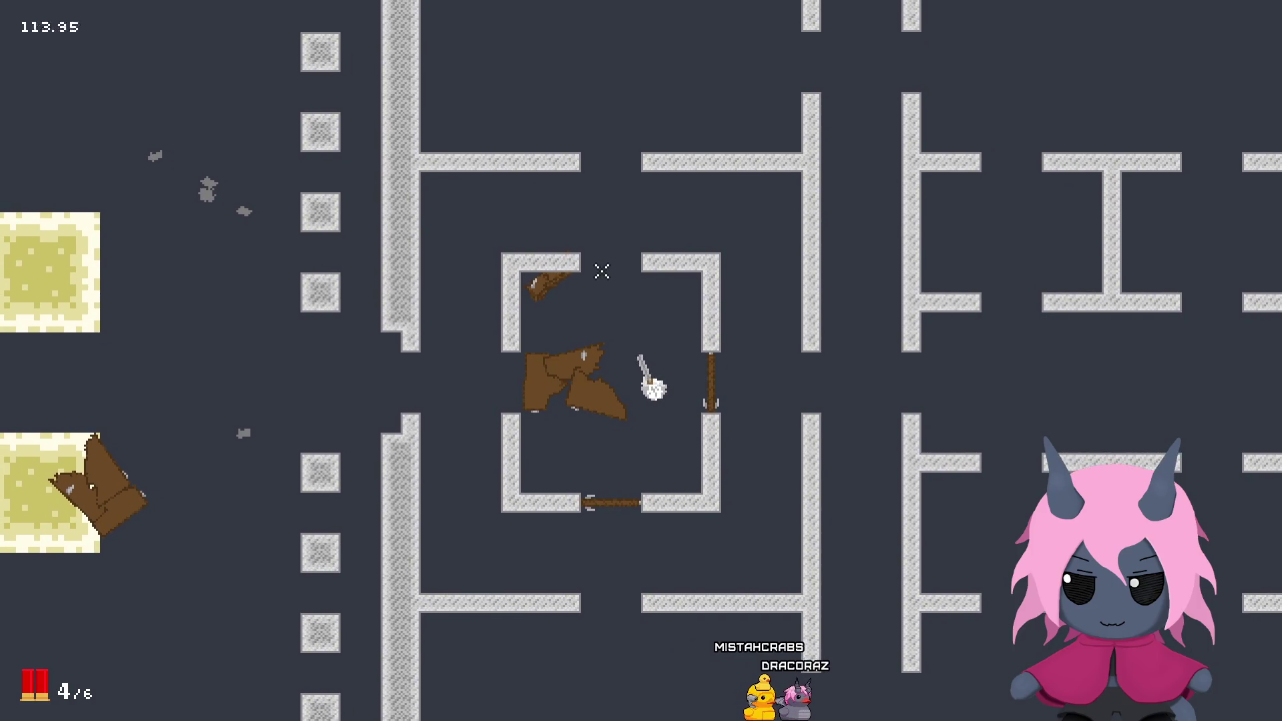
# Step: Exit through the box's top gap, come back in, and shoot another plank door
pyautogui.press('w')
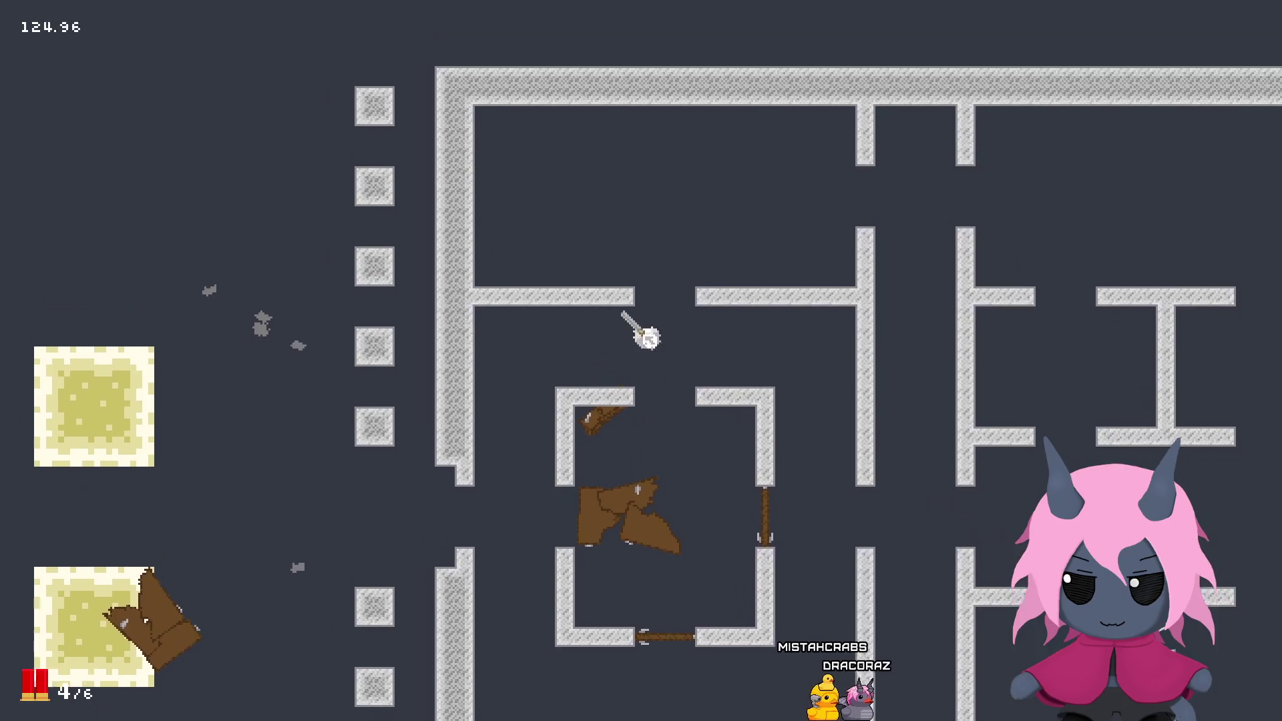
pyautogui.press('a')
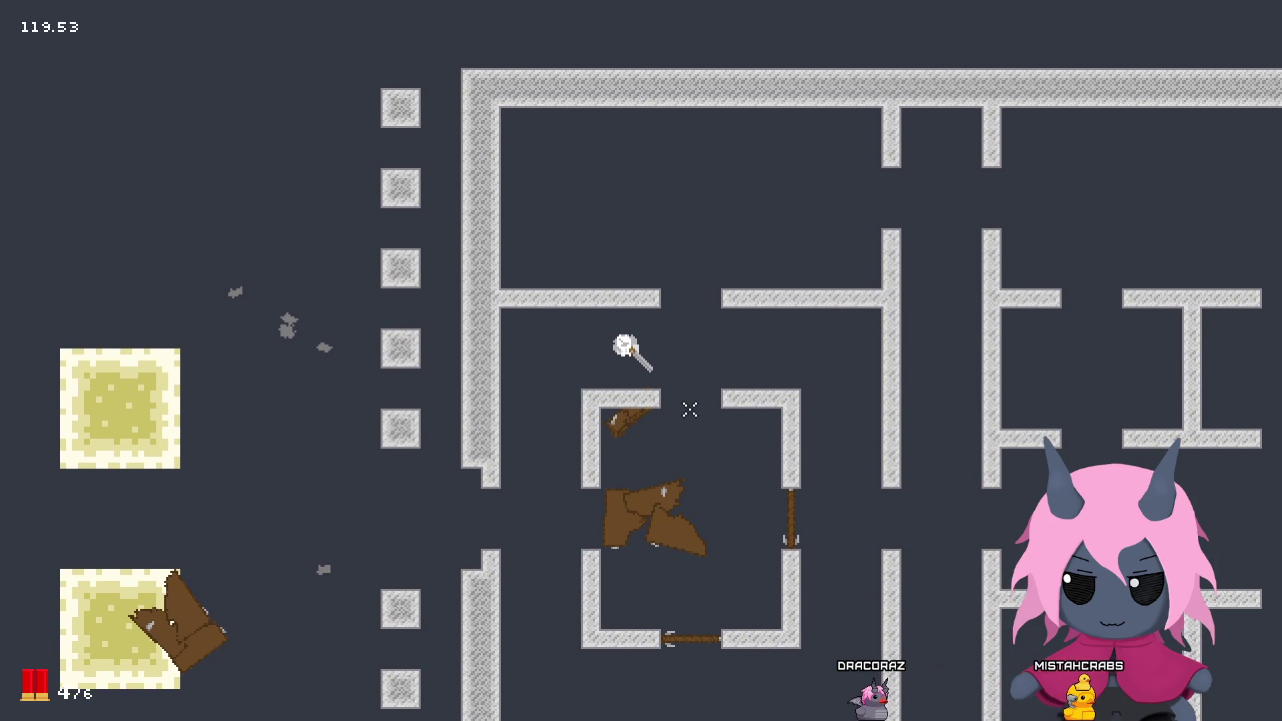
pyautogui.press('d')
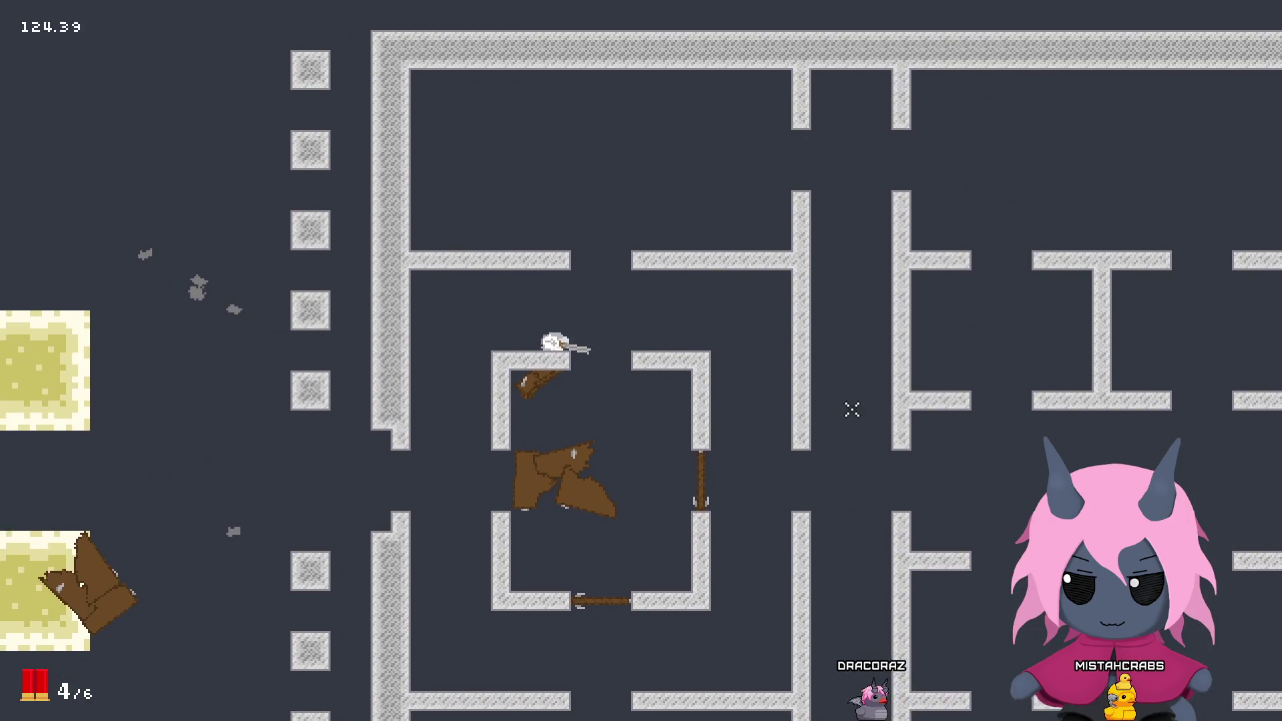
pyautogui.press('s')
pyautogui.press('a')
pyautogui.click(942, 338)
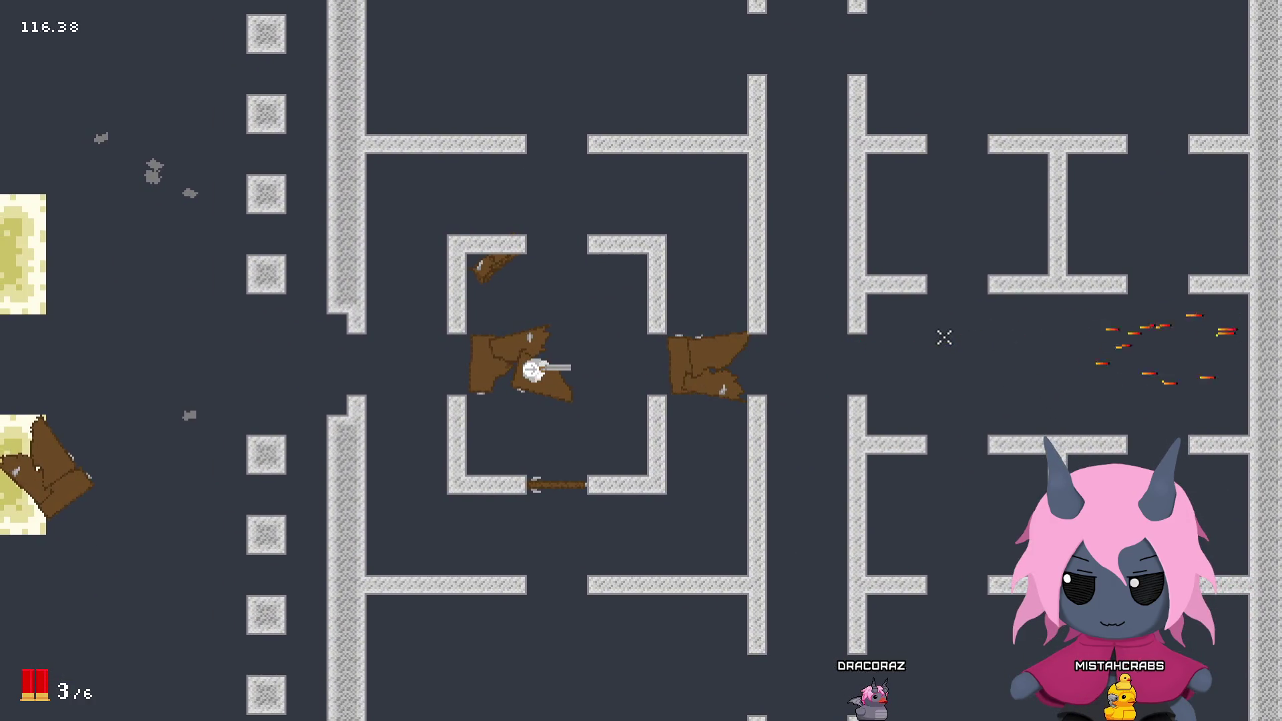
# Step: Shoot the box's bottom plank door, then reload the shotgun
pyautogui.press('w')
pyautogui.press('d')
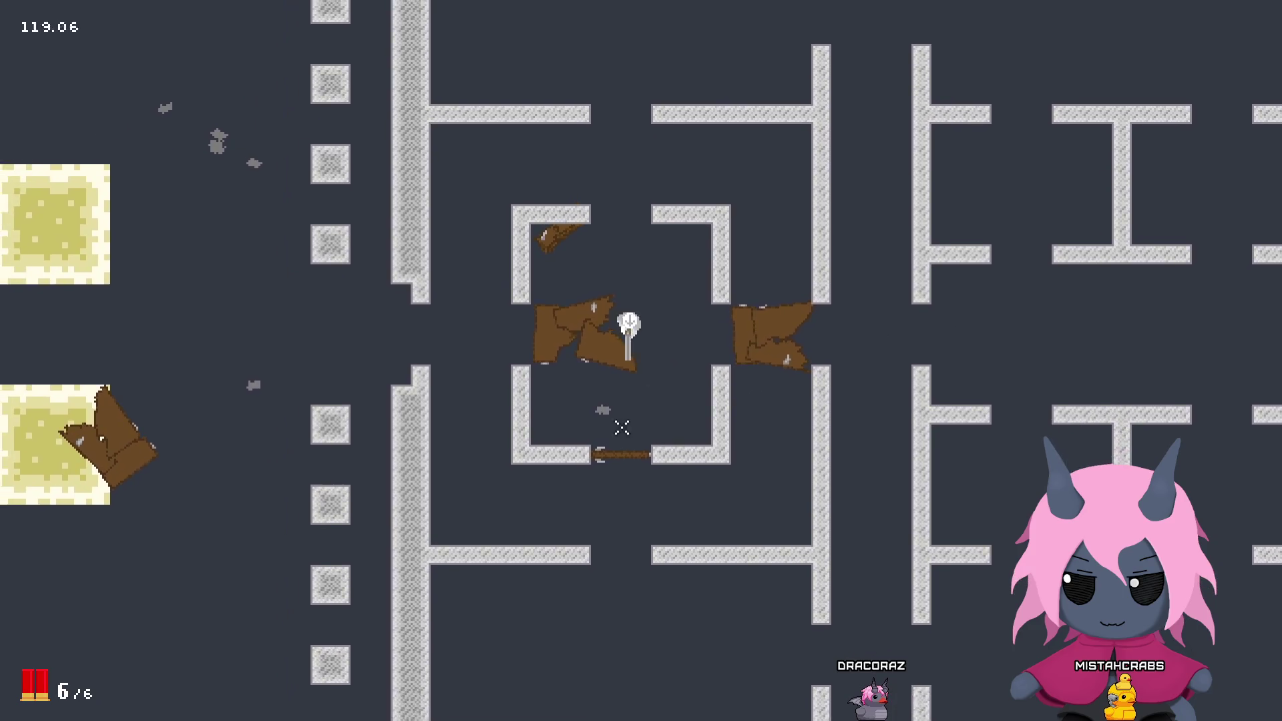
pyautogui.press('s')
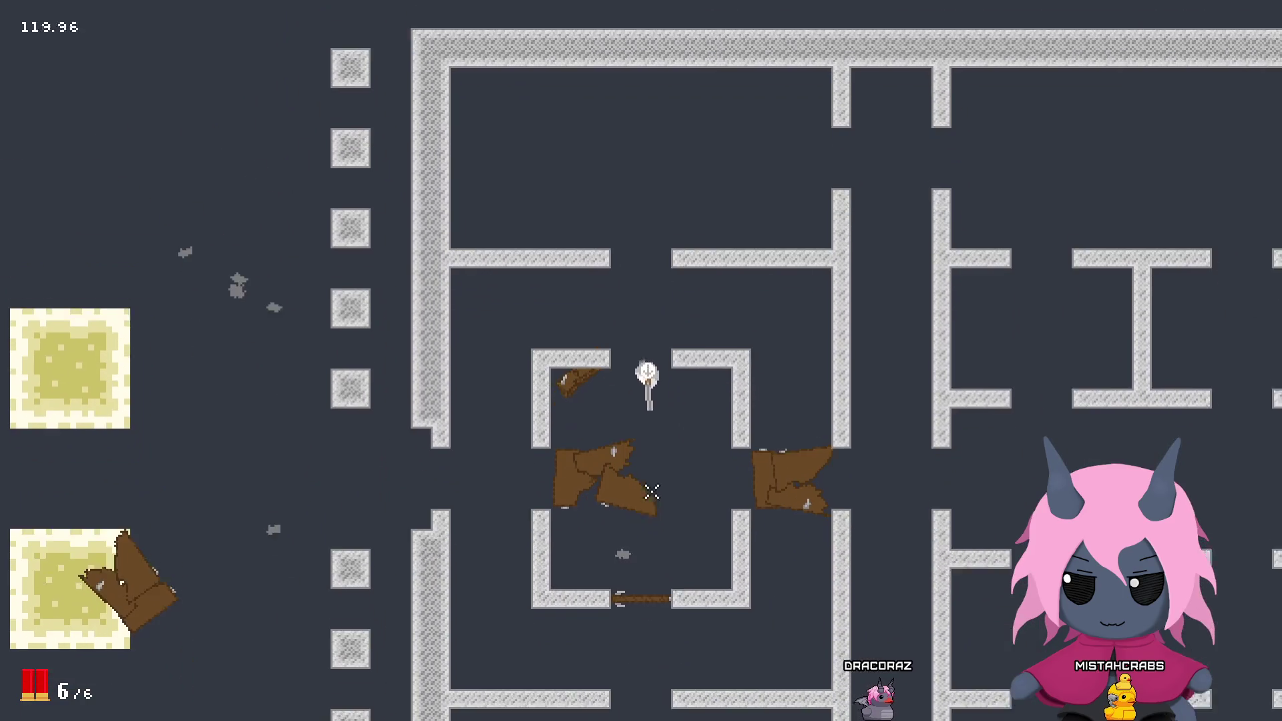
pyautogui.click(640, 497)
pyautogui.press('s')
pyautogui.press('w')
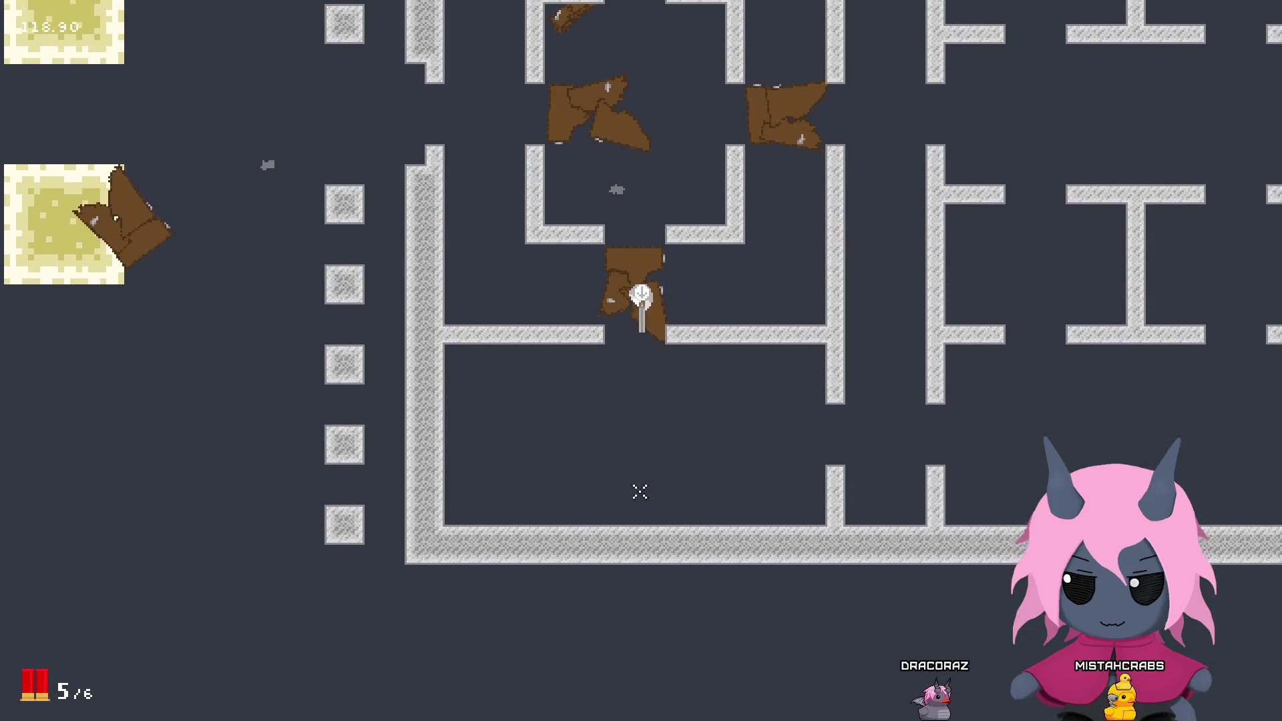
pyautogui.press('r')
# Step: Walk out of the central box and back in among the debris
pyautogui.press('a')
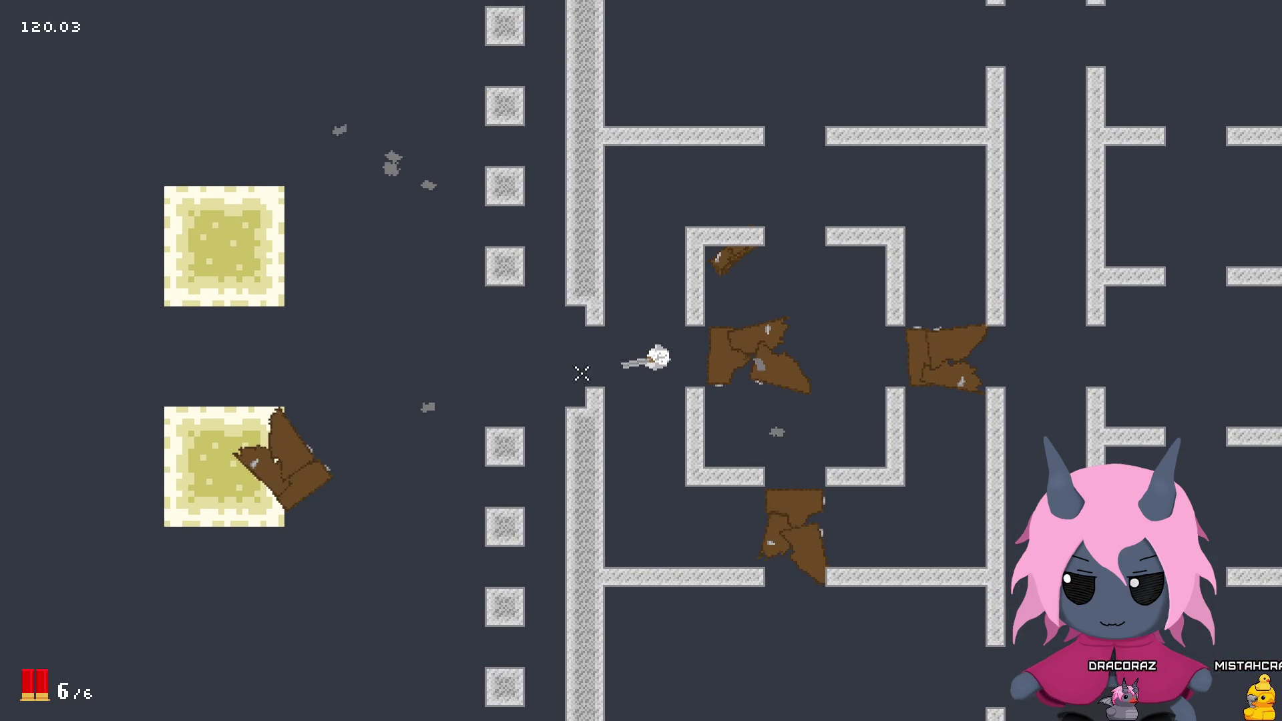
pyautogui.press('d')
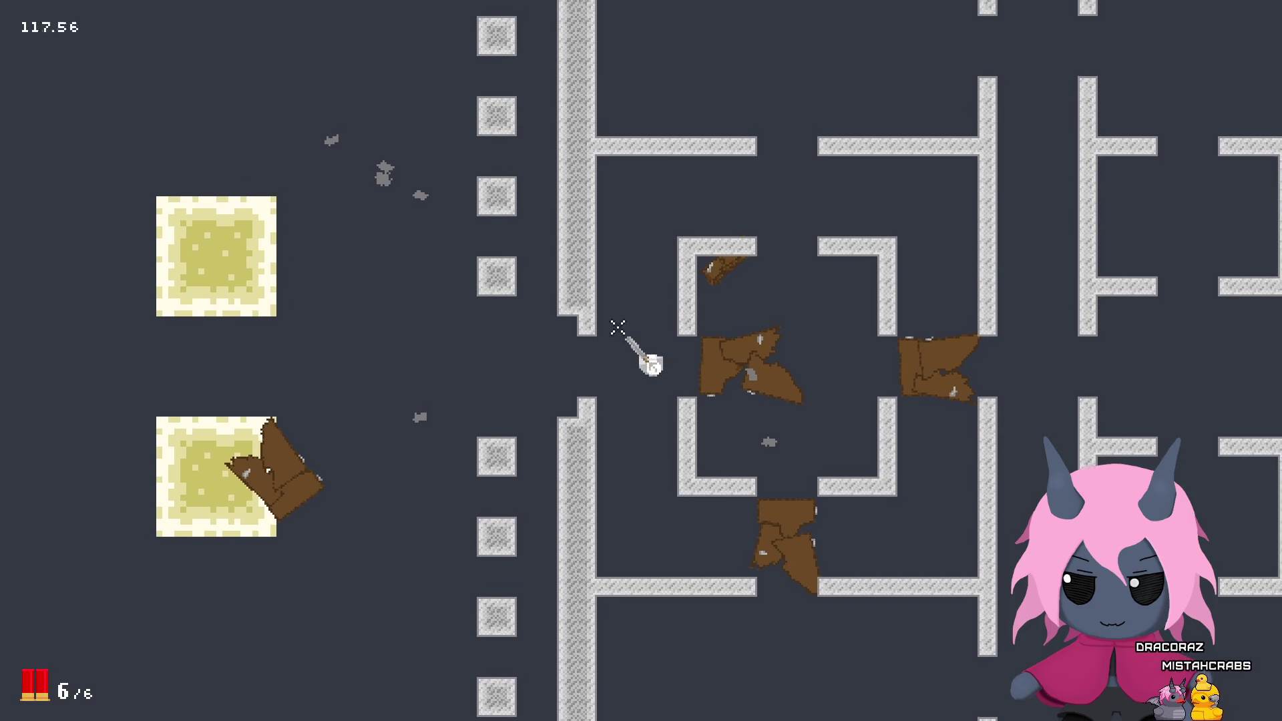
pyautogui.press('w')
pyautogui.press('s')
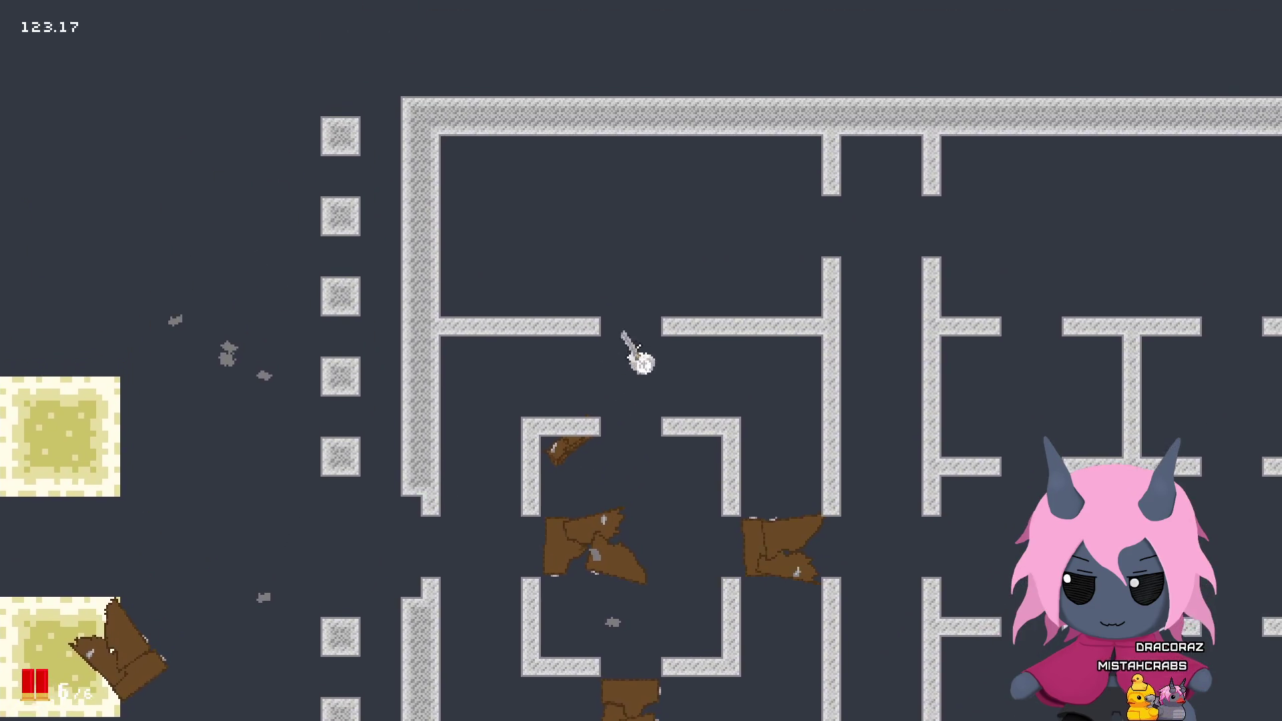
pyautogui.press('a')
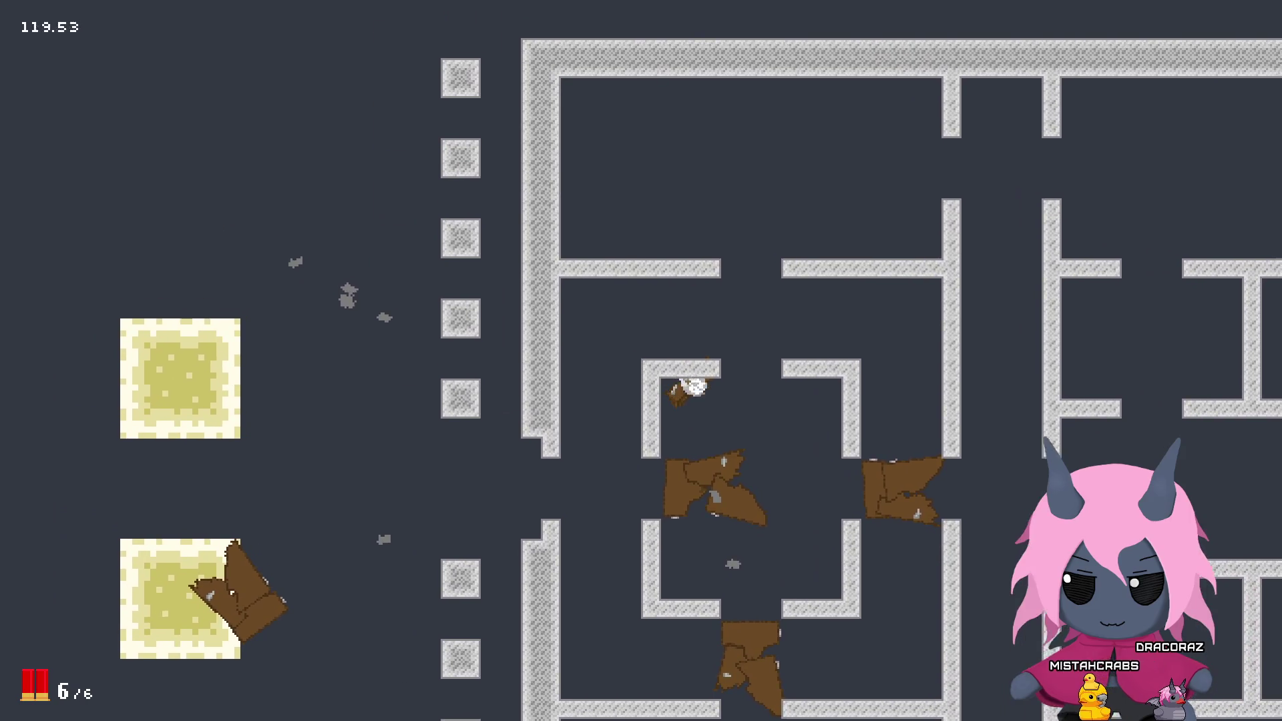
pyautogui.press('a')
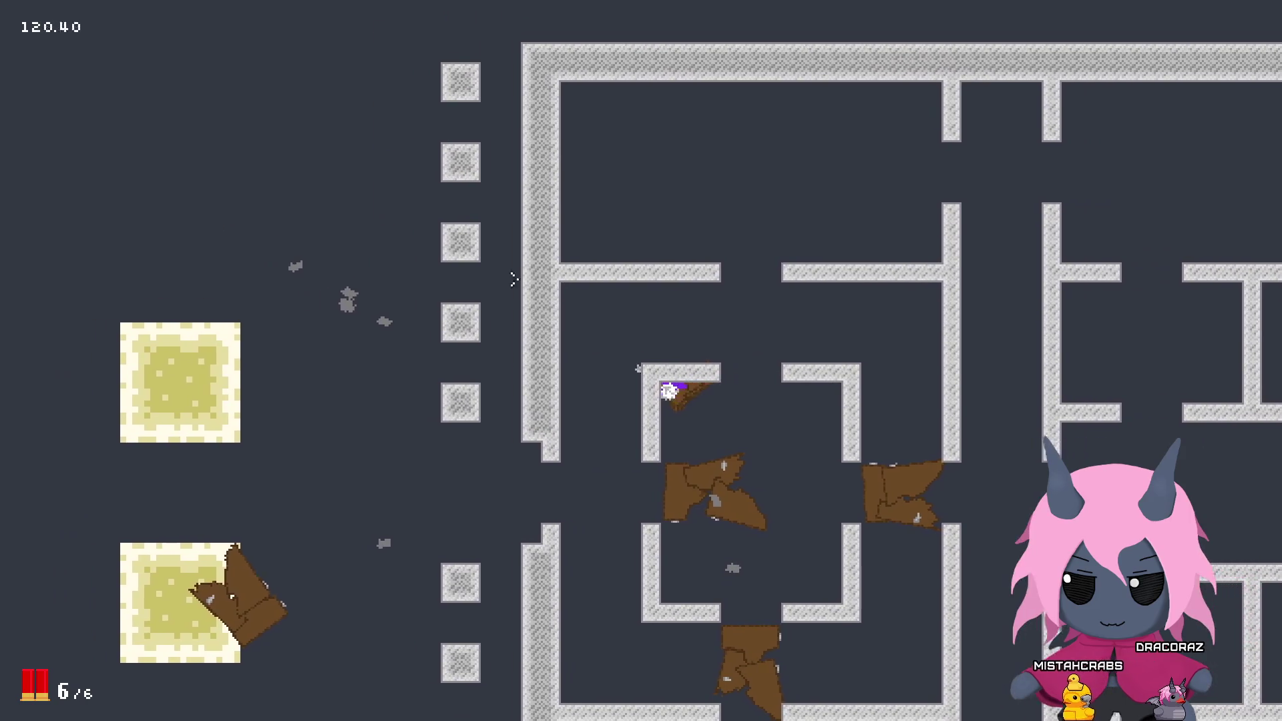
pyautogui.press('d')
pyautogui.press('s')
pyautogui.press('s')
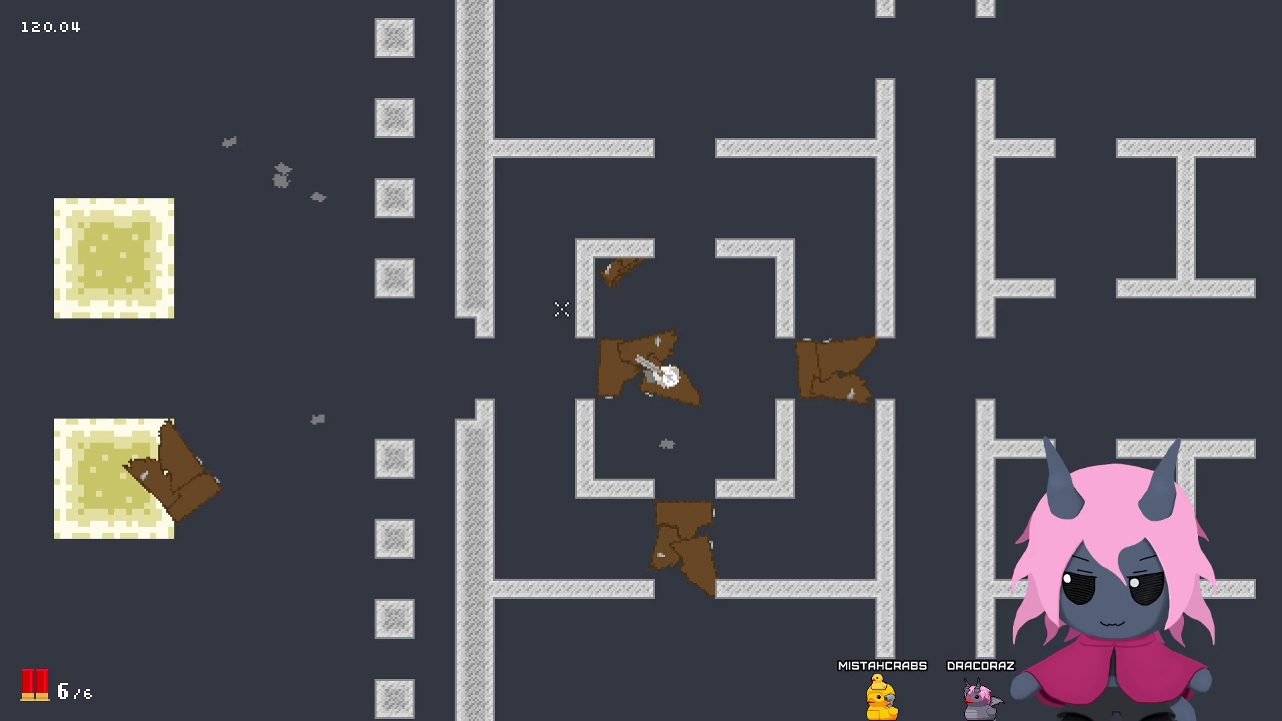
# Step: Restart the test room and shoot a door of the restored central box
pyautogui.press('w')
pyautogui.press('a')
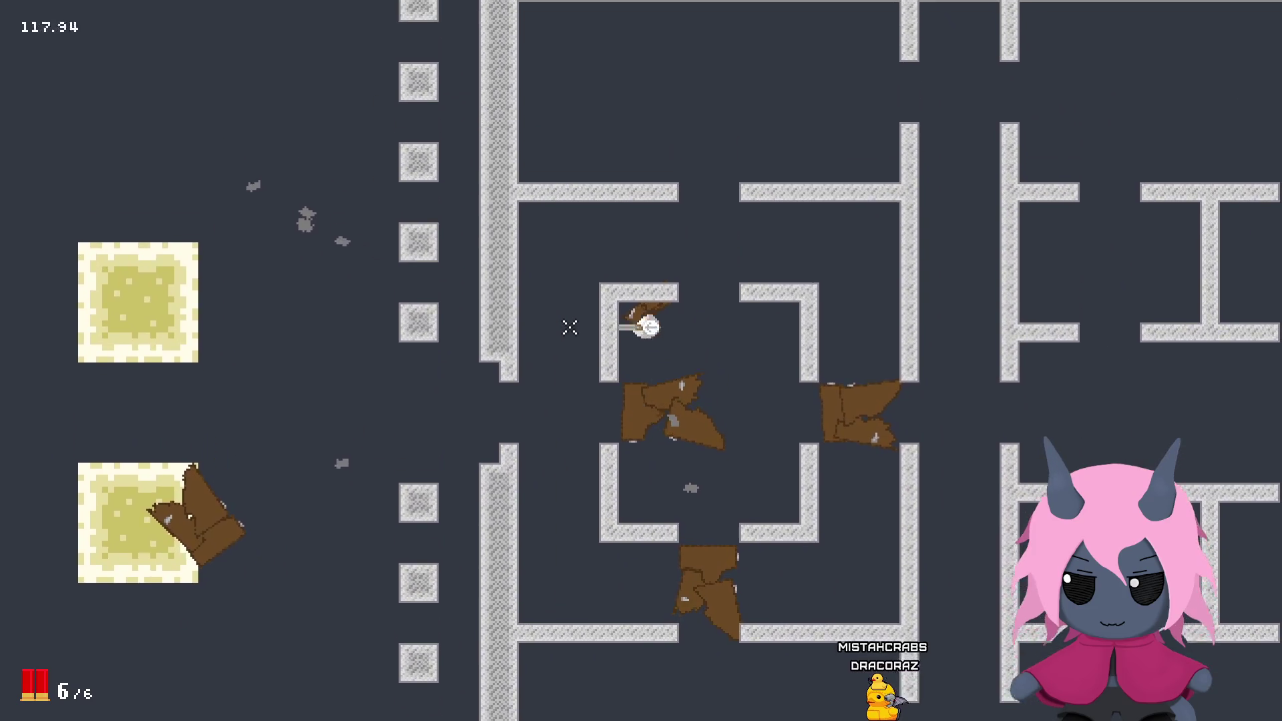
pyautogui.press('d')
pyautogui.press('a')
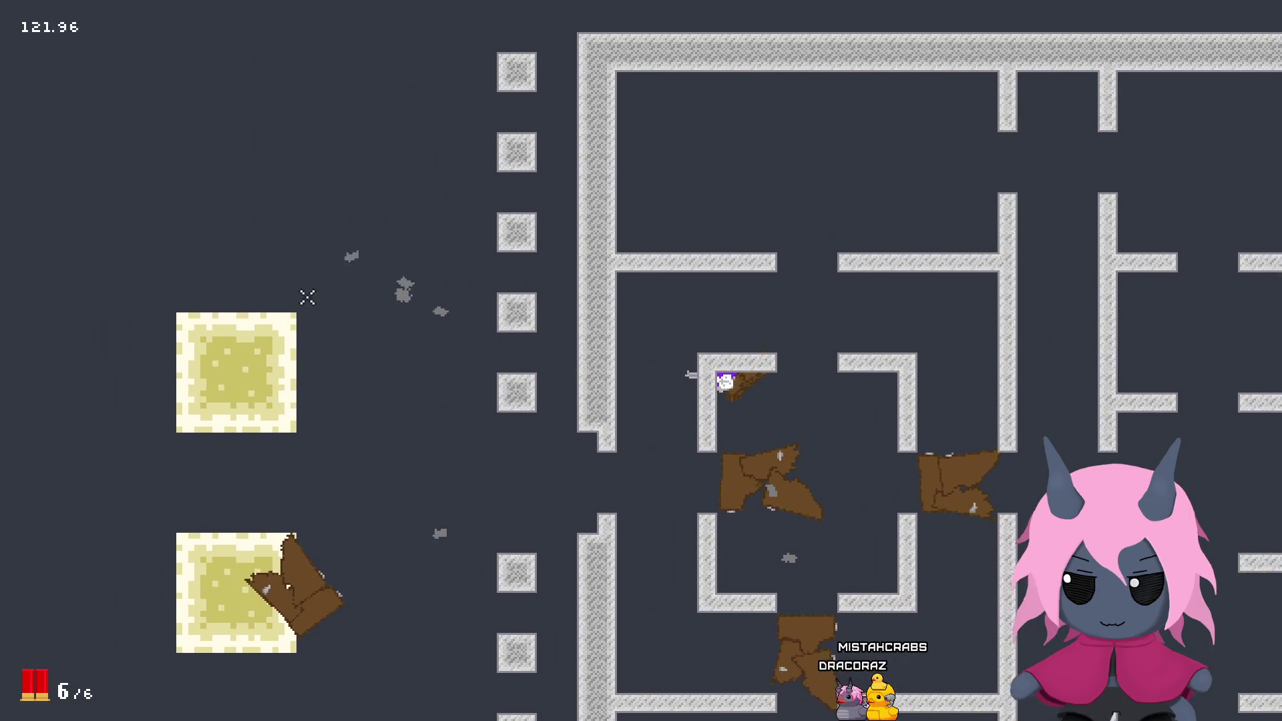
pyautogui.press('s')
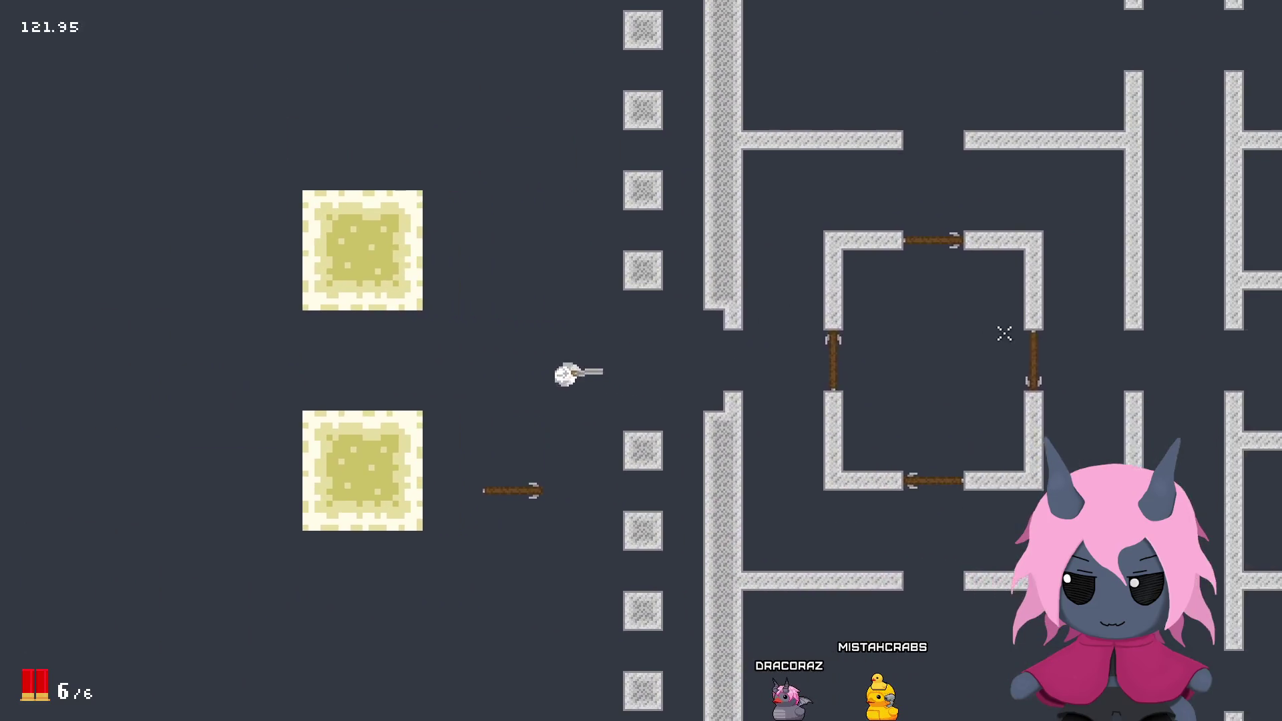
pyautogui.press('d')
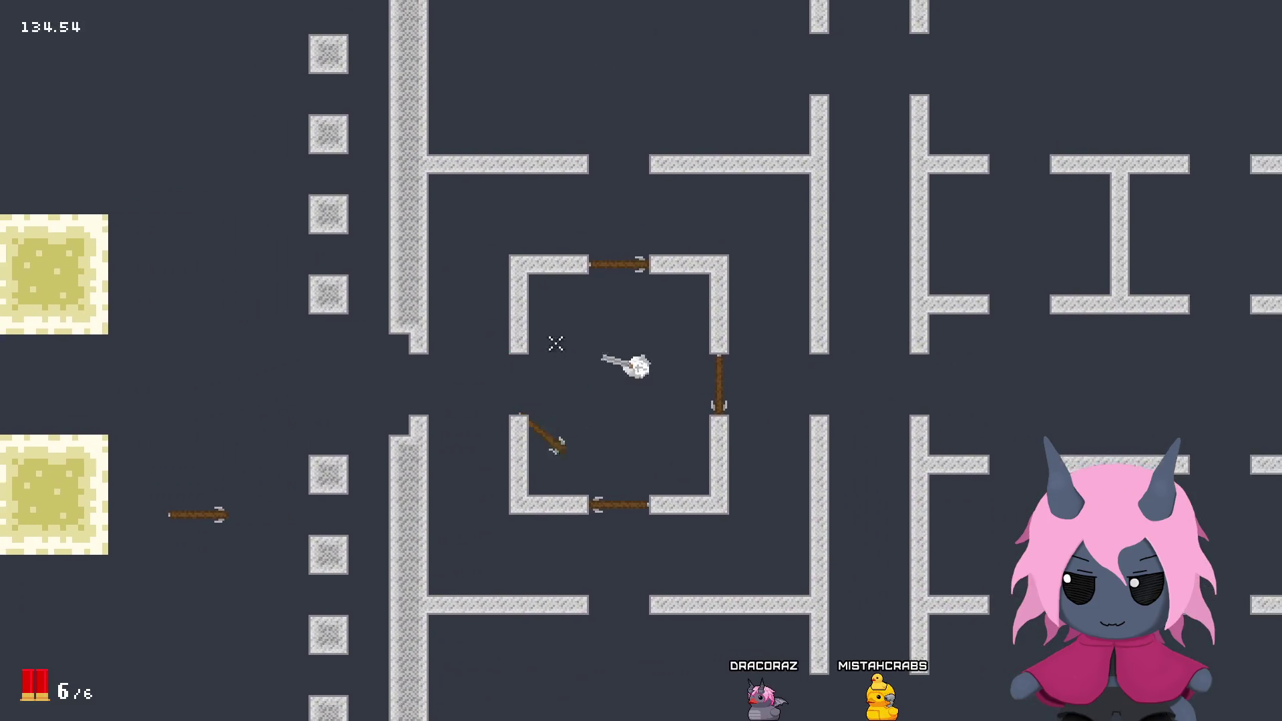
pyautogui.press('s')
pyautogui.click(389, 434)
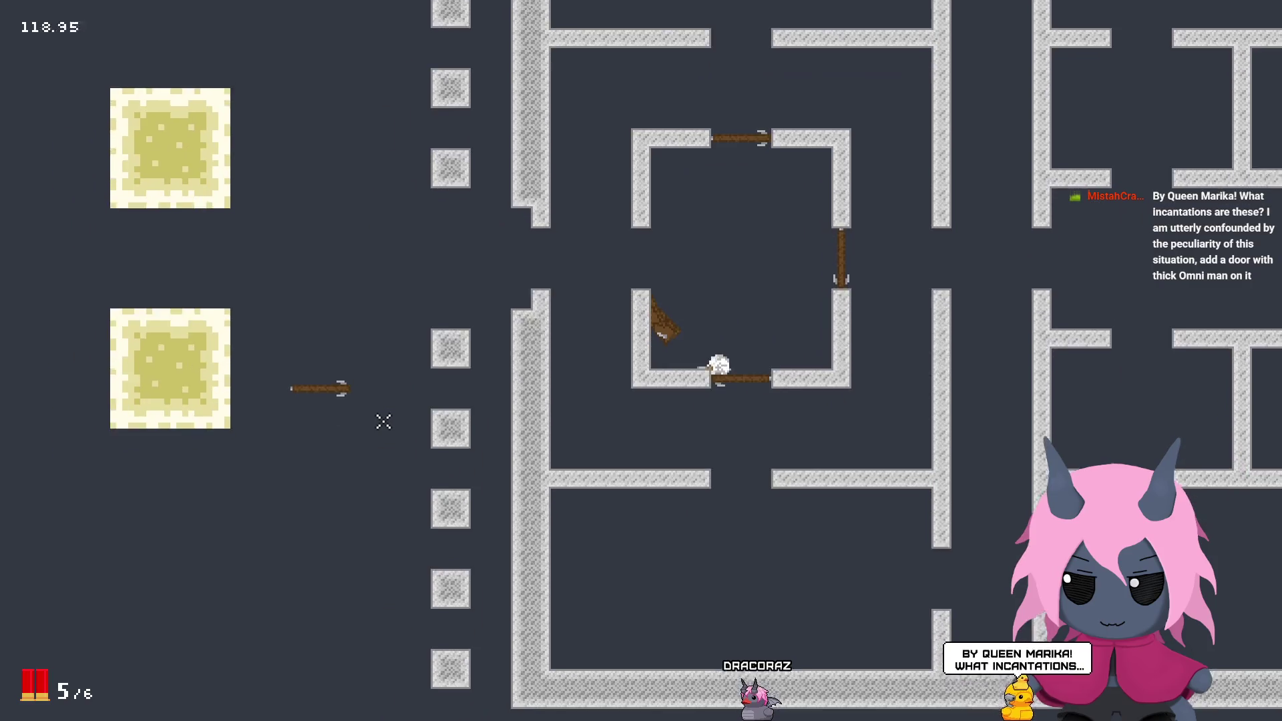
# Step: Walk the player out of the central box and down to the lower box's doorway
pyautogui.press('a')
pyautogui.press('d')
pyautogui.press('a')
pyautogui.press('d')
pyautogui.press('w')
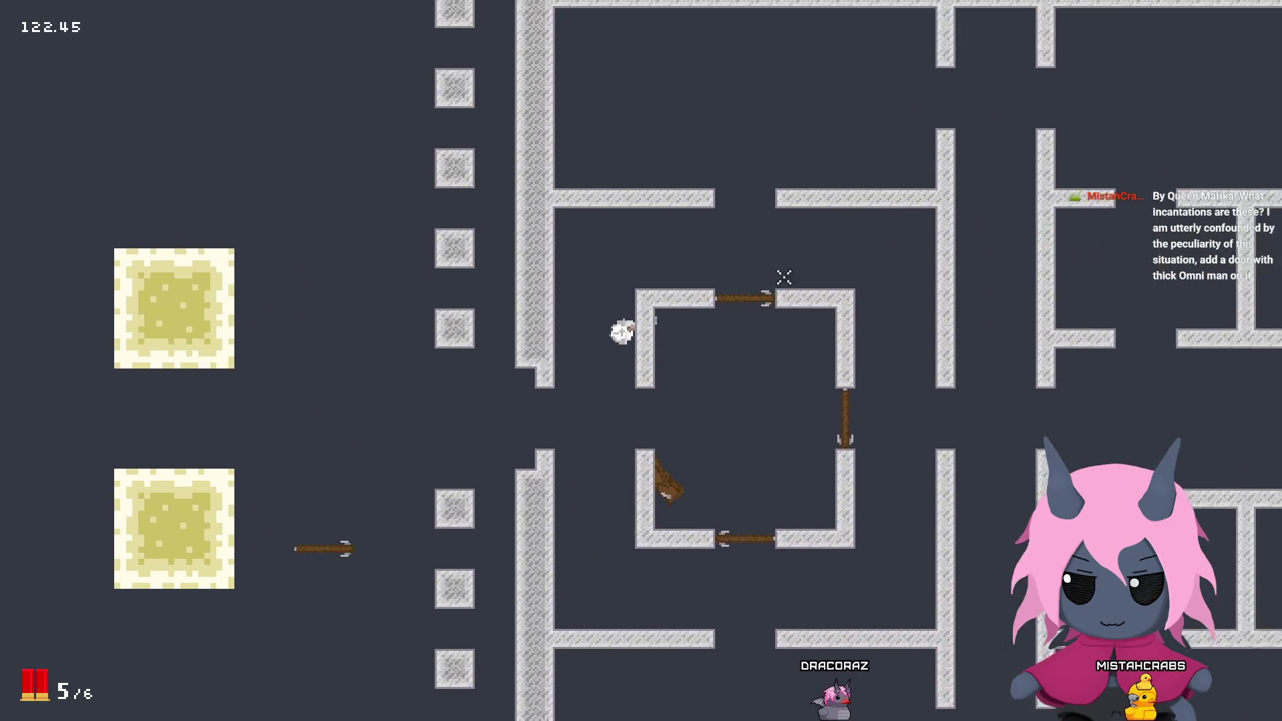
pyautogui.press('a')
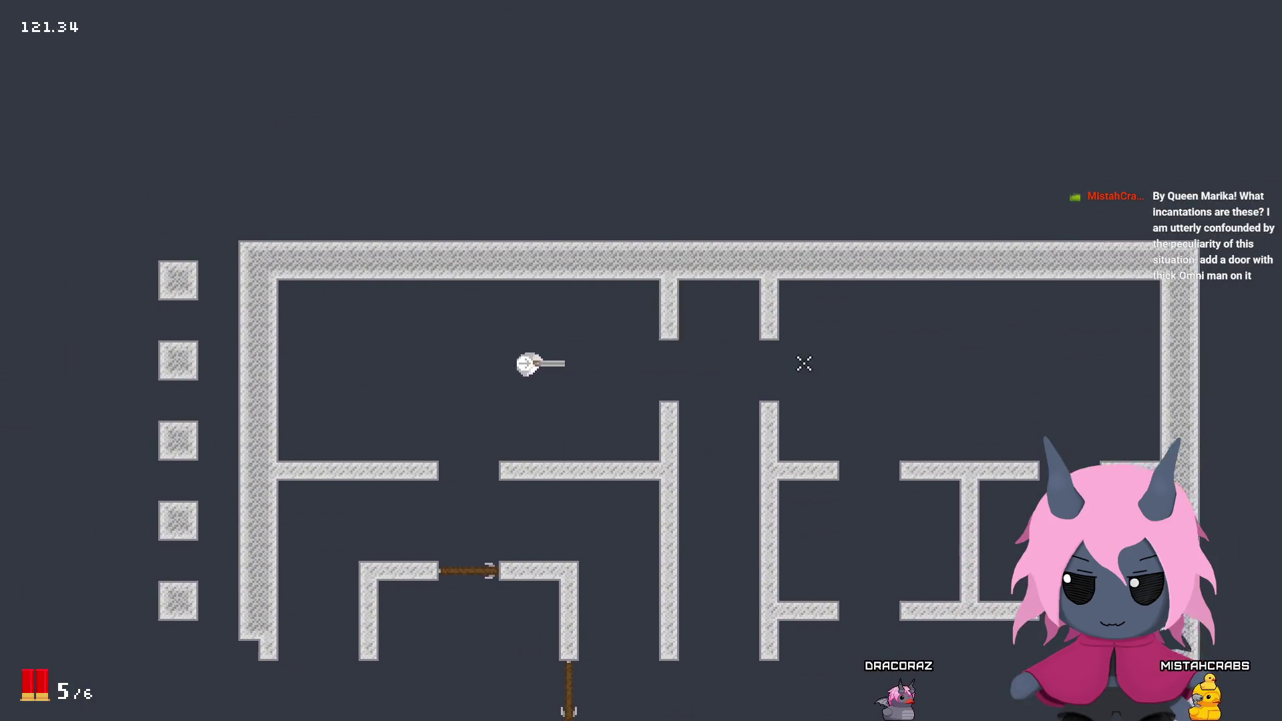
pyautogui.press('s')
pyautogui.press('a')
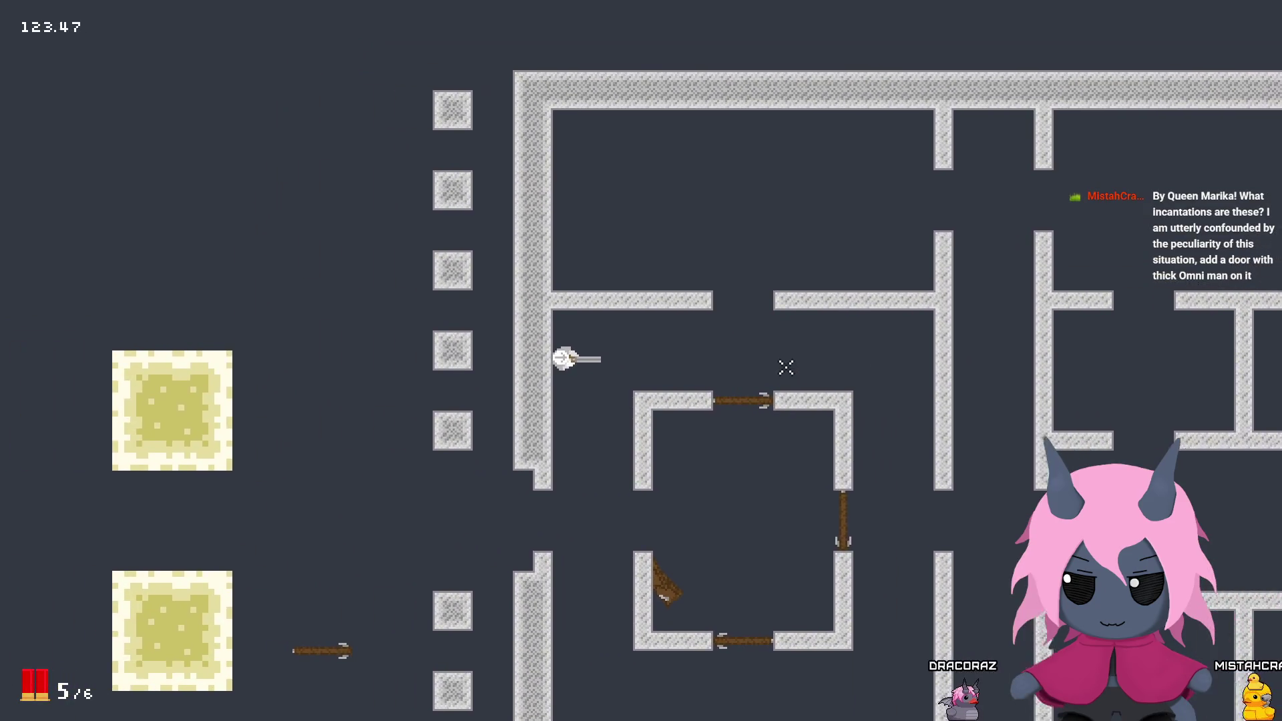
pyautogui.press('s')
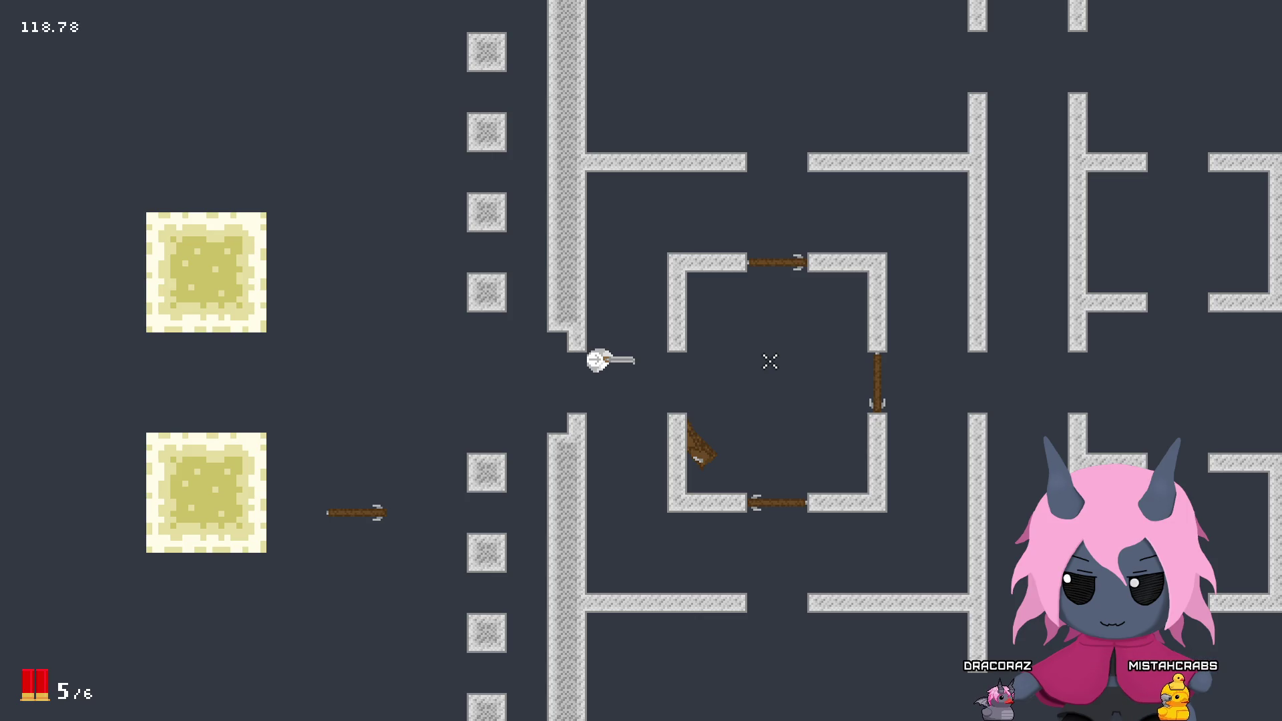
# Step: Run the player through the maze, then close the game to return to the Step code
pyautogui.press('a')
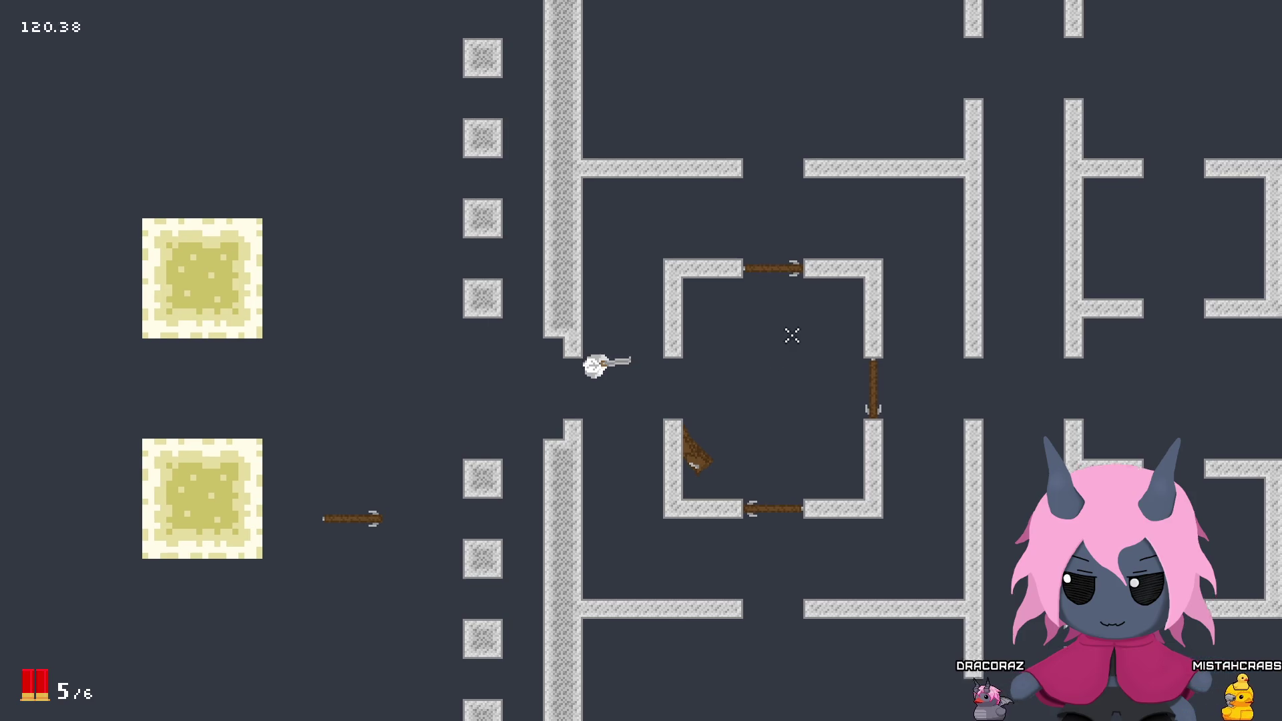
pyautogui.press('w')
pyautogui.press('s')
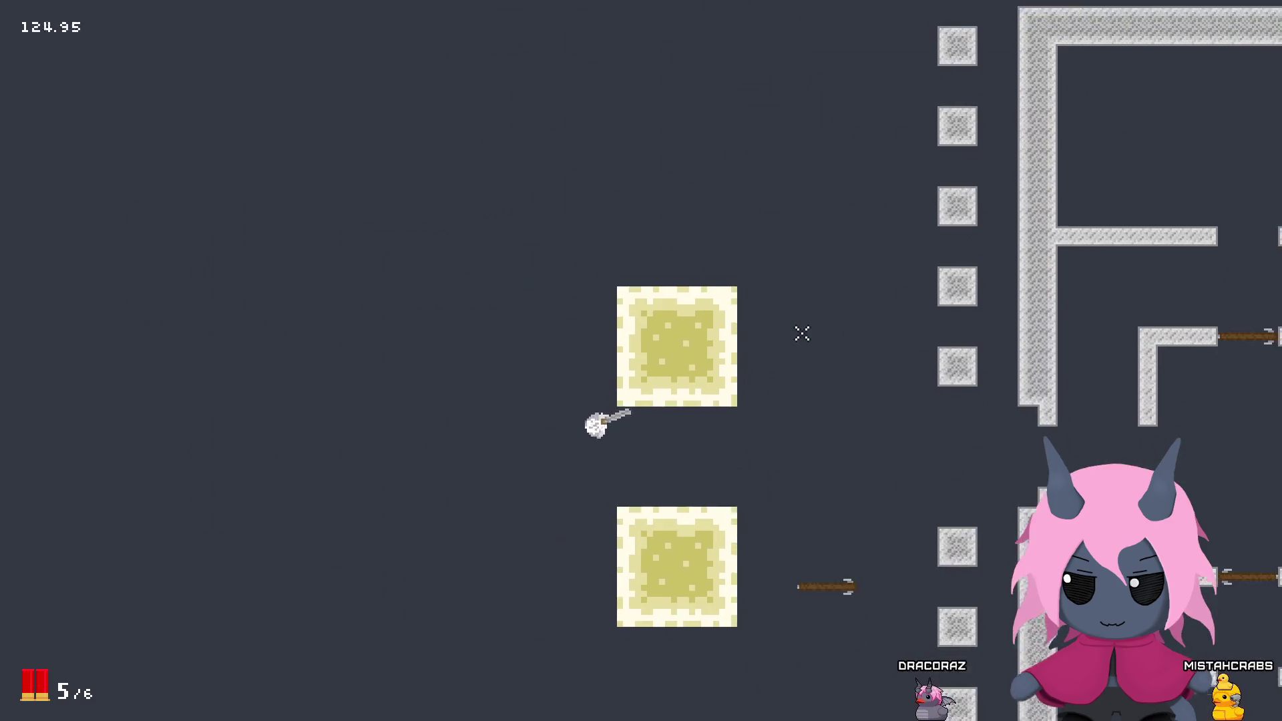
pyautogui.press('d')
pyautogui.press('d')
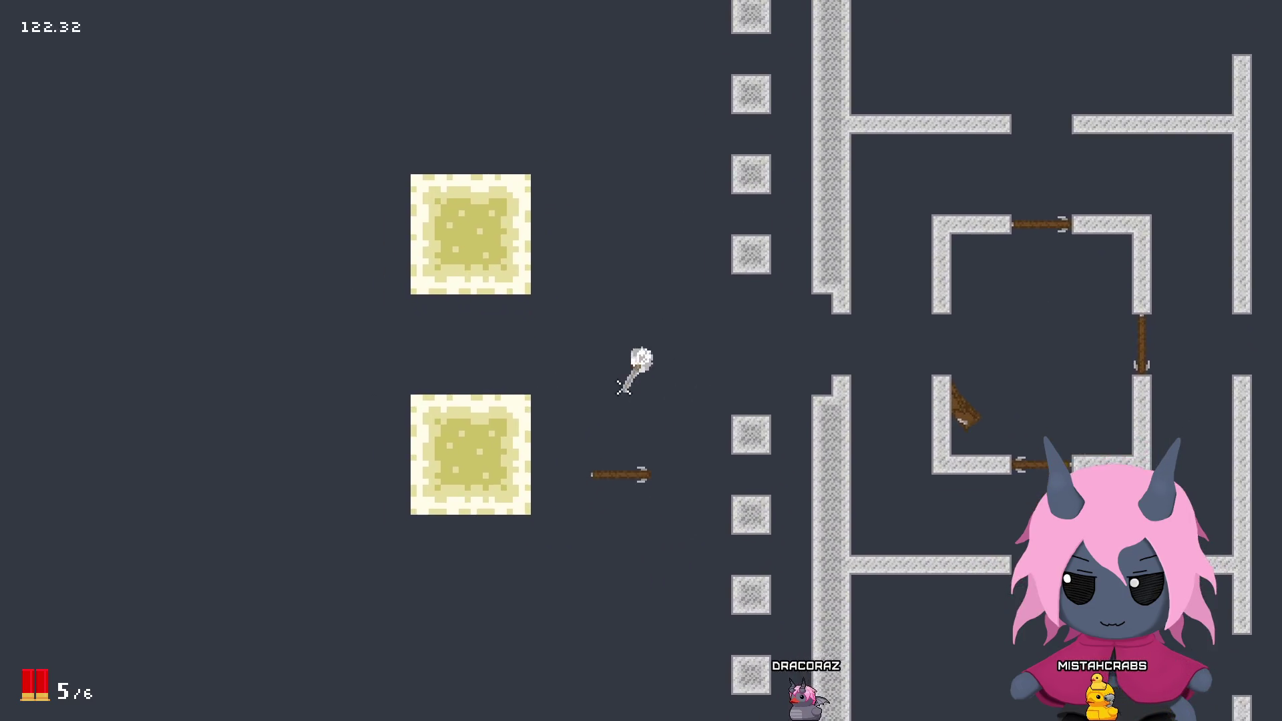
pyautogui.press('Escape')
pyautogui.press('Up')
pyautogui.press('Up')
pyautogui.press('Up')
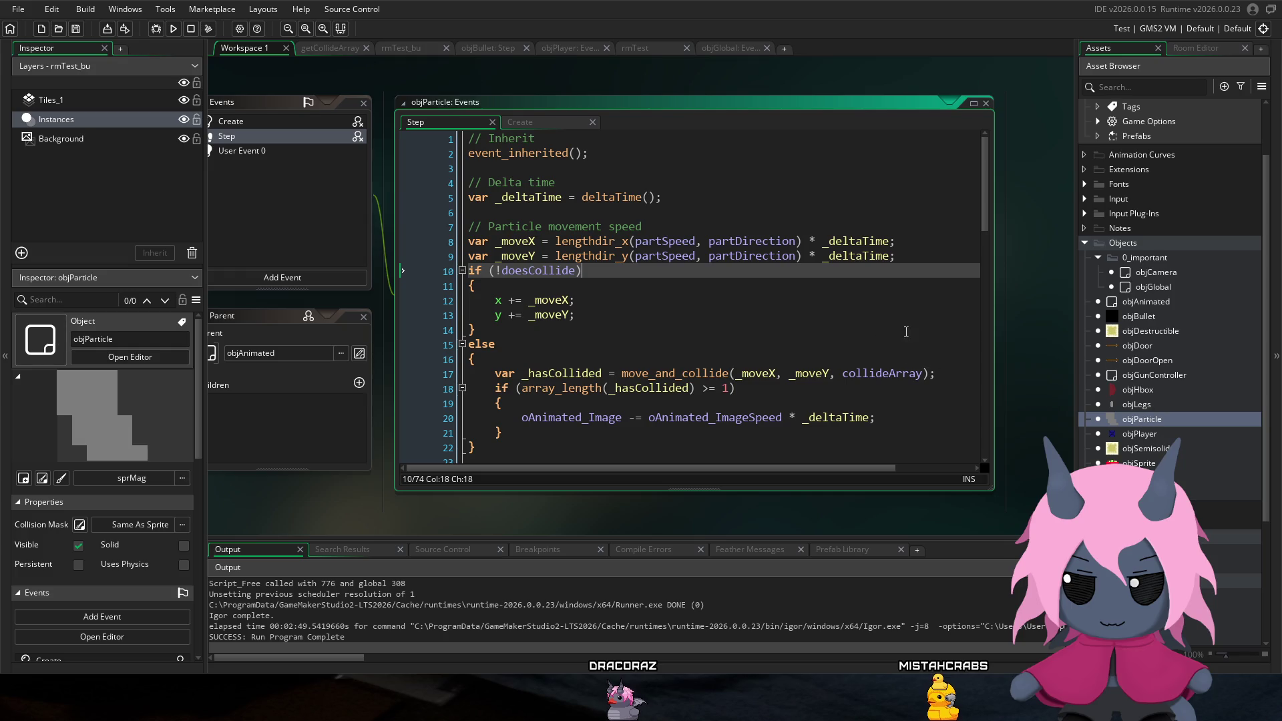
# Step: Scroll through objParticle's Step code around line 18
pyautogui.scroll(-1, 808, 336)
pyautogui.click(880, 339)
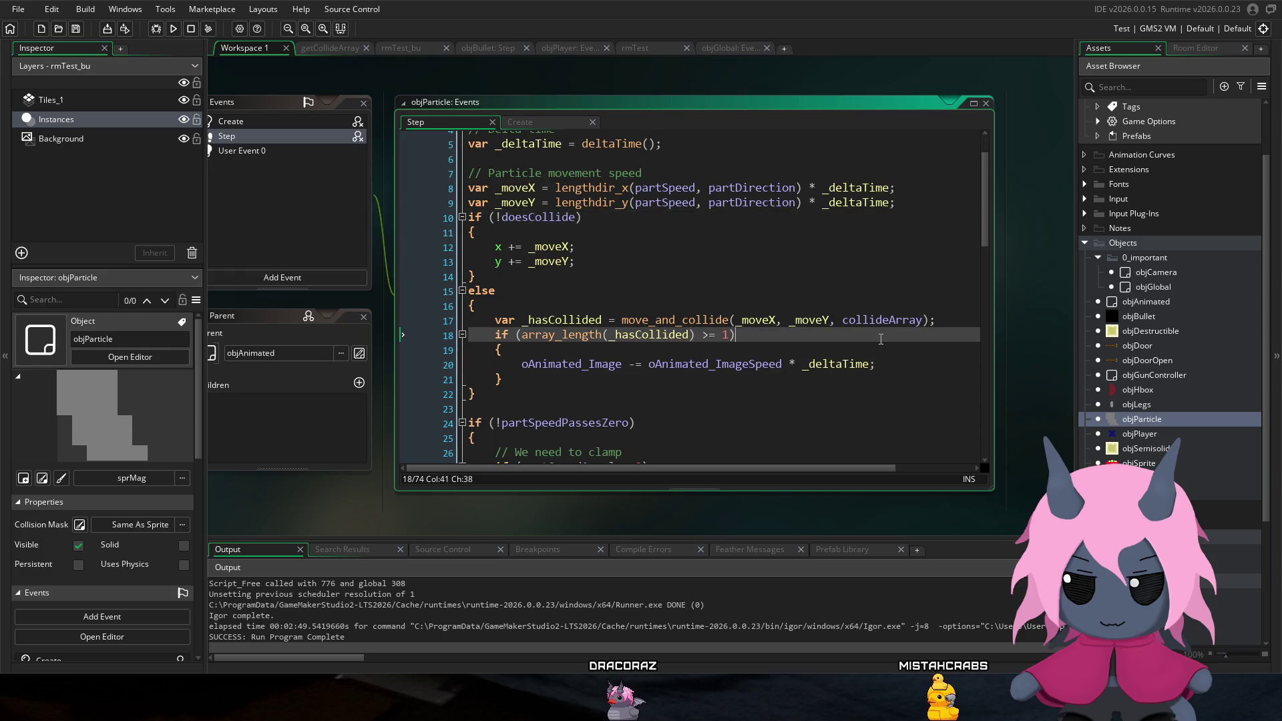
pyautogui.scroll(3, 1129, 209)
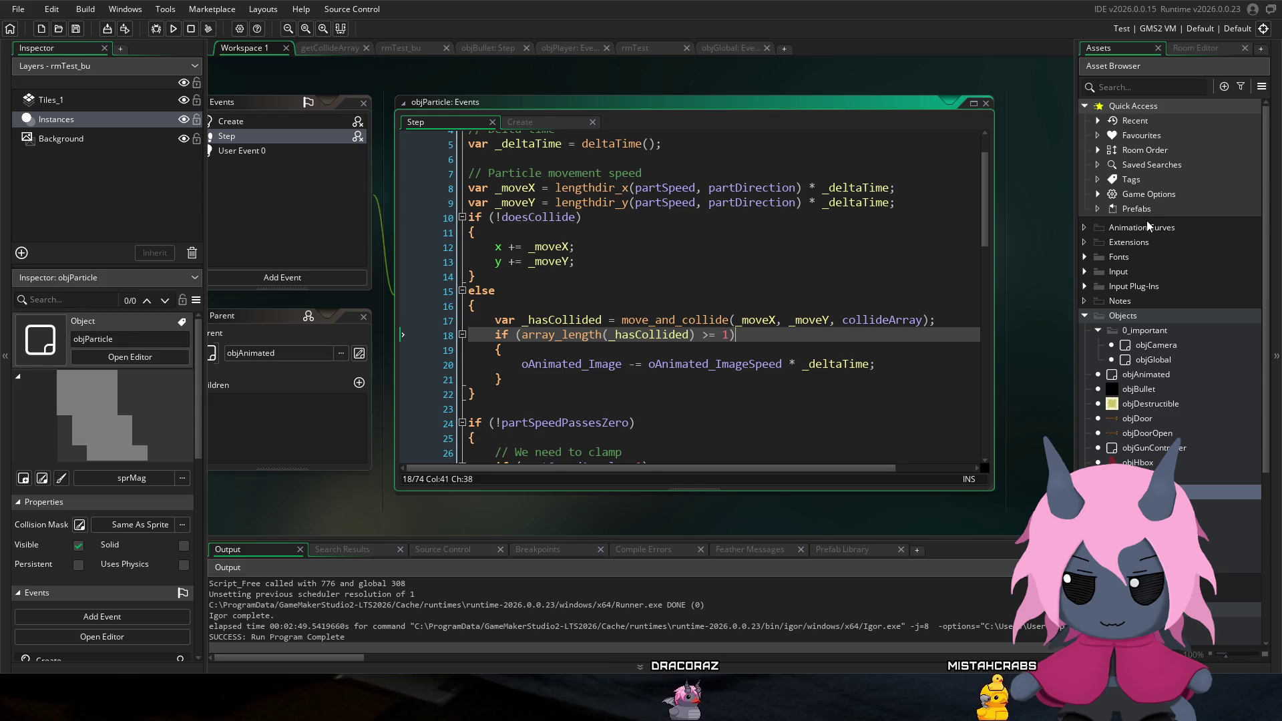
pyautogui.scroll(-5, 1135, 242)
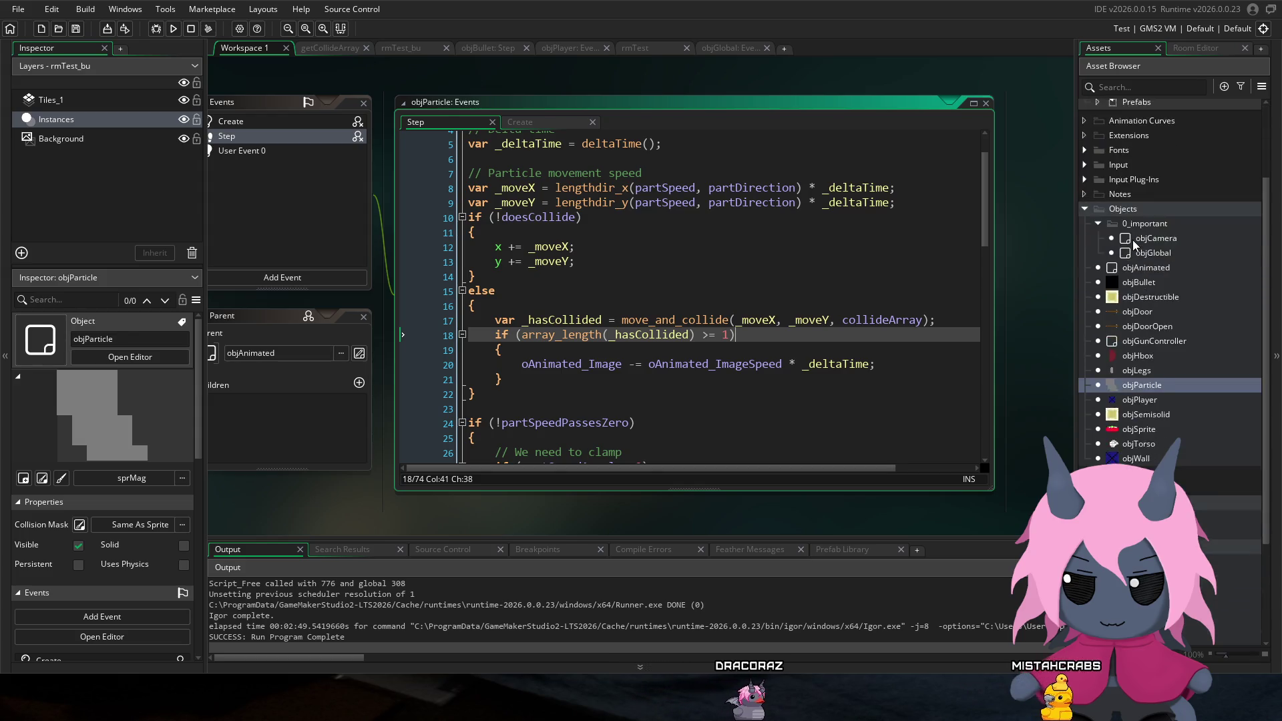
pyautogui.scroll(3, 1128, 242)
pyautogui.scroll(2, 1129, 241)
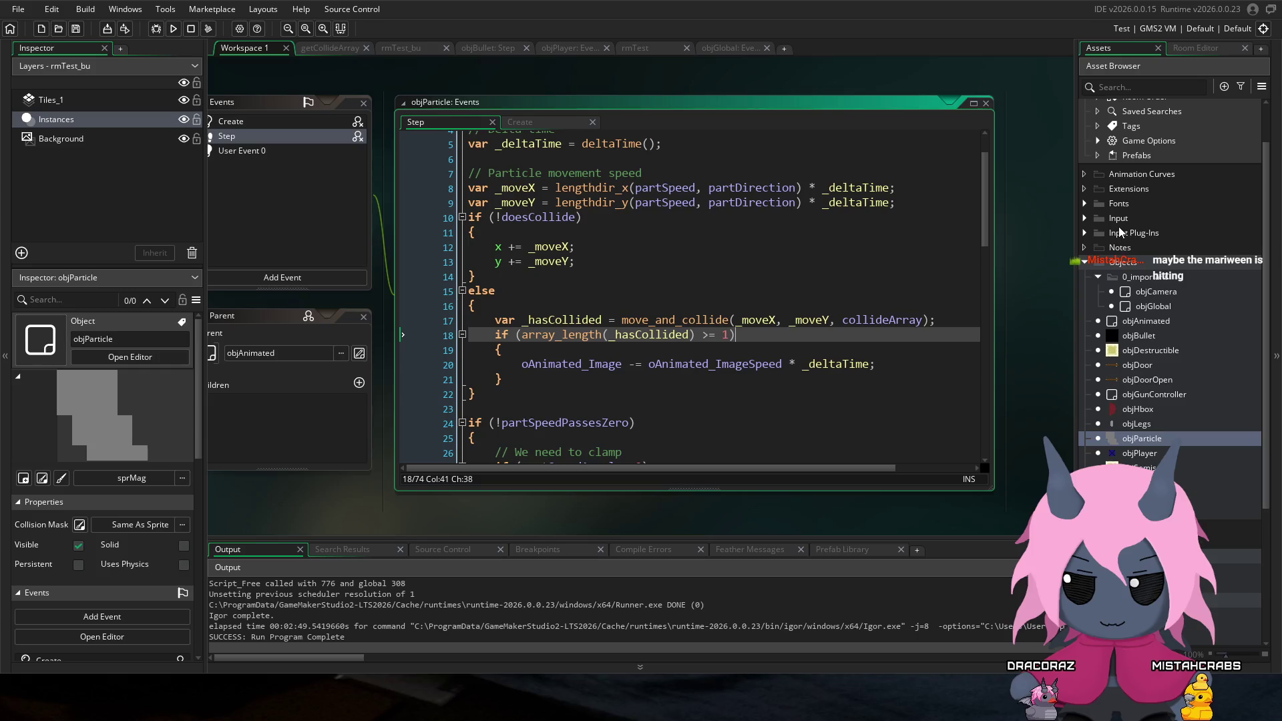
# Step: Expand the animated sprites' door folder and open sprDoorBreakB
pyautogui.scroll(-5, 1120, 232)
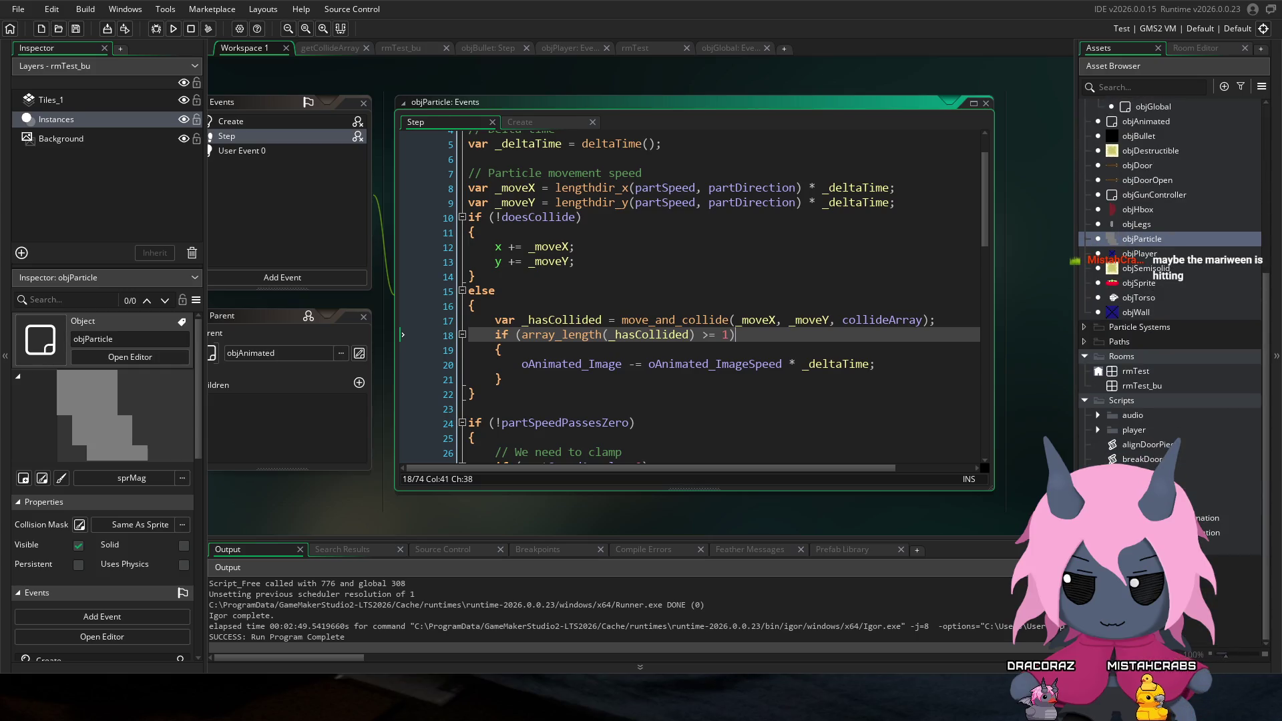
pyautogui.scroll(-7, 1131, 436)
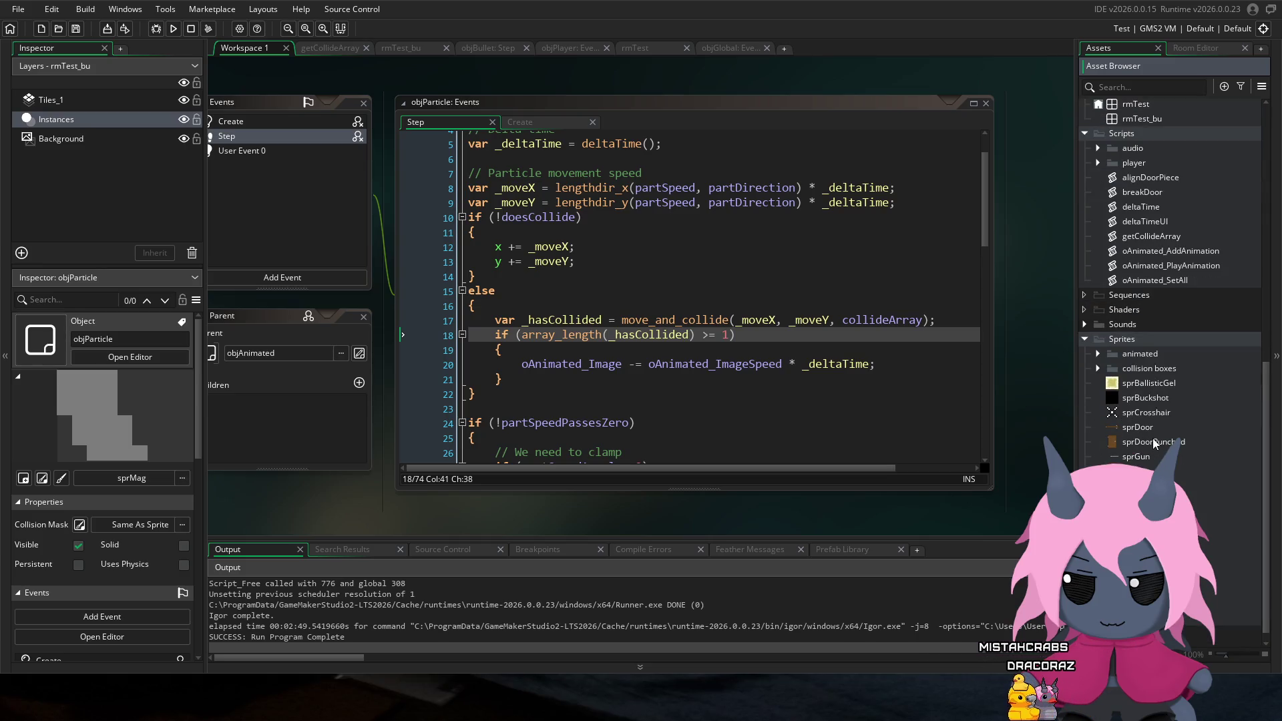
pyautogui.click(1097, 368)
pyautogui.click(1098, 353)
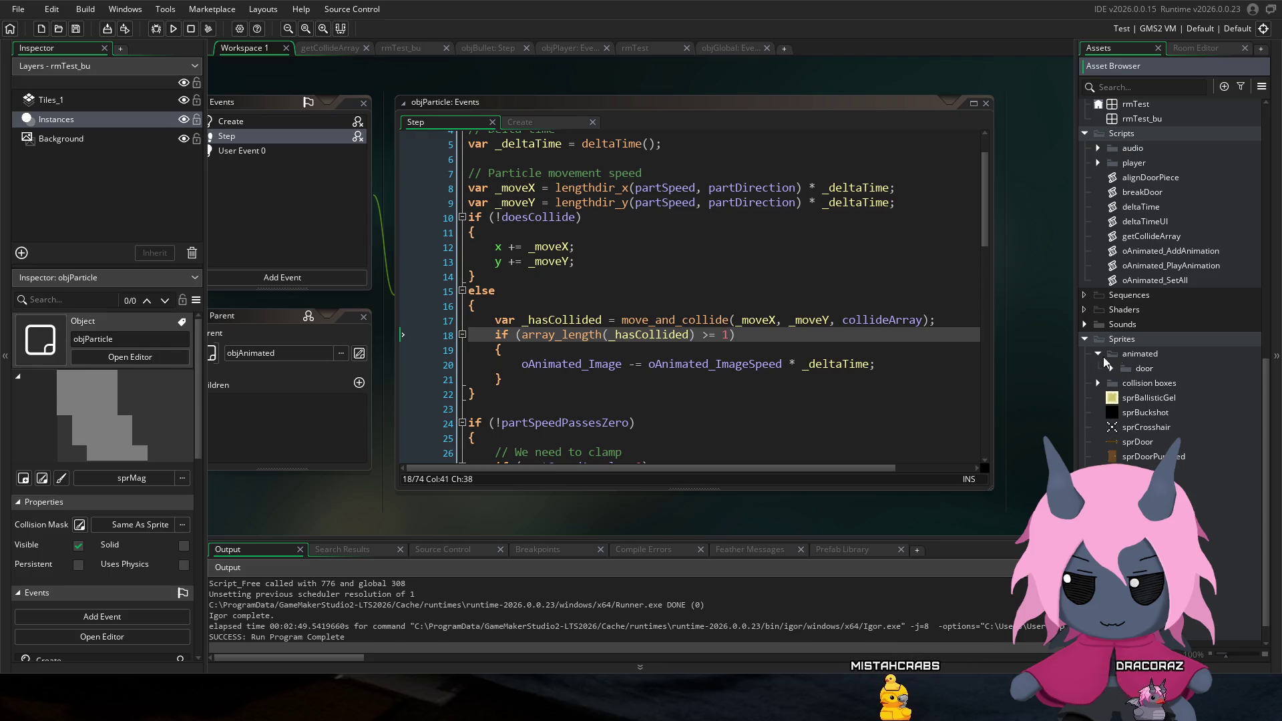
pyautogui.click(1111, 369)
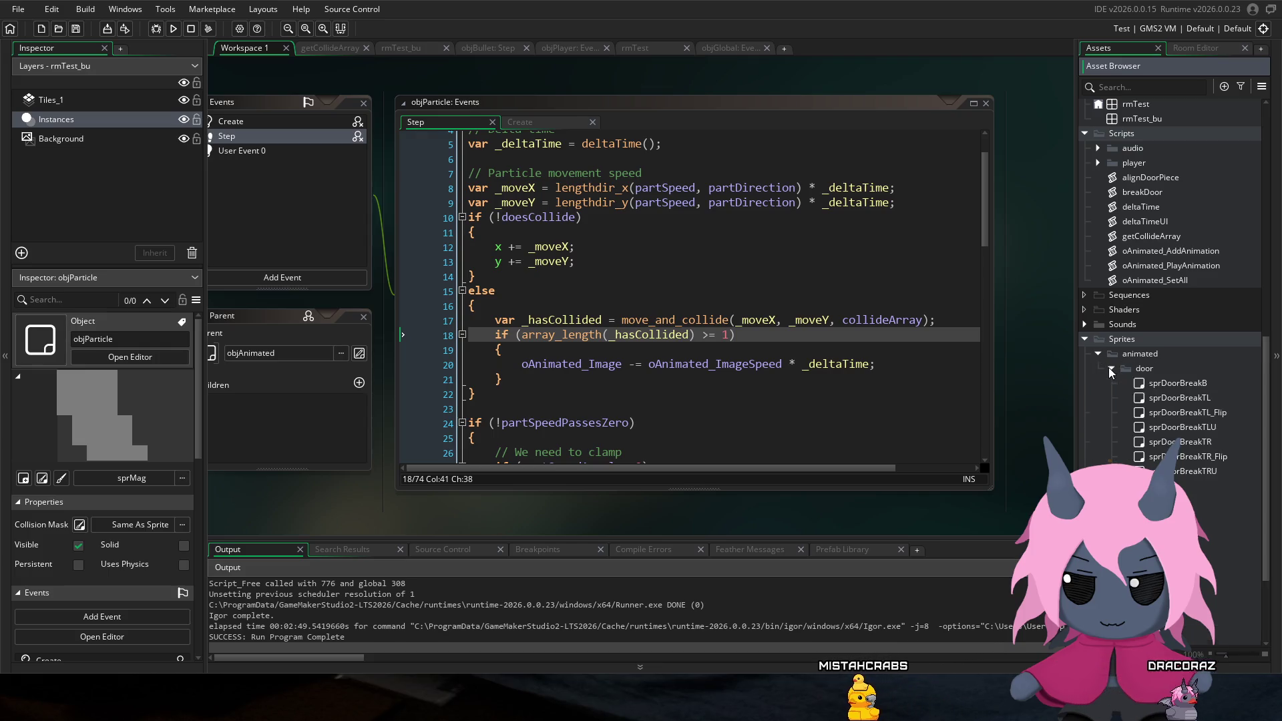
pyautogui.doubleClick(1164, 387)
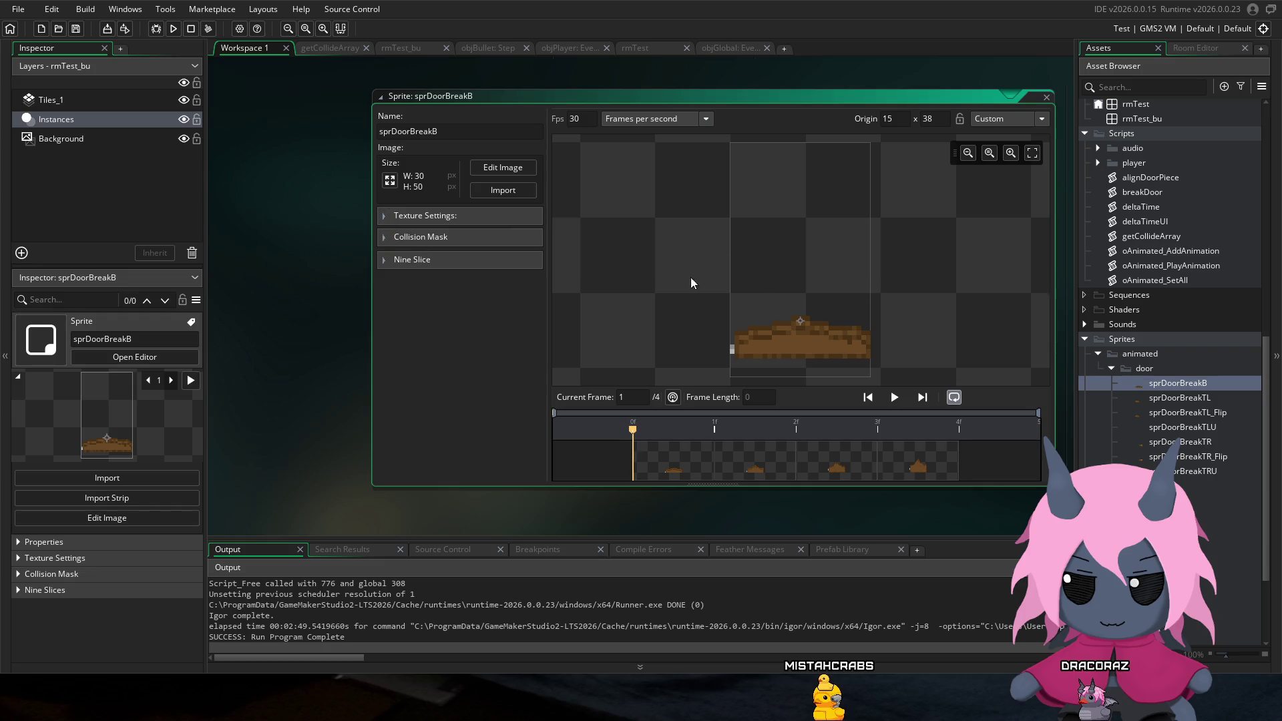
# Step: Reveal sprDoorBreakB's collision mask settings, keeping the mode on Manual
pyautogui.click(385, 217)
pyautogui.click(385, 217)
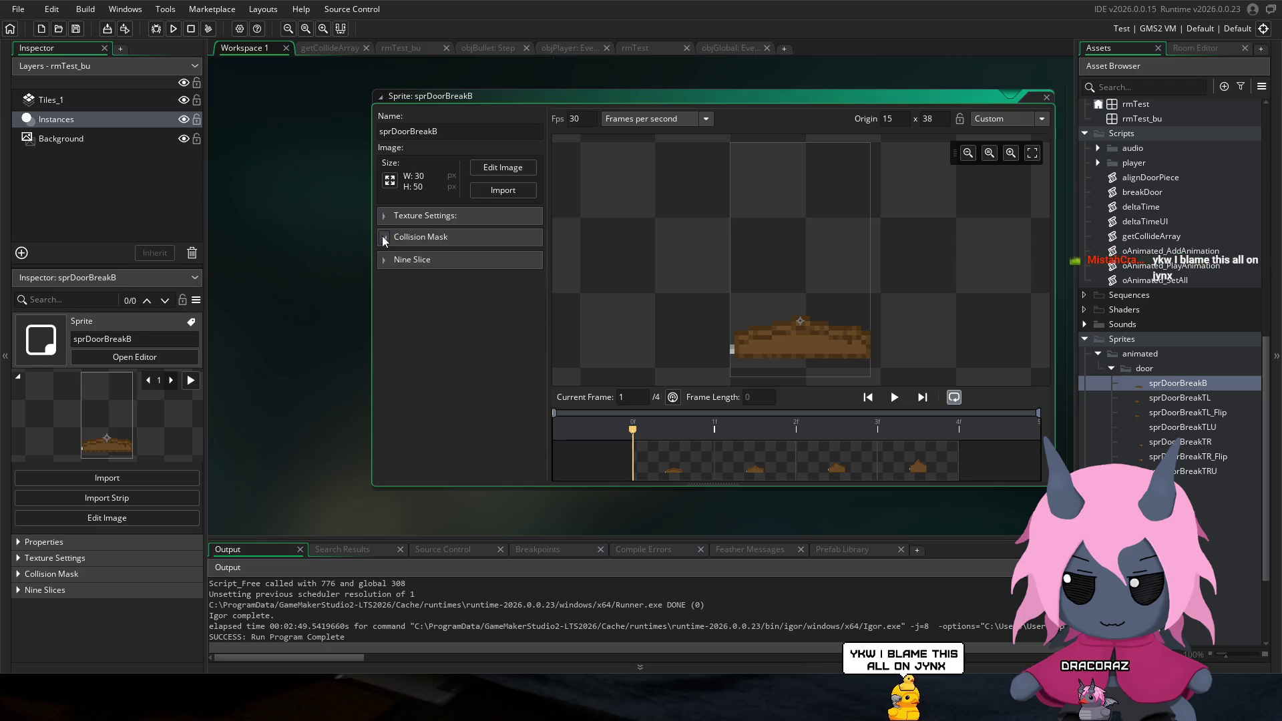
pyautogui.click(384, 238)
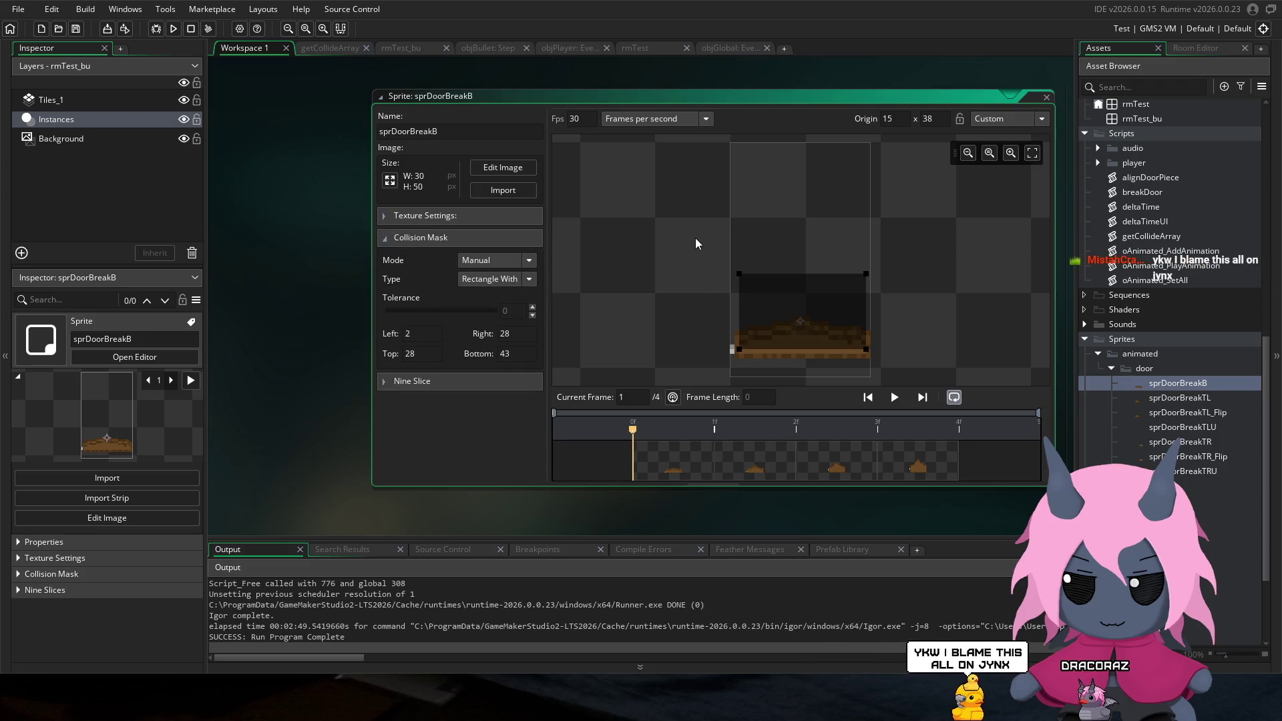
pyautogui.click(501, 261)
pyautogui.click(501, 260)
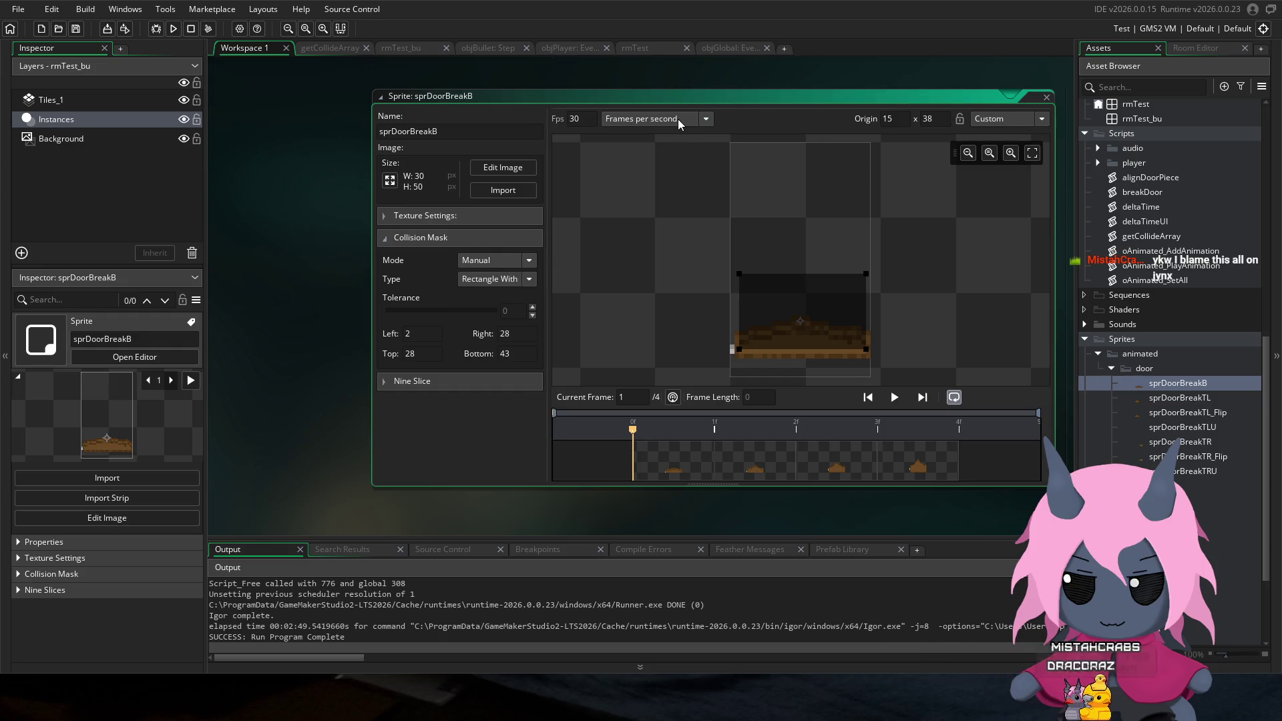
pyautogui.click(386, 216)
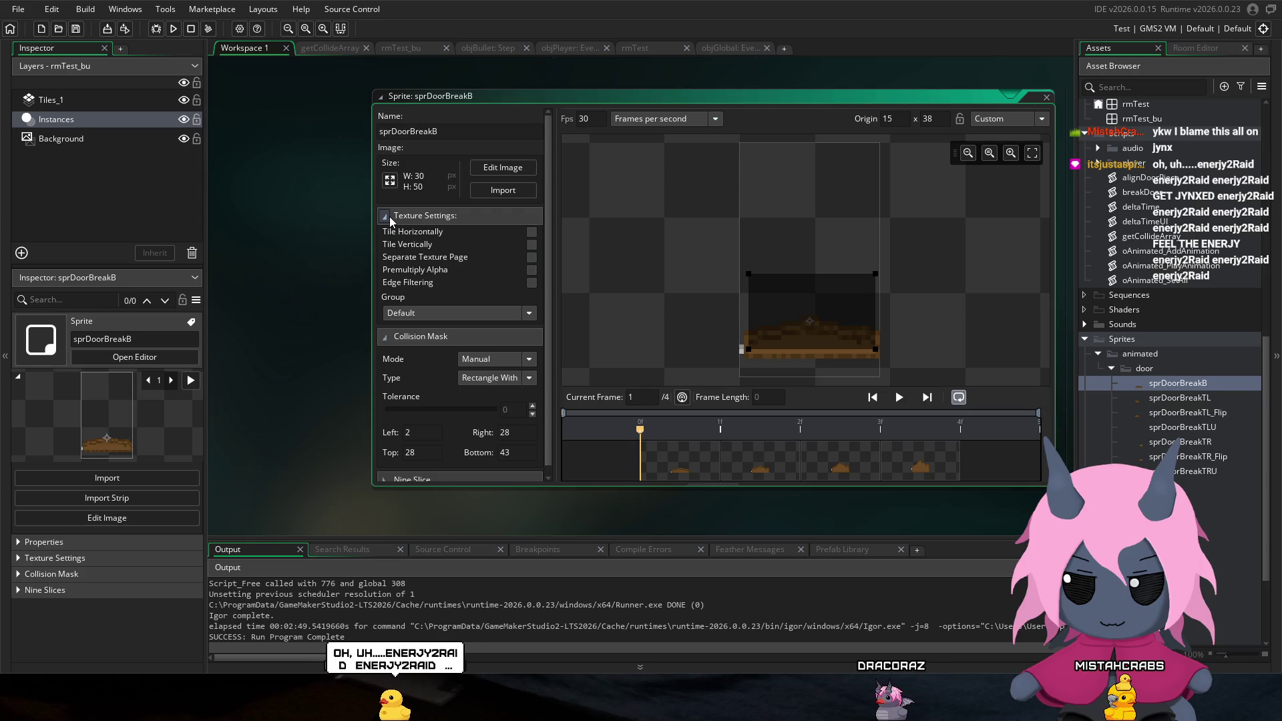
pyautogui.click(388, 215)
pyautogui.click(496, 261)
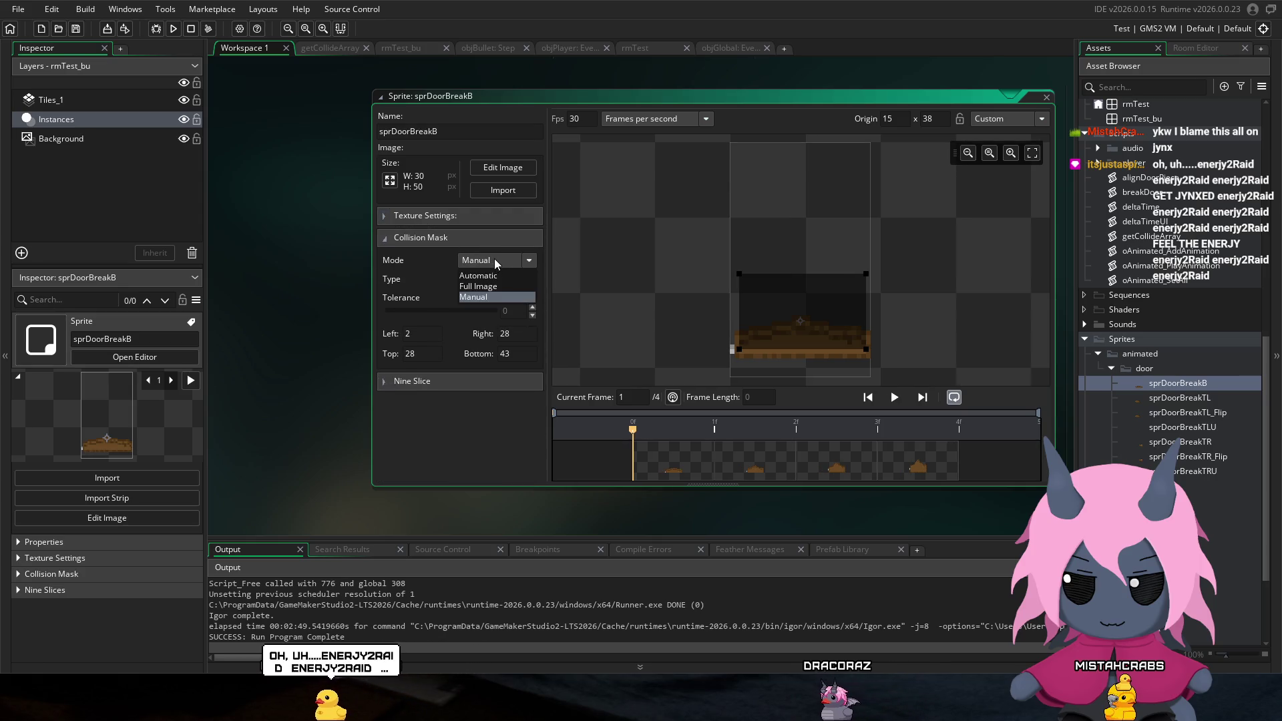
pyautogui.click(494, 257)
# Step: Set the mask type to Precise Per Frame and scrub the frames to check it
pyautogui.click(493, 272)
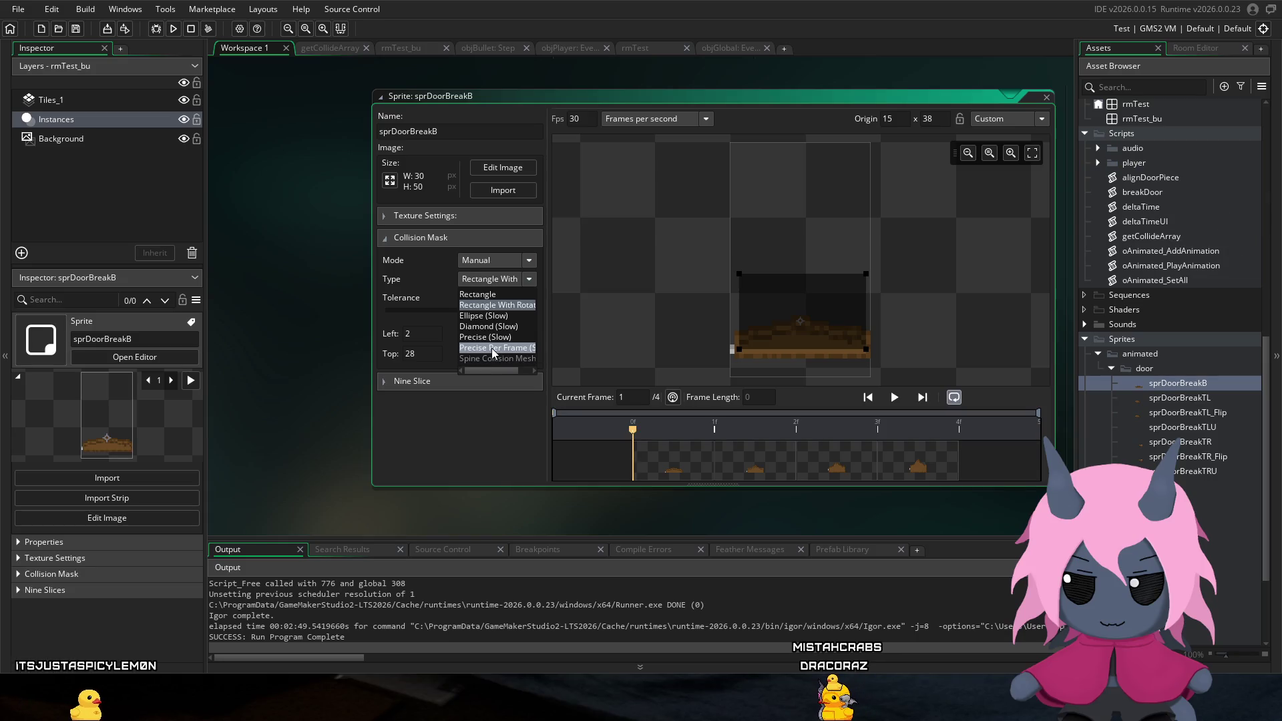
pyautogui.click(492, 348)
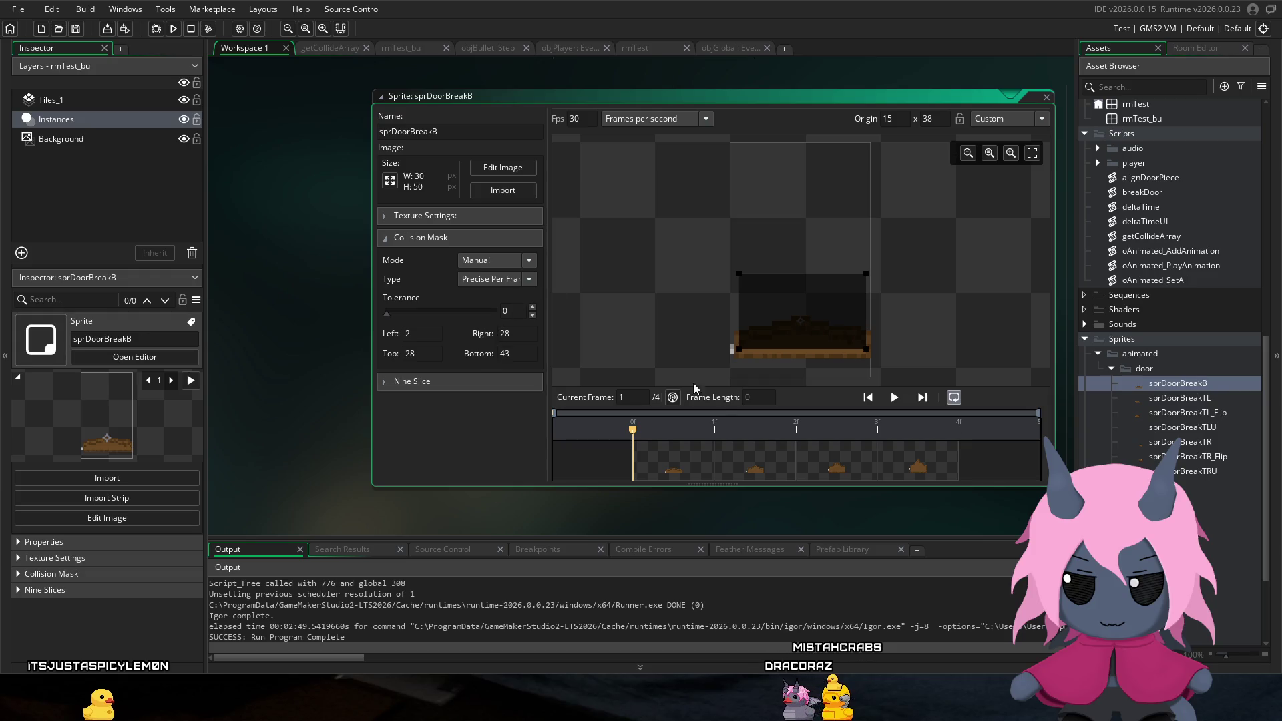
pyautogui.moveTo(732, 428)
pyautogui.mouseDown()
pyautogui.moveTo(847, 426)
pyautogui.moveTo(693, 409)
pyautogui.mouseUp()
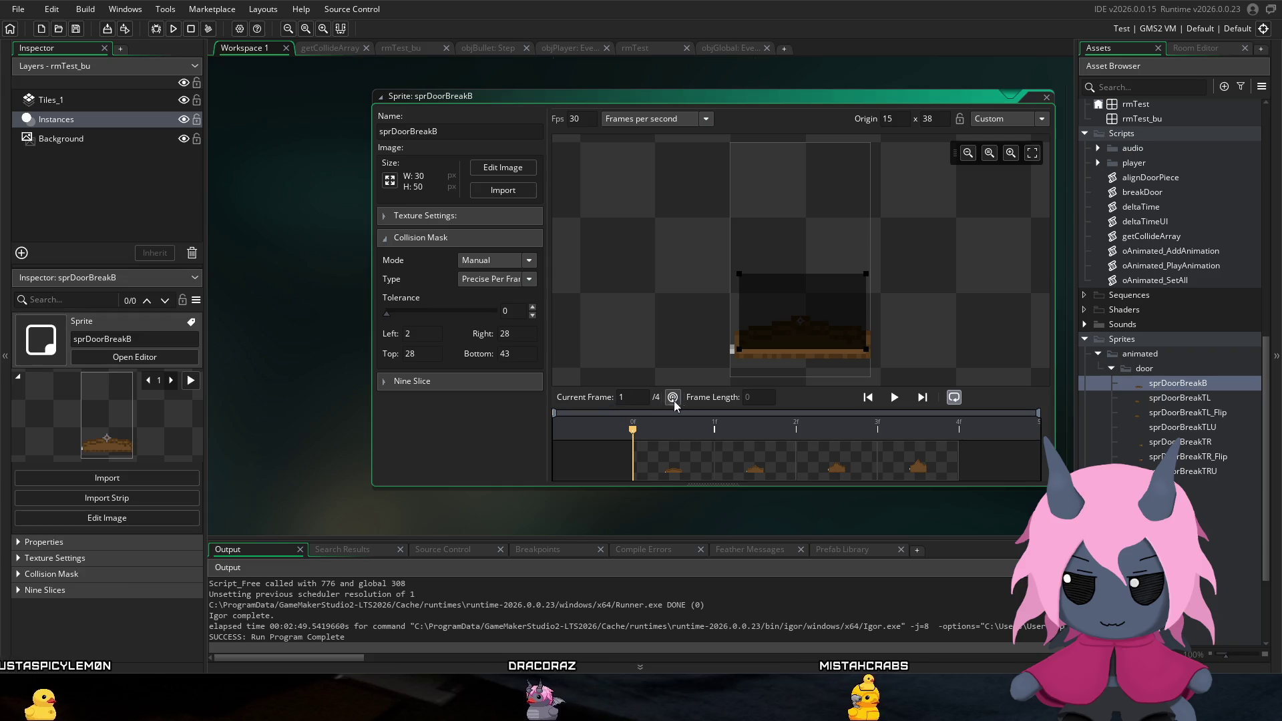
pyautogui.moveTo(673, 426)
pyautogui.mouseDown()
pyautogui.moveTo(989, 435)
pyautogui.moveTo(606, 425)
pyautogui.mouseUp()
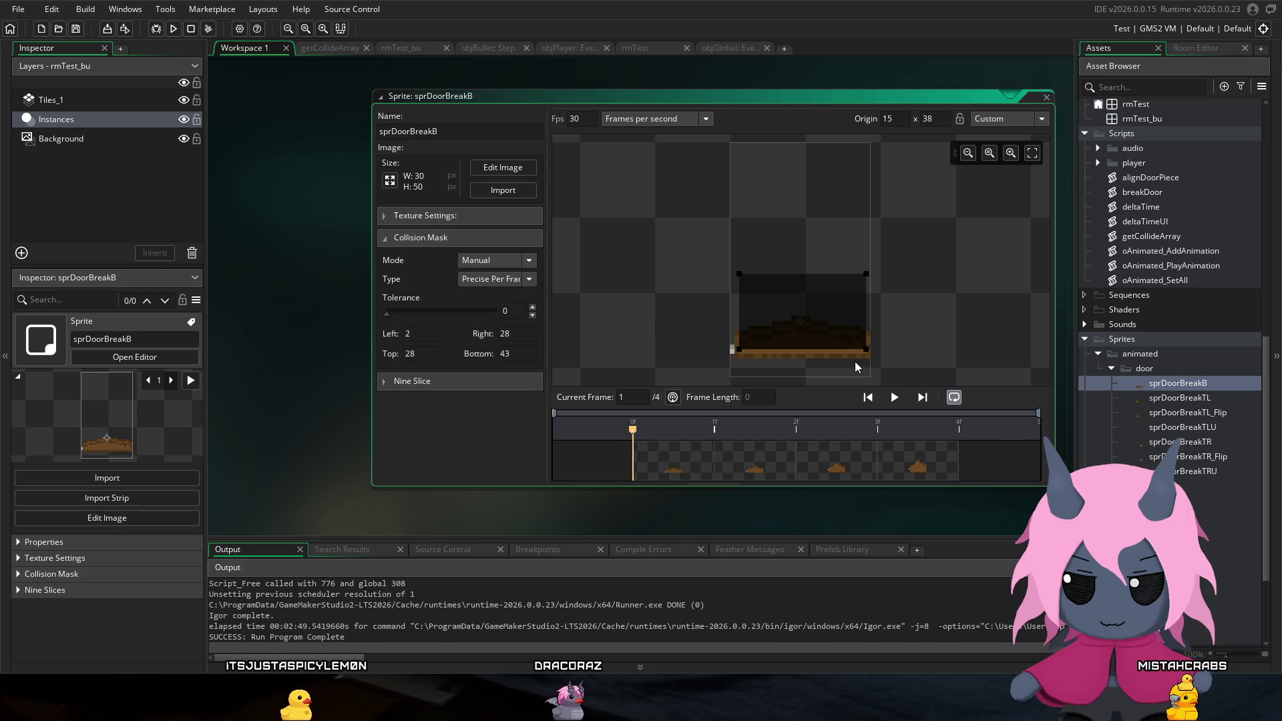
pyautogui.scroll(5, 1179, 307)
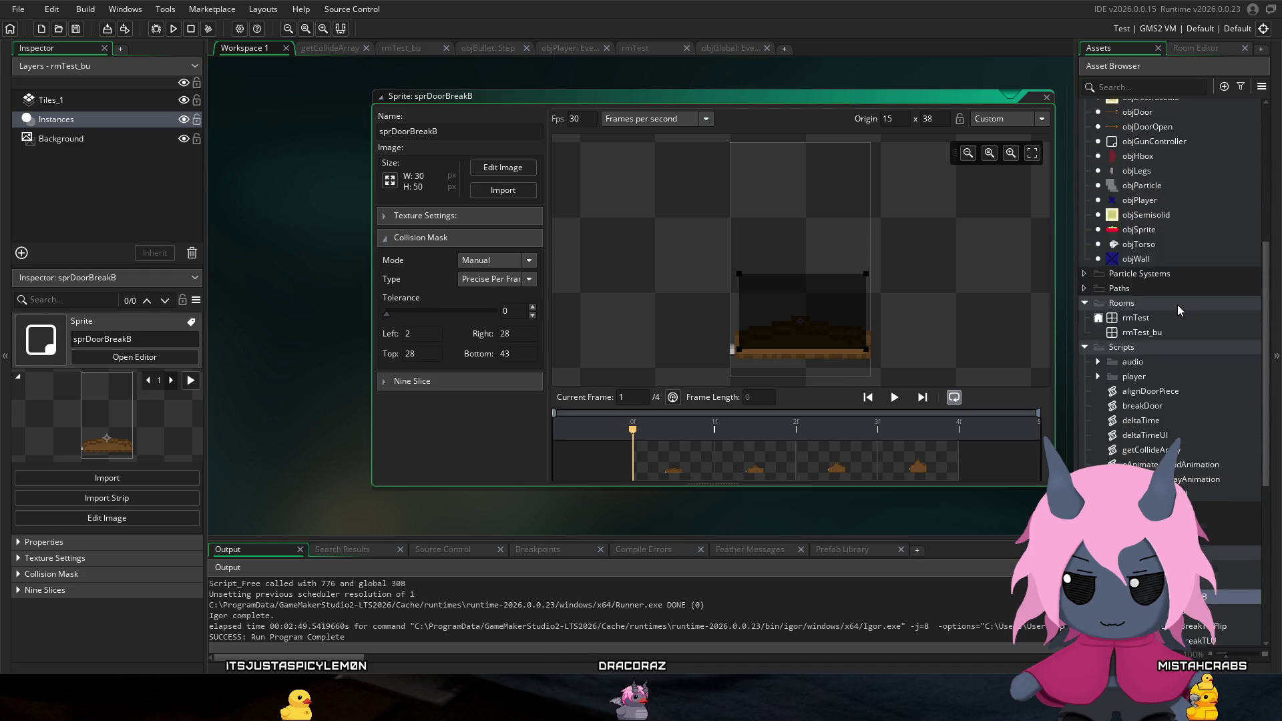
pyautogui.scroll(5, 1175, 302)
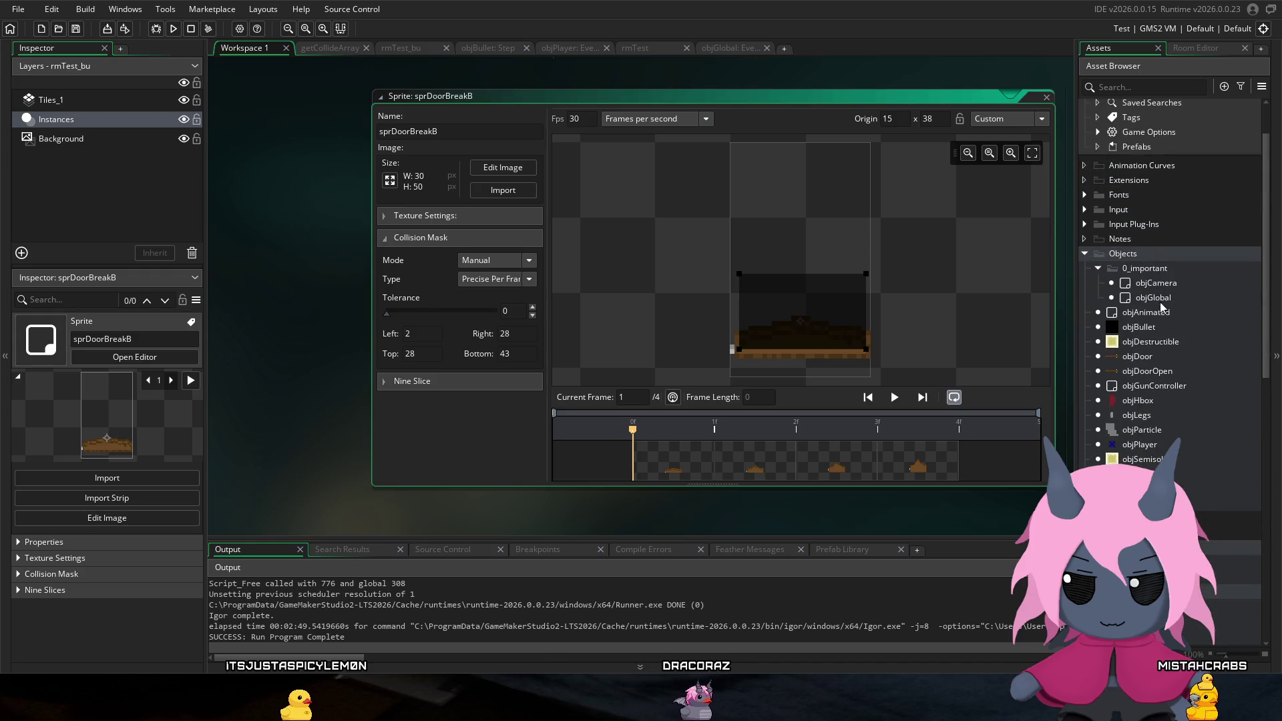
pyautogui.scroll(-10, 1153, 286)
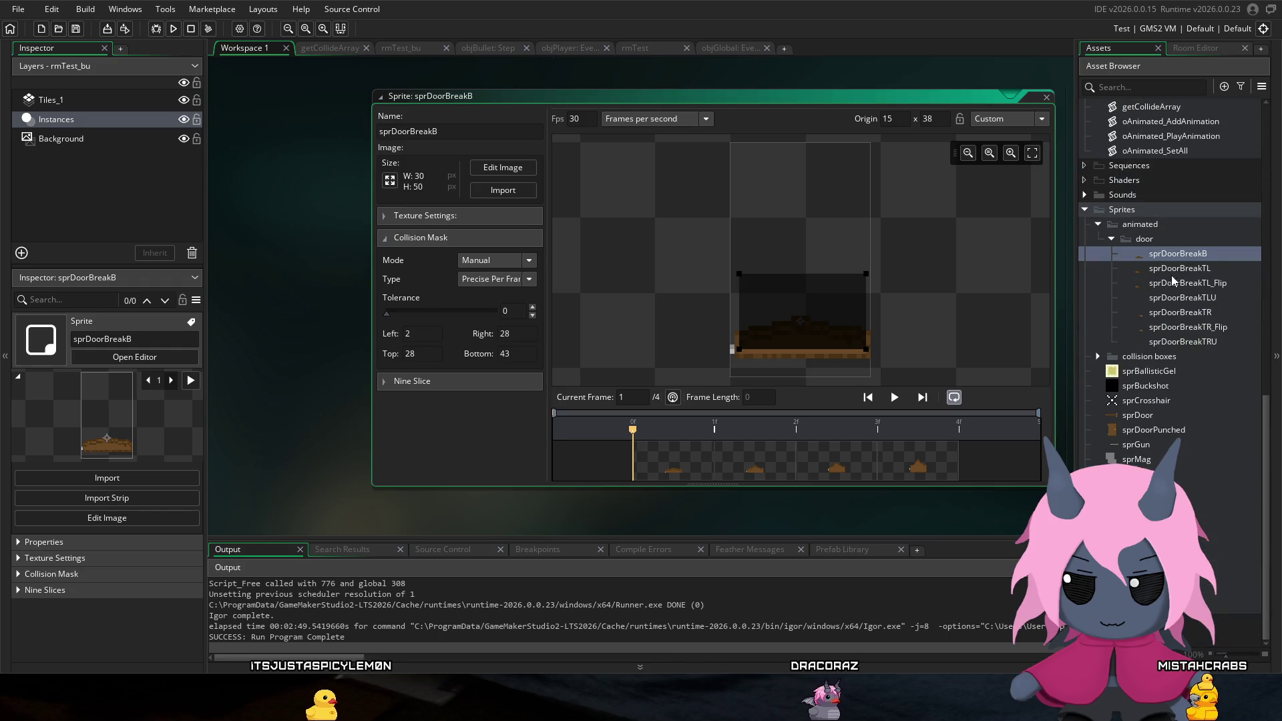
# Step: Open sprDoorBreakTL and set its collision mask type to Precise Per Frame
pyautogui.doubleClick(1179, 269)
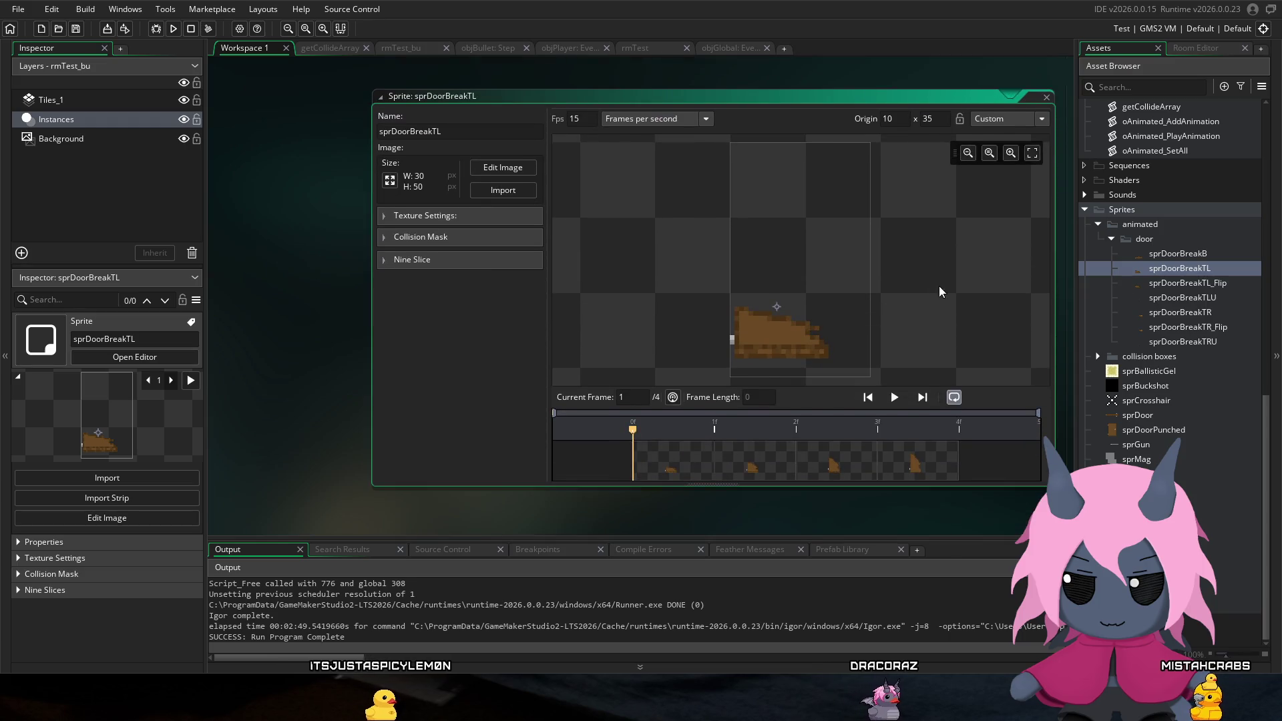
pyautogui.click(392, 237)
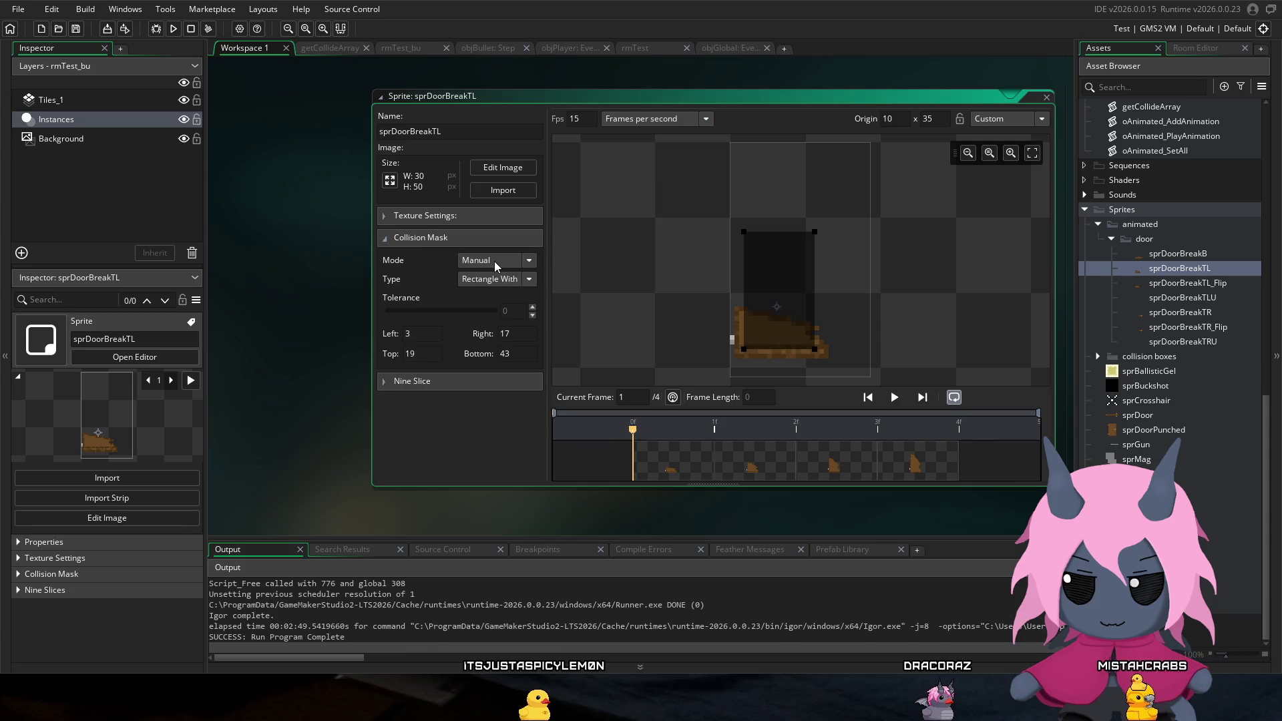
pyautogui.click(499, 278)
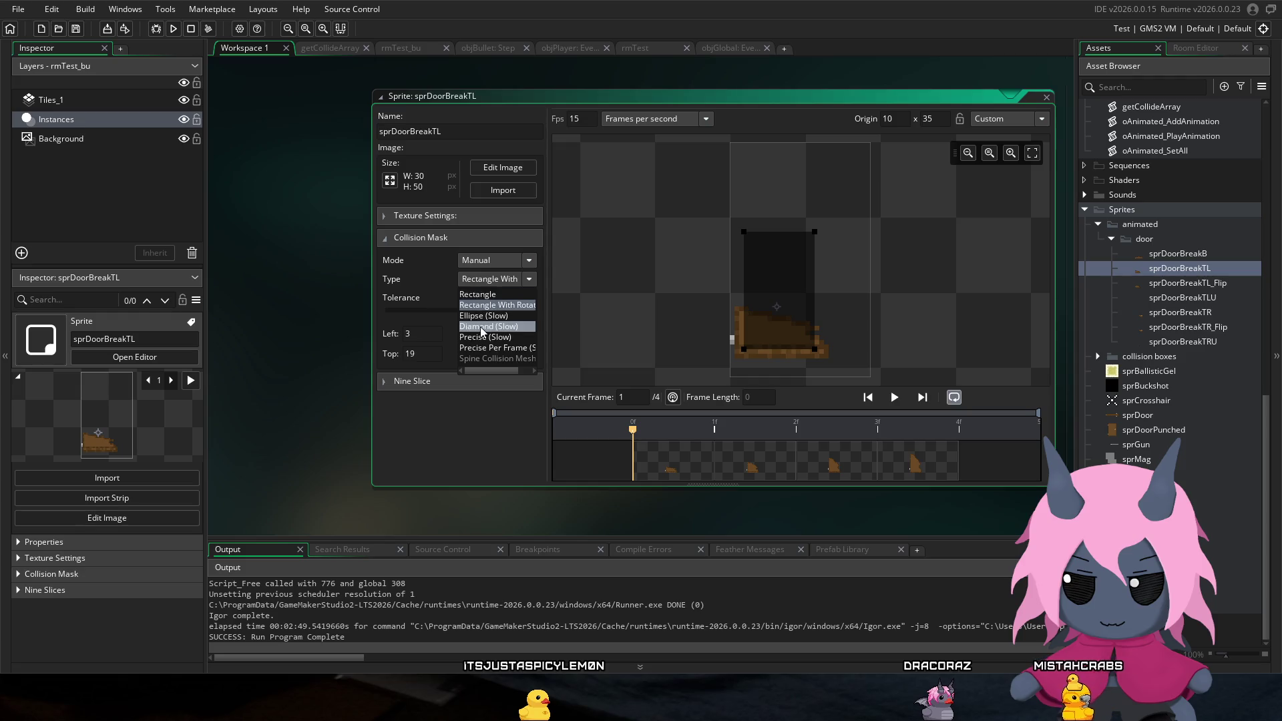
pyautogui.click(509, 349)
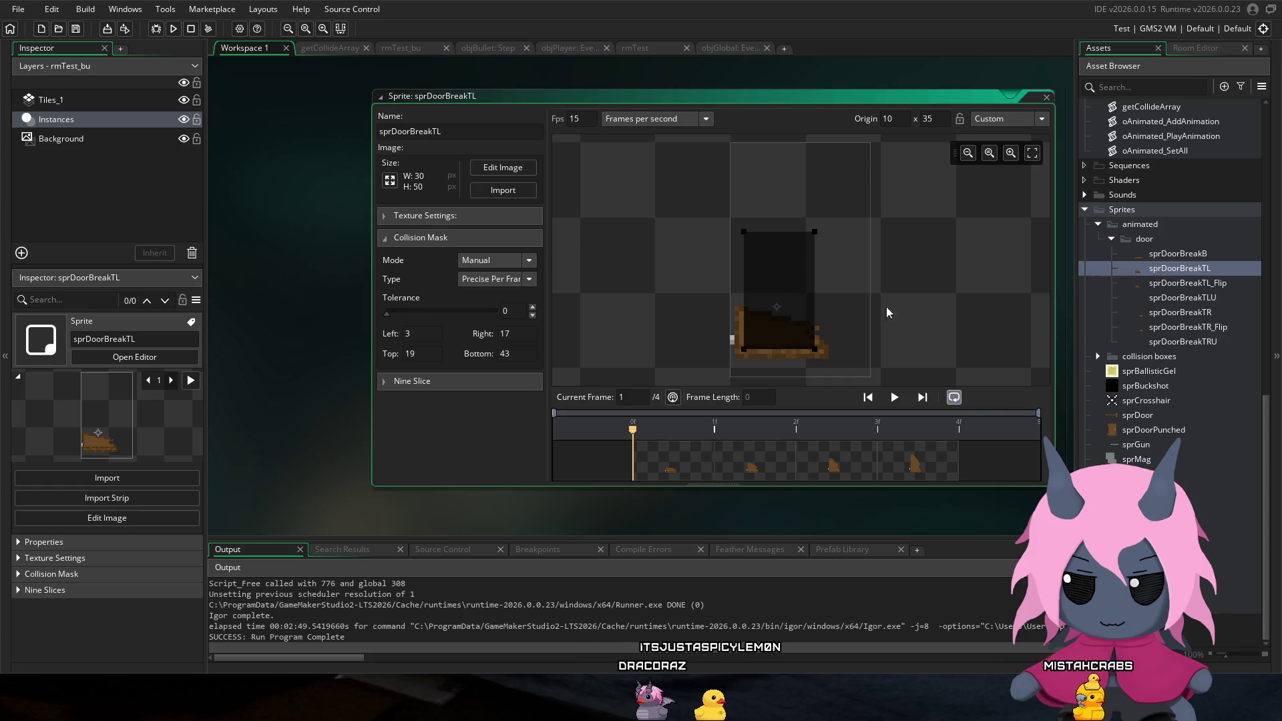
# Step: Scrub the frames to verify the mask, then select sprDoorBreakTL_Flip
pyautogui.moveTo(729, 426)
pyautogui.mouseDown()
pyautogui.moveTo(916, 431)
pyautogui.moveTo(560, 413)
pyautogui.moveTo(1023, 411)
pyautogui.mouseUp()
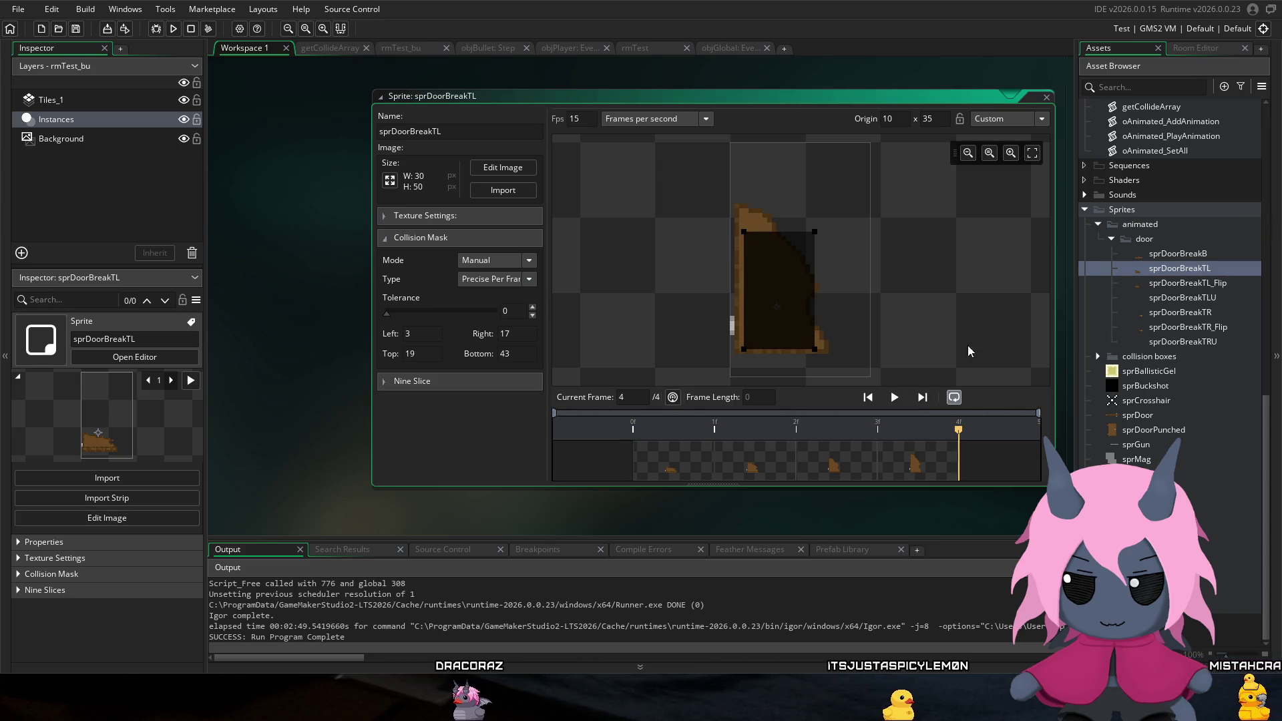
pyautogui.moveTo(683, 435)
pyautogui.mouseDown()
pyautogui.moveTo(610, 426)
pyautogui.moveTo(876, 427)
pyautogui.mouseUp()
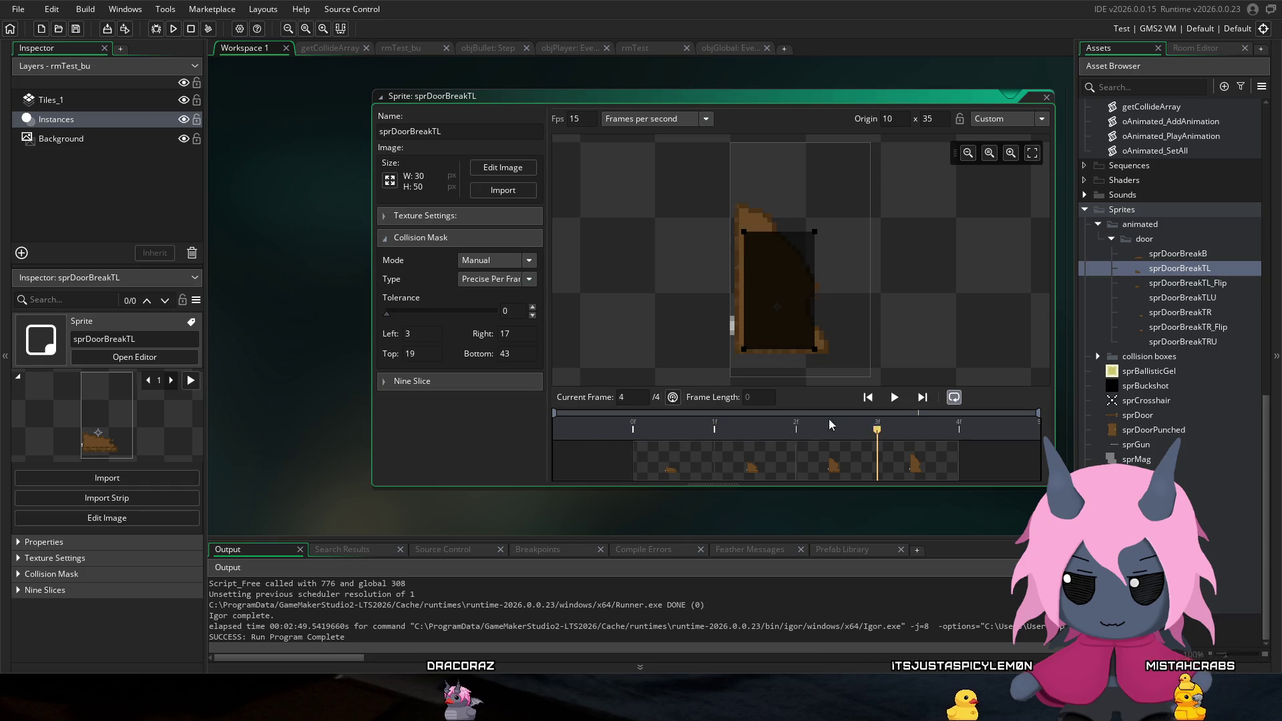
pyautogui.click(1146, 283)
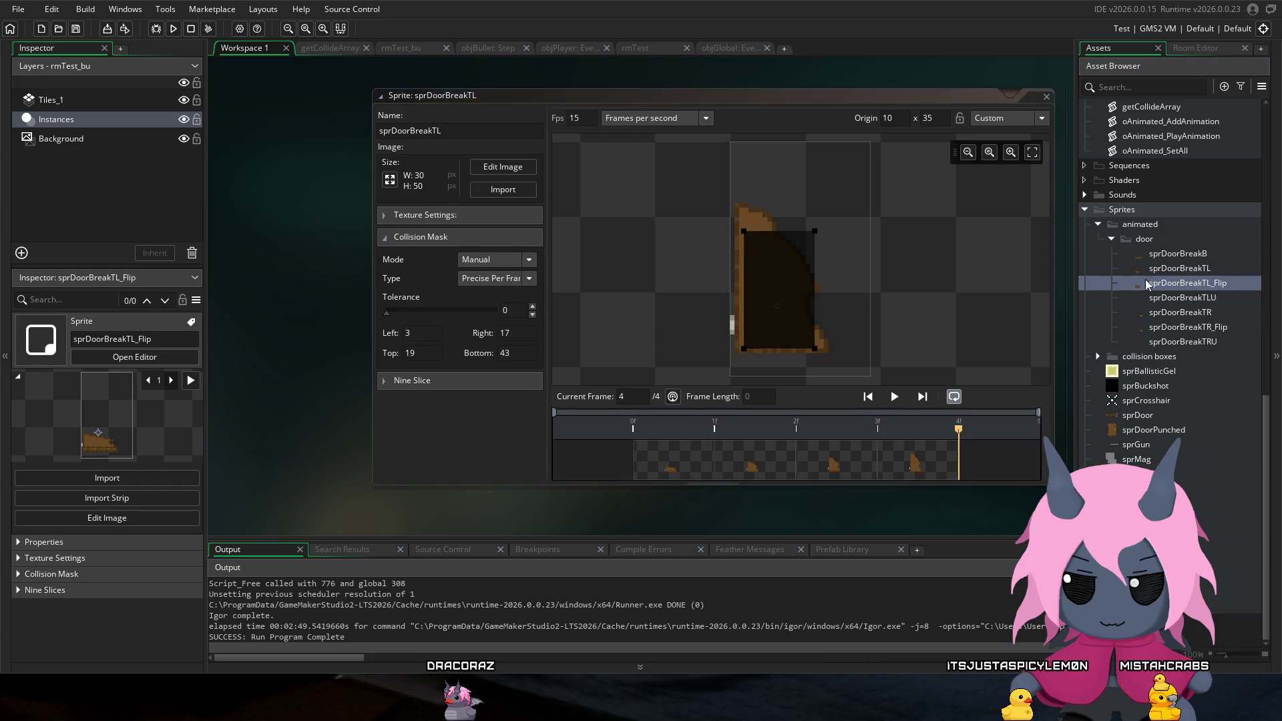
# Step: Give sprDoorBreakTL_Flip a Precise Per Frame collision mask (left 3, right 17, top 19, bottom 43), then open sprDoorBreakTLU
pyautogui.doubleClick(1146, 283)
pyautogui.click(384, 236)
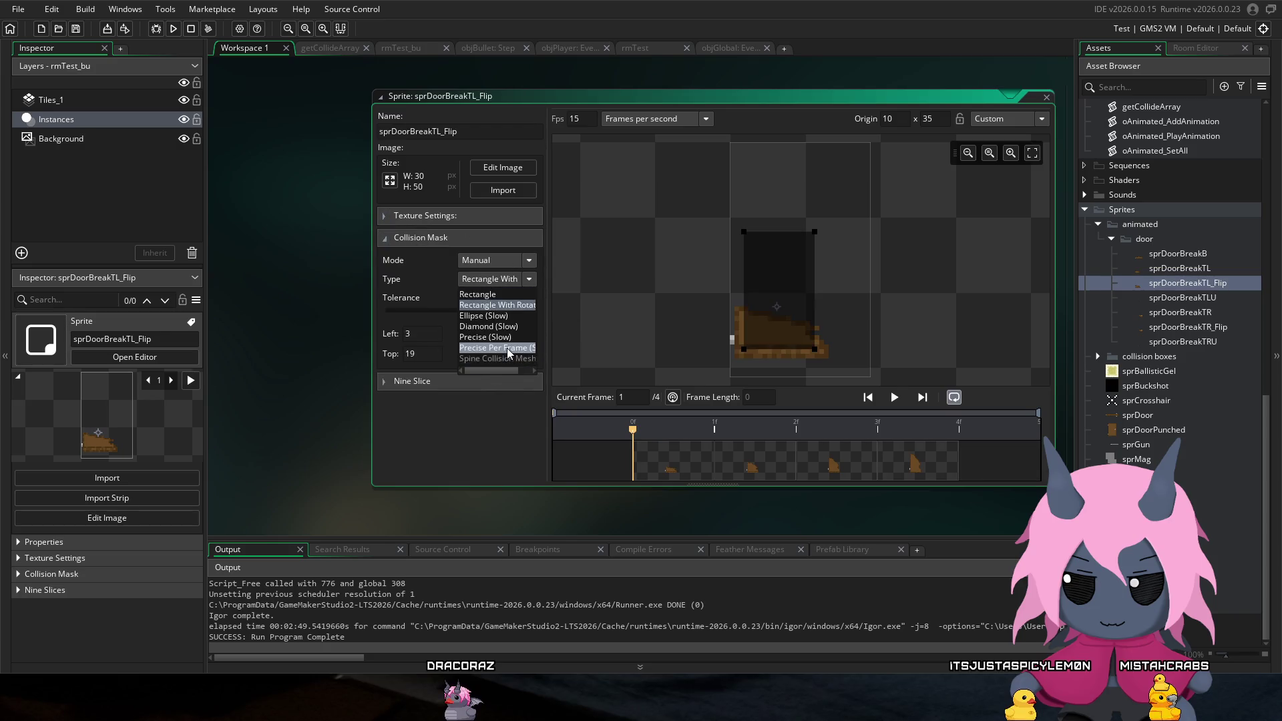
pyautogui.click(509, 349)
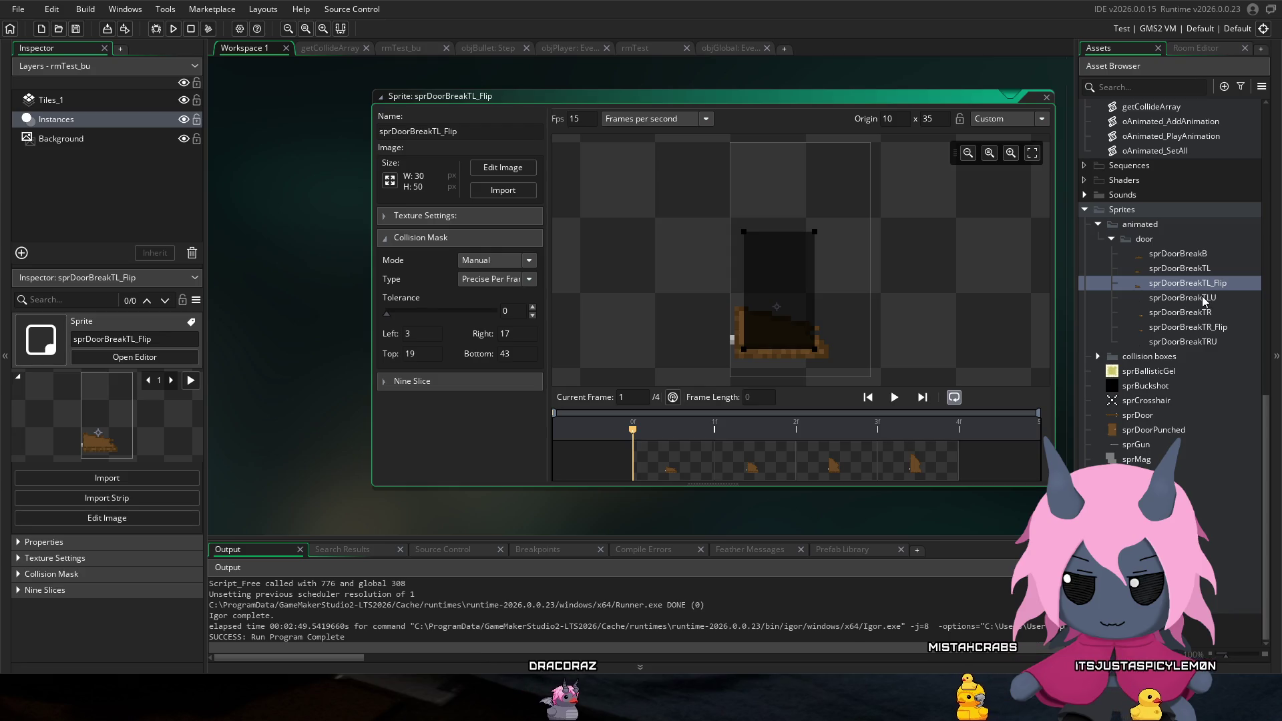
pyautogui.doubleClick(1181, 298)
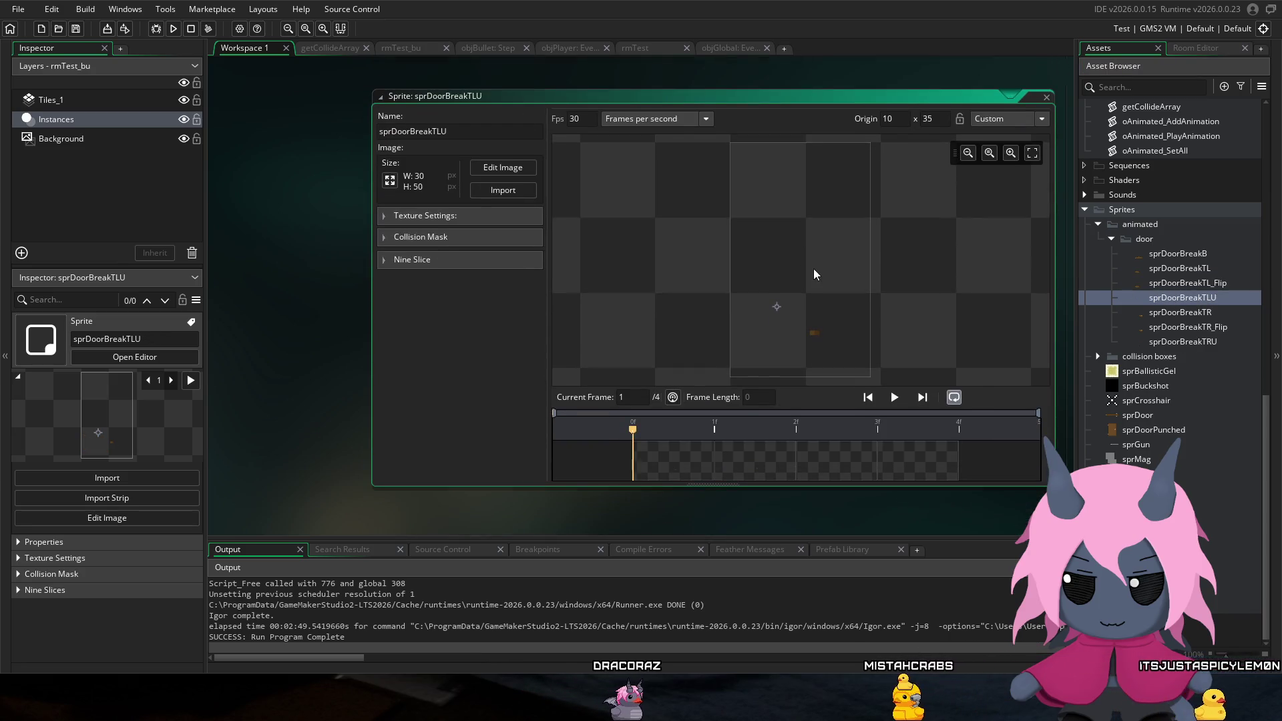
# Step: Set sprDoorBreakTR's collision mask type to Precise Per Frame
pyautogui.click(1187, 312)
pyautogui.doubleClick(1188, 310)
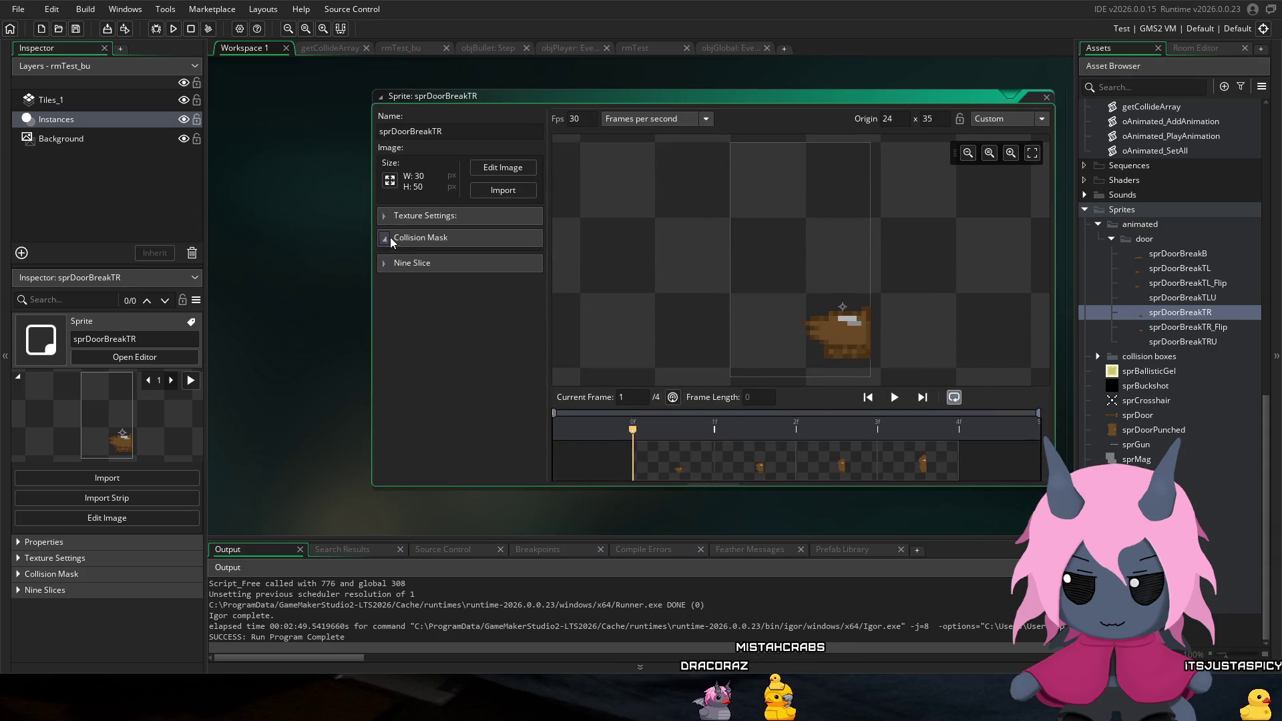
pyautogui.click(390, 237)
pyautogui.click(501, 279)
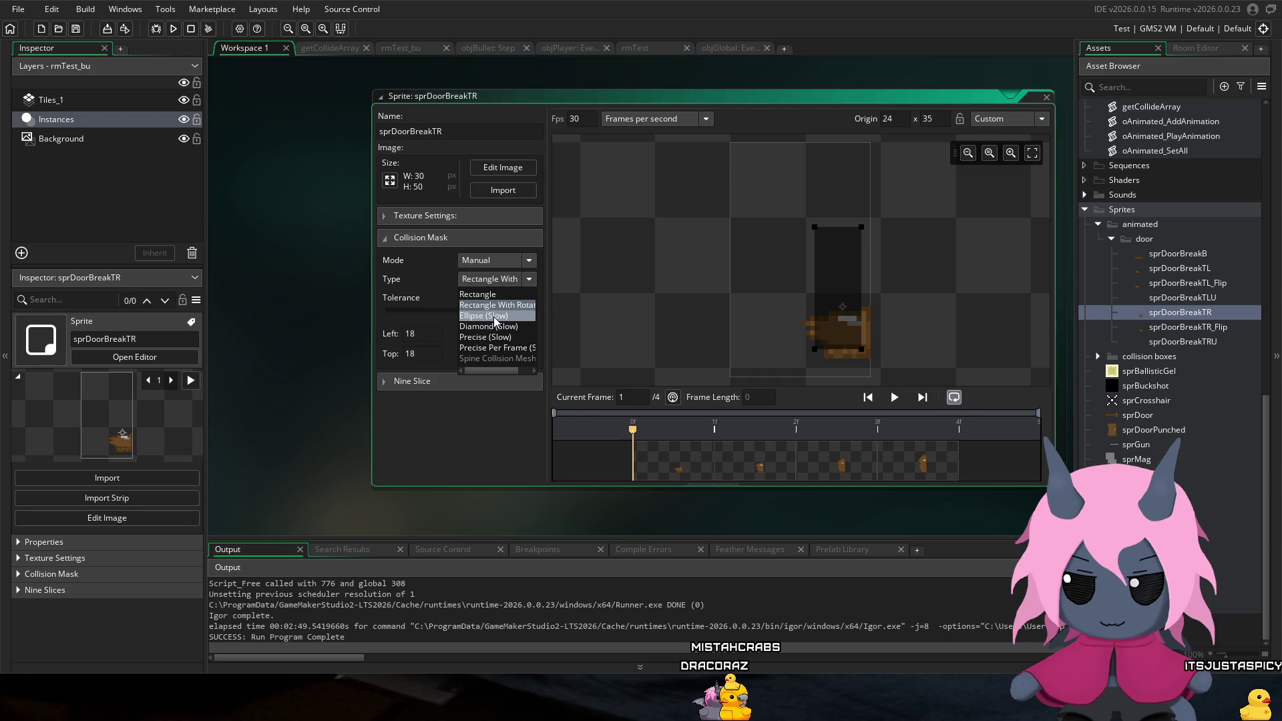
pyautogui.click(490, 348)
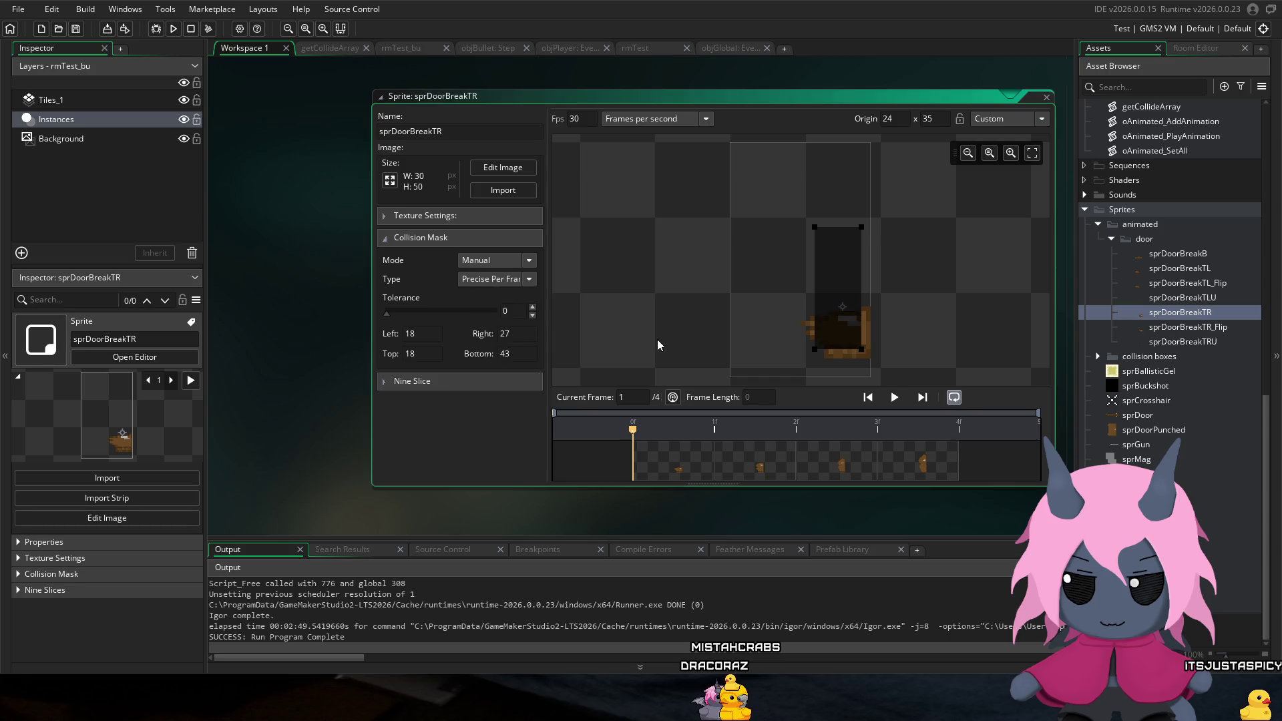
# Step: Review the collision masks of sprDoorBreakTLU, TRU, TL, TL_Flip and TR
pyautogui.doubleClick(1186, 298)
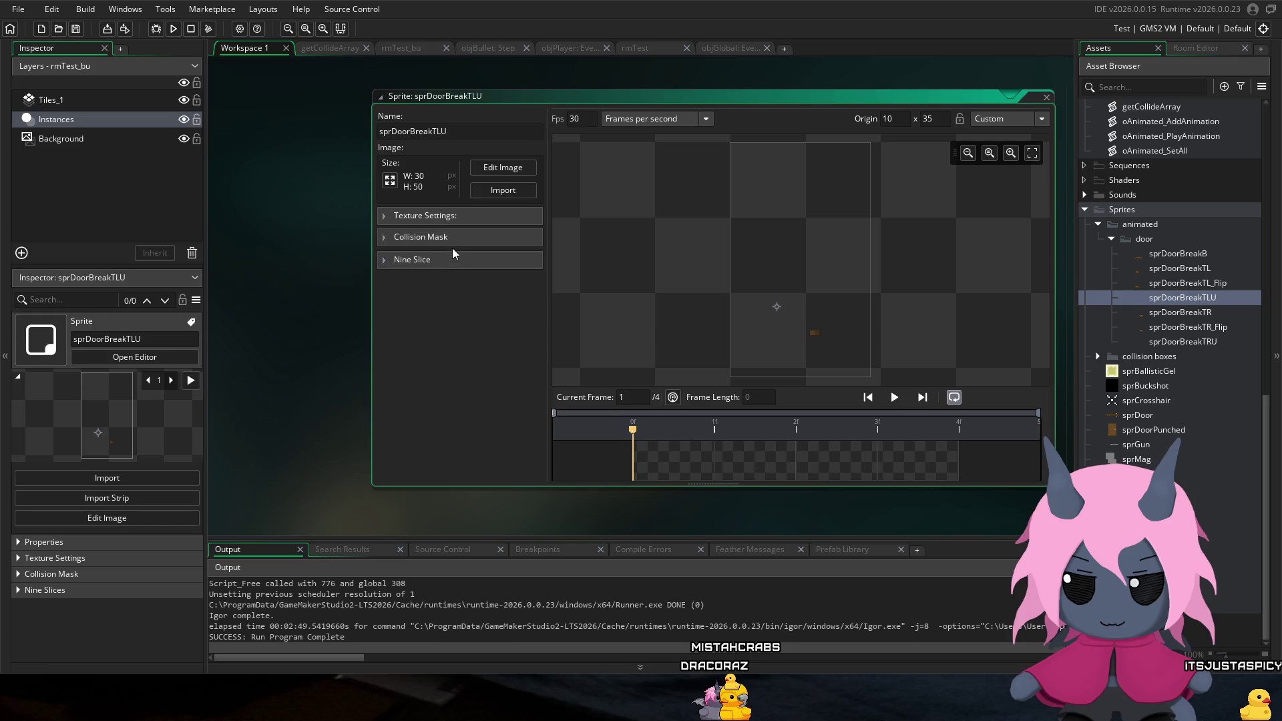
pyautogui.click(451, 239)
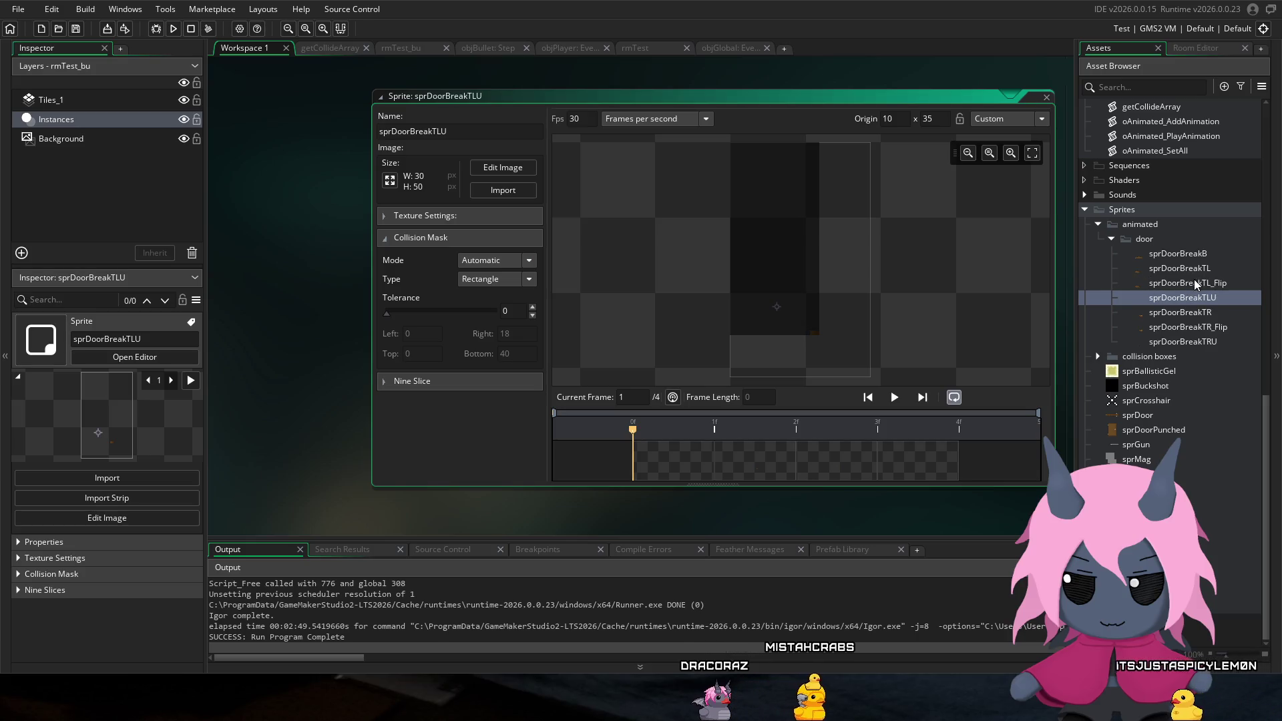
pyautogui.doubleClick(1195, 340)
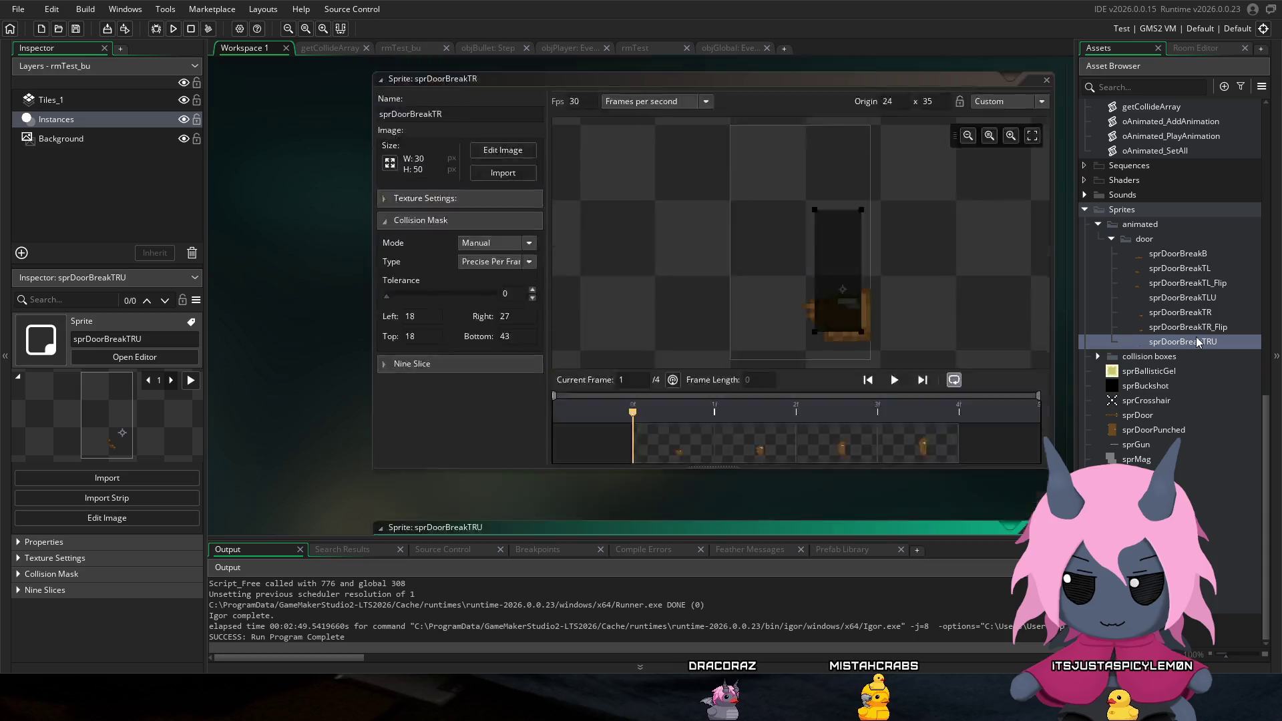
pyautogui.click(486, 238)
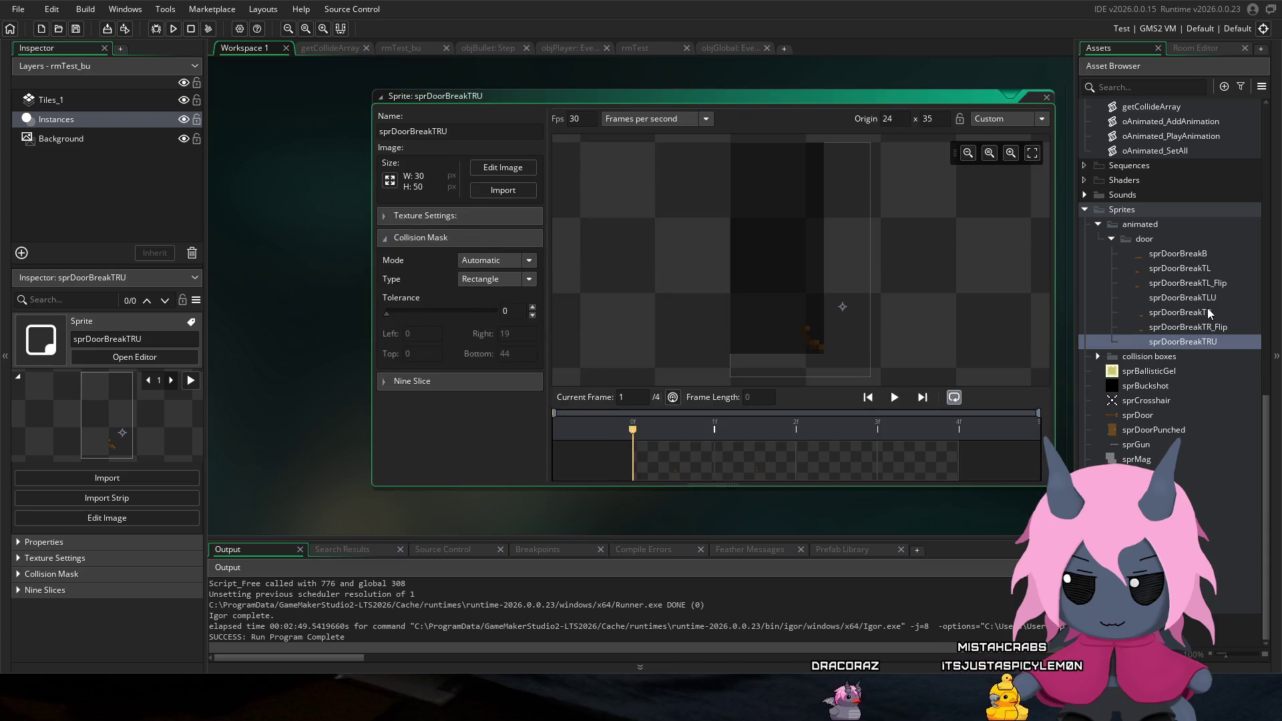
pyautogui.doubleClick(1192, 268)
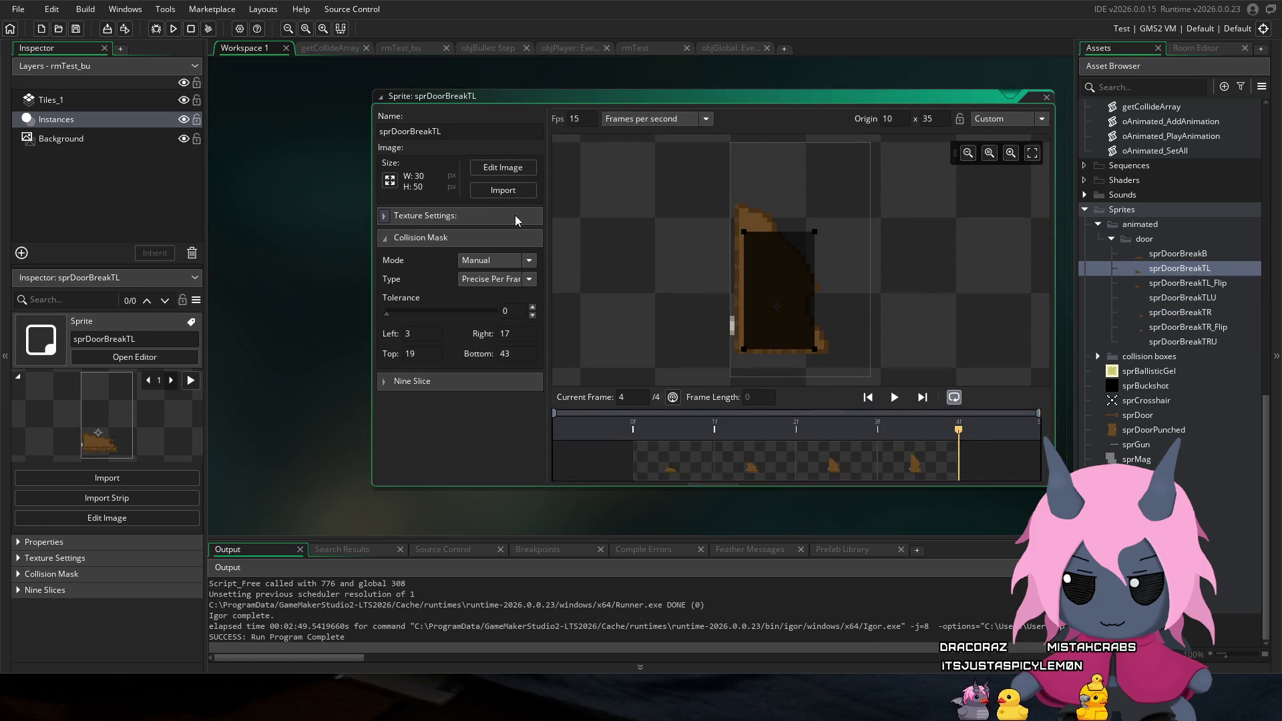
pyautogui.doubleClick(1201, 283)
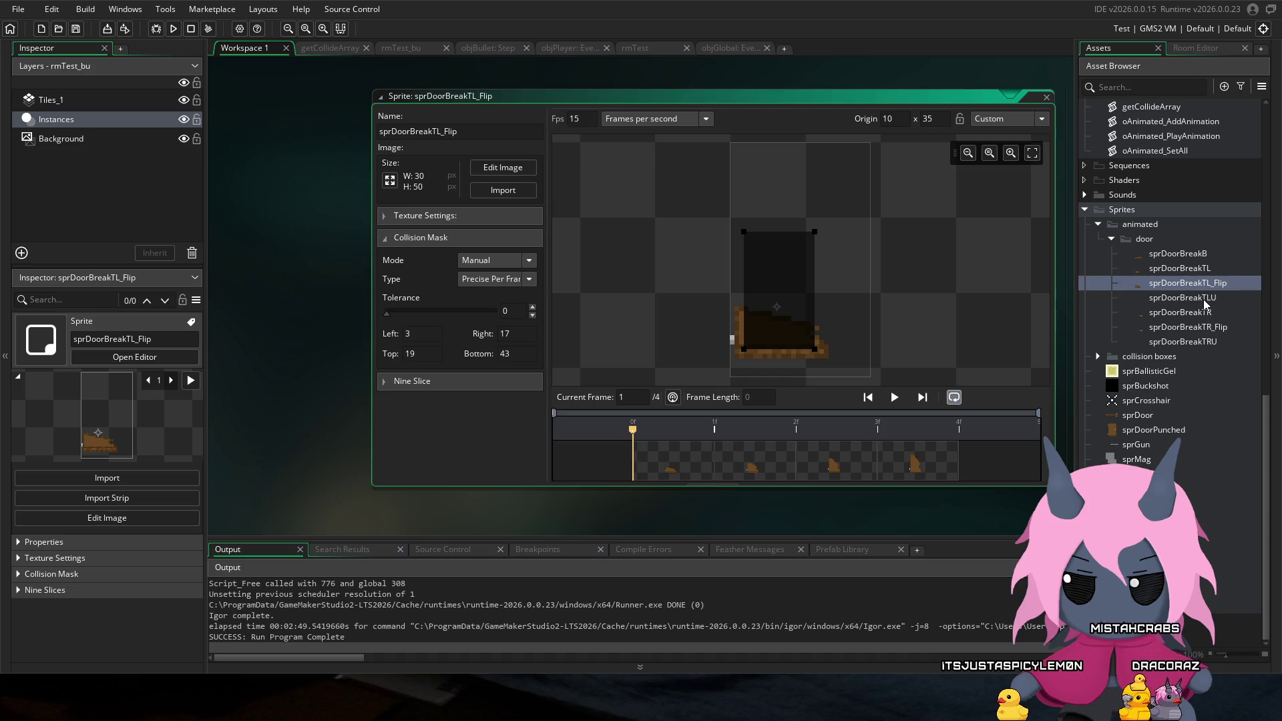
pyautogui.doubleClick(1209, 298)
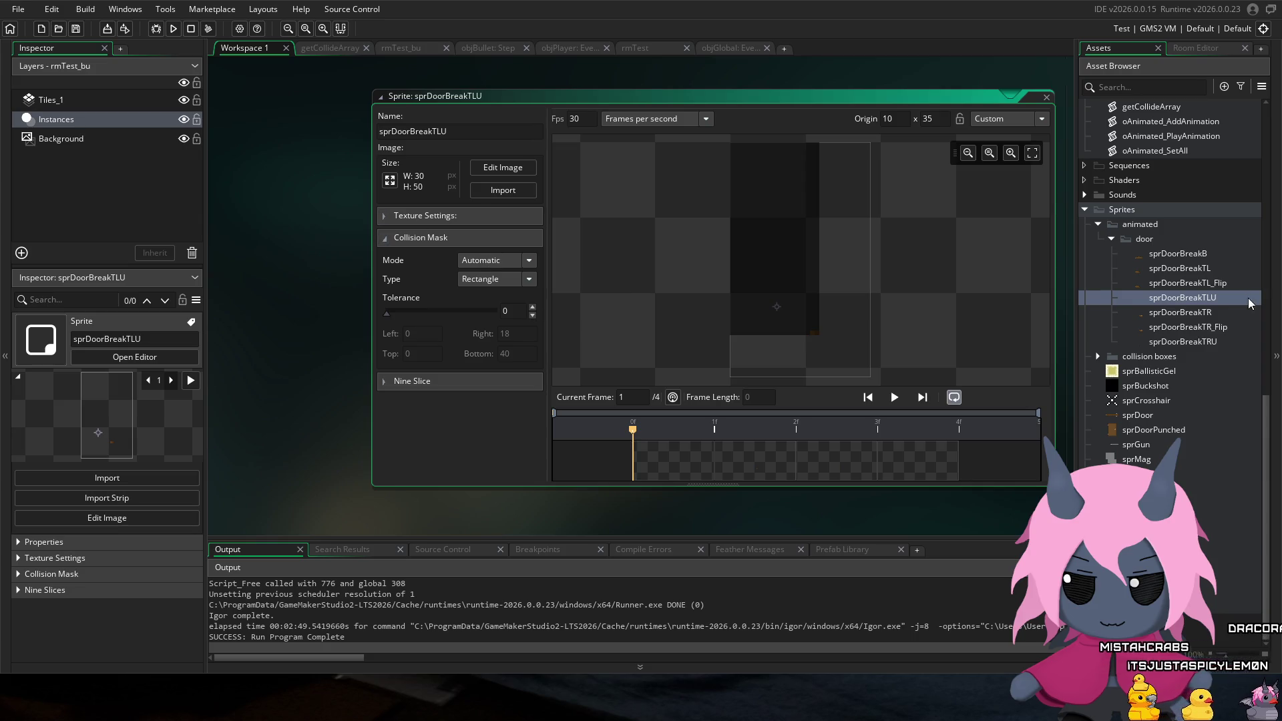
pyautogui.doubleClick(1216, 311)
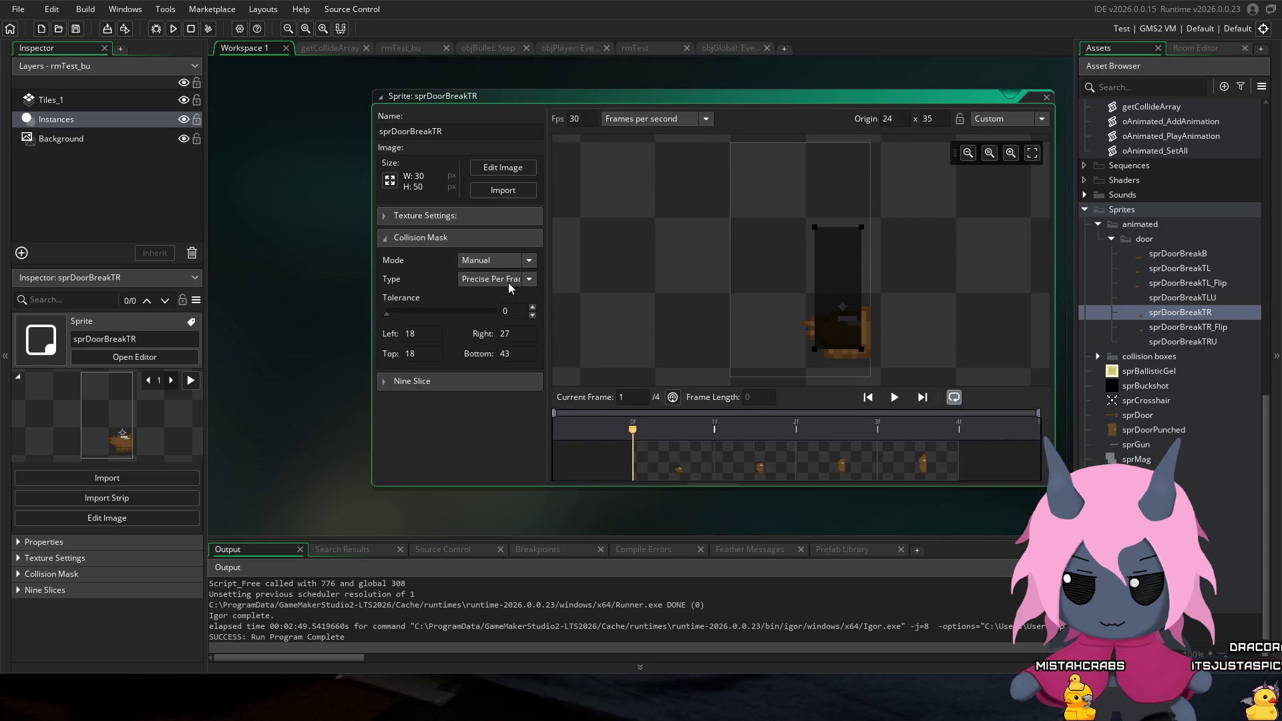
# Step: Set sprDoorBreakTR_Flip's collision mask type to Precise Per Frame
pyautogui.doubleClick(1207, 327)
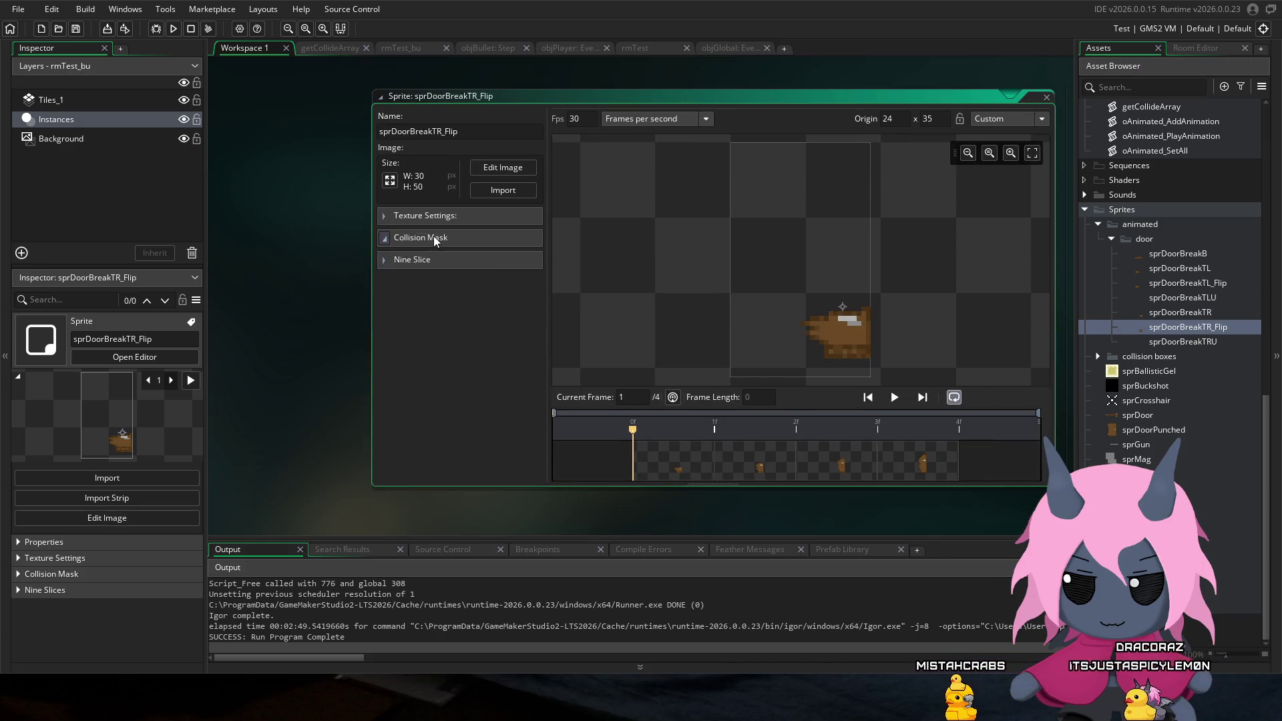
pyautogui.click(433, 237)
pyautogui.click(498, 279)
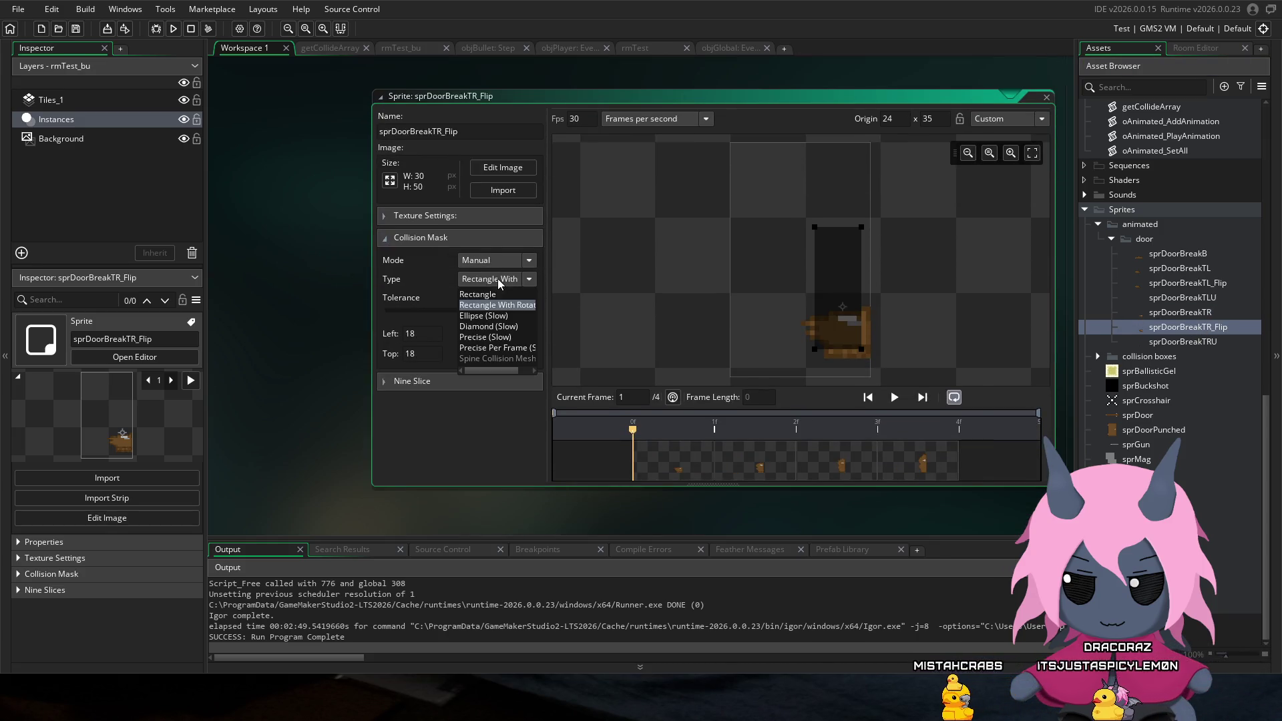
pyautogui.click(505, 358)
# Step: Leave sprDoorBreakTRU's mask on Automatic and run the game
pyautogui.doubleClick(1178, 346)
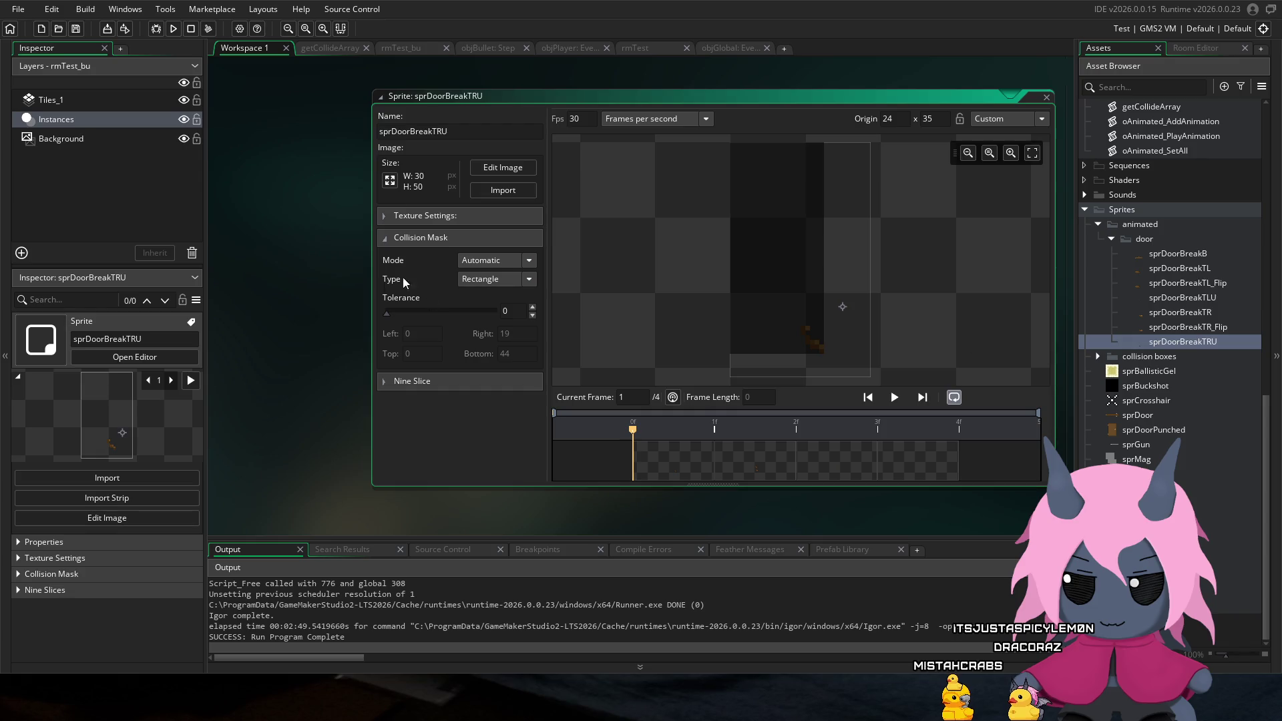
pyautogui.click(487, 262)
pyautogui.click(494, 264)
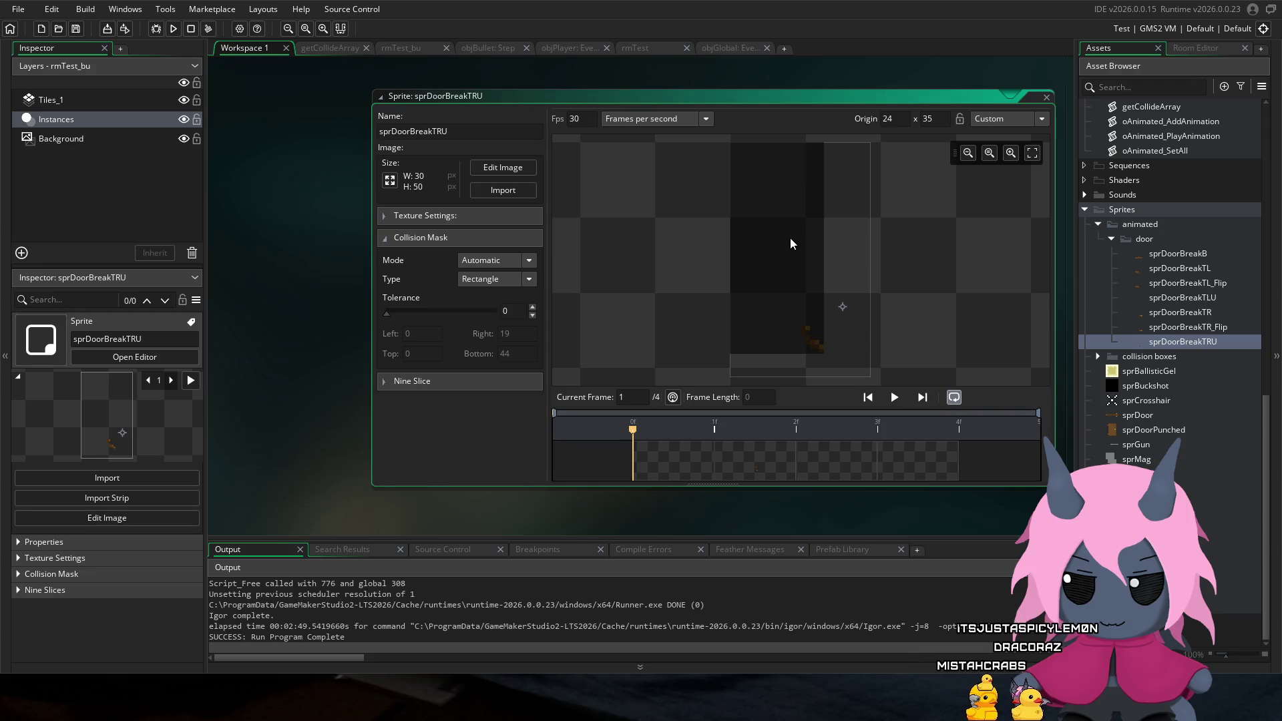
pyautogui.click(172, 29)
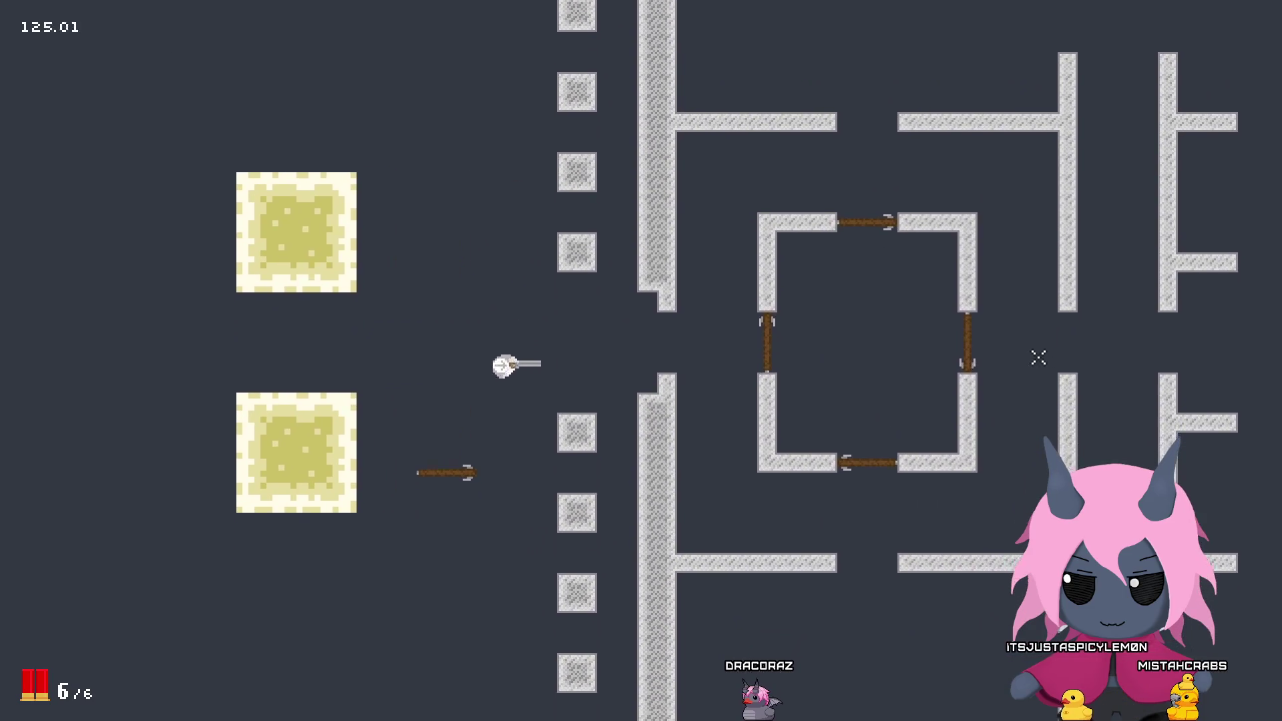
# Step: Walk to the central room and shoot its top and right doors, reloading along the way
pyautogui.press('d')
pyautogui.click(1025, 330)
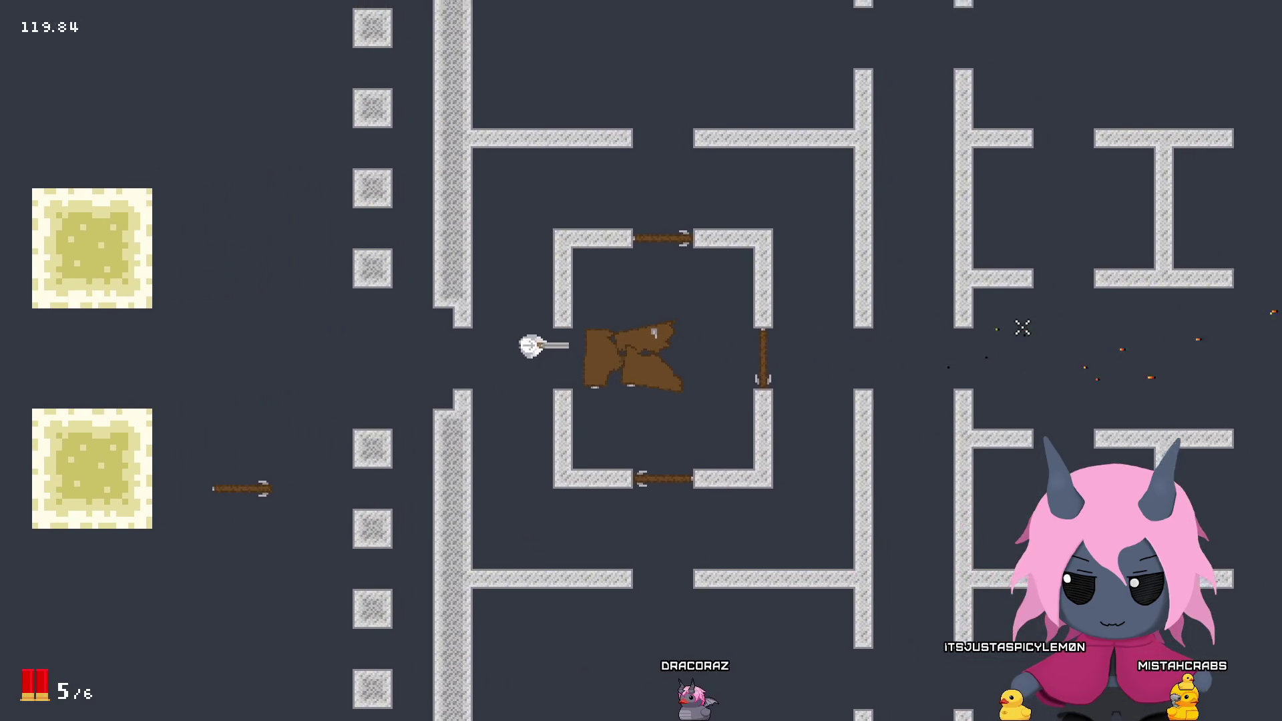
pyautogui.press('w')
pyautogui.press('d')
pyautogui.click(567, 558)
pyautogui.press('s')
pyautogui.press('r')
pyautogui.press('s')
pyautogui.press('d')
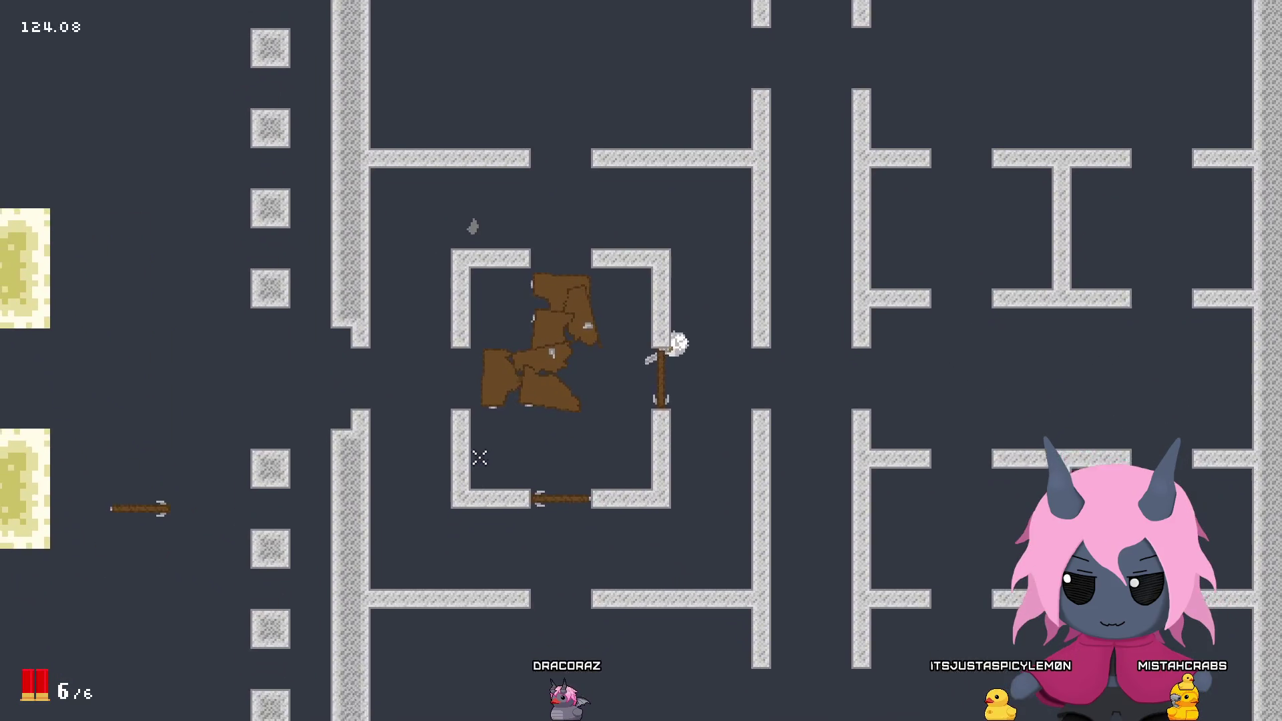
pyautogui.press('a')
pyautogui.press('s')
pyautogui.click(788, 200)
pyautogui.click(831, 215)
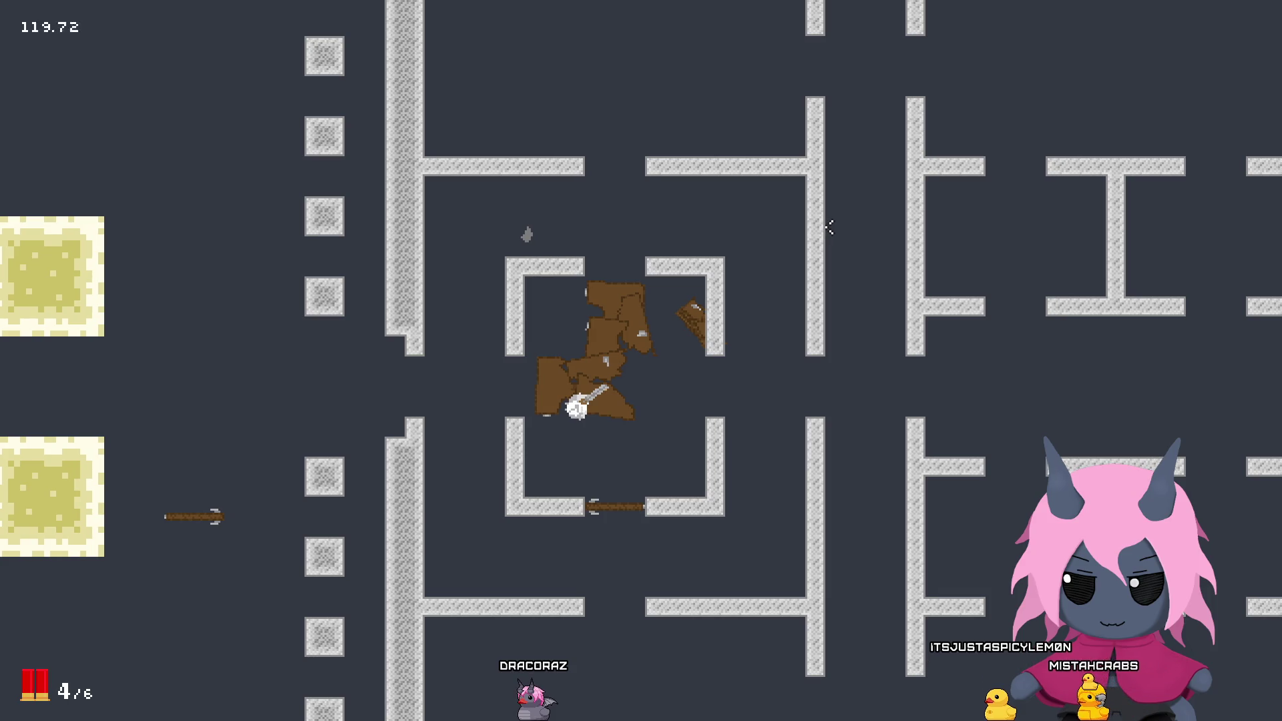
# Step: Walk down through the square, shoot the lower door, and quit the game with Escape
pyautogui.press('s')
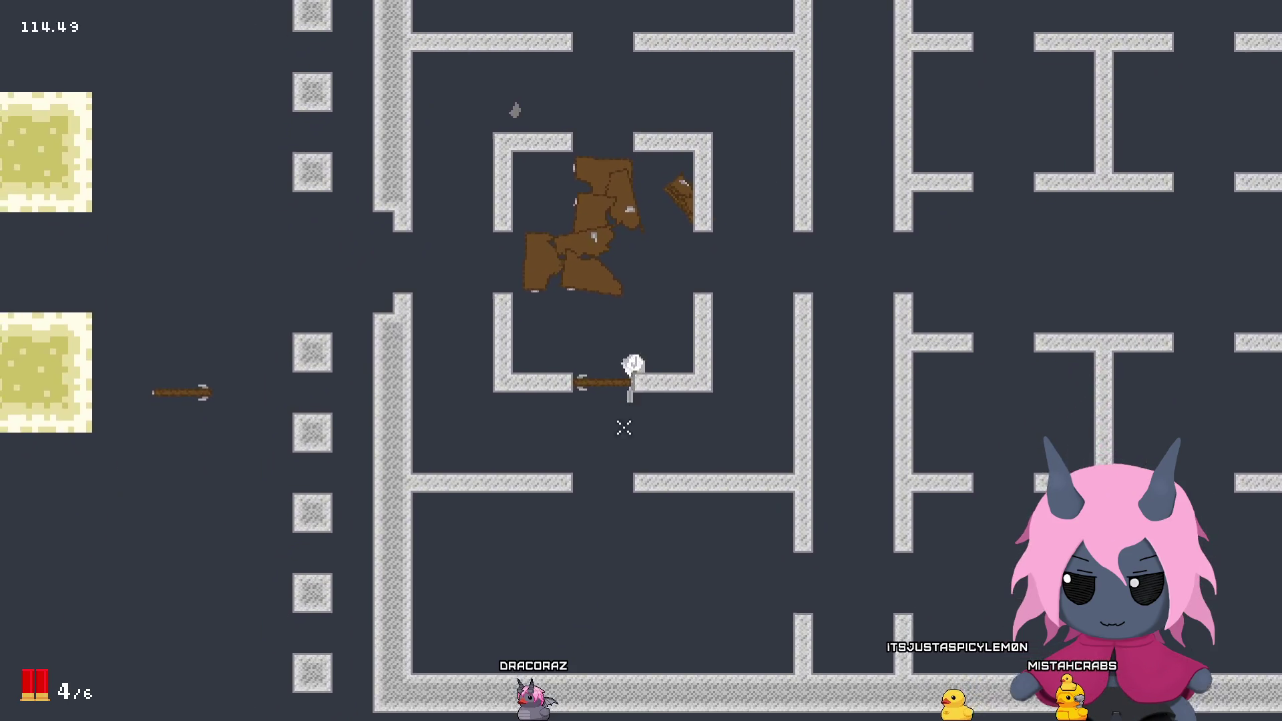
pyautogui.press('s')
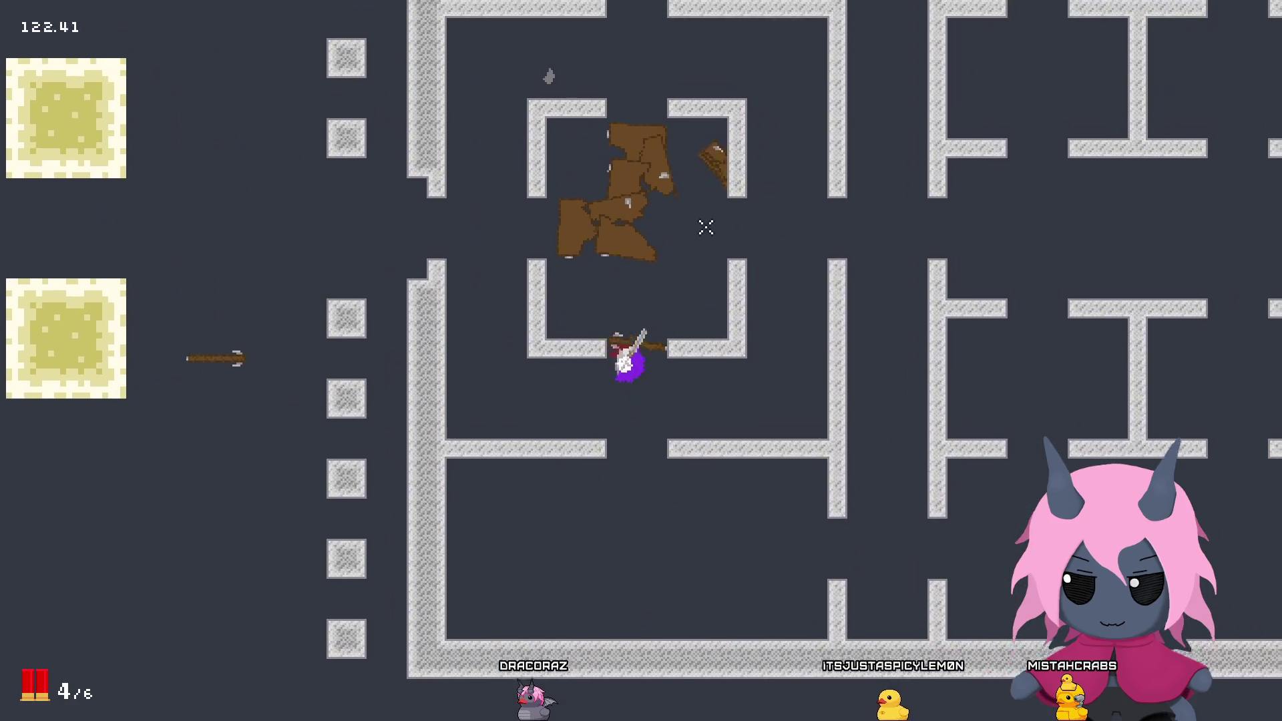
pyautogui.press('w')
pyautogui.press('a')
pyautogui.click(868, 384)
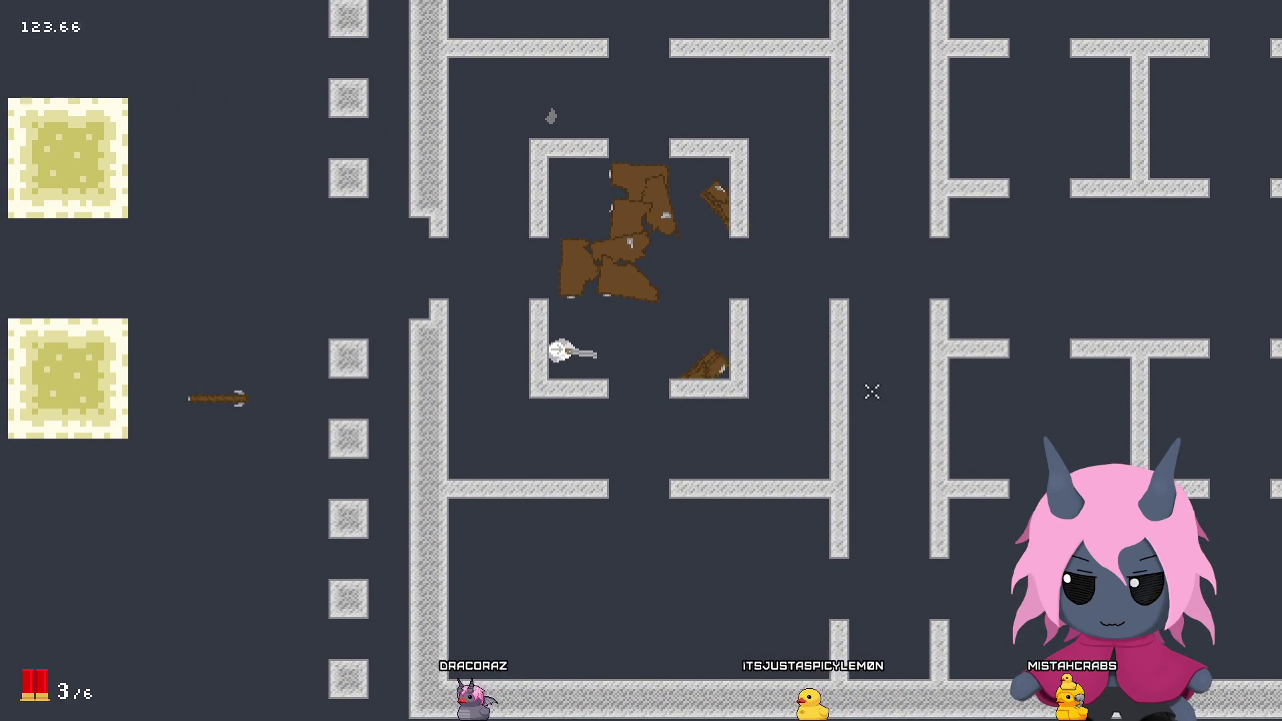
pyautogui.press('d')
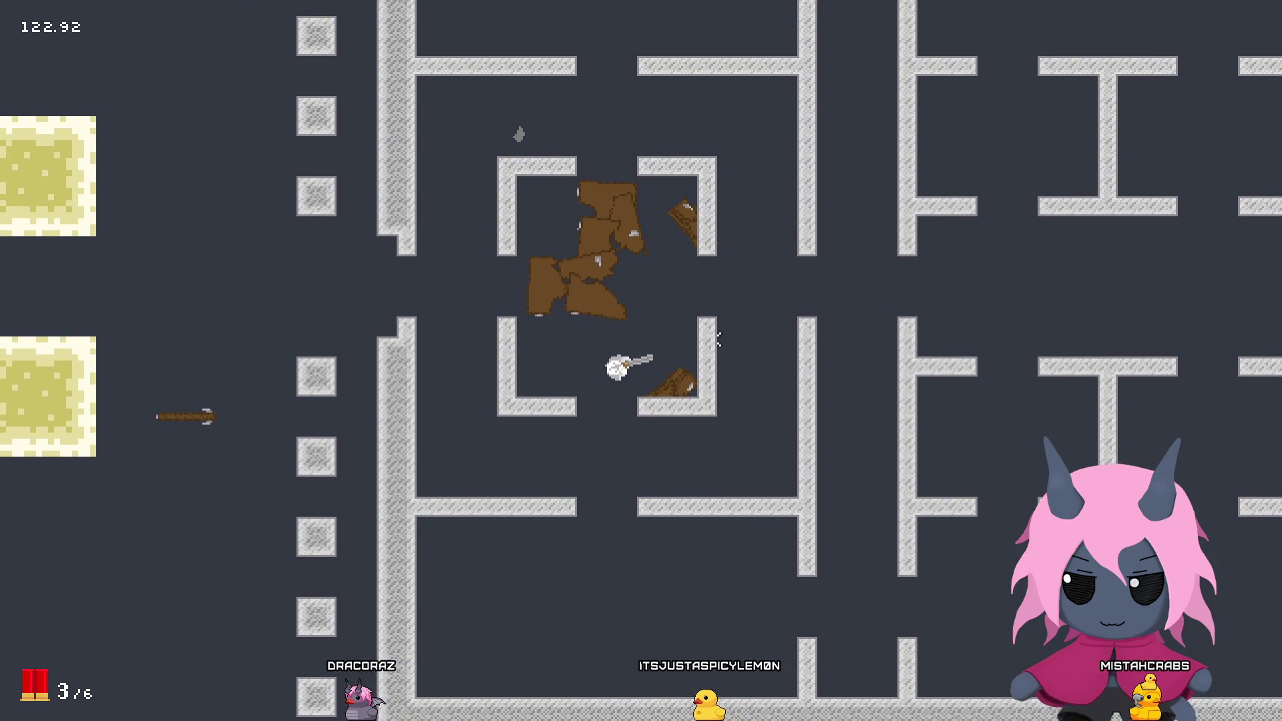
pyautogui.press('Escape')
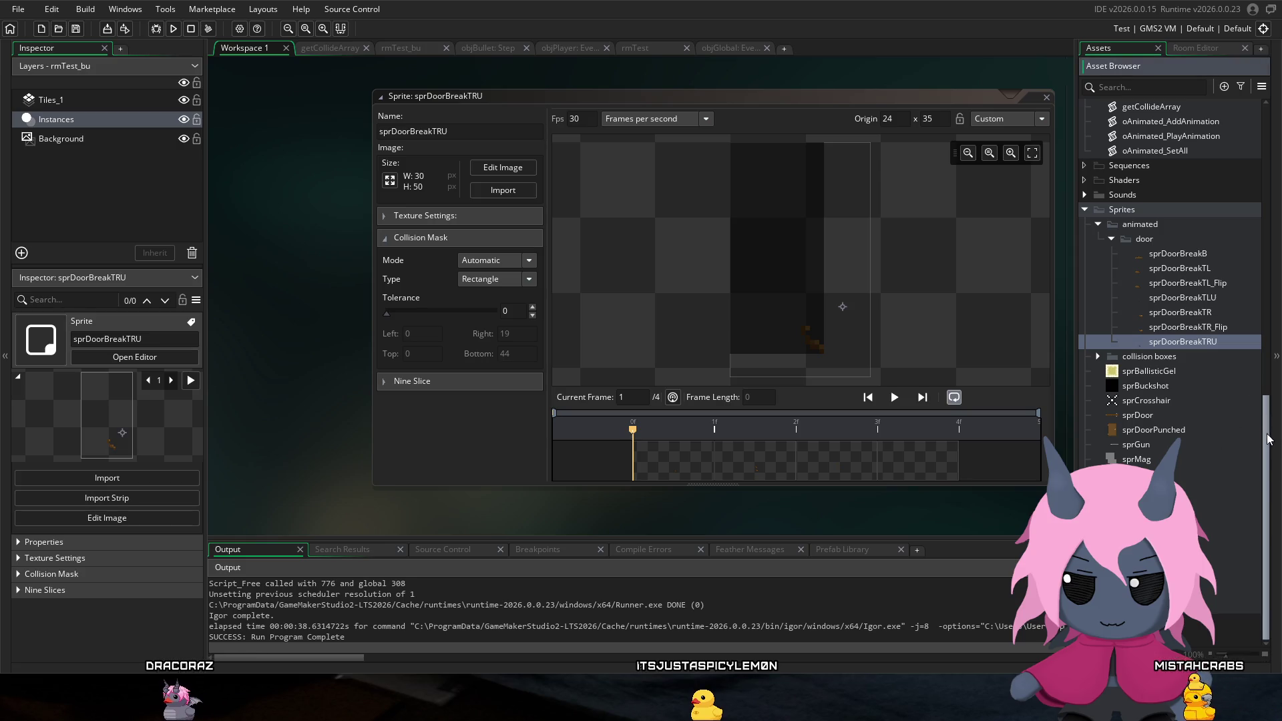
pyautogui.moveTo(1265, 477); pyautogui.dragTo(1265, 328)
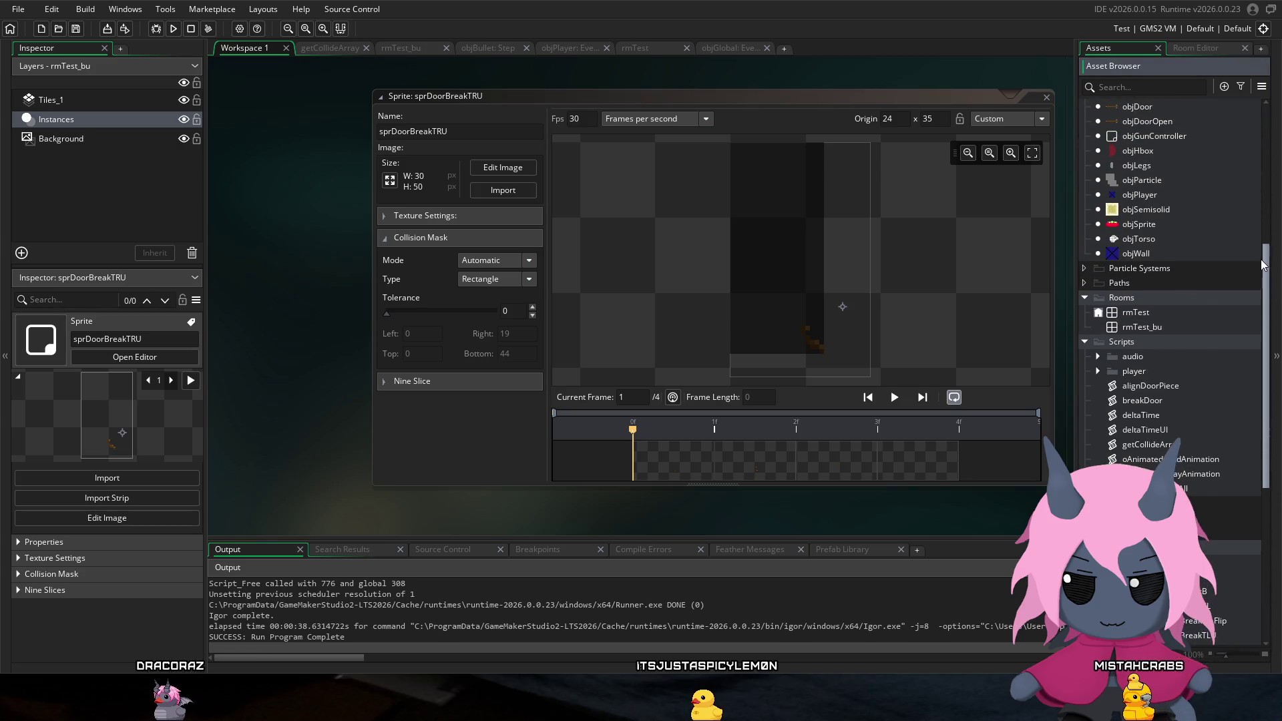
# Step: Open rmTest_bu and delete the stray objDoor instance left of the walls
pyautogui.doubleClick(1176, 330)
pyautogui.scroll(-5, 455, 278)
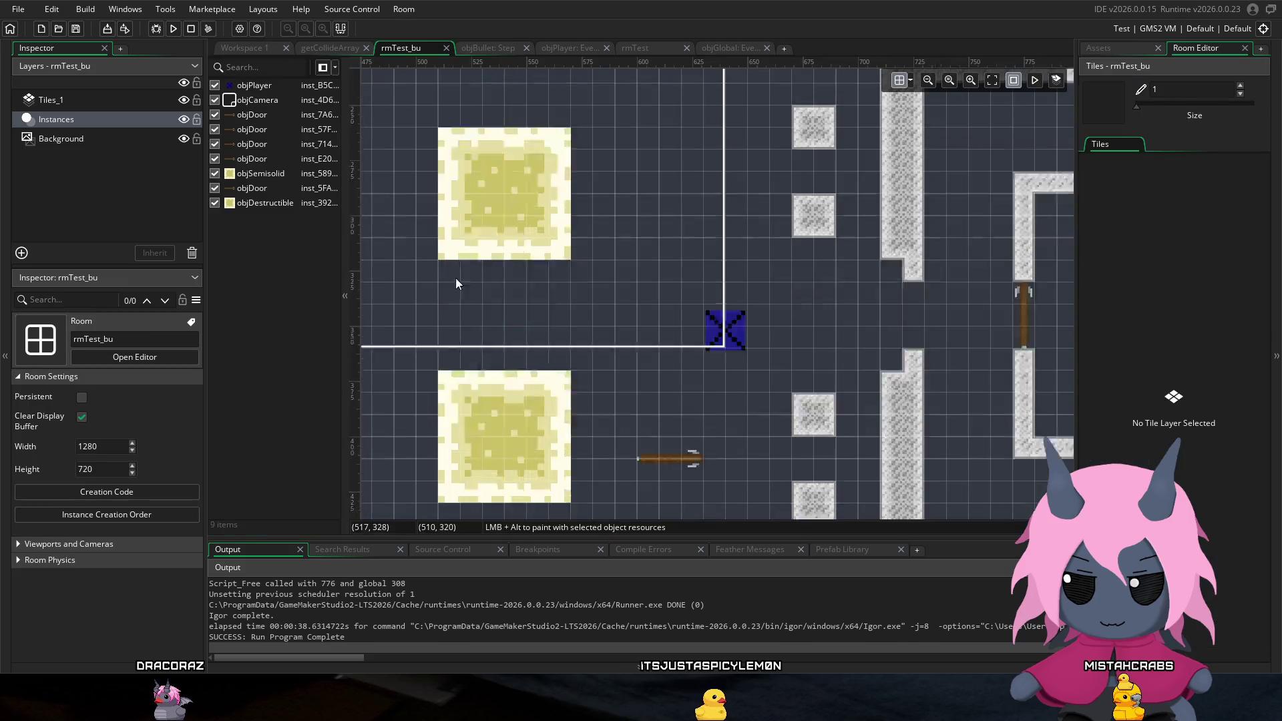
pyautogui.scroll(5, 643, 340)
pyautogui.hscroll(3, 608, 323)
pyautogui.scroll(-3, 575, 302)
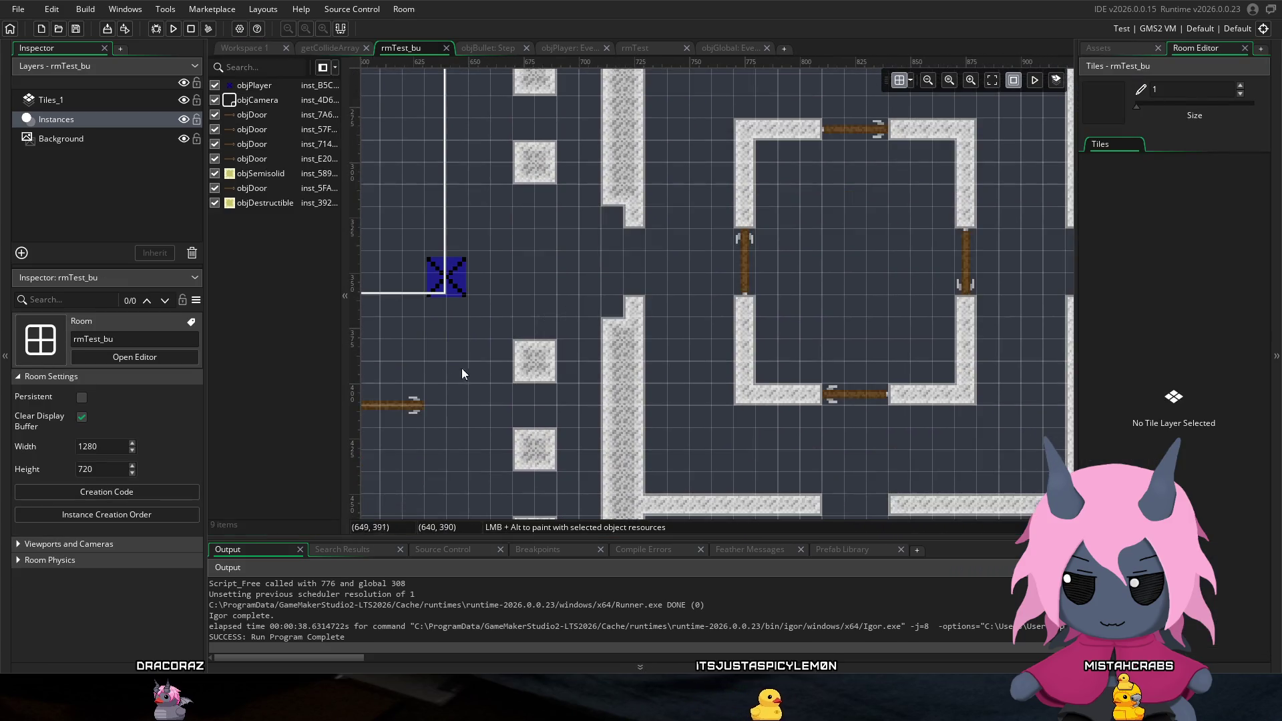
pyautogui.click(413, 407)
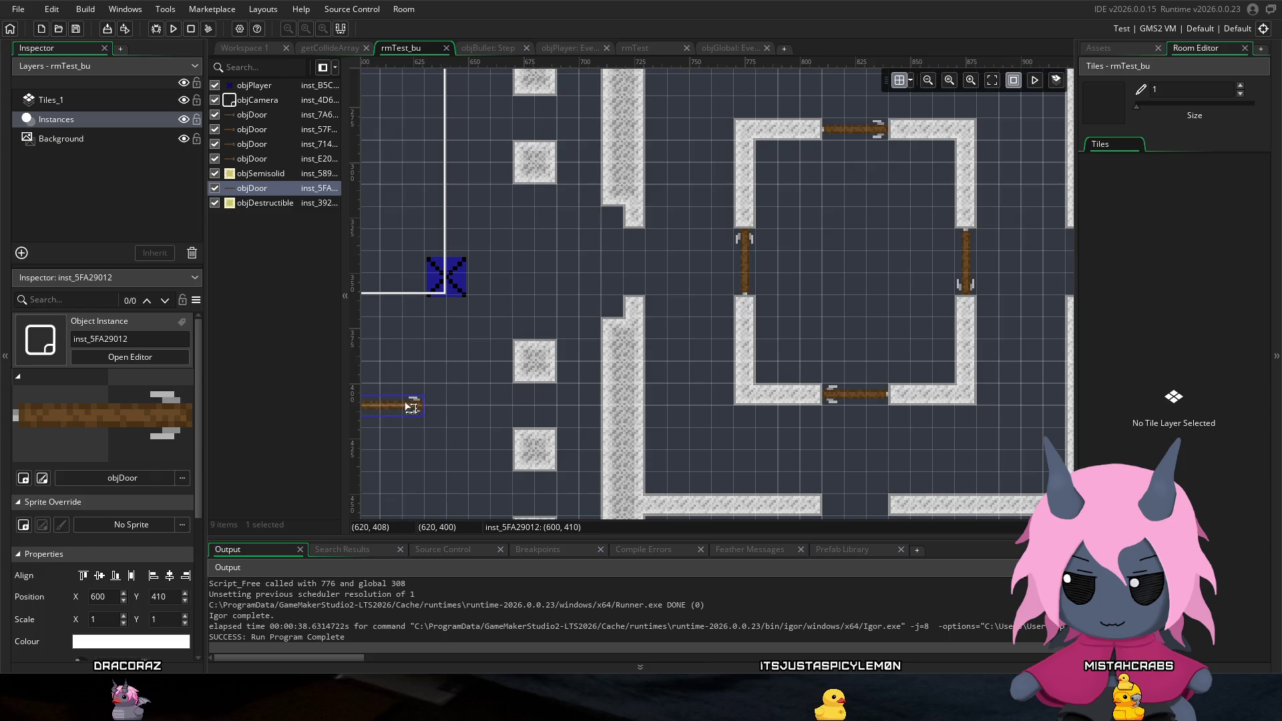
pyautogui.hscroll(-4, 601, 333)
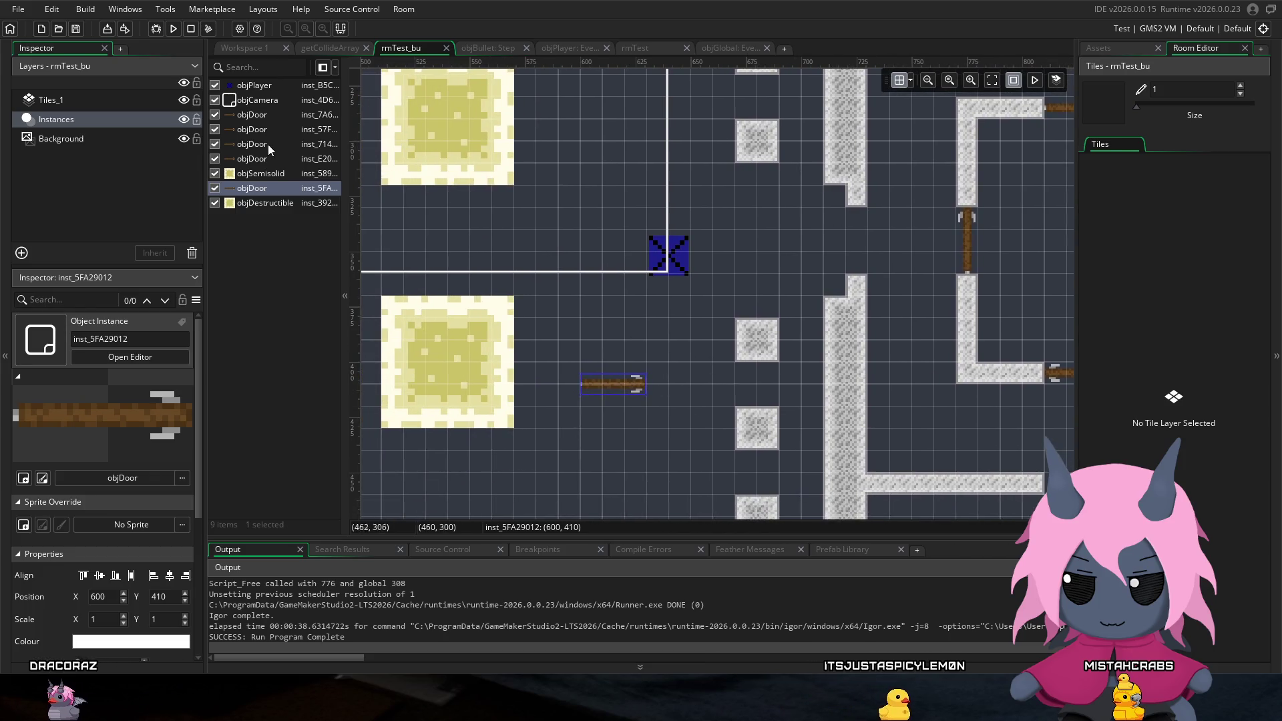
pyautogui.press('Delete')
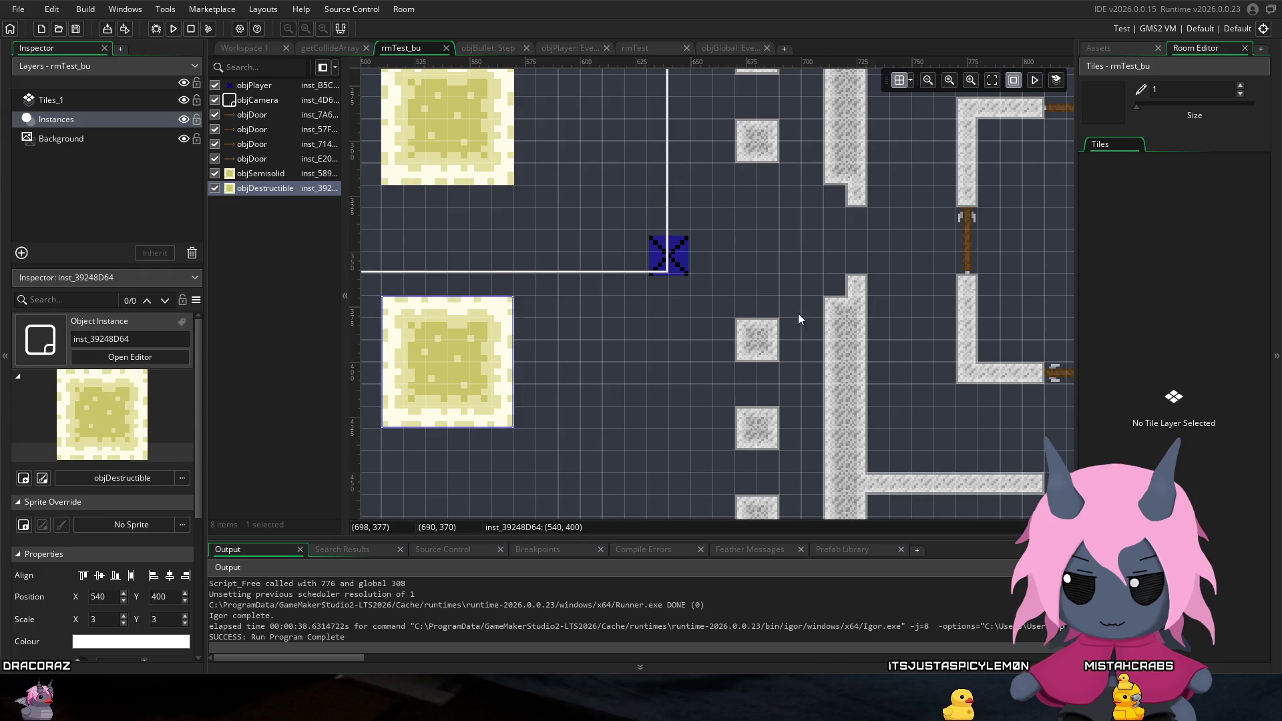
# Step: Pan around the room to check the door-ringed square, then select the Tiles_1 layer
pyautogui.hscroll(4, 554, 291)
pyautogui.scroll(1, 554, 292)
pyautogui.hscroll(3, 858, 274)
pyautogui.scroll(2, 746, 243)
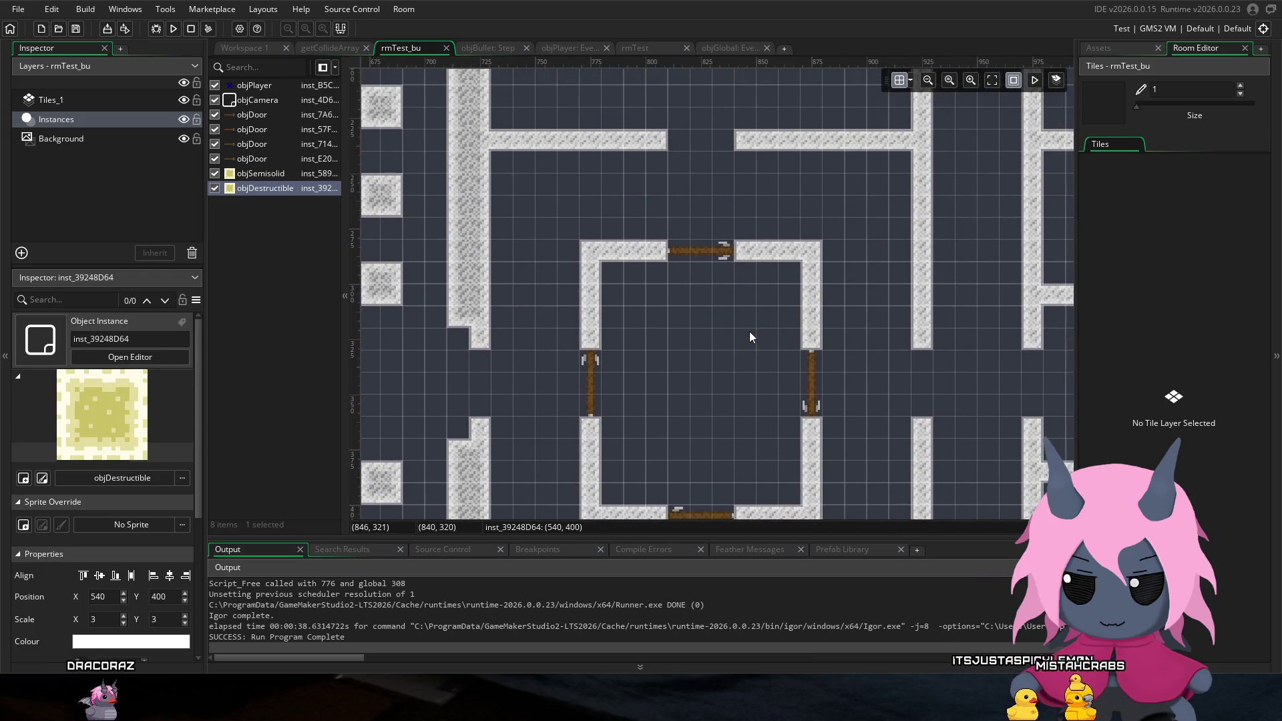
pyautogui.hscroll(-1, 745, 323)
pyautogui.hscroll(1, 799, 315)
pyautogui.scroll(-1, 763, 314)
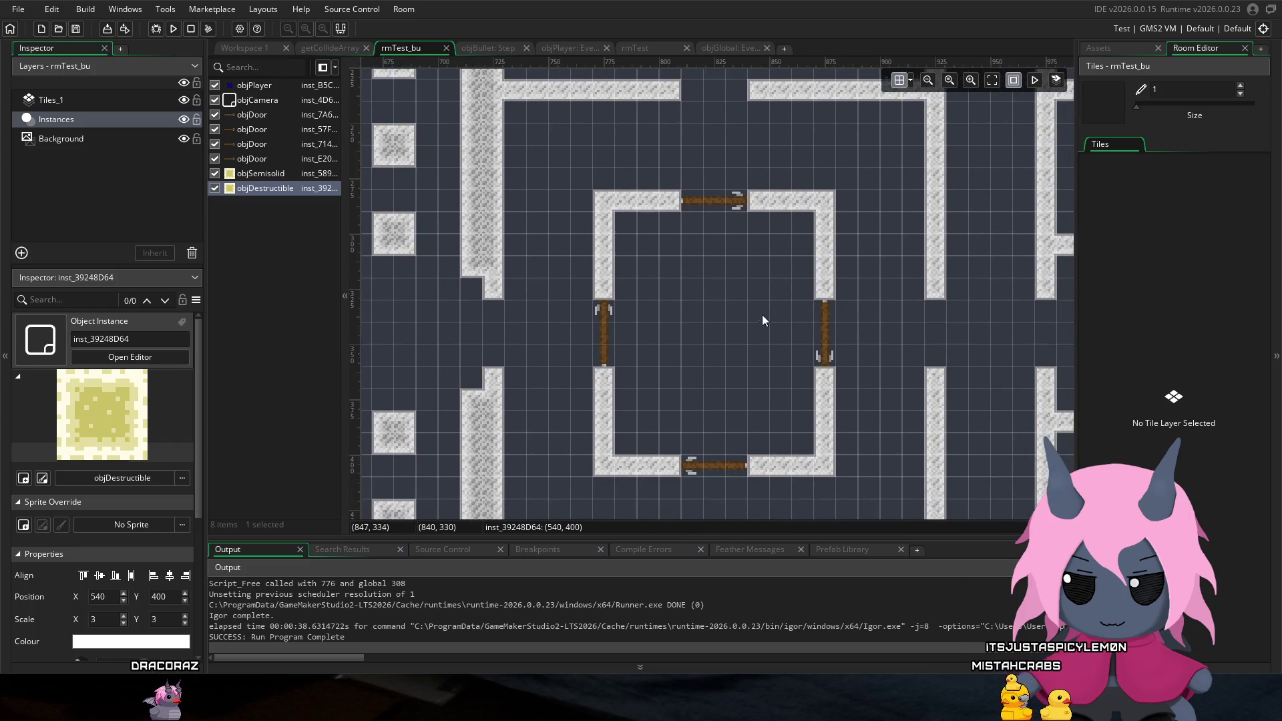
pyautogui.hscroll(1, 762, 314)
pyautogui.scroll(-1, 734, 281)
pyautogui.scroll(1, 726, 321)
pyautogui.scroll(-1, 726, 320)
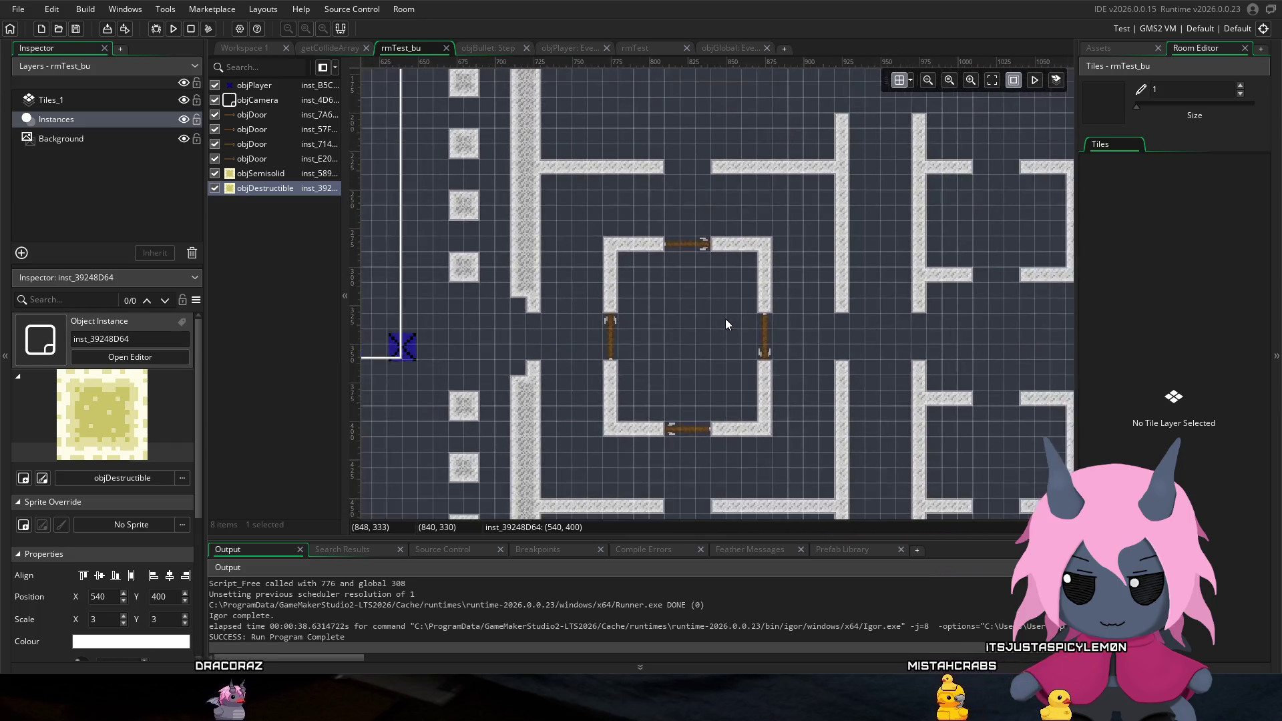
pyautogui.scroll(1, 708, 317)
pyautogui.hscroll(3, 628, 330)
pyautogui.hscroll(-1, 606, 322)
pyautogui.scroll(-1, 654, 294)
pyautogui.hscroll(-2, 668, 253)
pyautogui.scroll(2, 651, 280)
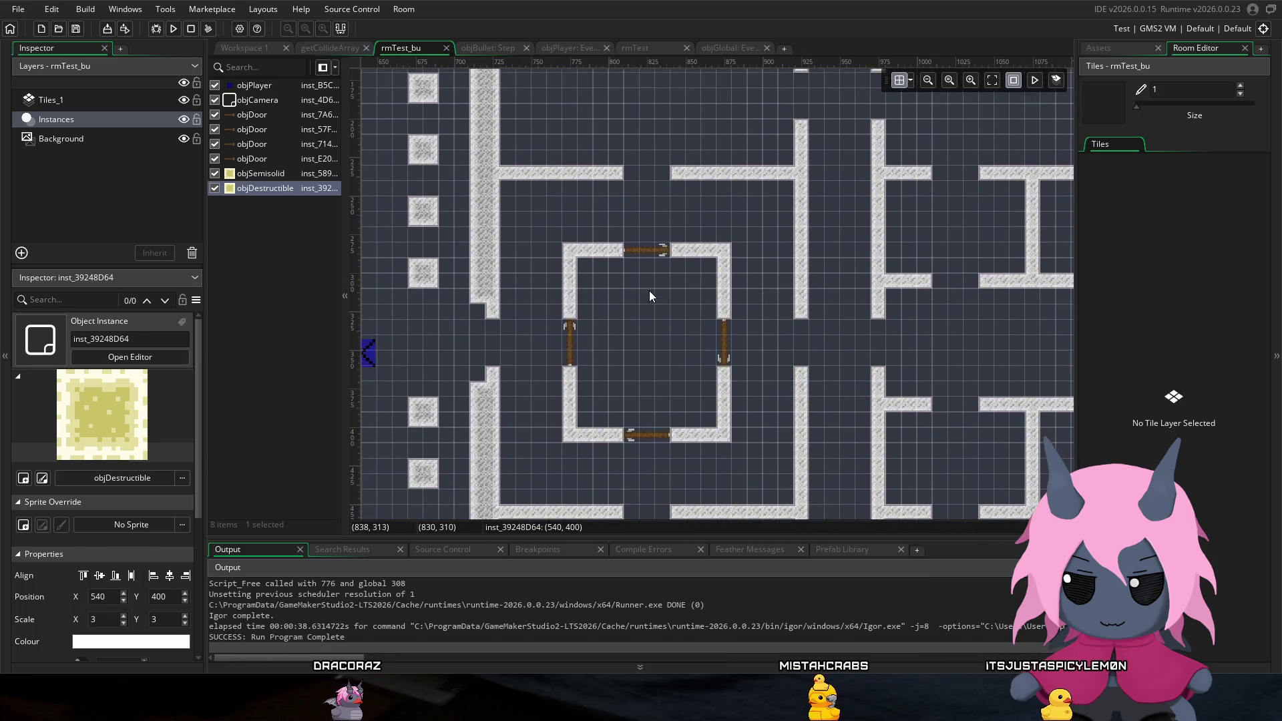
pyautogui.scroll(-1, 615, 266)
pyautogui.scroll(2, 618, 281)
pyautogui.scroll(-2, 626, 282)
pyautogui.scroll(1, 624, 254)
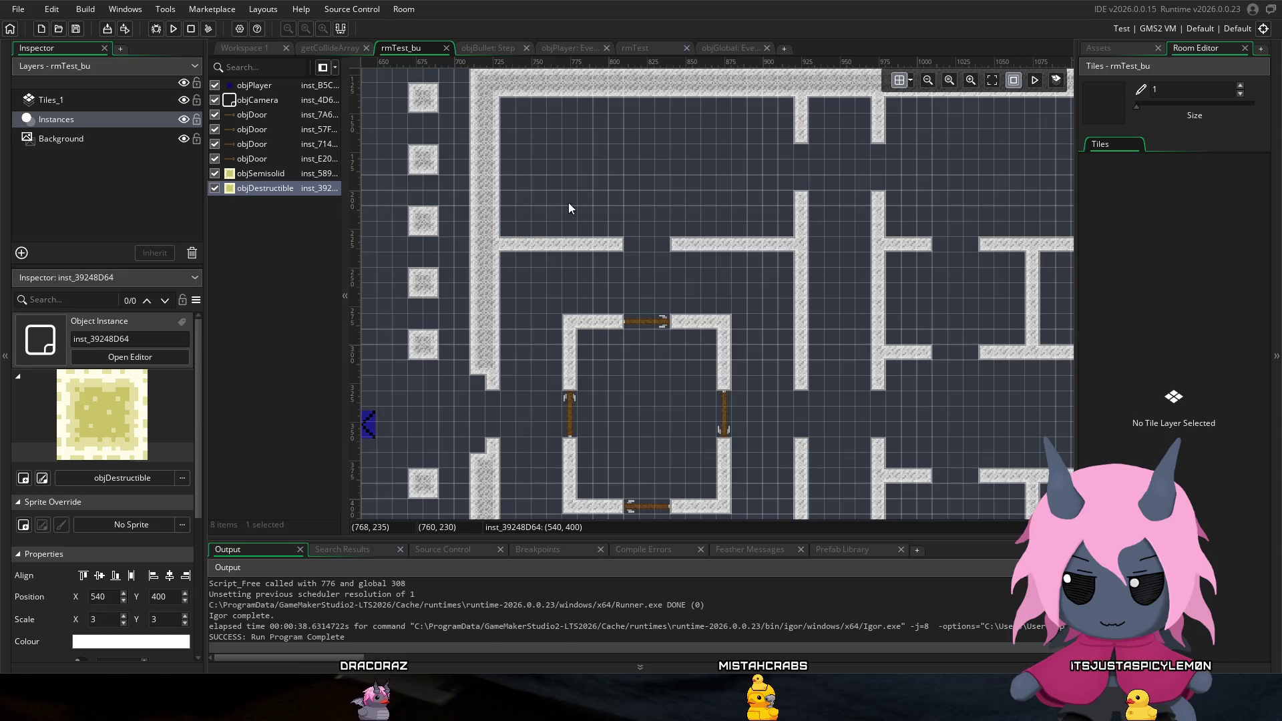
pyautogui.click(71, 103)
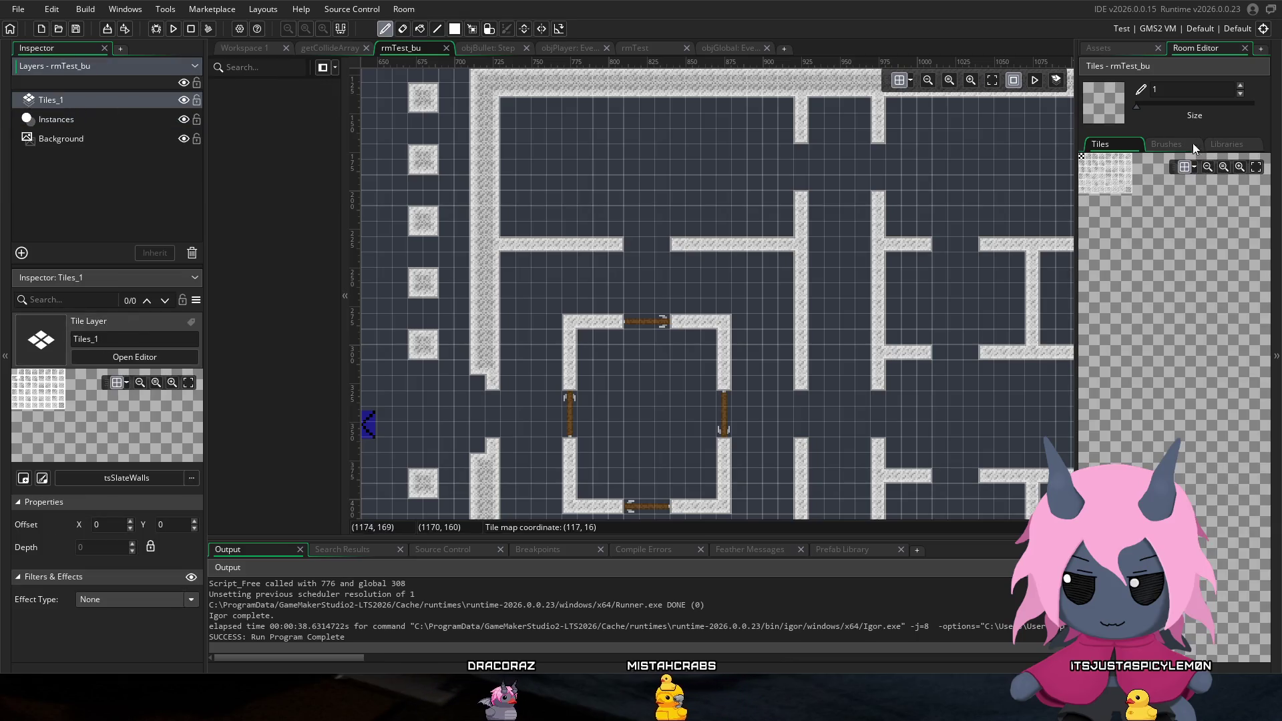
# Step: Pick the autotile_1 set and paint a wall outward from the square's top-left corner
pyautogui.click(1233, 143)
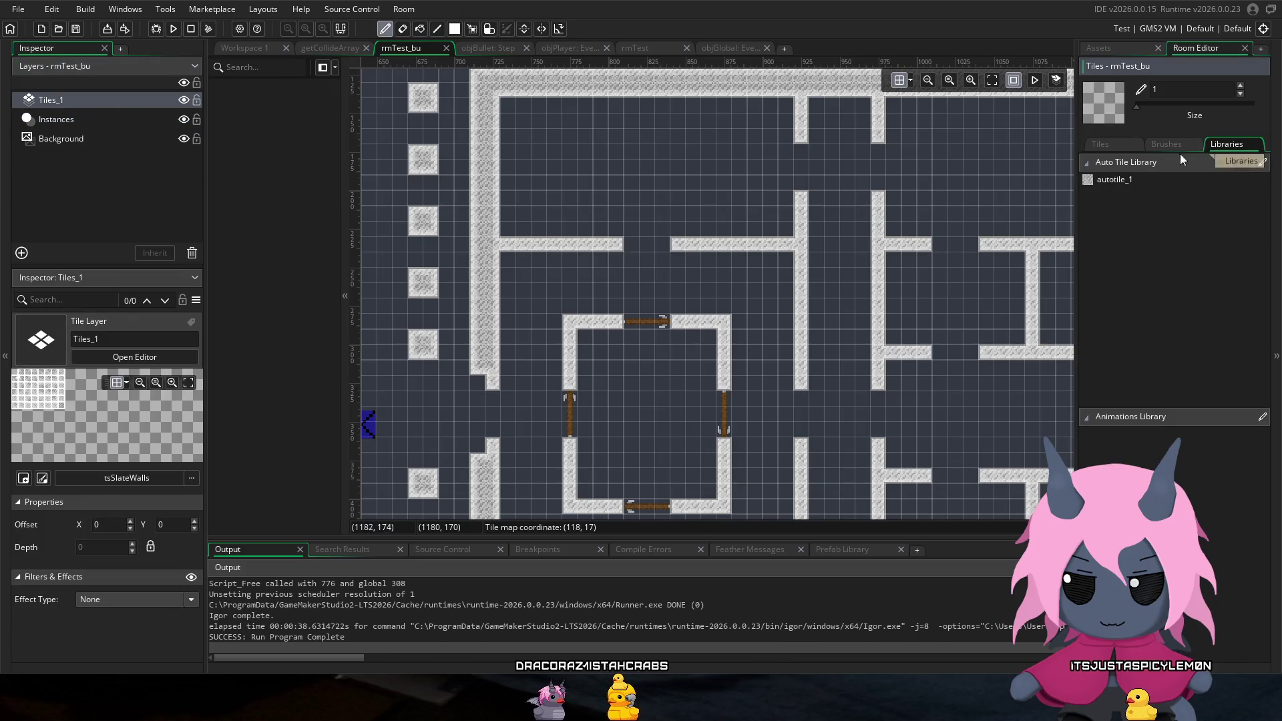
pyautogui.click(1129, 175)
pyautogui.moveTo(586, 329)
pyautogui.mouseDown()
pyautogui.moveTo(542, 339)
pyautogui.moveTo(539, 307)
pyautogui.moveTo(571, 292)
pyautogui.moveTo(614, 303)
pyautogui.moveTo(598, 330)
pyautogui.moveTo(554, 338)
pyautogui.moveTo(571, 331)
pyautogui.mouseUp()
pyautogui.click(645, 364)
pyautogui.rightClick(634, 349)
# Step: Erase stray wall tiles, close the new corner, and run the game
pyautogui.click(573, 369)
pyautogui.rightClick(574, 371)
pyautogui.click(718, 286)
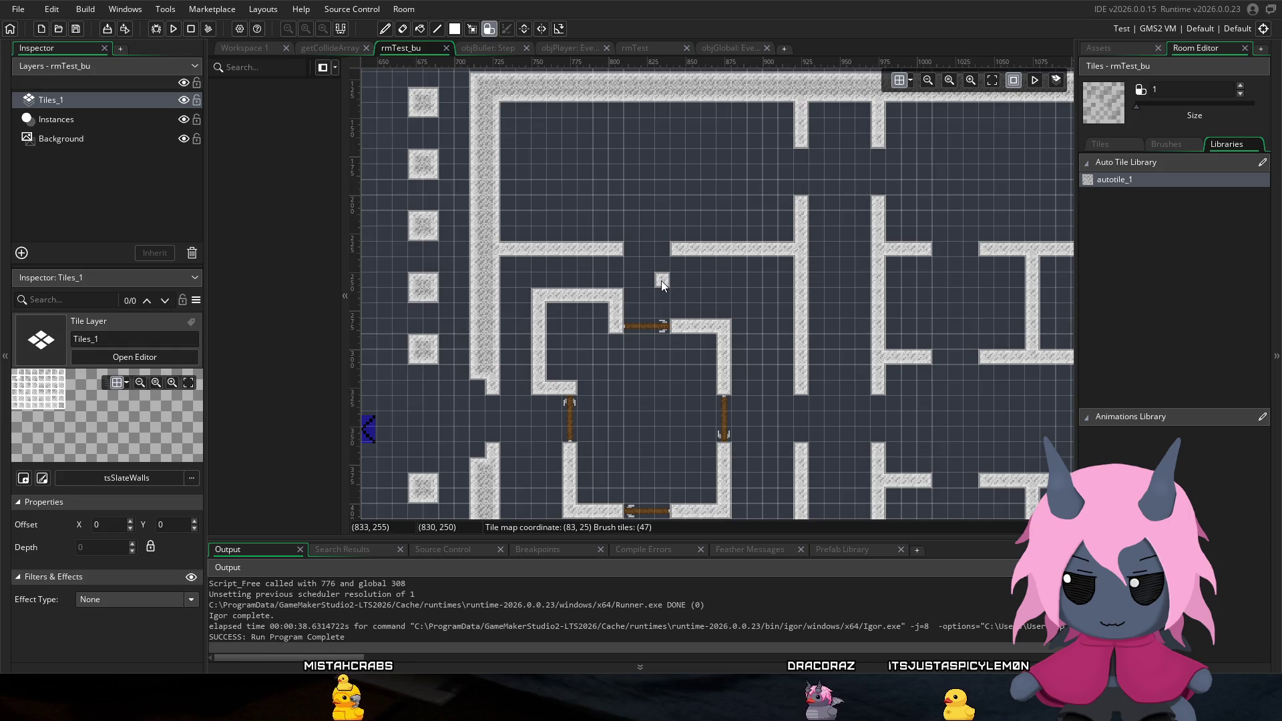
pyautogui.rightClick(660, 298)
pyautogui.click(633, 386)
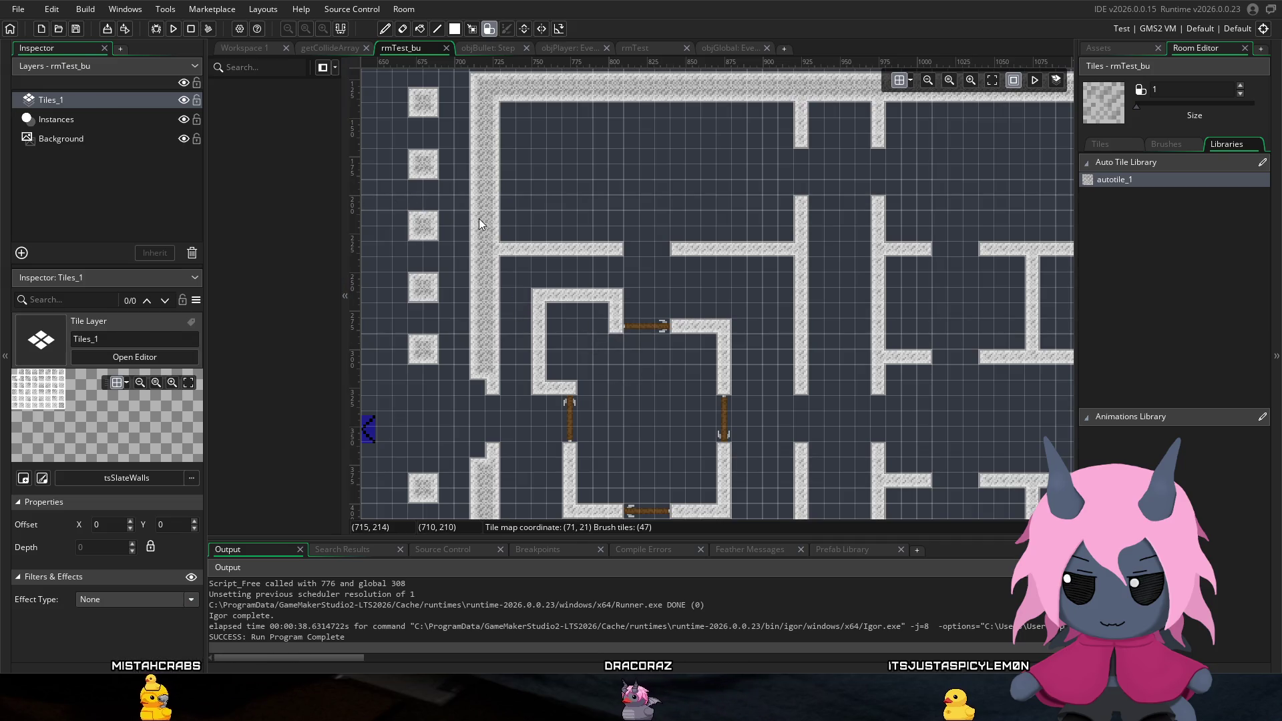
pyautogui.click(179, 28)
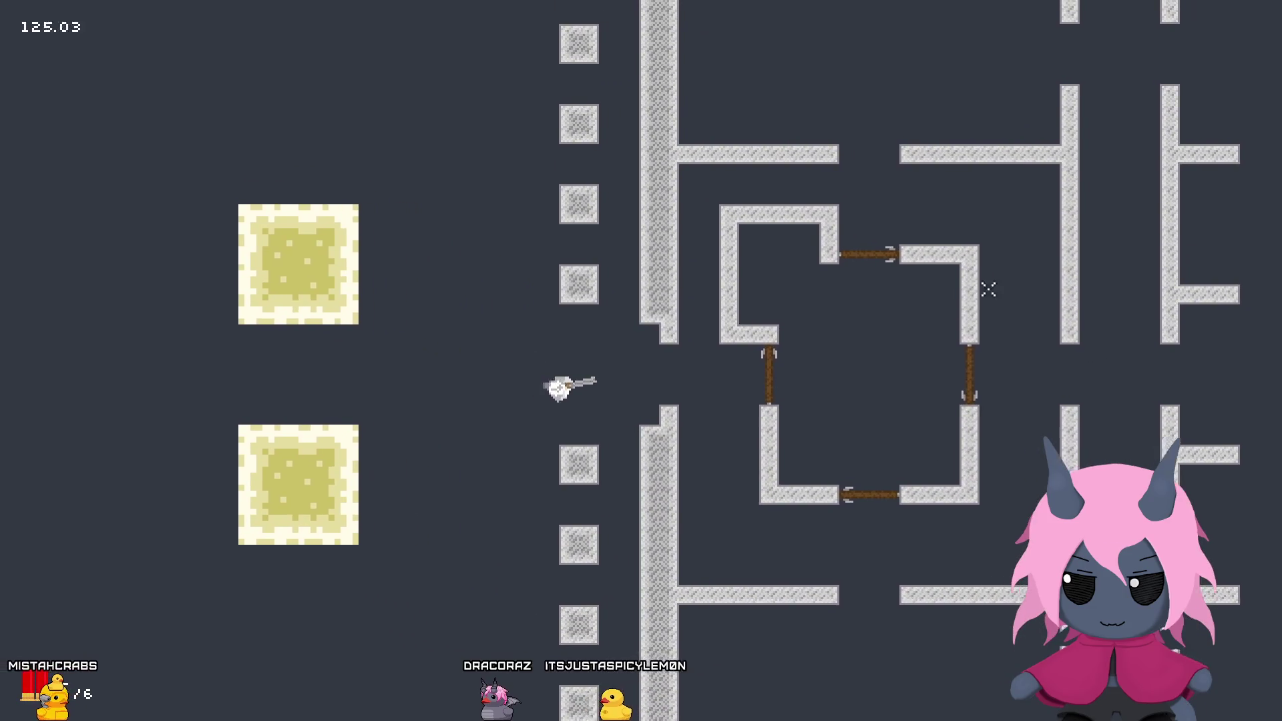
pyautogui.press('d')
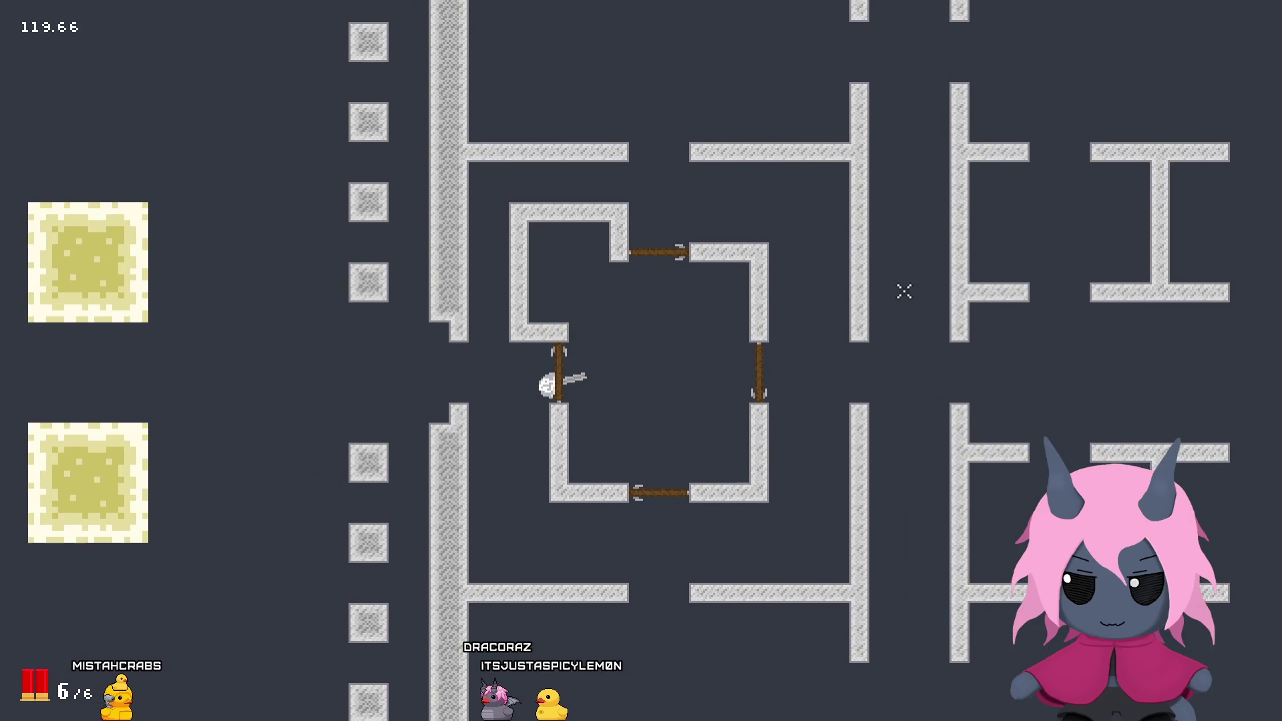
pyautogui.press('s')
pyautogui.press('d')
pyautogui.press('w')
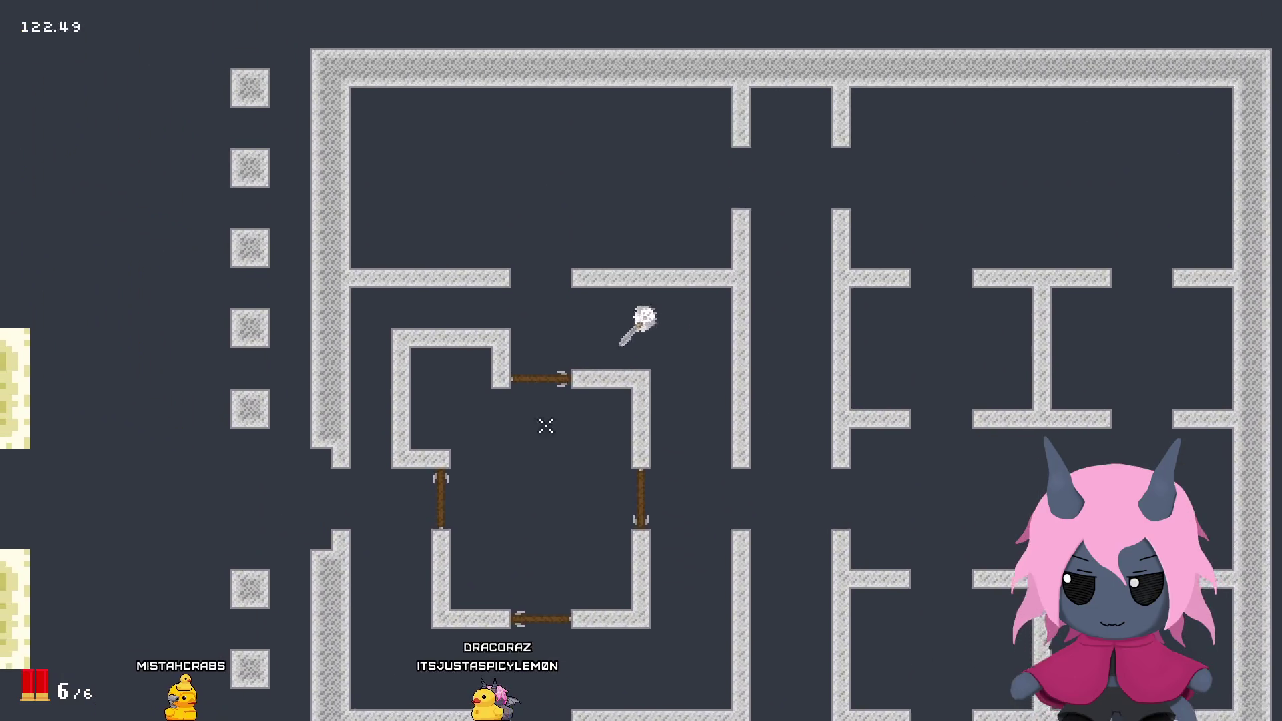
pyautogui.press('s')
pyautogui.press('w')
pyautogui.press('s')
pyautogui.press('d')
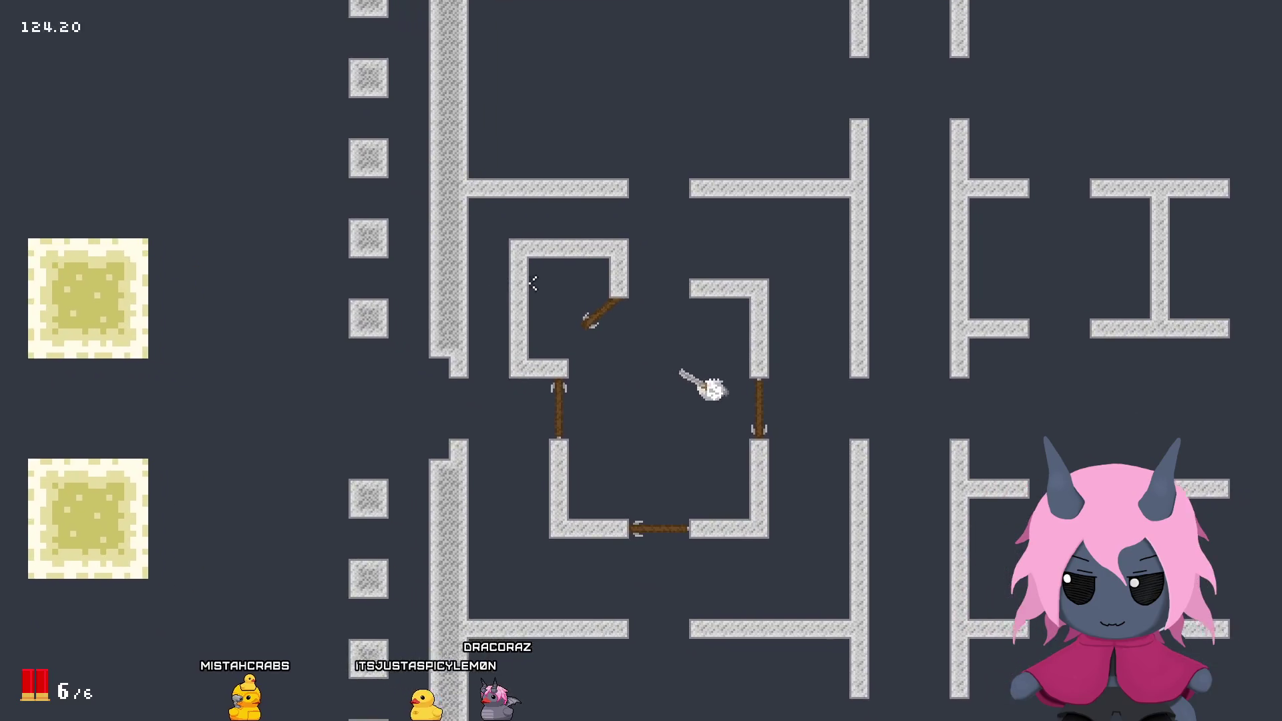
pyautogui.click(533, 283)
pyautogui.press('a')
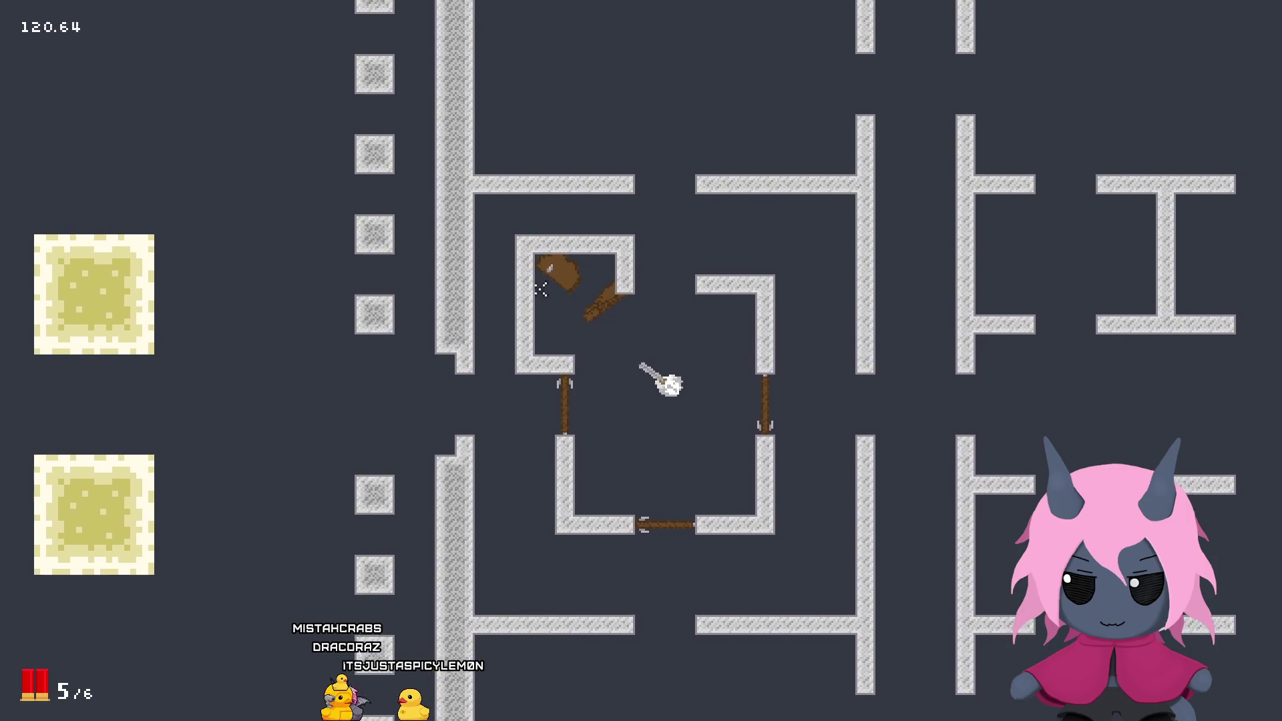
pyautogui.press('d')
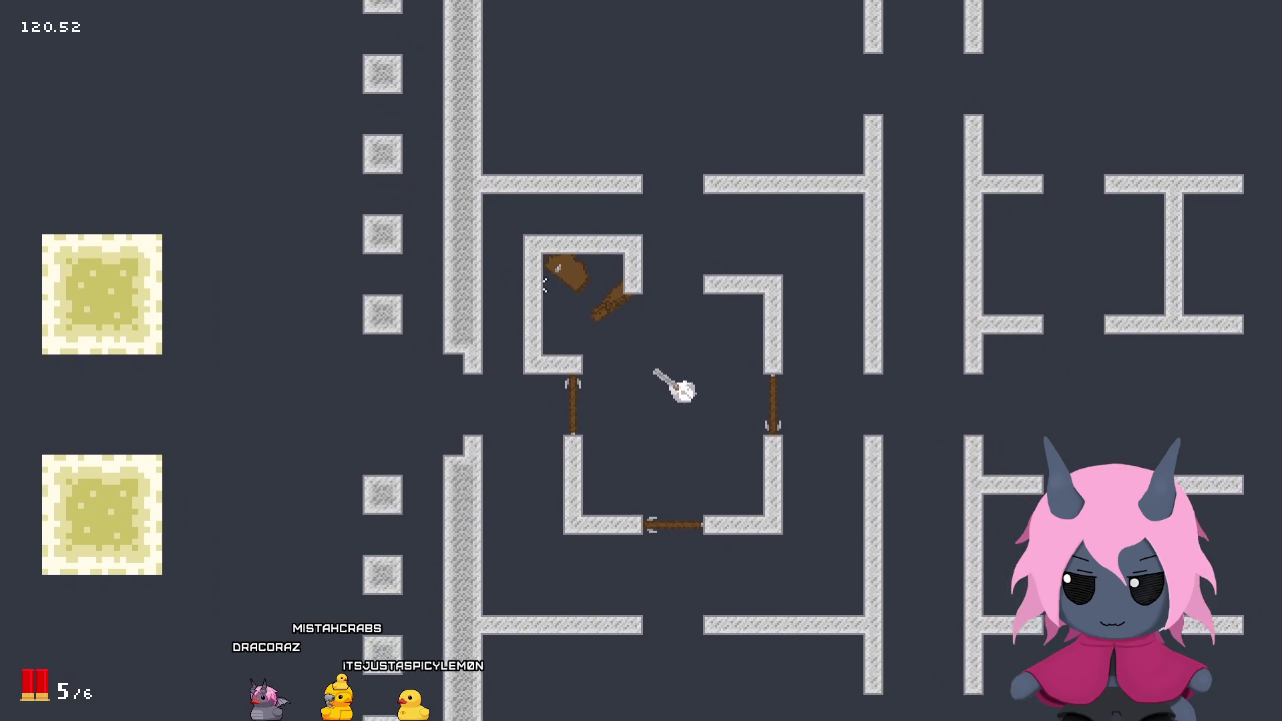
pyautogui.press('d')
pyautogui.press('a')
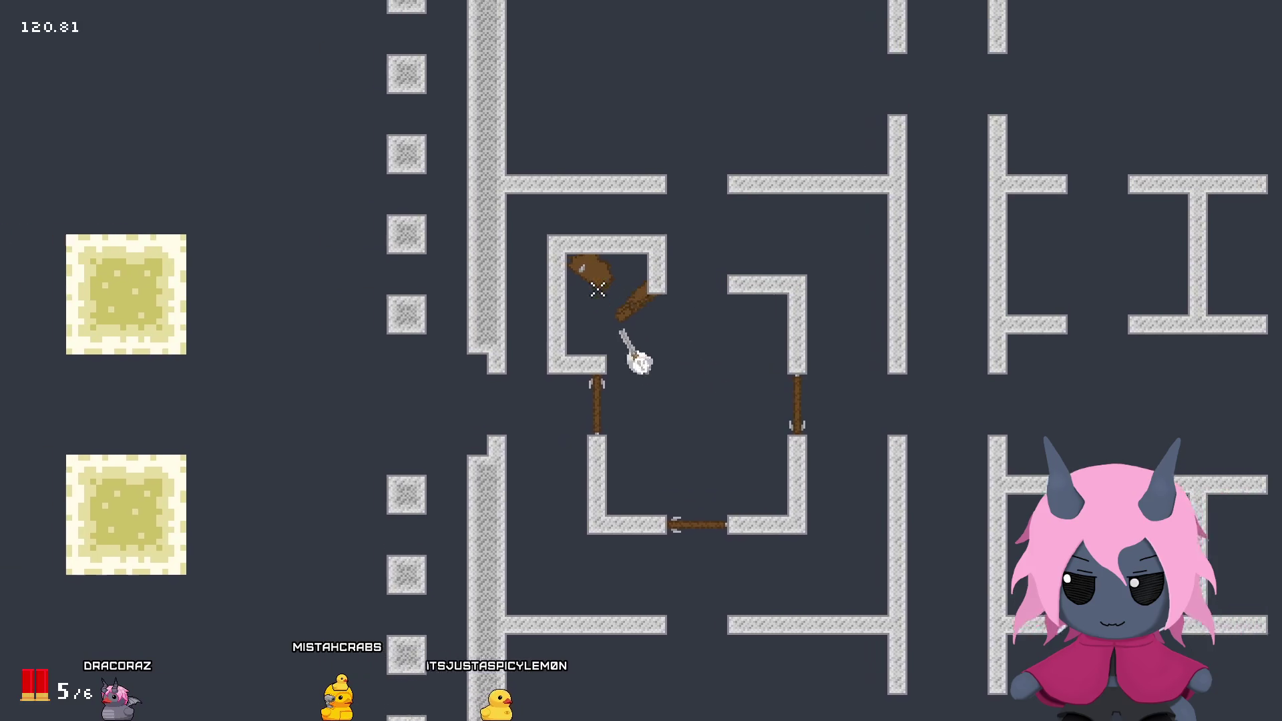
pyautogui.click(567, 284)
pyautogui.click(539, 294)
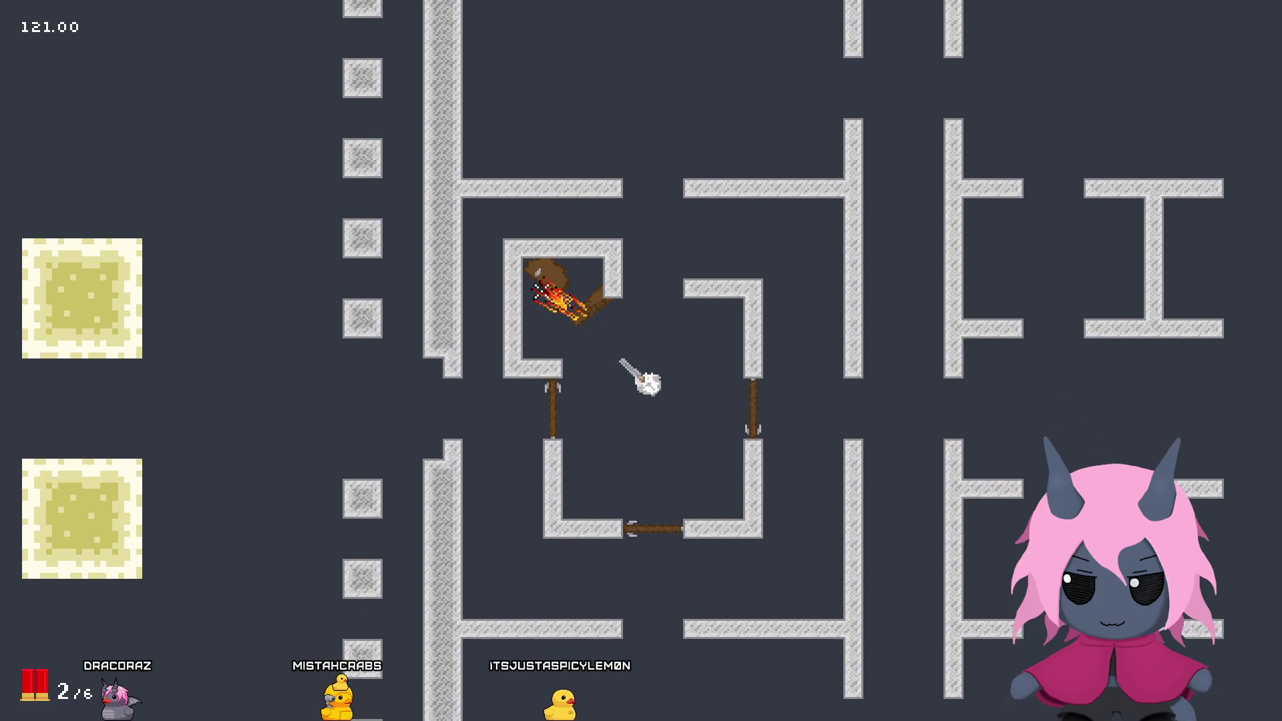
pyautogui.press('a')
pyautogui.press('w')
pyautogui.press('r')
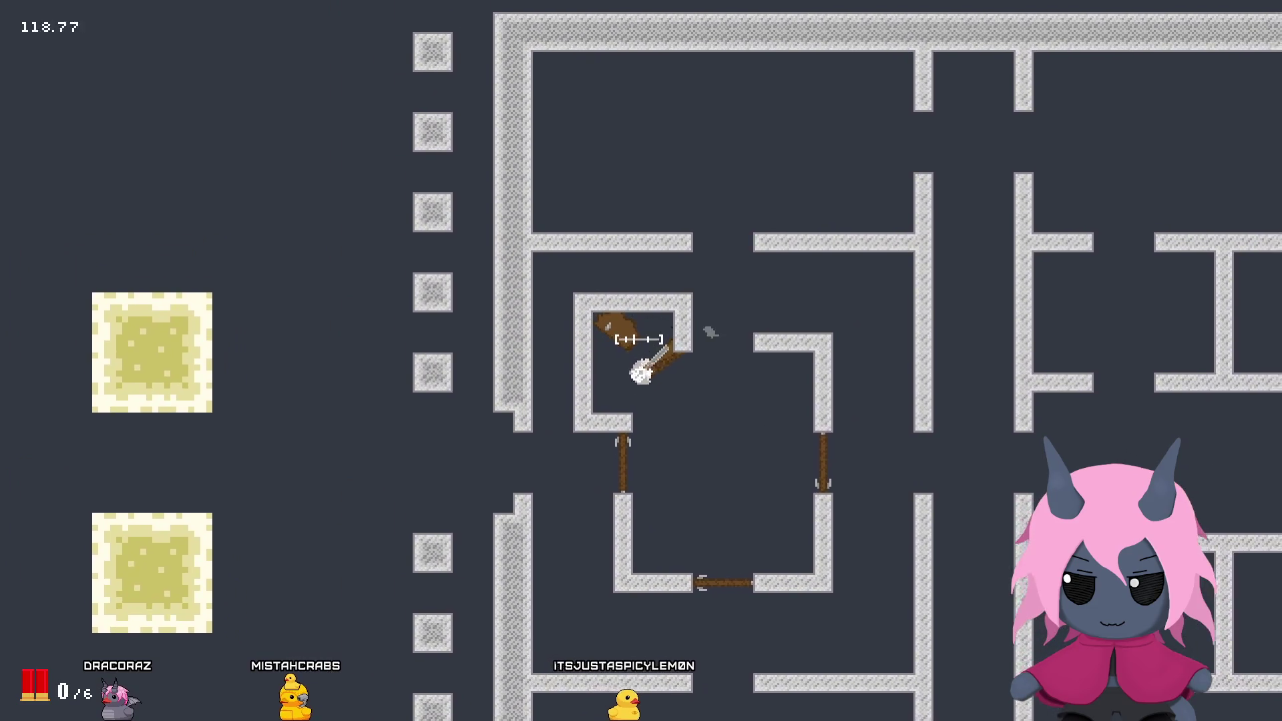
pyautogui.press('d')
pyautogui.press('w')
pyautogui.press('s')
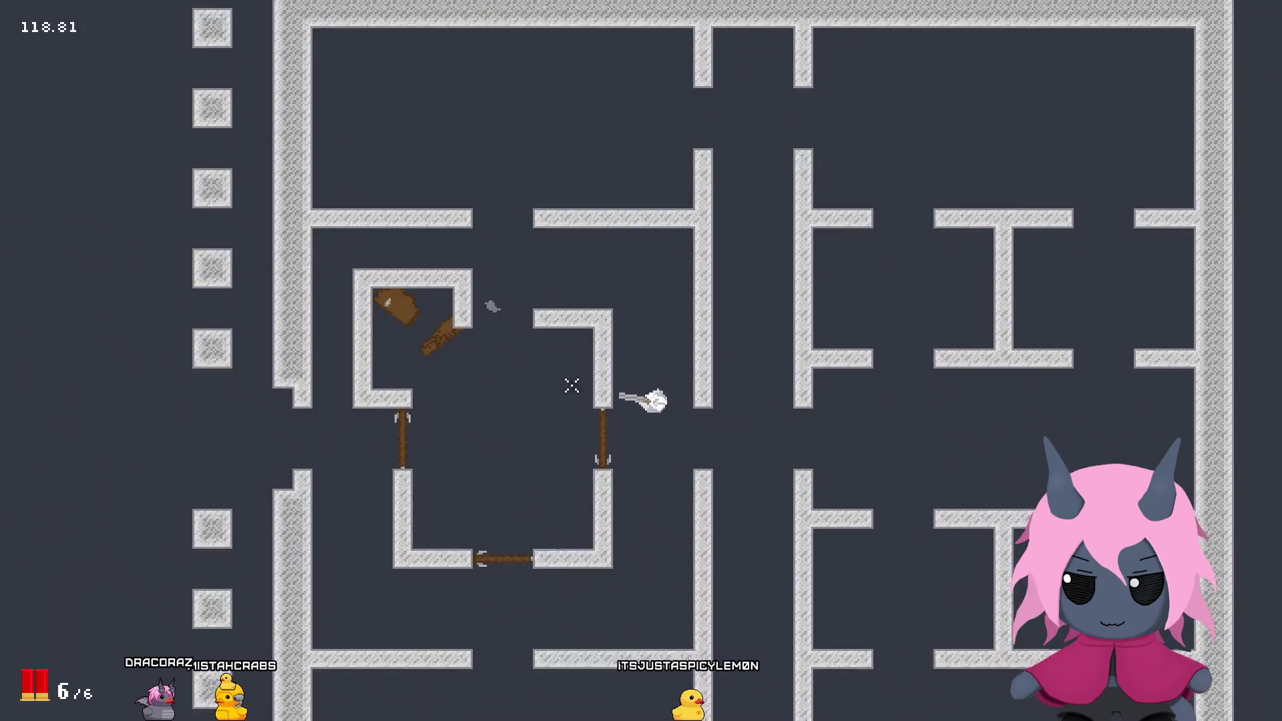
pyautogui.click(787, 254)
pyautogui.press('d')
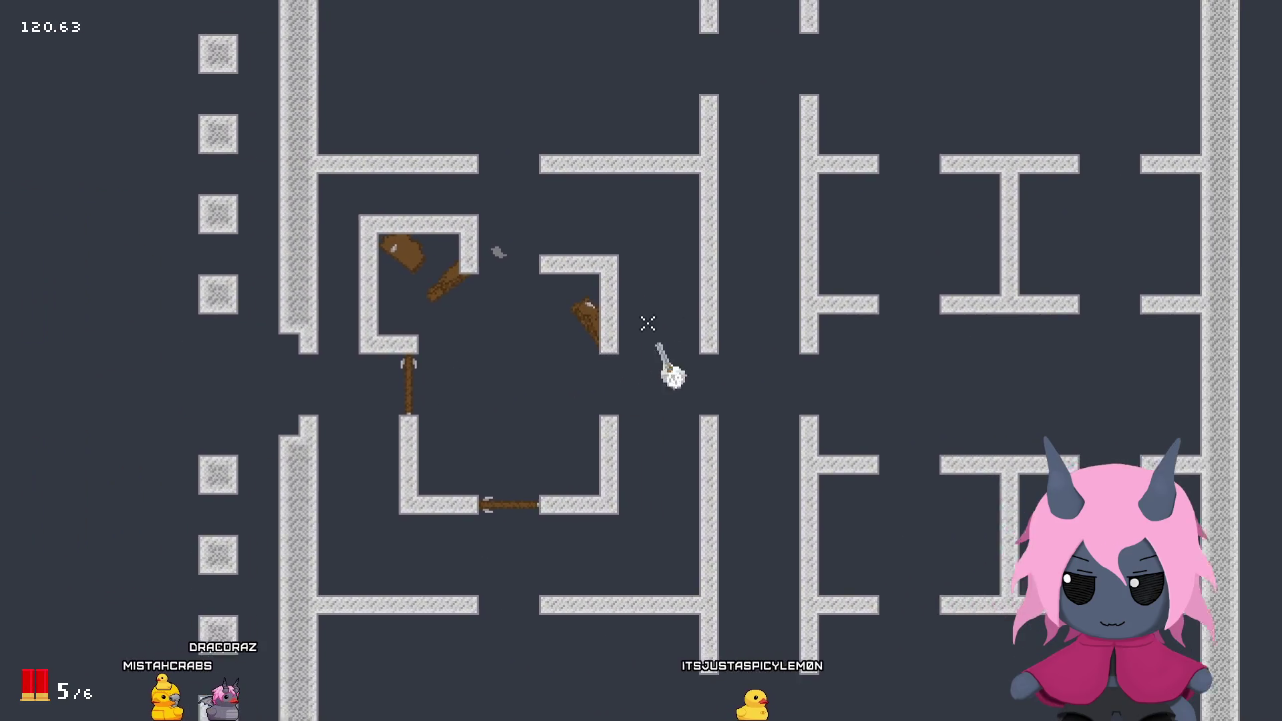
pyautogui.press('s')
pyautogui.press('a')
pyautogui.press('w')
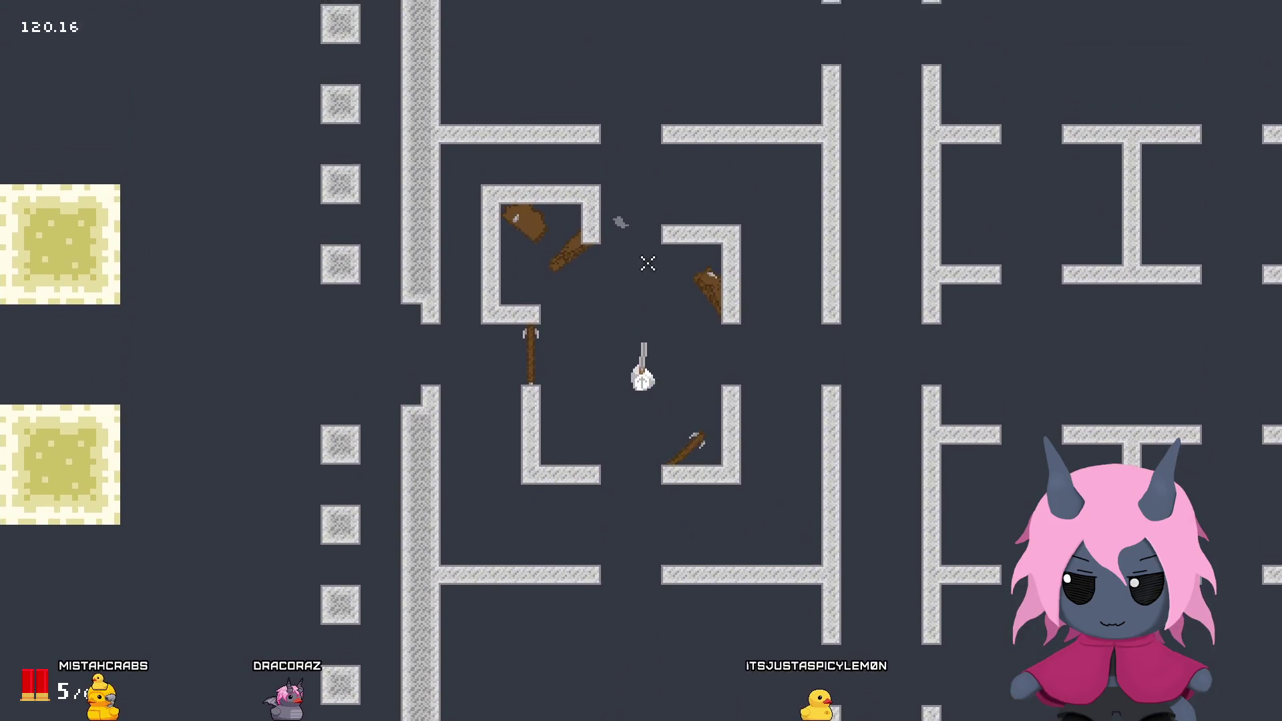
pyautogui.press('a')
pyautogui.press('d')
pyautogui.press('w')
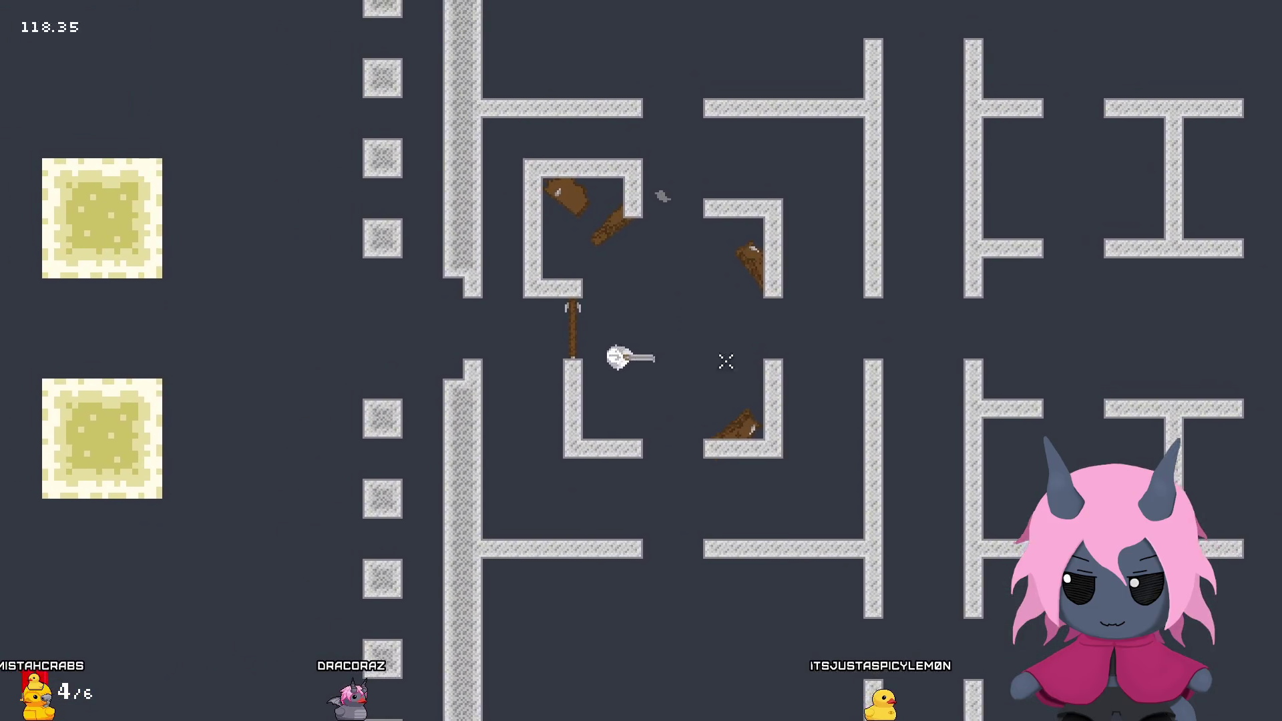
pyautogui.press('a')
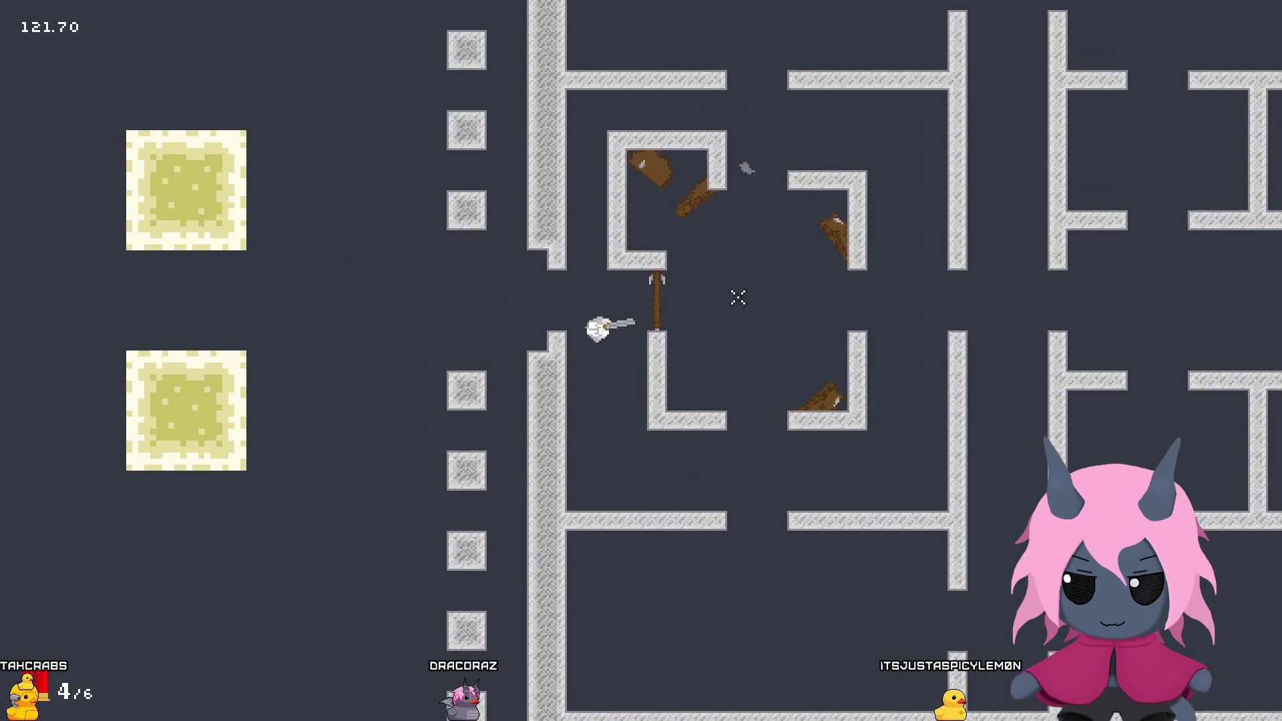
pyautogui.press('d')
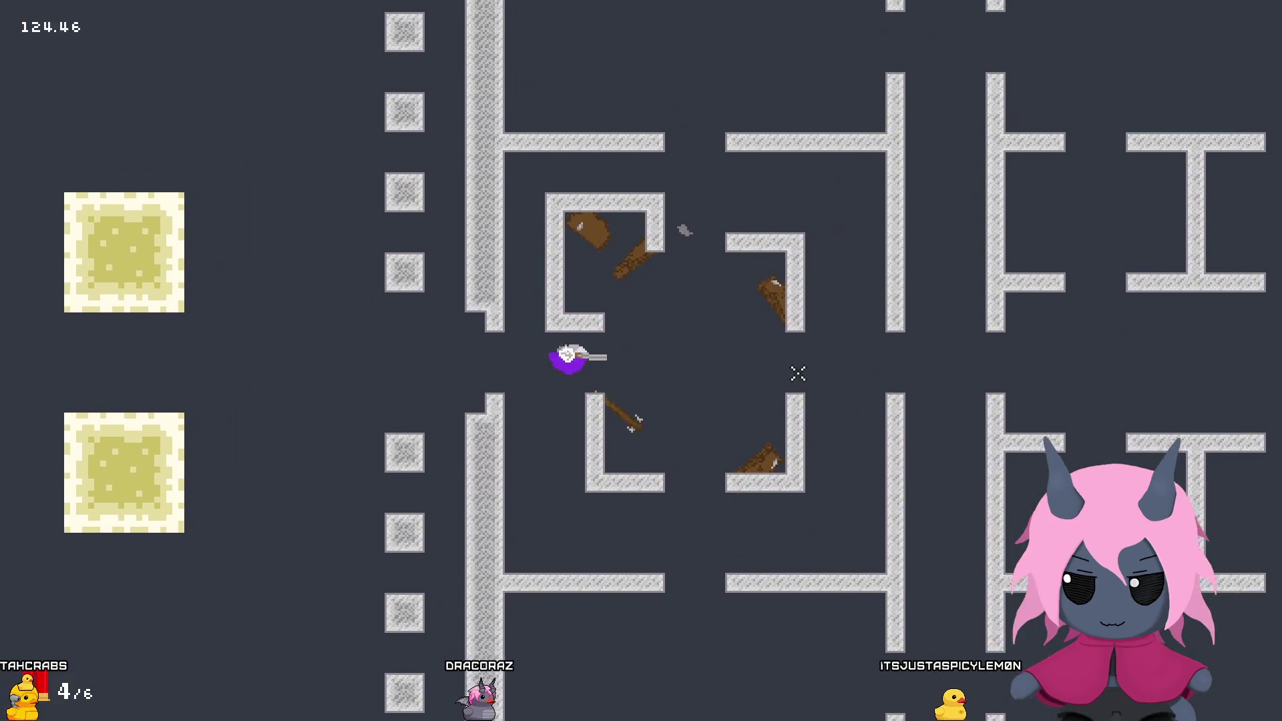
pyautogui.click(553, 427)
pyautogui.press('a')
pyautogui.click(553, 427)
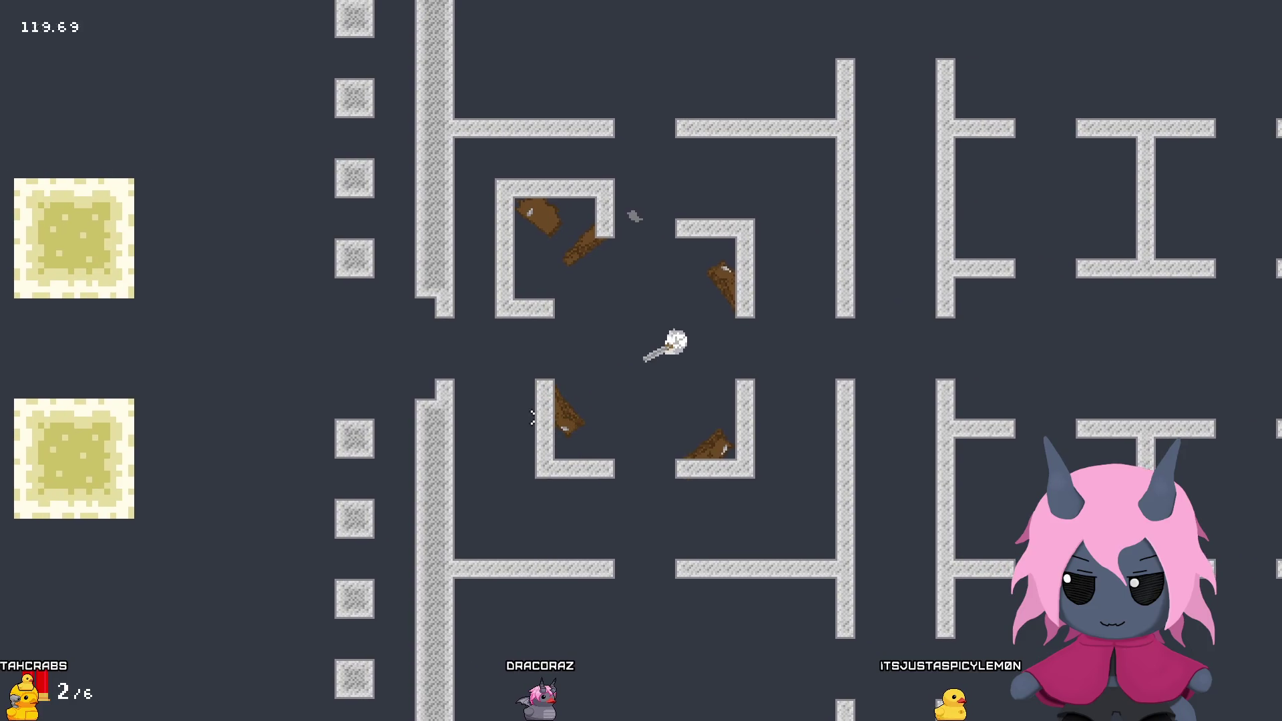
pyautogui.click(697, 360)
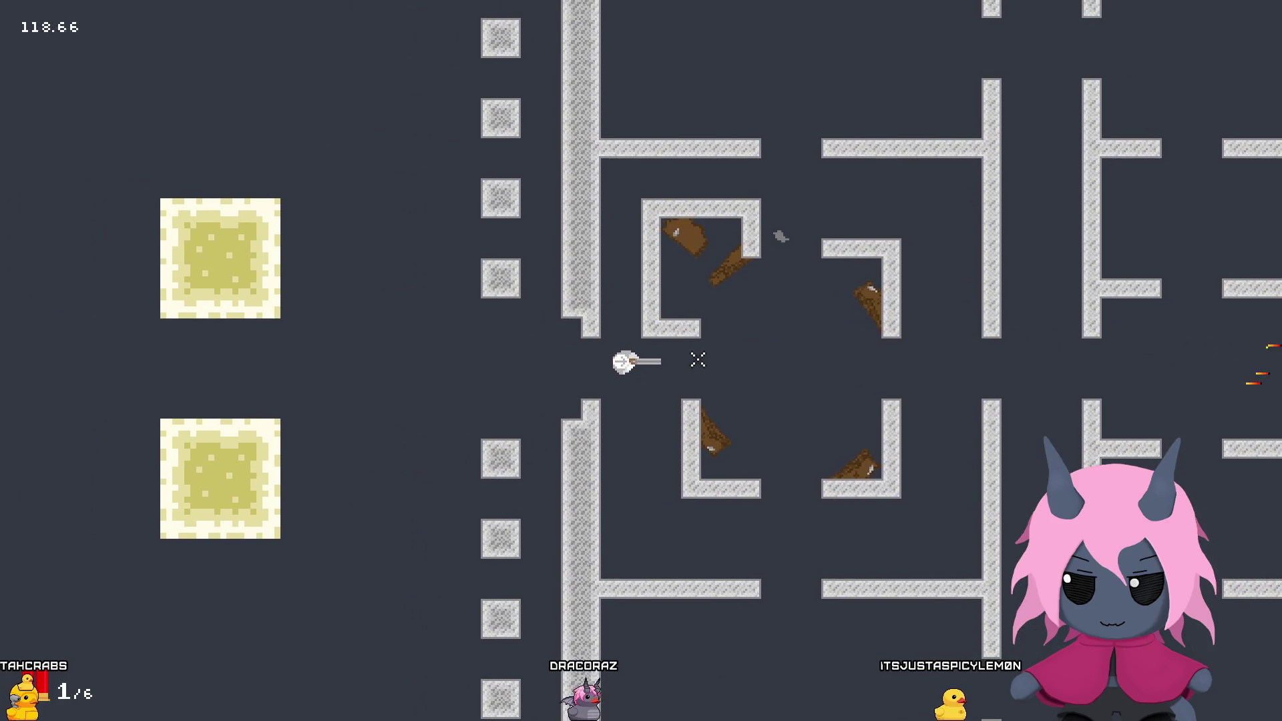
pyautogui.press('Escape')
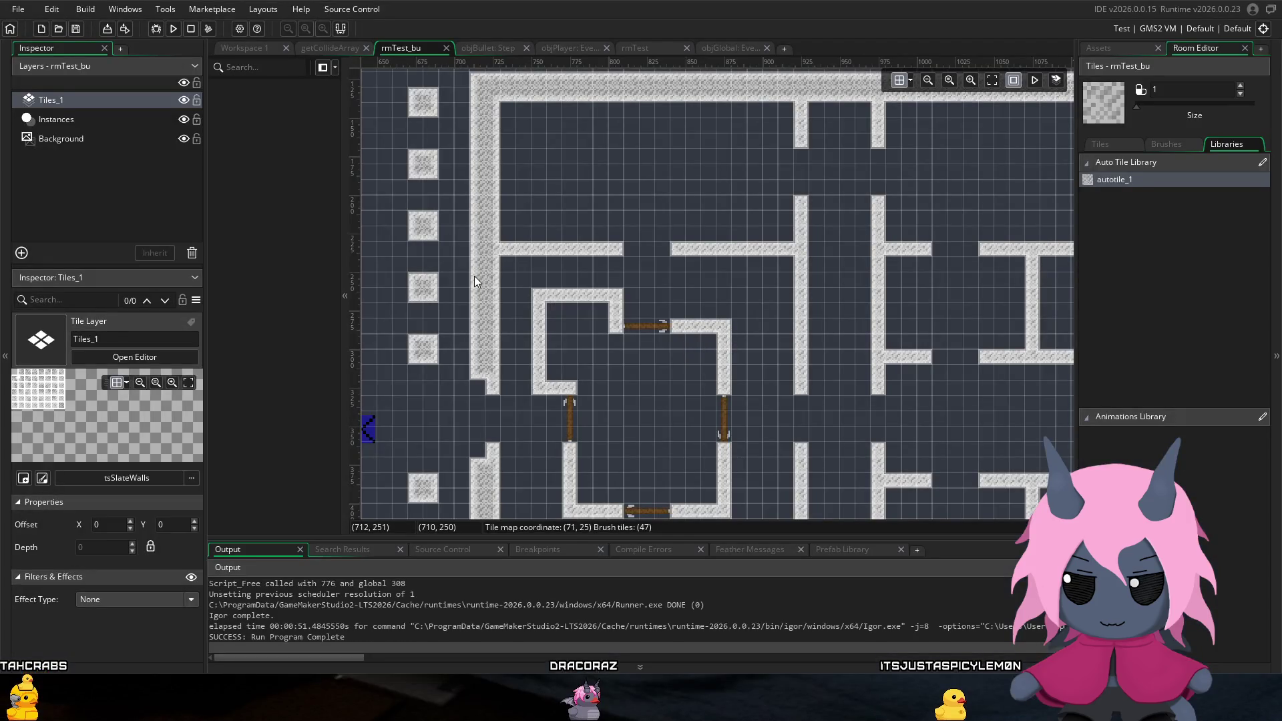
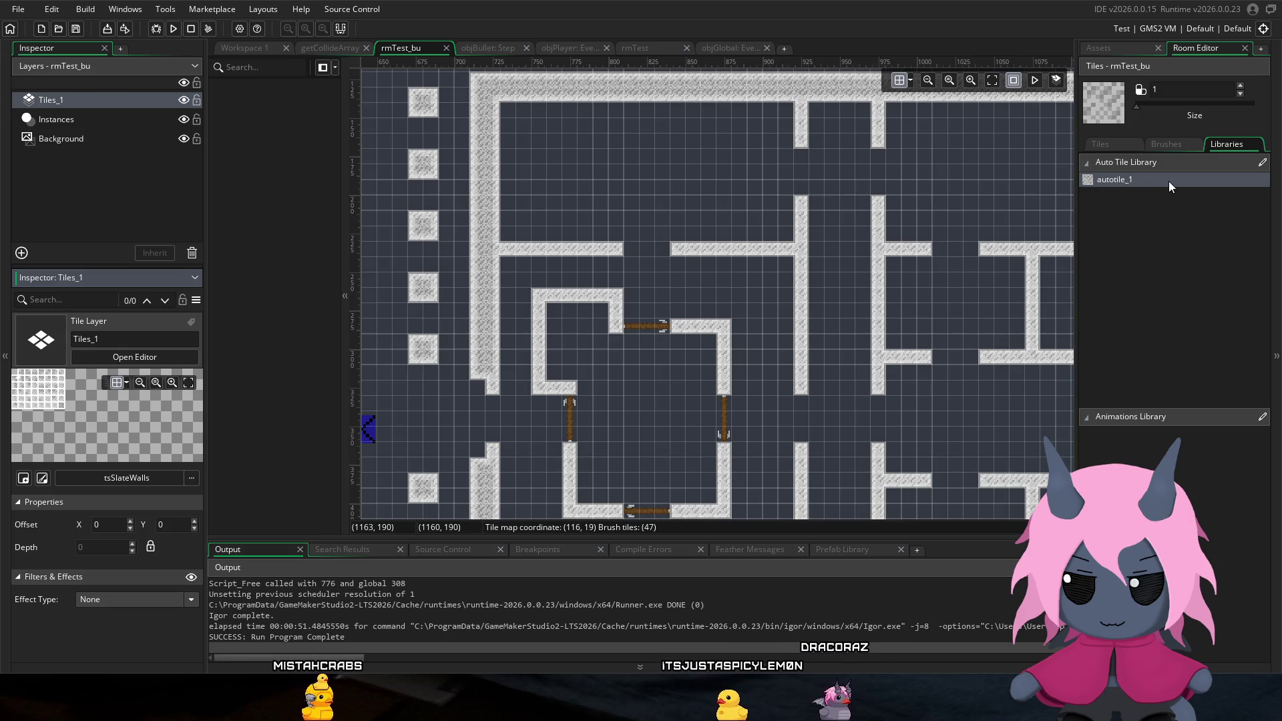
# Step: Paint one more wall tile into the rmTest_bu room on Tiles_1
pyautogui.click(1021, 184)
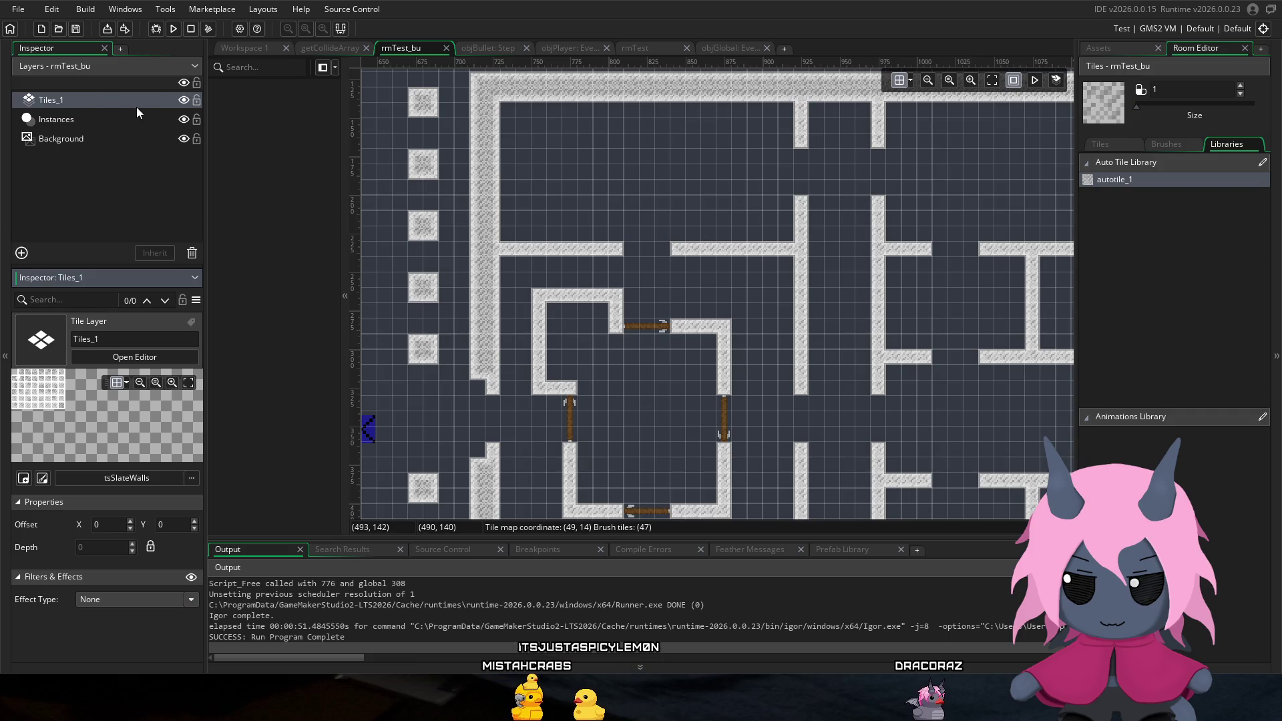
pyautogui.click(235, 51)
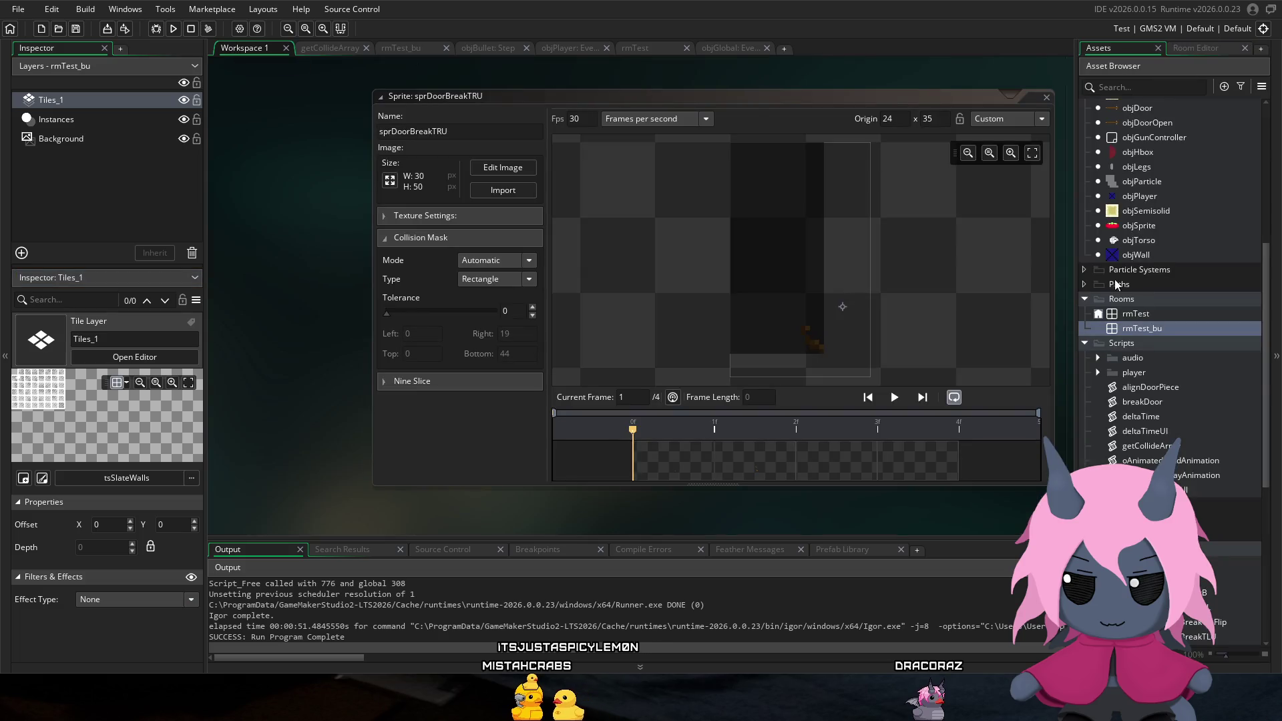
# Step: Open the breakDoor script and read its door-shattering code
pyautogui.scroll(4, 1152, 302)
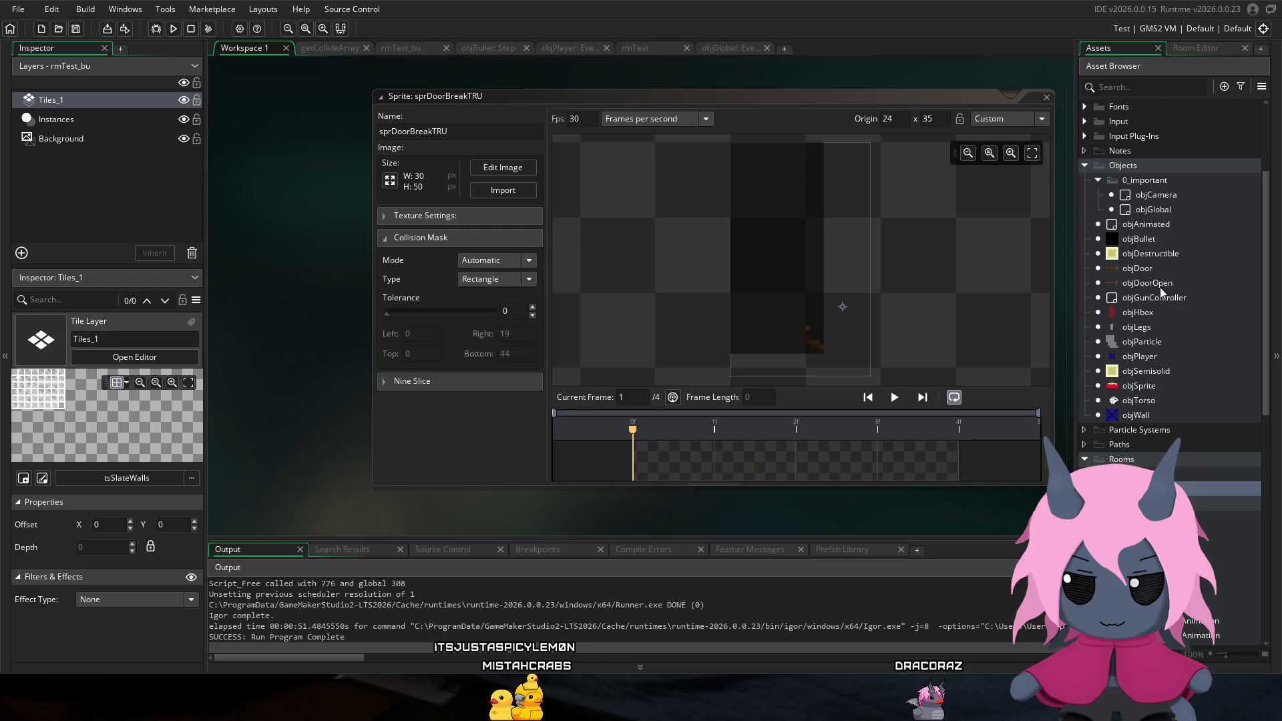
pyautogui.scroll(-3, 1160, 292)
pyautogui.doubleClick(1142, 456)
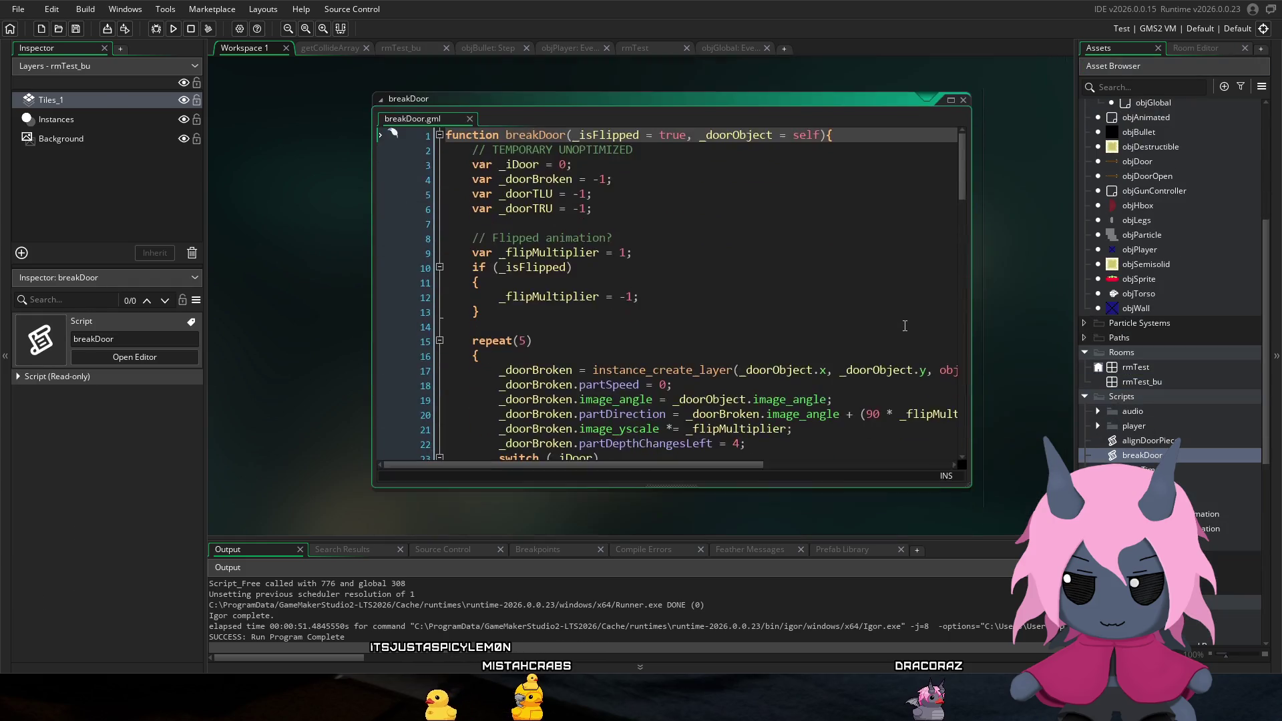
pyautogui.scroll(-10, 850, 287)
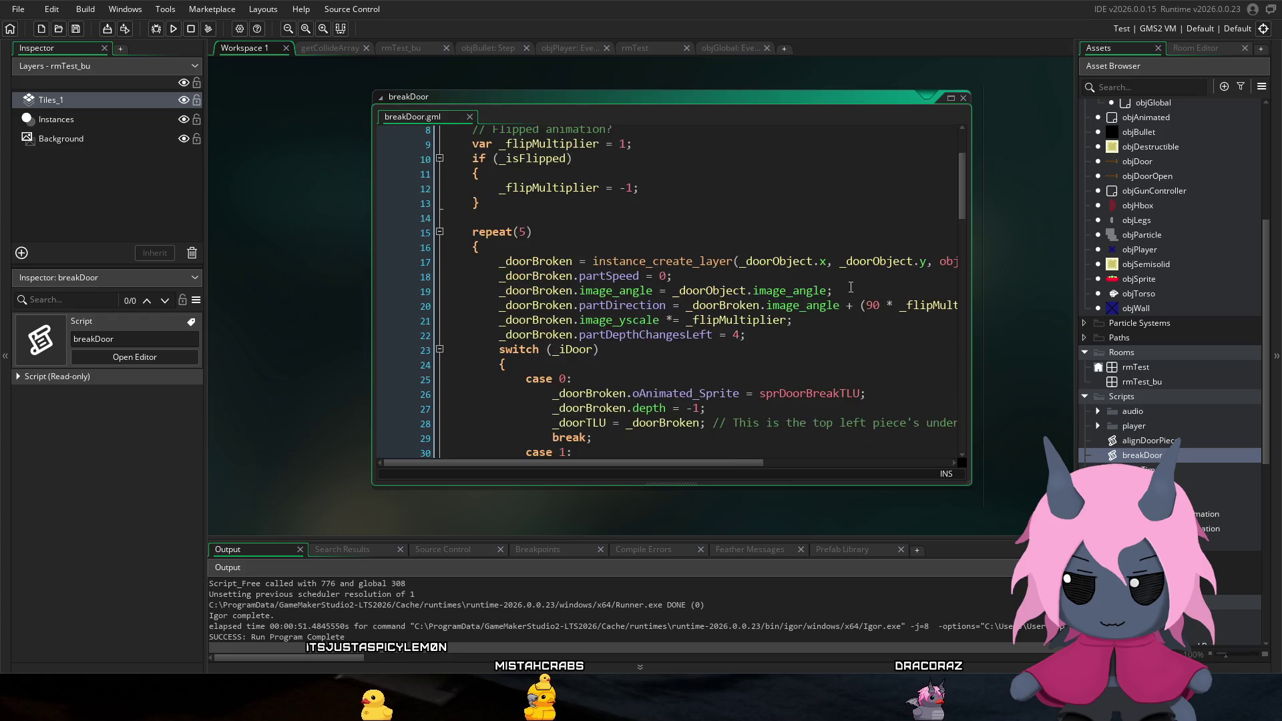
pyautogui.scroll(-5, 859, 283)
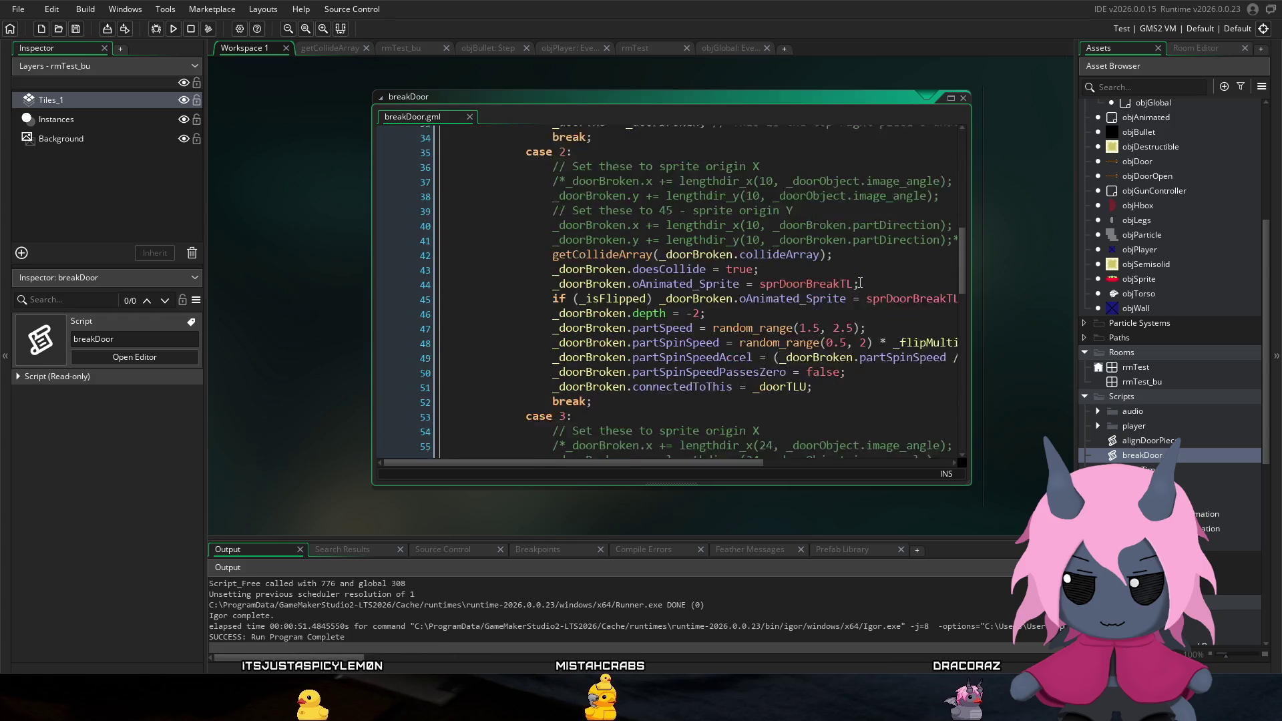
pyautogui.scroll(5, 885, 312)
pyautogui.scroll(10, 885, 312)
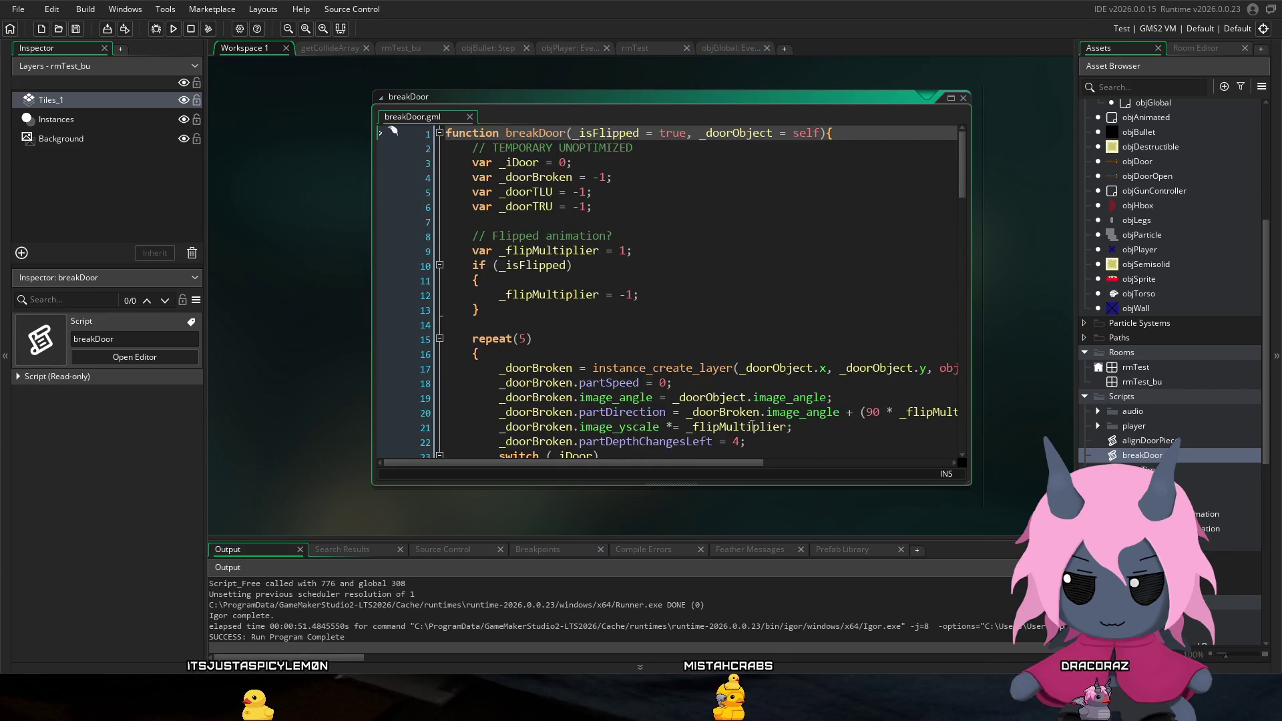
pyautogui.moveTo(720, 462); pyautogui.dragTo(916, 473)
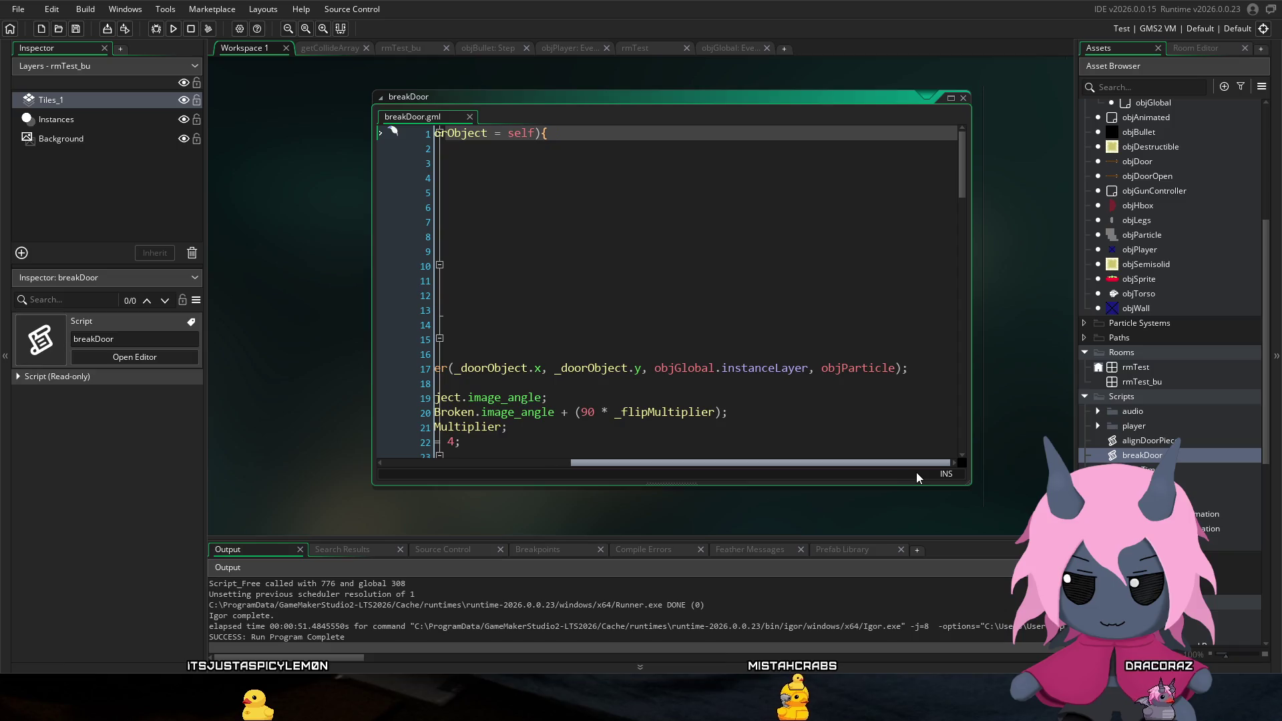
pyautogui.moveTo(833, 372)
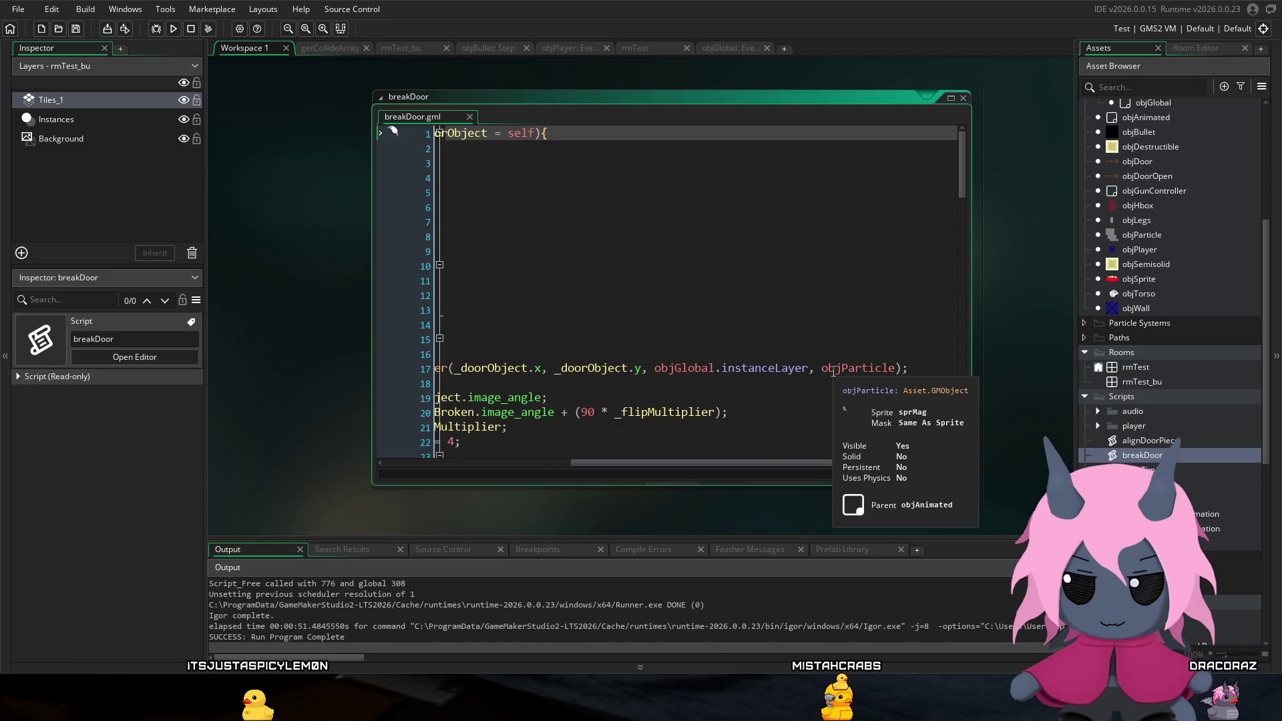
# Step: Scroll through the rest of breakDoor, then reopen the rmTest_bu room
pyautogui.scroll(-1, 802, 384)
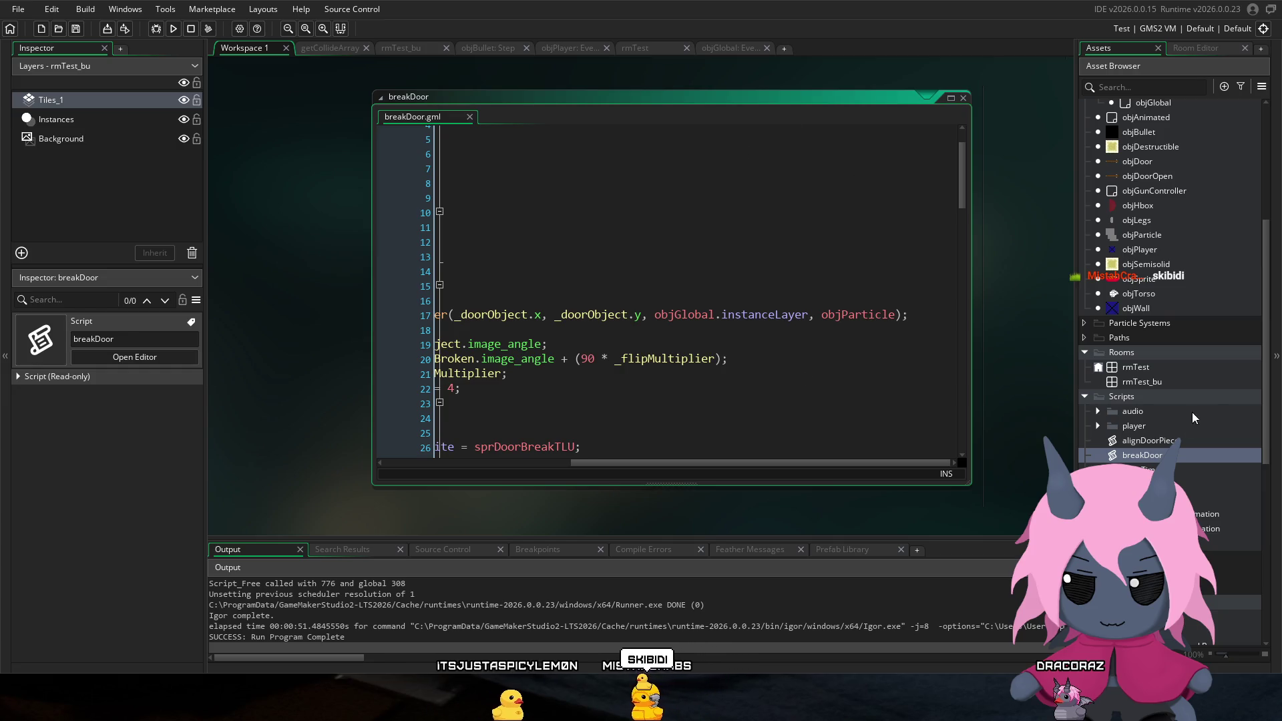
pyautogui.scroll(-2, 1210, 390)
pyautogui.scroll(-2, 1207, 382)
pyautogui.scroll(-2, 1185, 401)
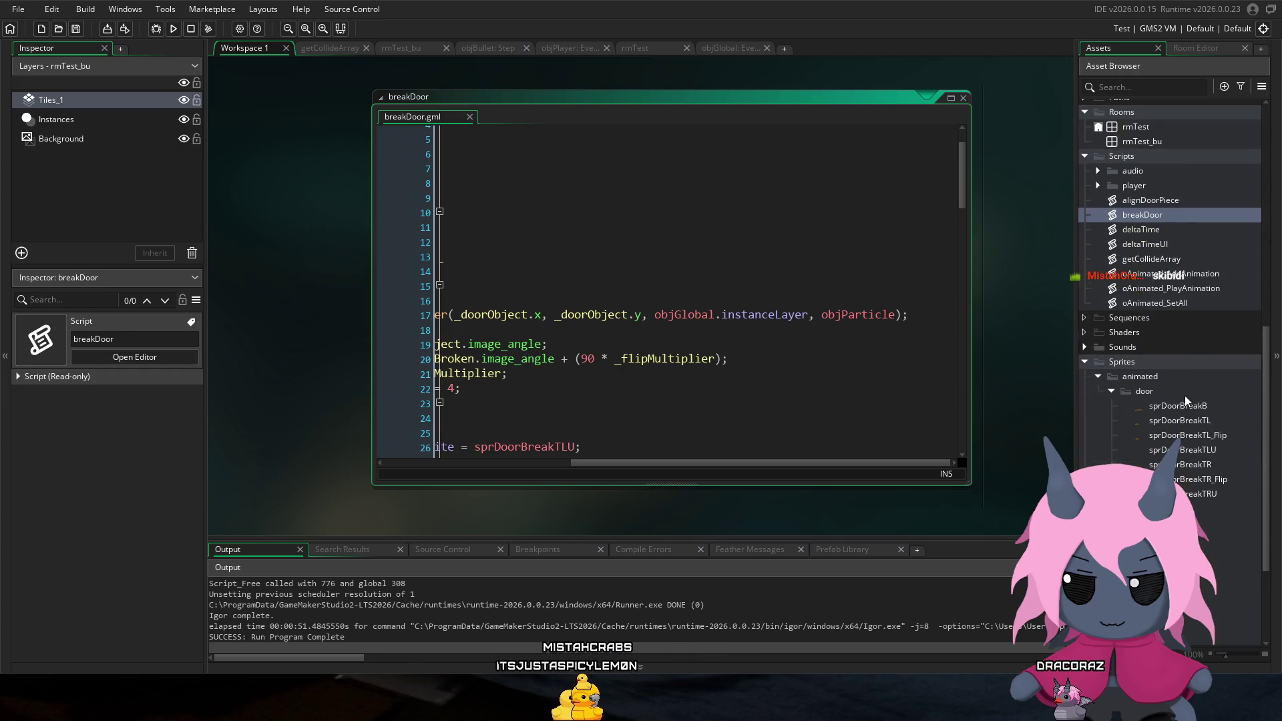
pyautogui.scroll(1, 1180, 411)
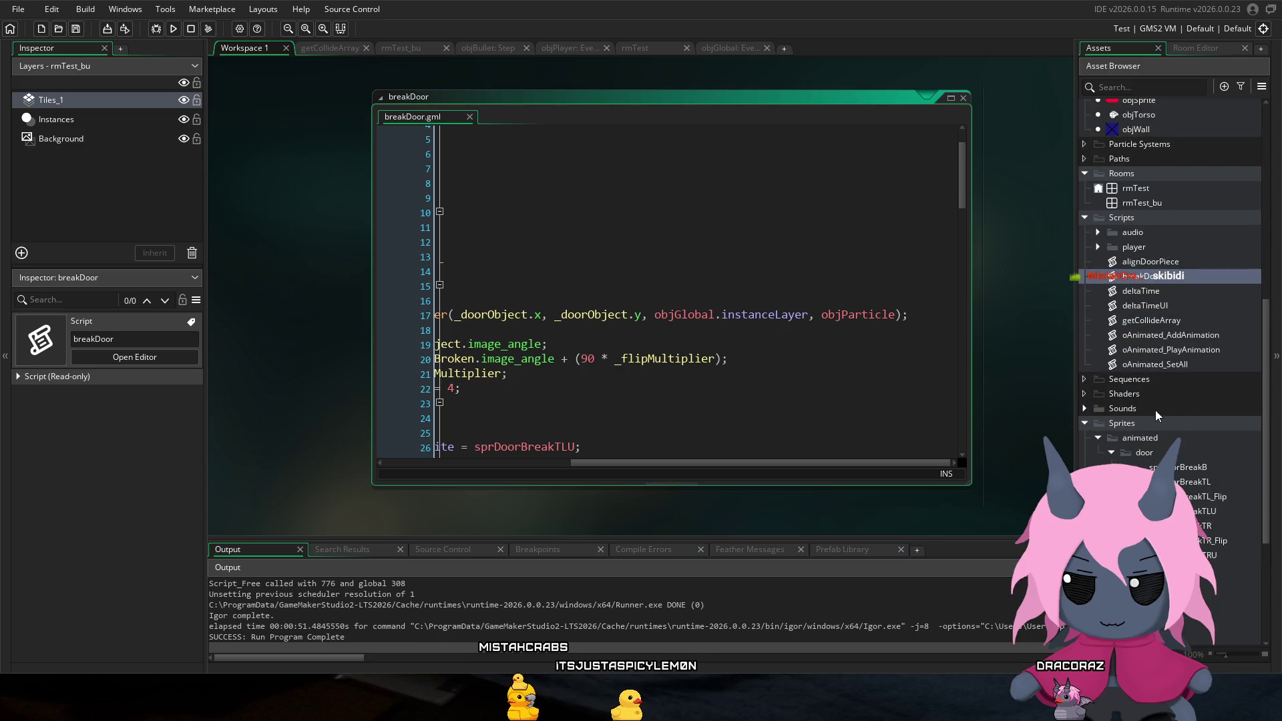
pyautogui.scroll(3, 1128, 393)
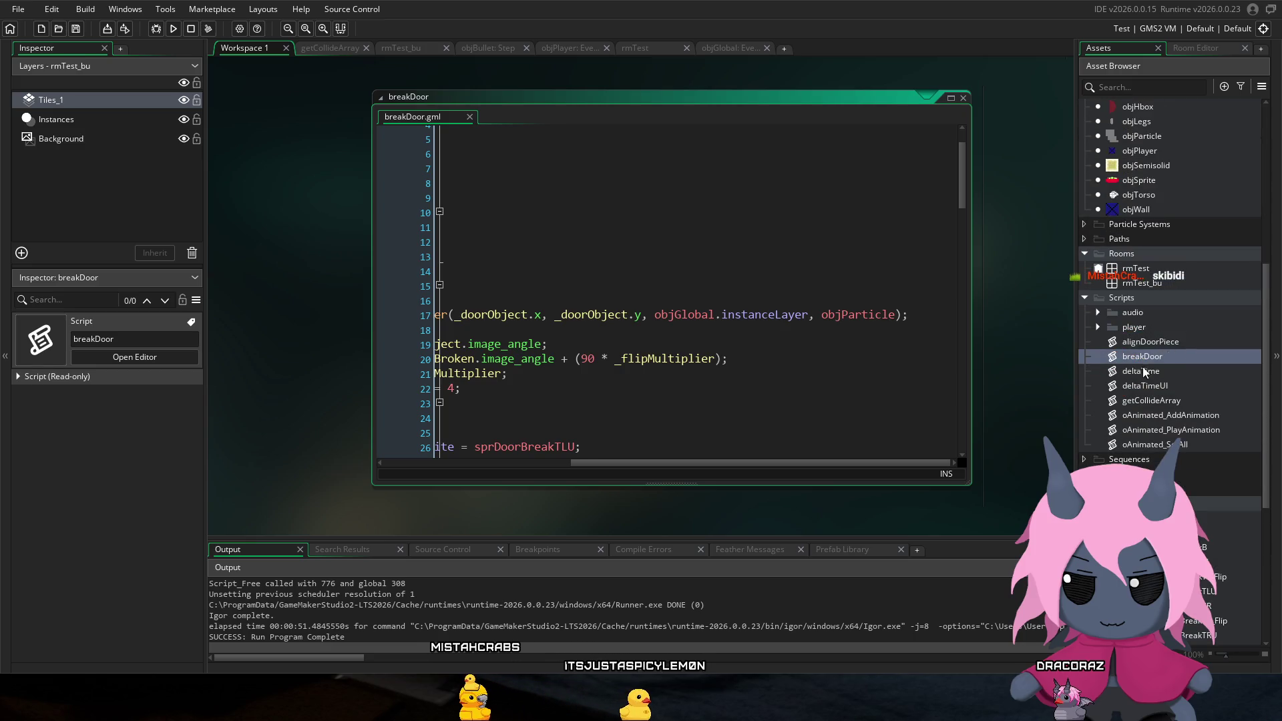
pyautogui.click(1156, 281)
pyautogui.doubleClick(1156, 282)
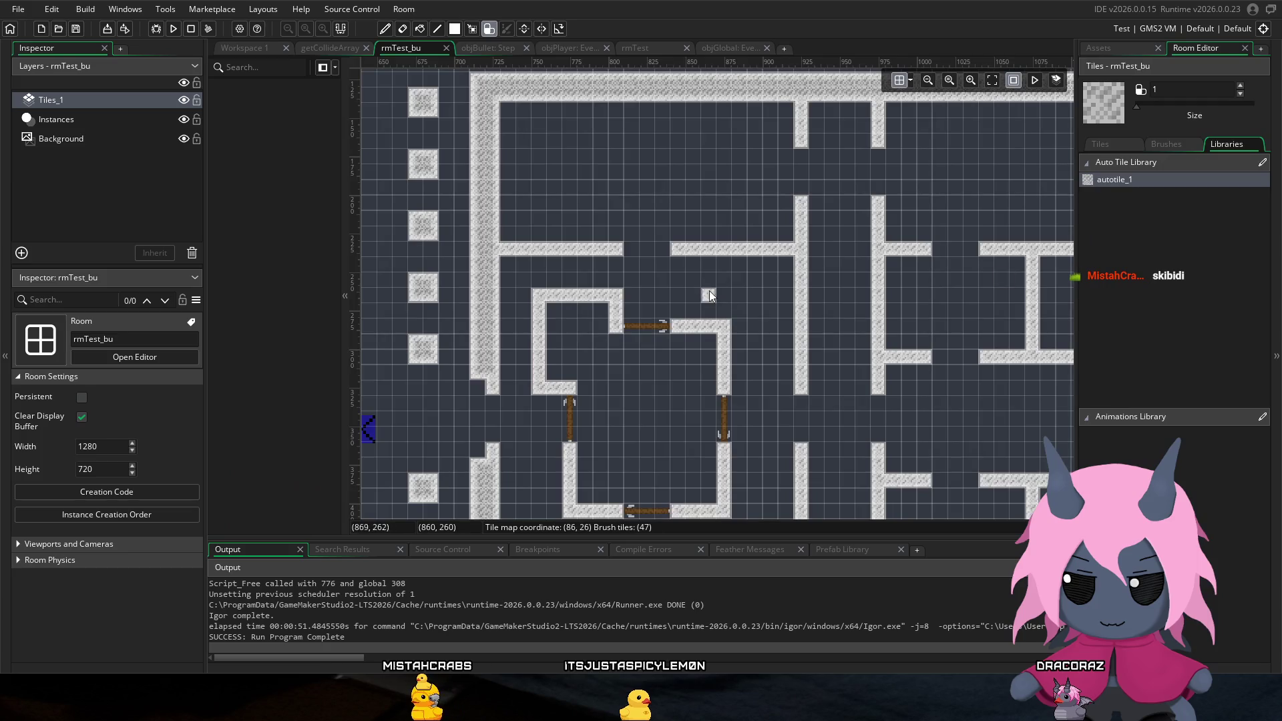
# Step: Give the Tiles_1 wall layer a depth of -1000, then build and run the game
pyautogui.click(108, 104)
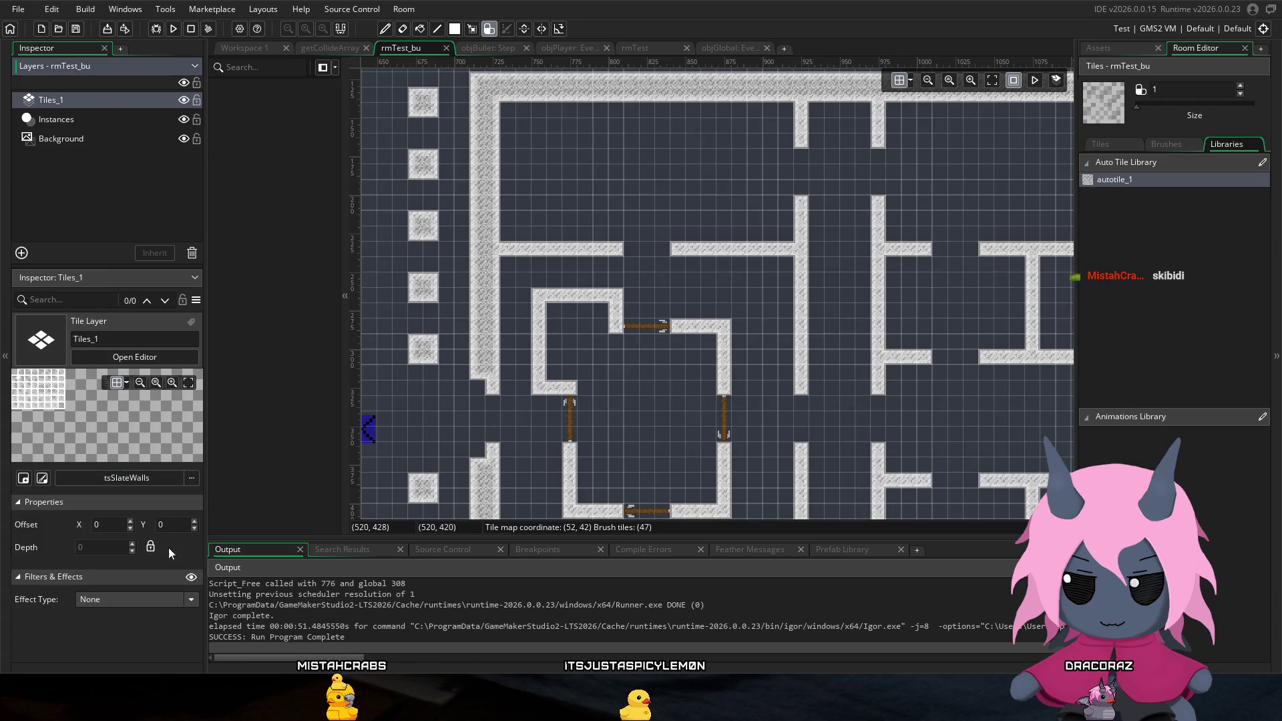
pyautogui.click(150, 547)
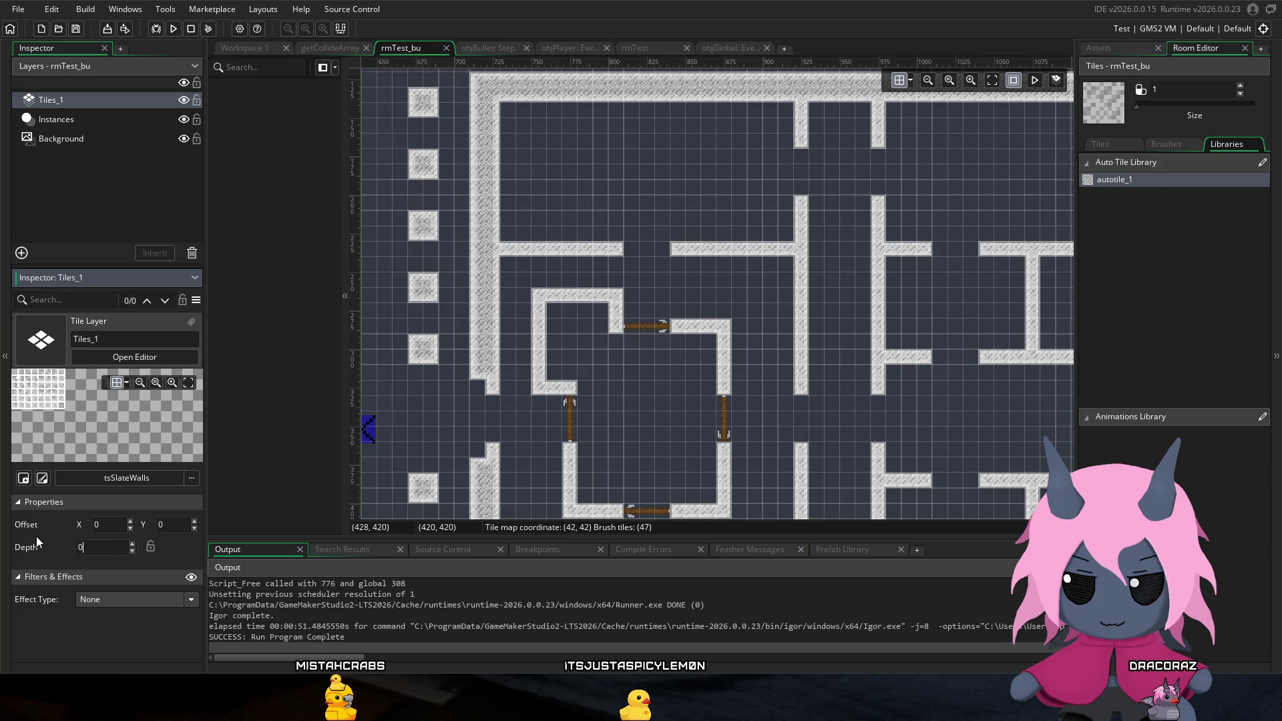
pyautogui.write('-1000')
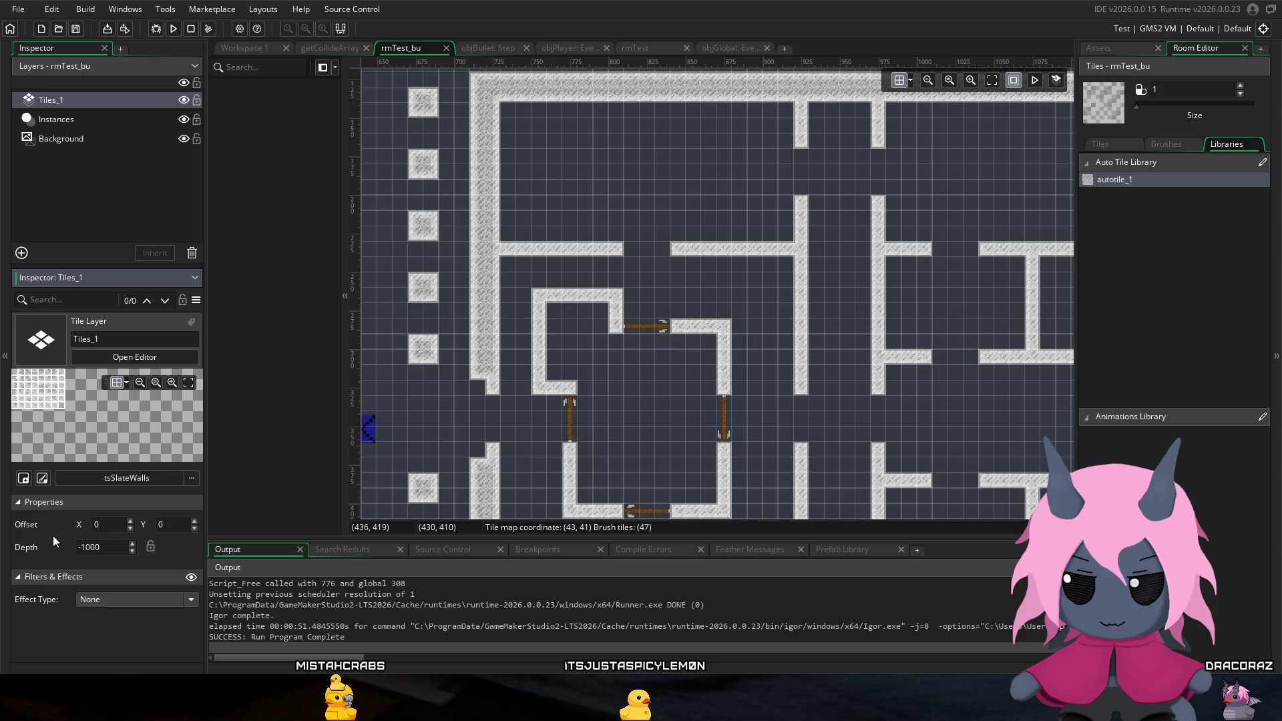
pyautogui.click(173, 29)
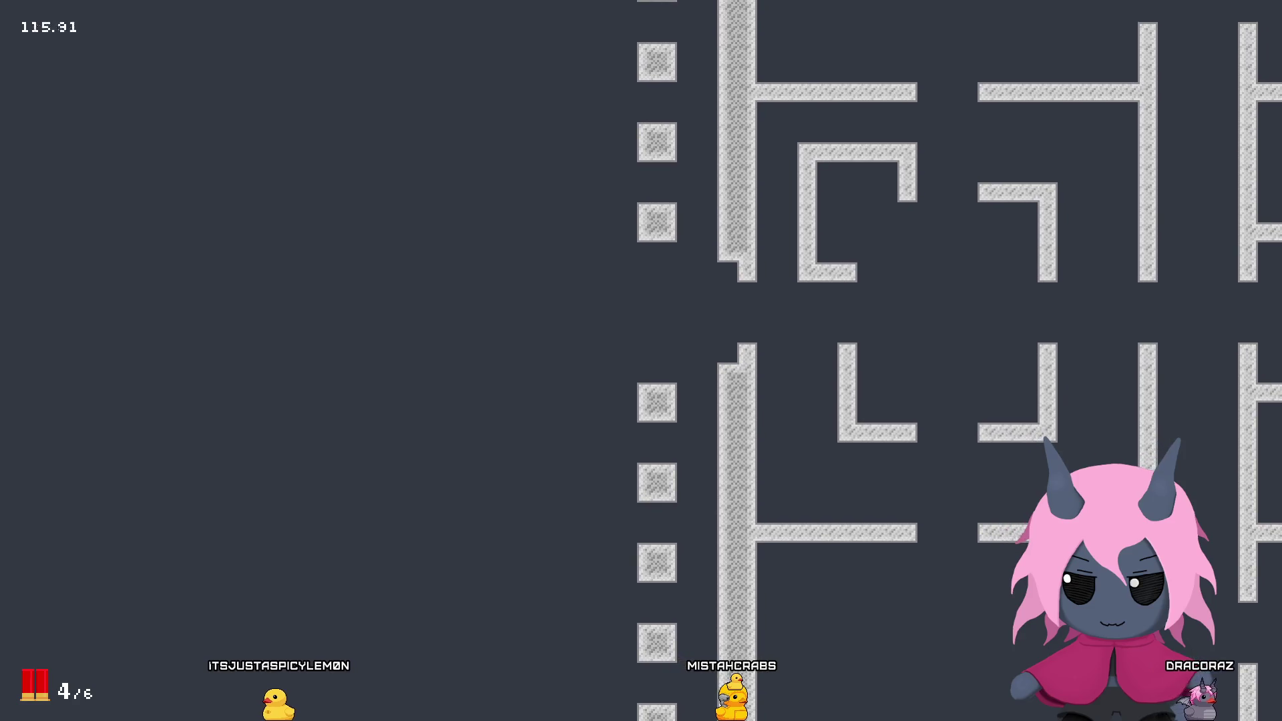
# Step: Relaunch the game with Tiles_1 at depth -100 and shoot a door apart
pyautogui.press('Escape')
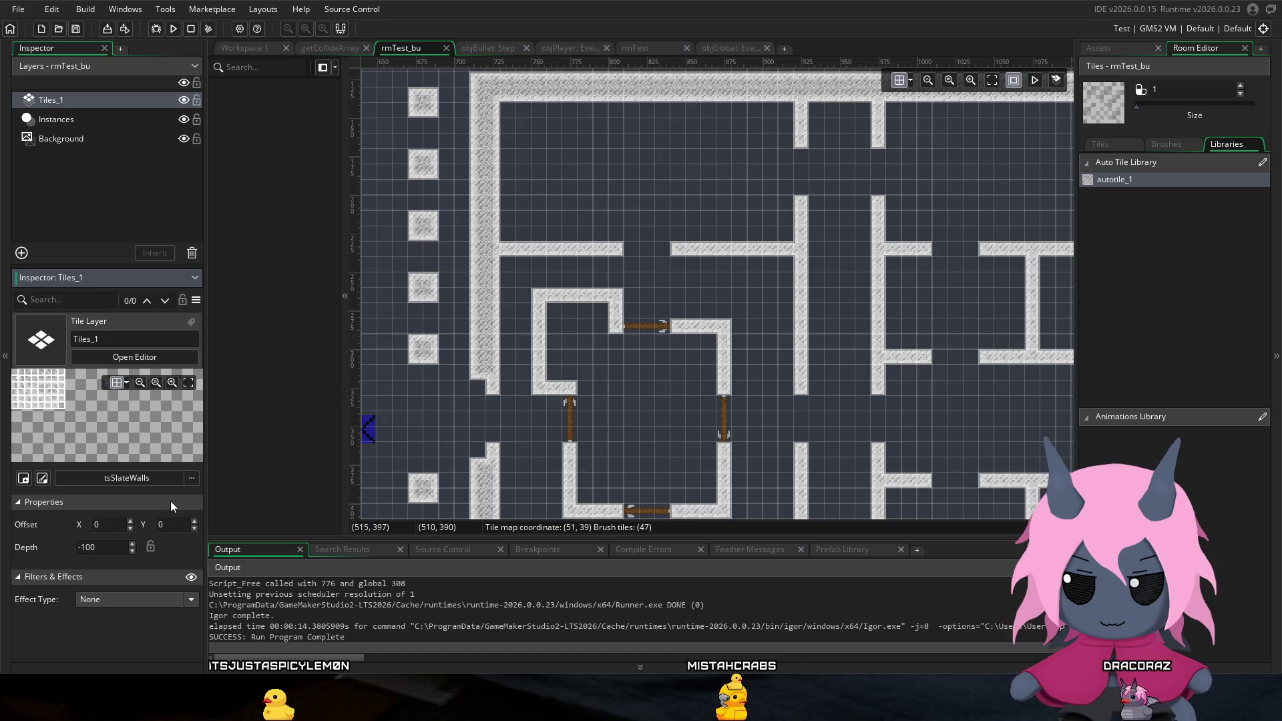
pyautogui.click(174, 30)
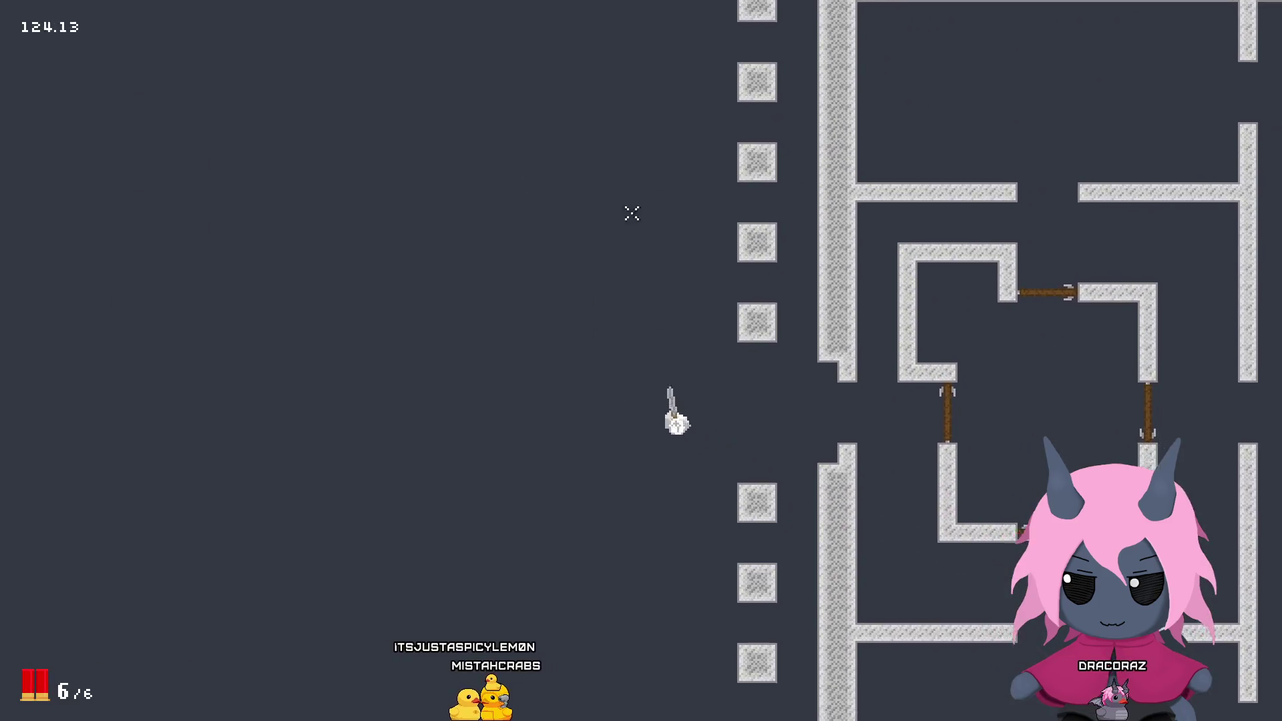
pyautogui.click(460, 227)
pyautogui.click(435, 251)
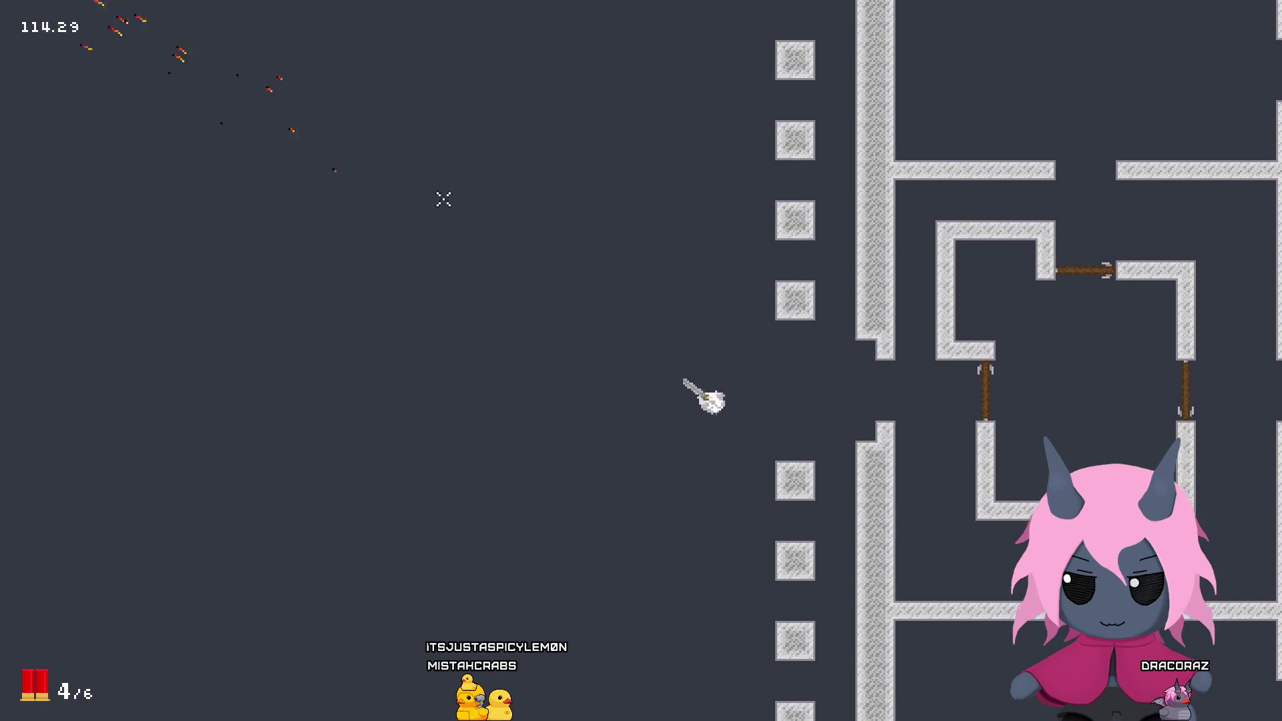
pyautogui.click(575, 203)
pyautogui.click(947, 364)
# Step: Walk through the blasted doorway, fire once more, then close the game
pyautogui.press('d')
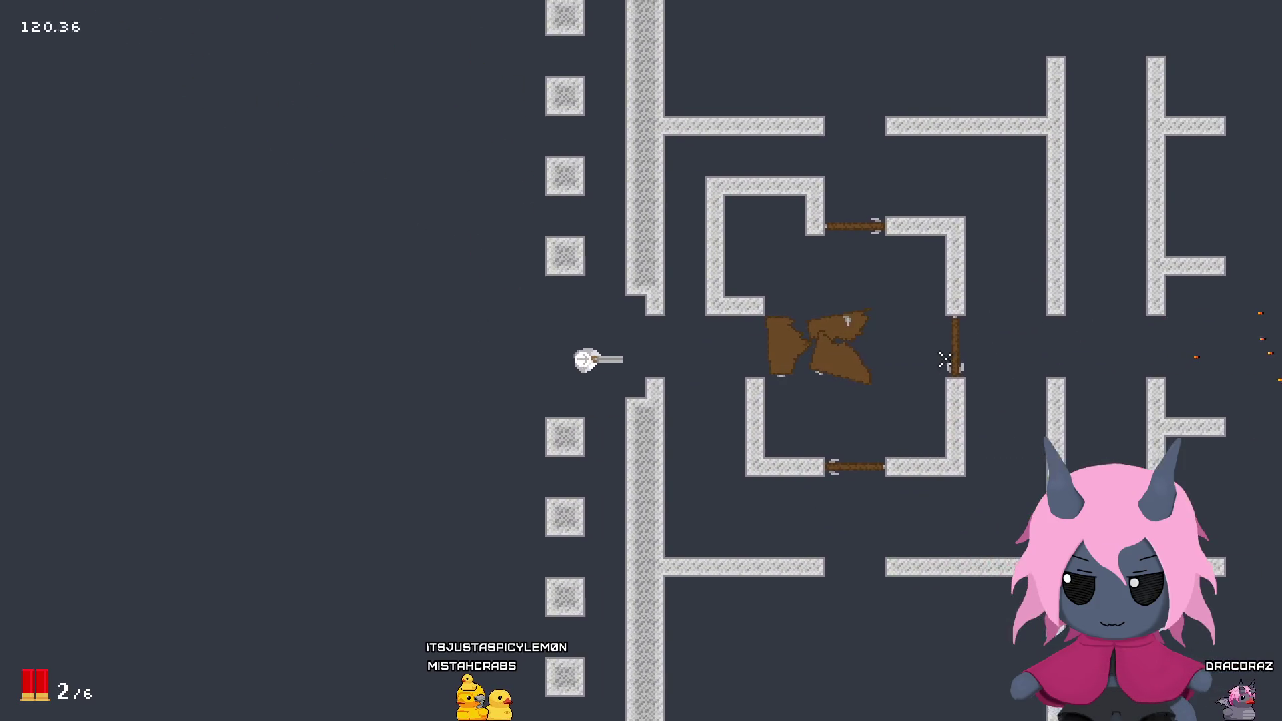
pyautogui.press('d')
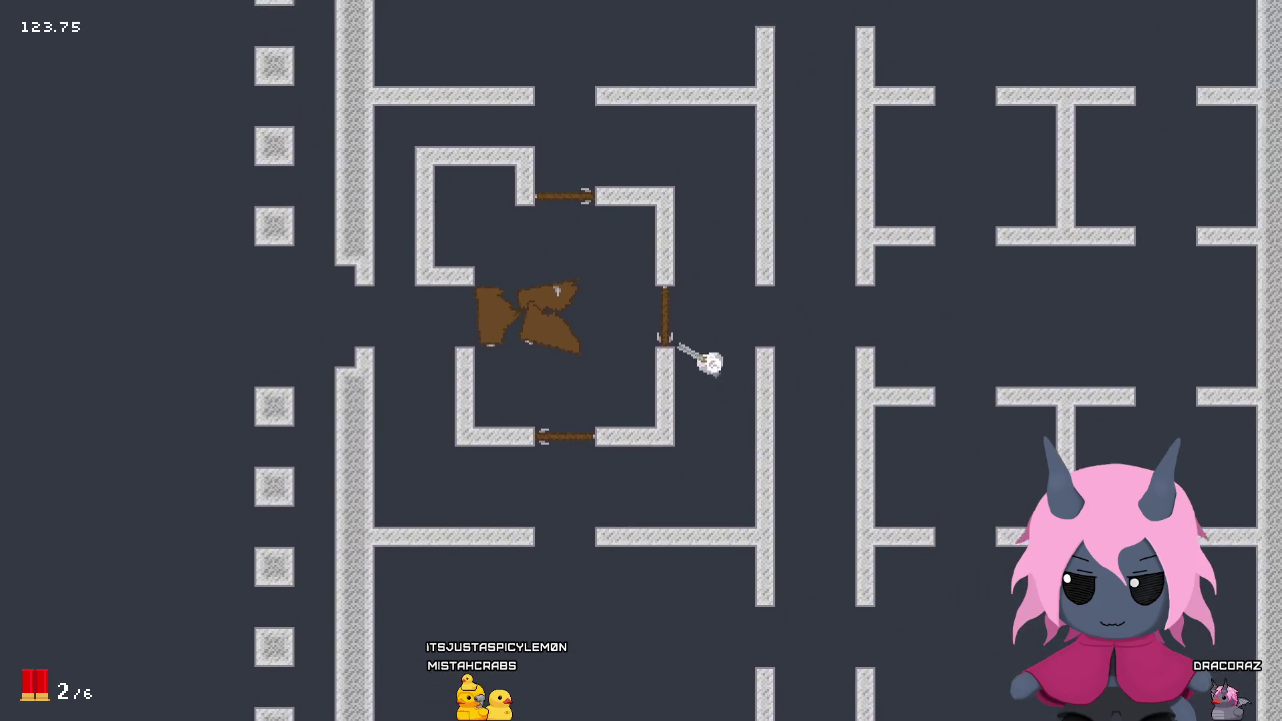
pyautogui.press('w')
pyautogui.click(628, 288)
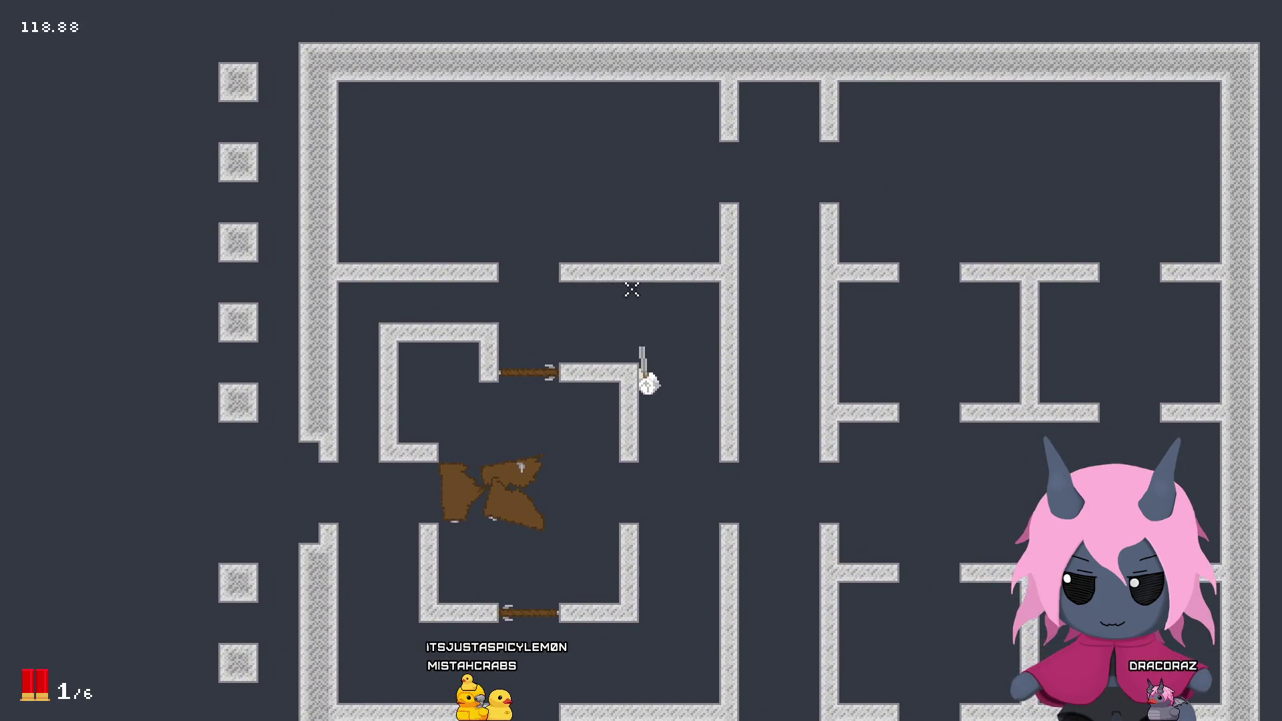
pyautogui.press('Escape')
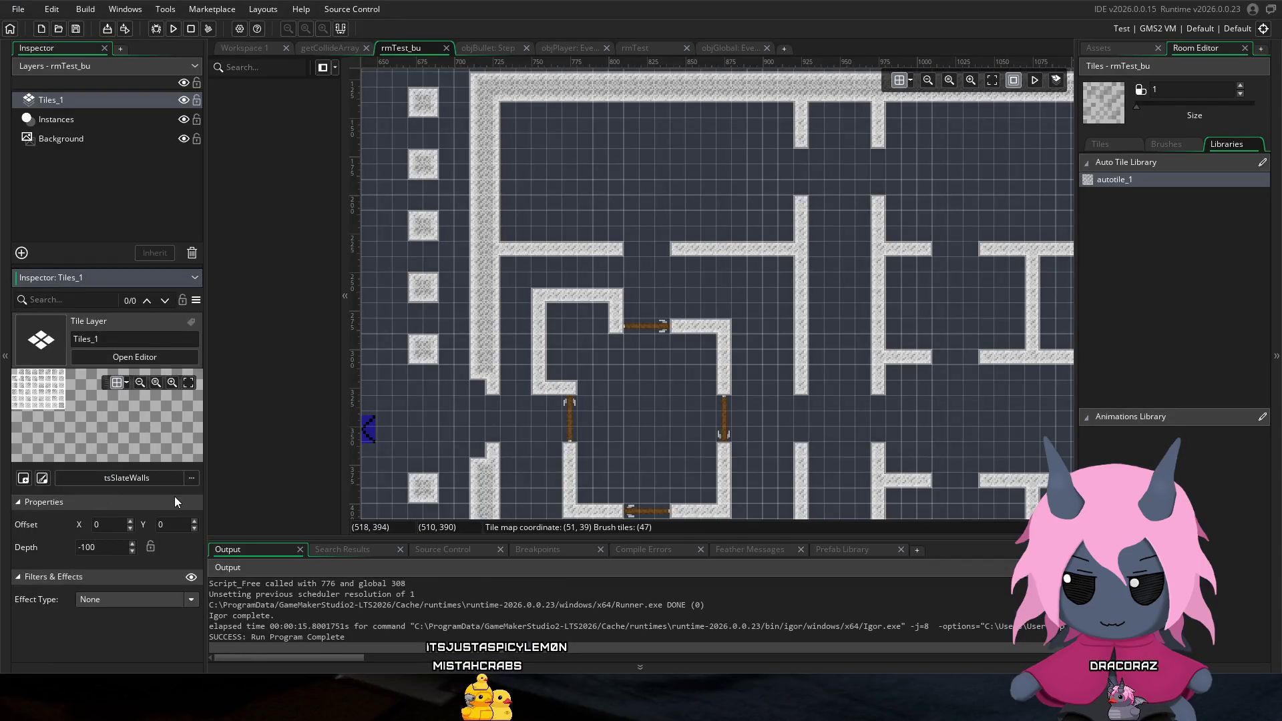
# Step: Run the game again, move through the maze and shoot the room's left door
pyautogui.click(175, 31)
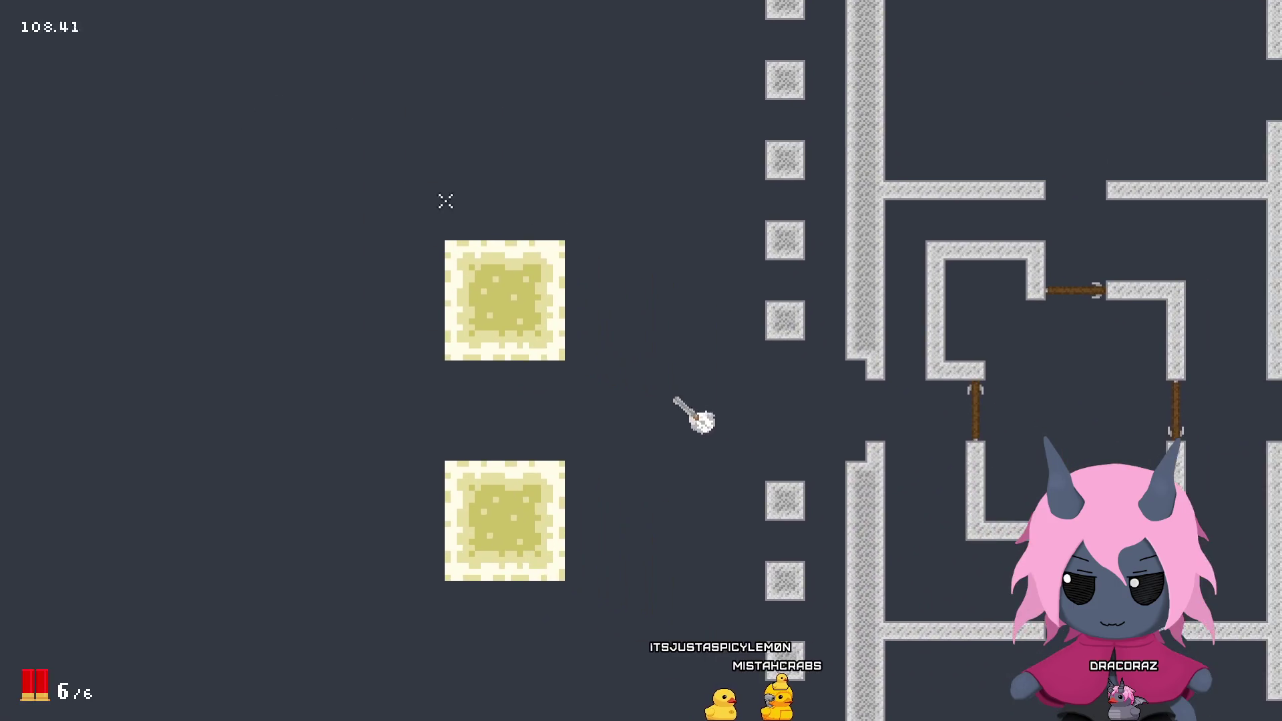
pyautogui.click(445, 201)
pyautogui.press('d')
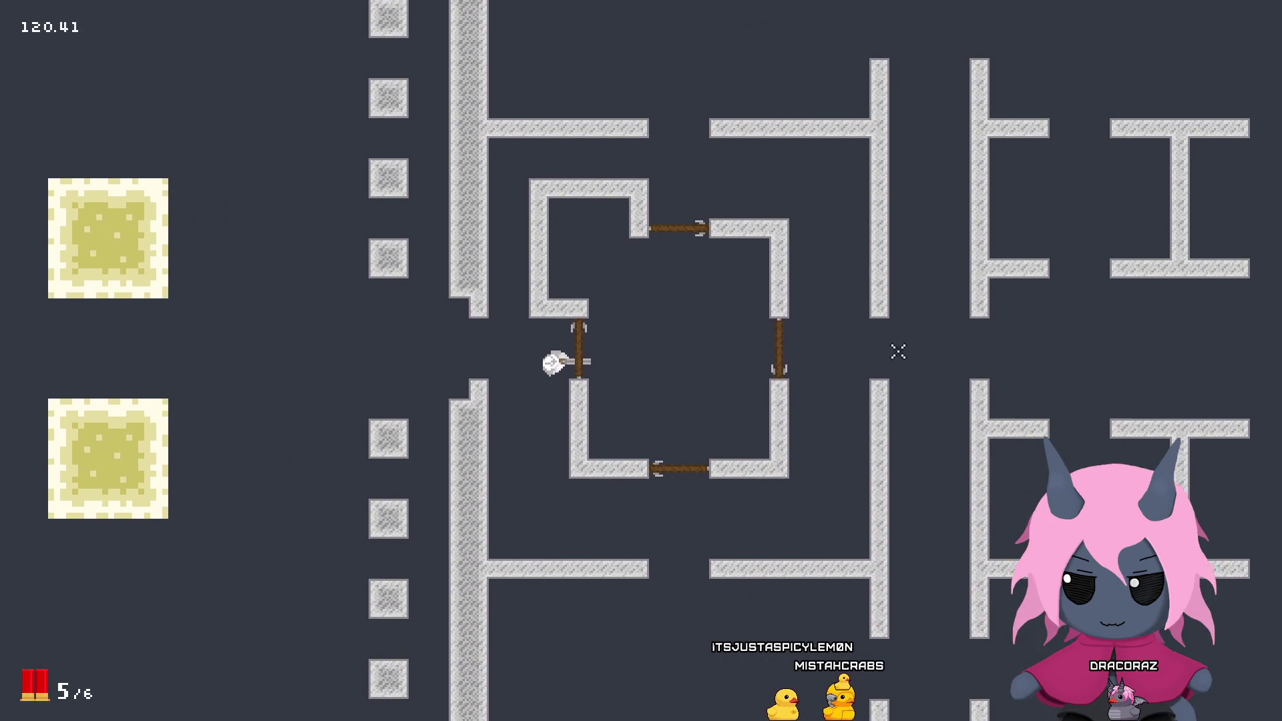
pyautogui.press('d')
pyautogui.click(403, 451)
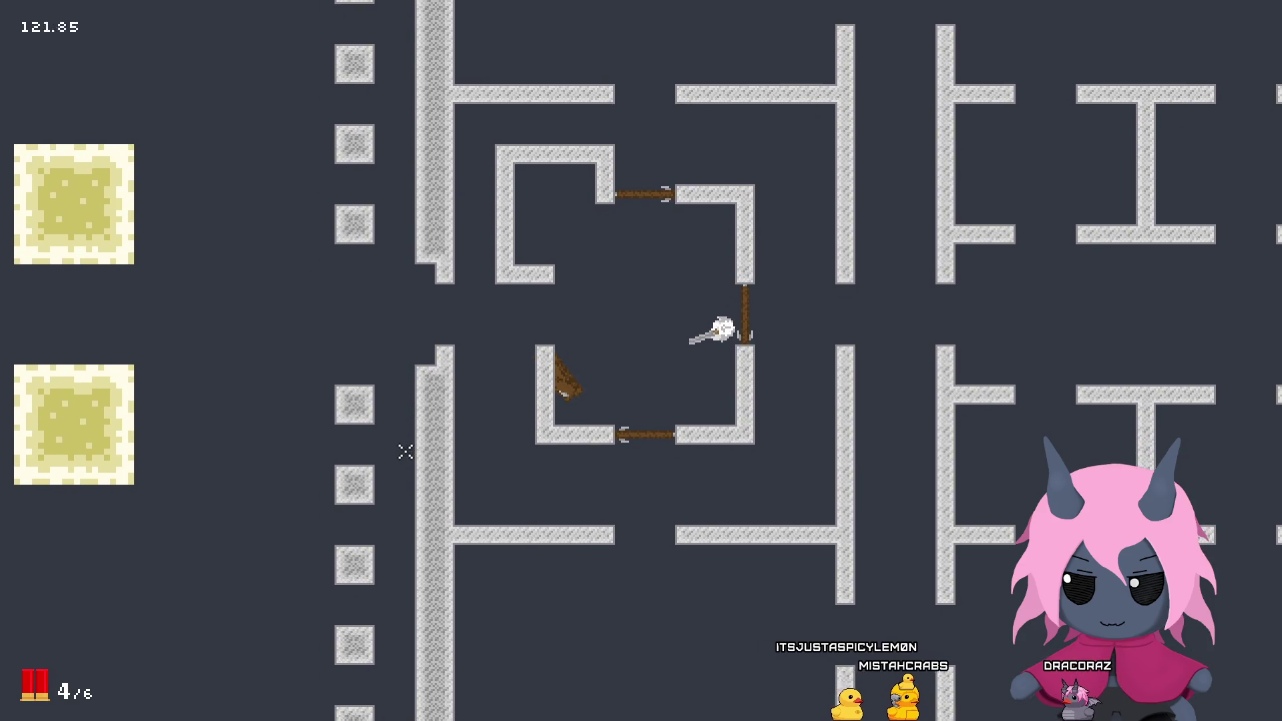
# Step: Walk across the room to the top doorway and shoot the right door
pyautogui.press('a')
pyautogui.press('s')
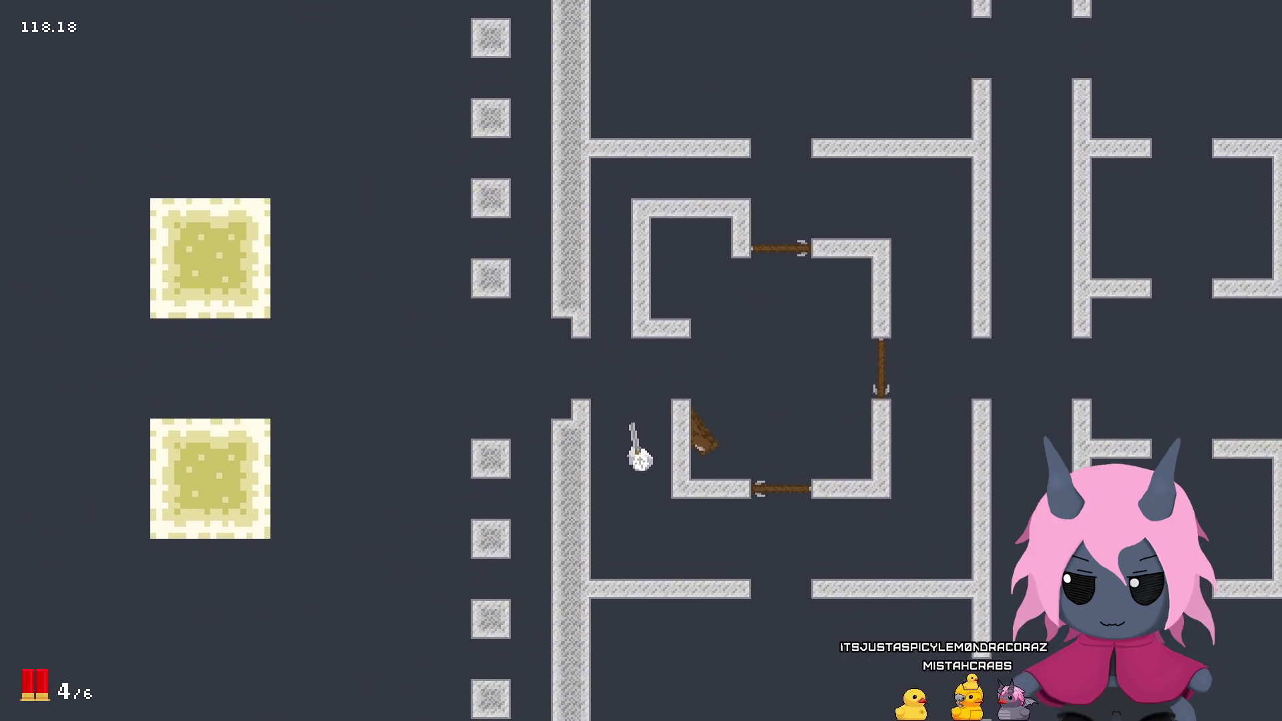
pyautogui.press('d')
pyautogui.press('w')
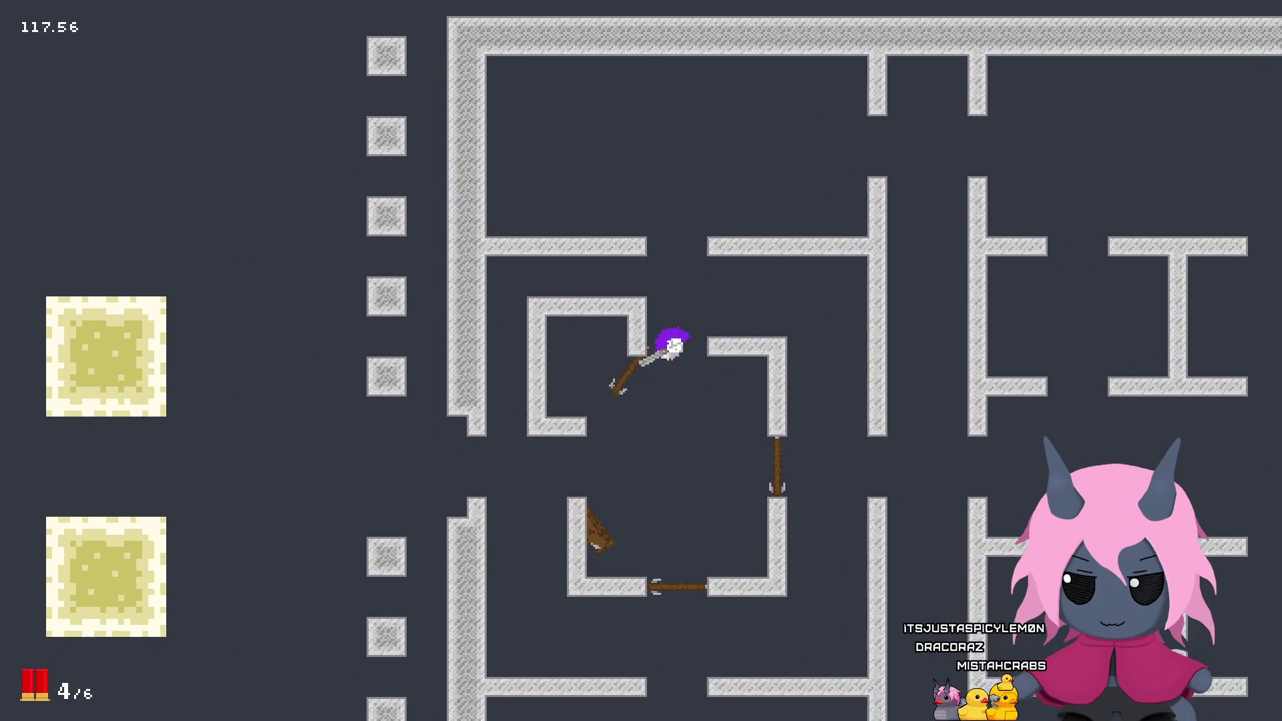
pyautogui.press('s')
pyautogui.click(597, 305)
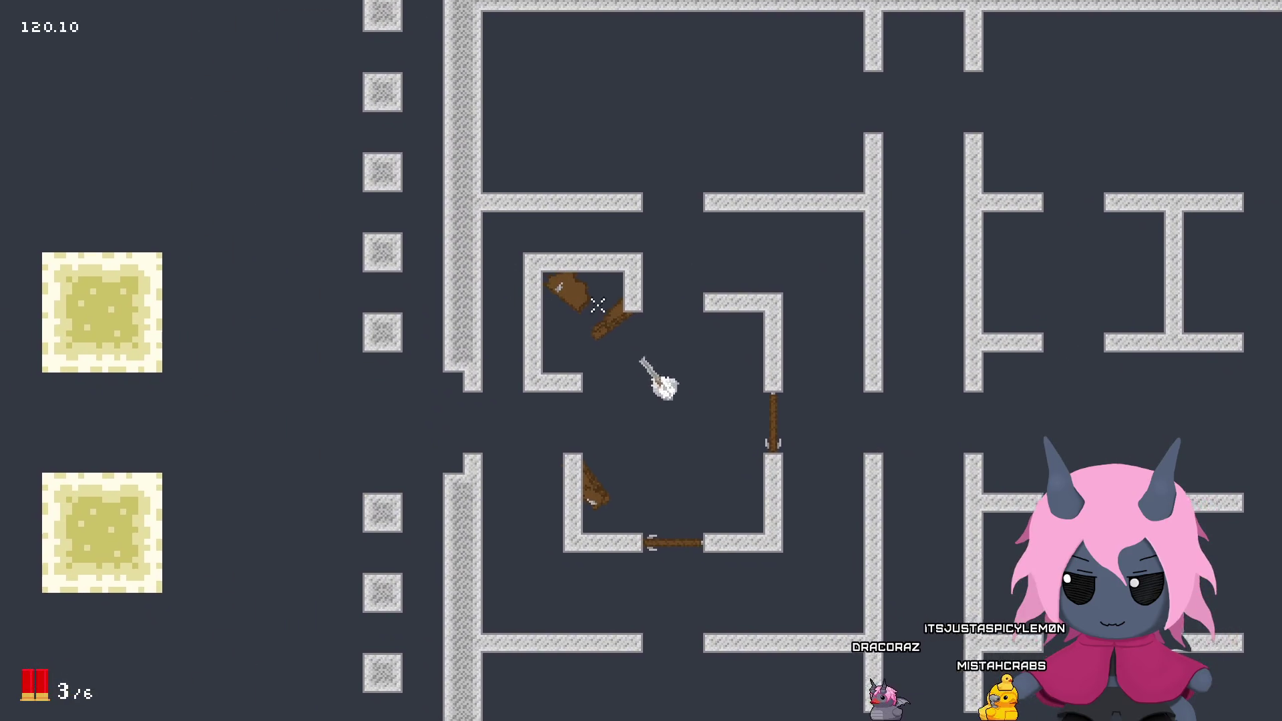
pyautogui.press('s')
pyautogui.press('a')
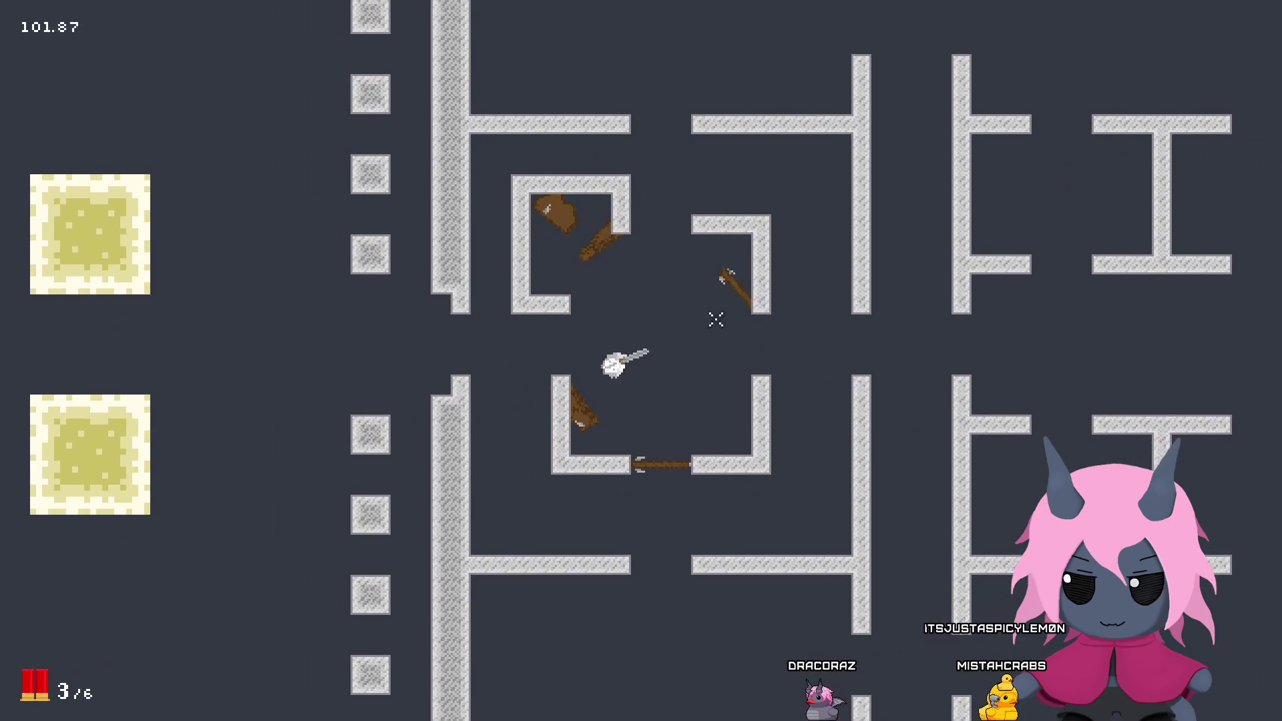
pyautogui.press('d')
pyautogui.click(835, 227)
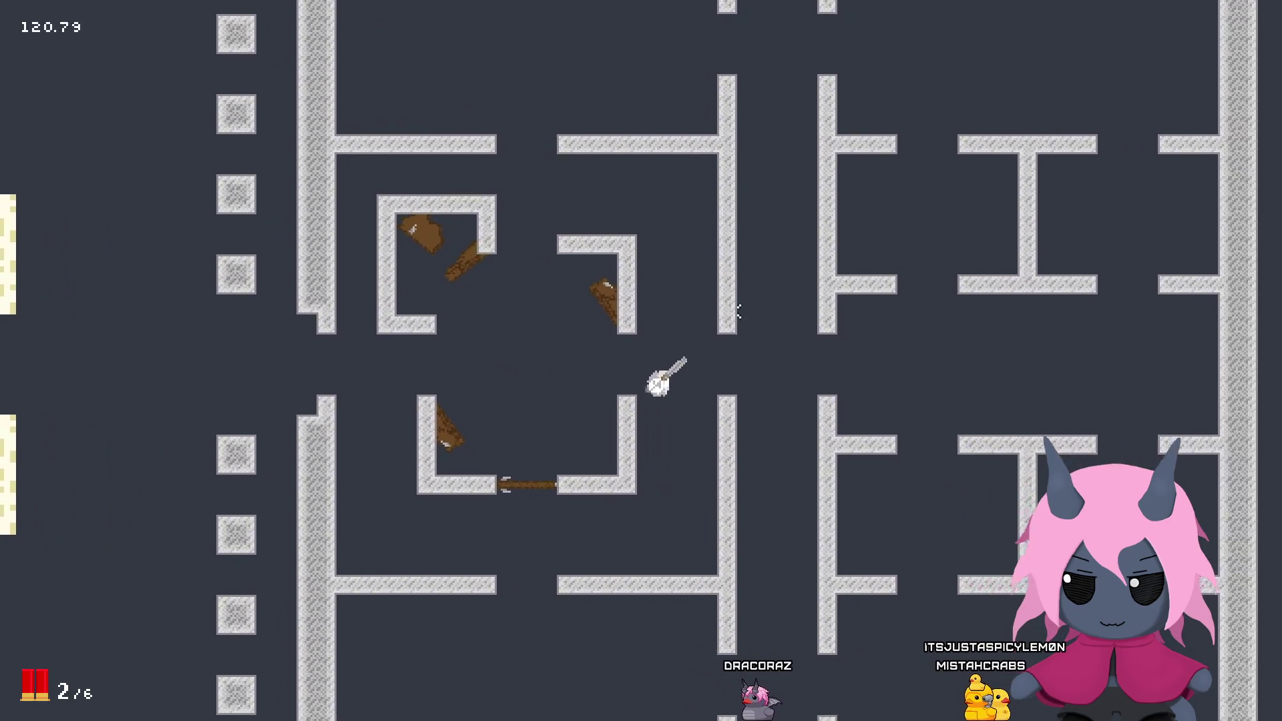
# Step: Walk through the lower doorway into the upper-left room and shoot another door
pyautogui.press('s')
pyautogui.press('a')
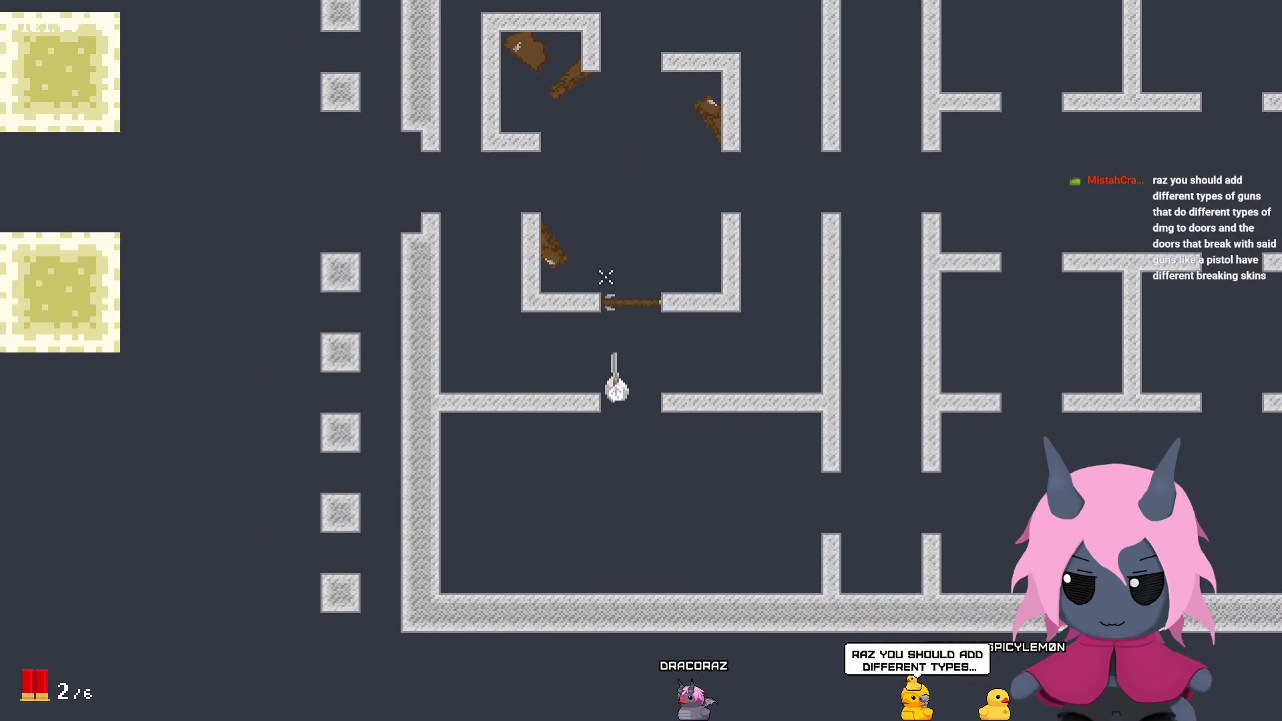
pyautogui.press('w')
pyautogui.press('a')
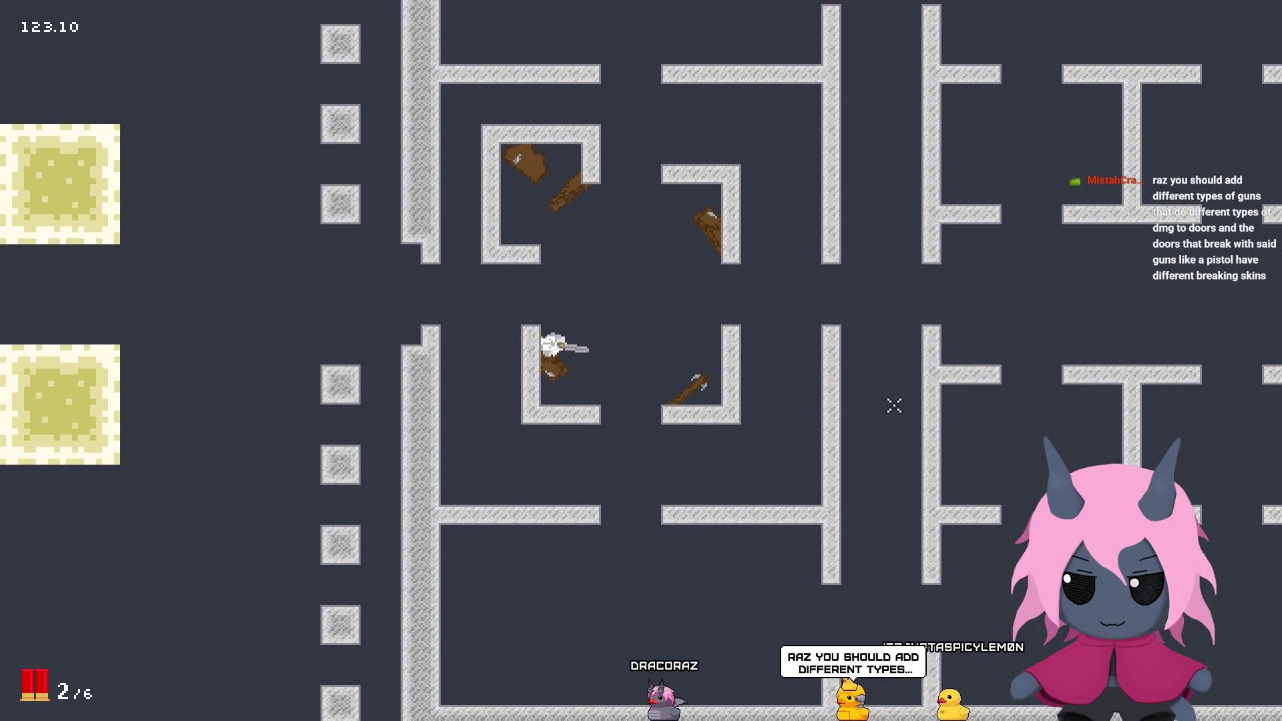
pyautogui.press('d')
pyautogui.click(867, 401)
pyautogui.press('w')
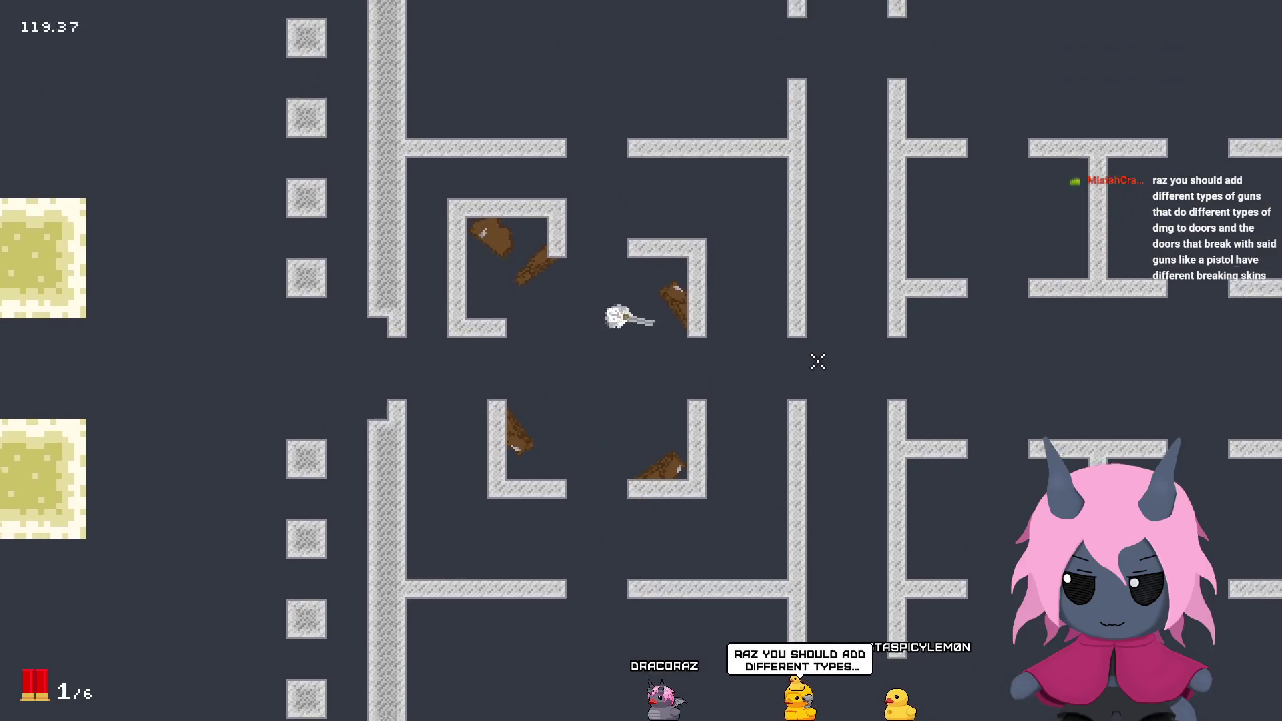
pyautogui.press('s')
pyautogui.press('d')
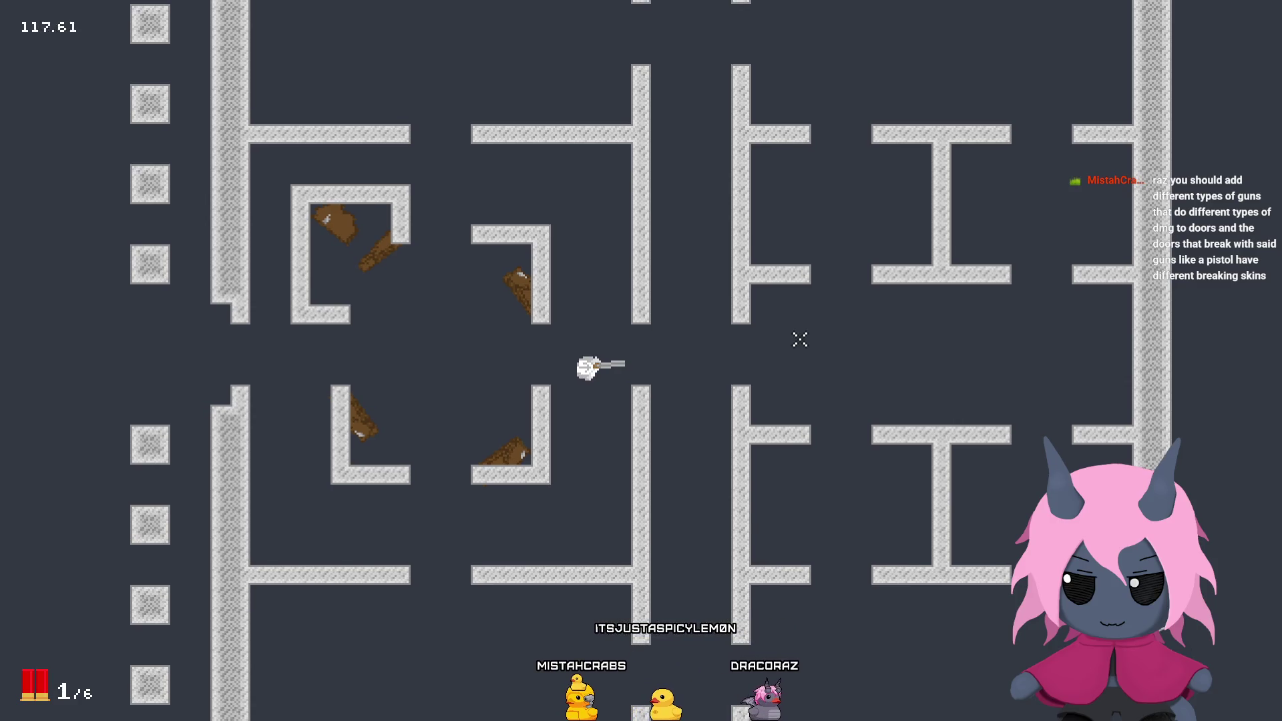
# Step: Walk around the maze a bit more, then close the test game
pyautogui.press('a')
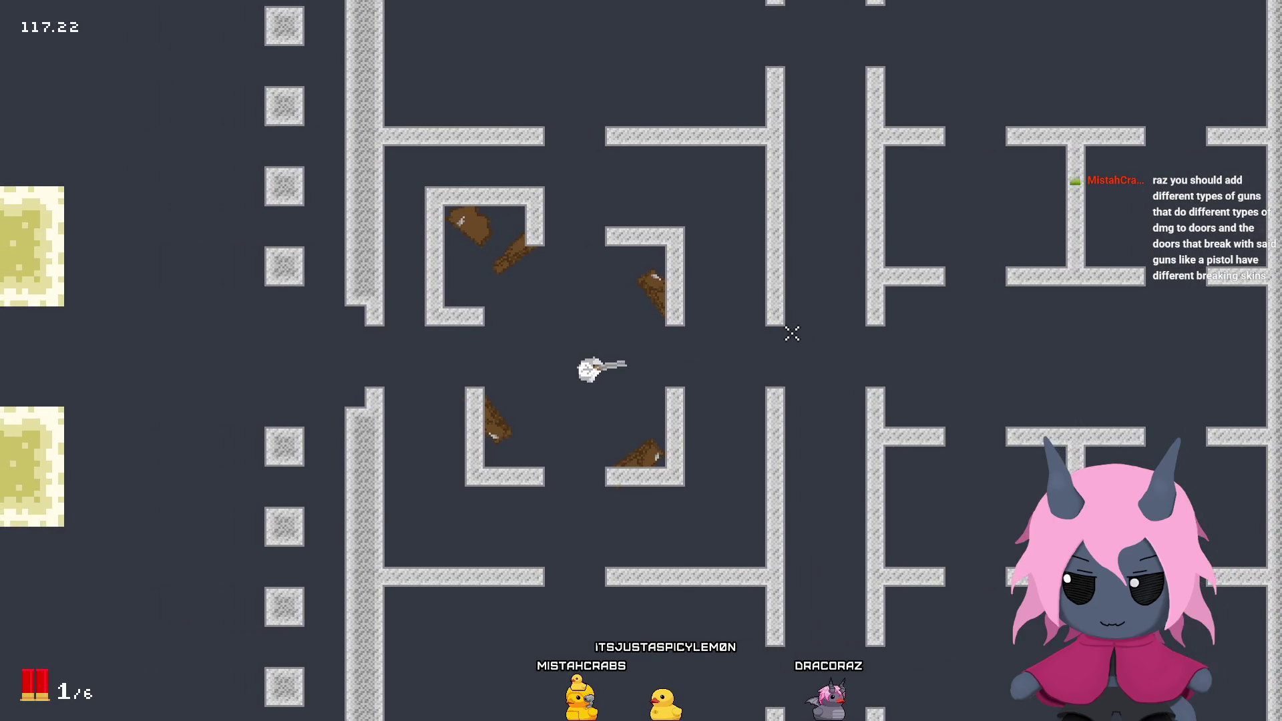
pyautogui.press('w')
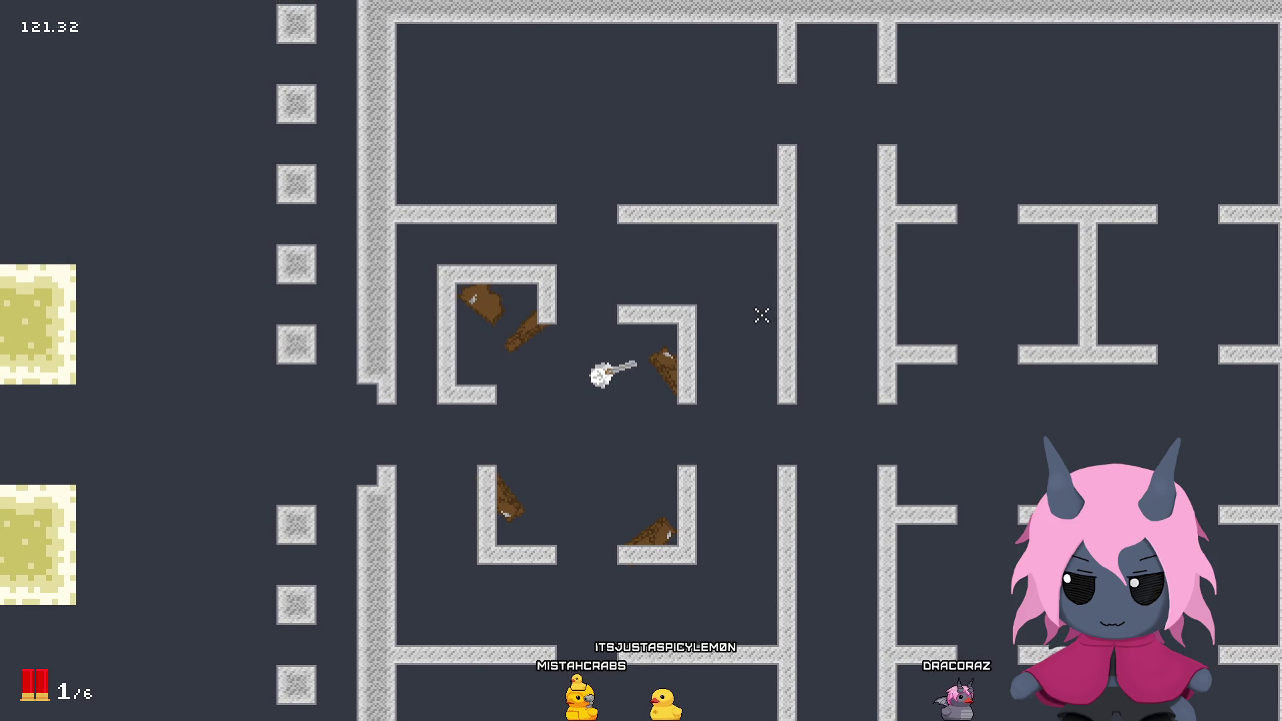
pyautogui.press('a')
pyautogui.press('s')
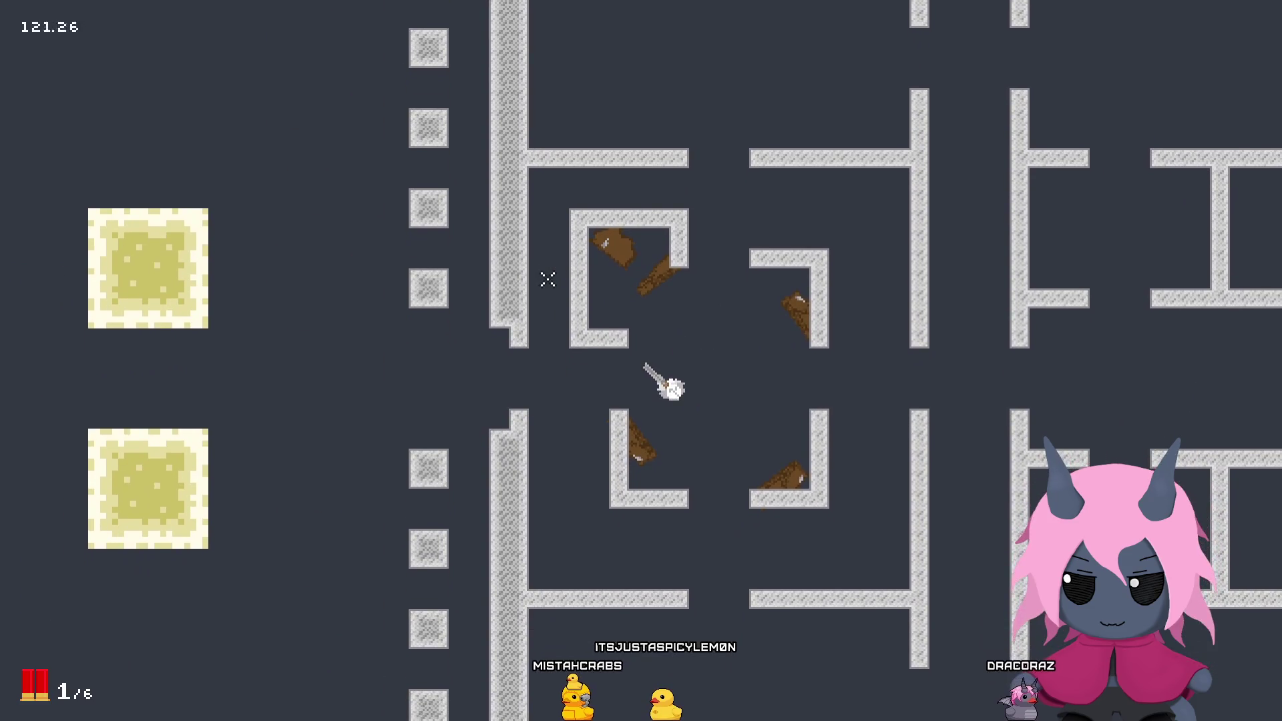
pyautogui.press('Escape')
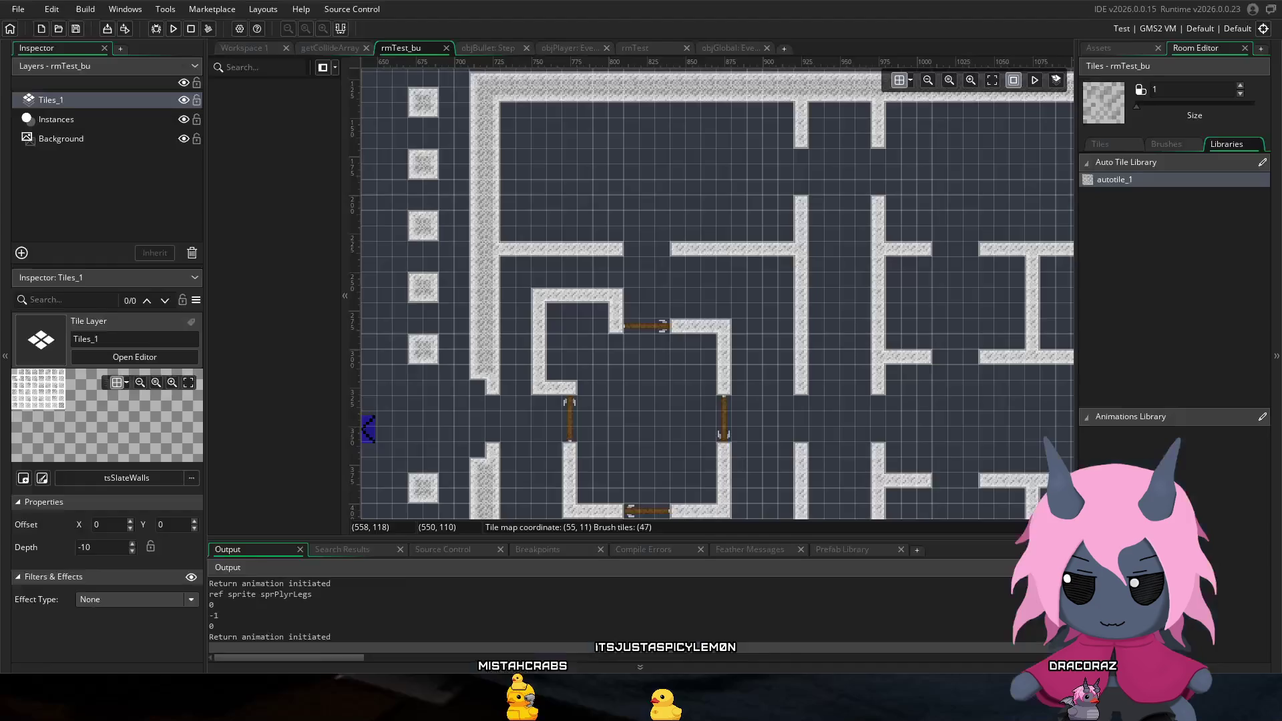
# Step: Paint a wall tile beside the left wall, then switch to door broken.aseprite in Aseprite
pyautogui.click(501, 308)
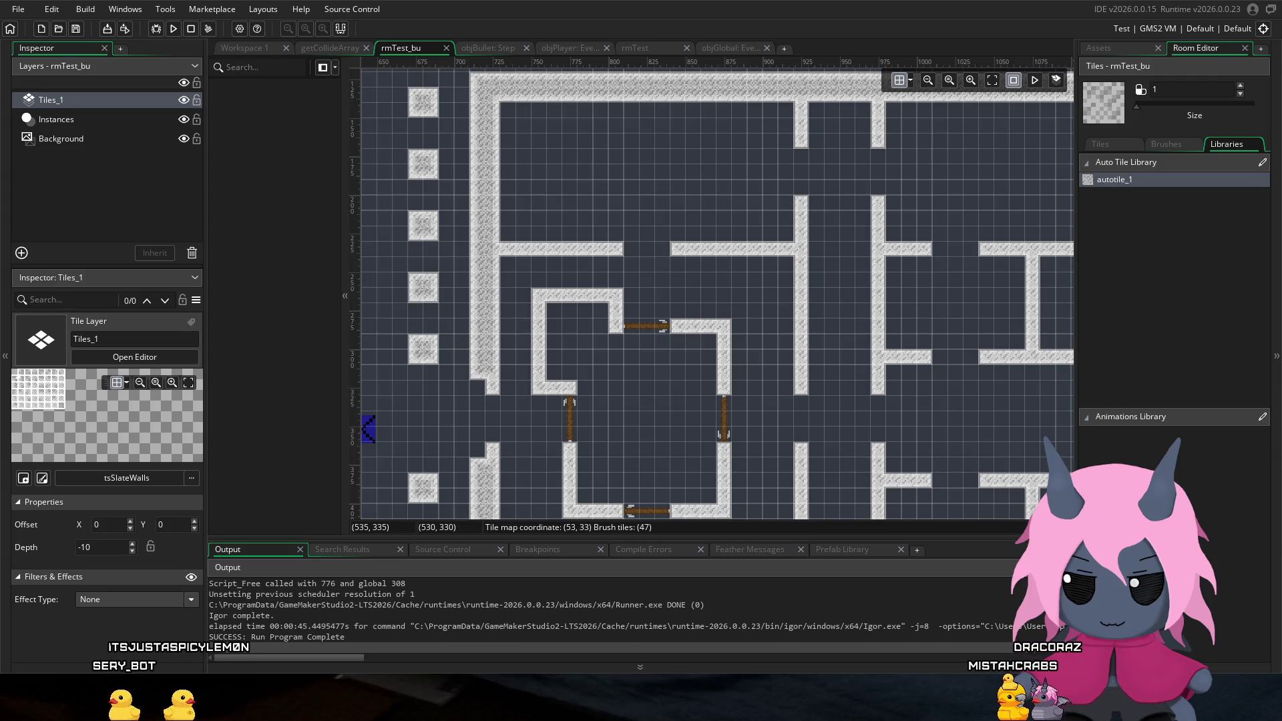
pyautogui.hotkey('alt', 'Tab')
pyautogui.scroll(-1, 639, 273)
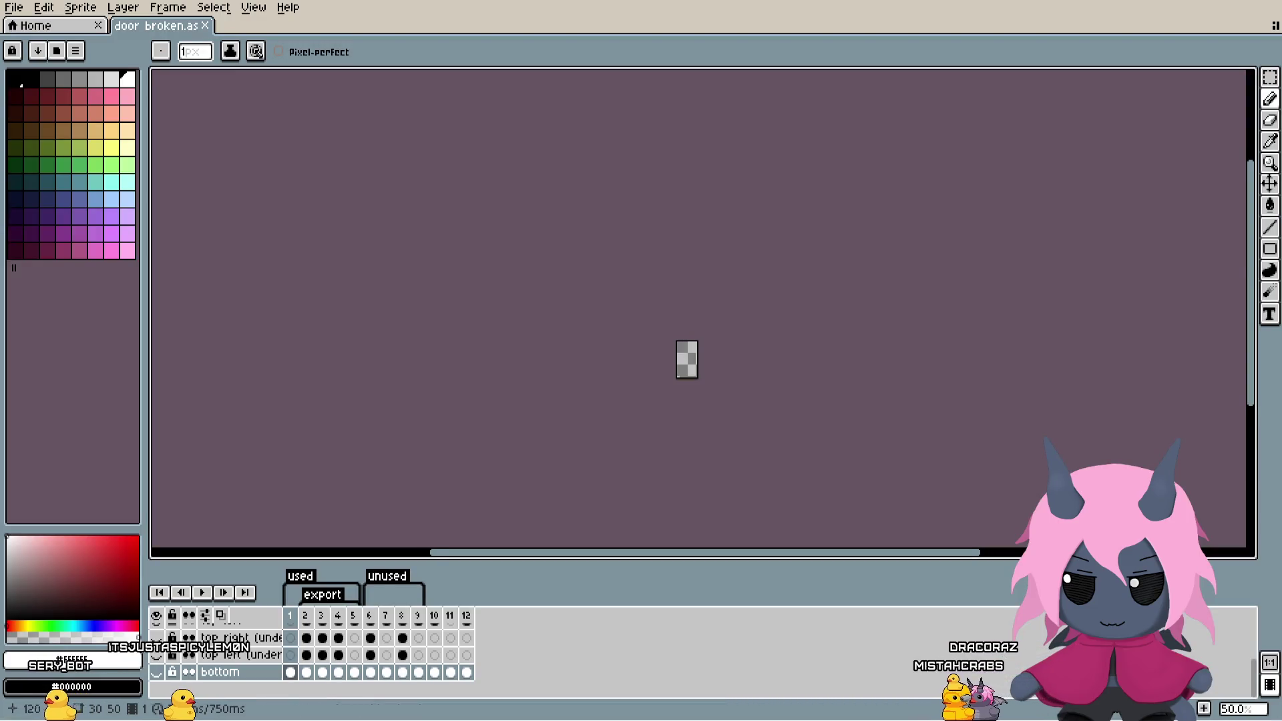
# Step: Zoom in and make the top left door layer and the top (under) layers visible
pyautogui.scroll(3, 639, 274)
pyautogui.scroll(2, 678, 262)
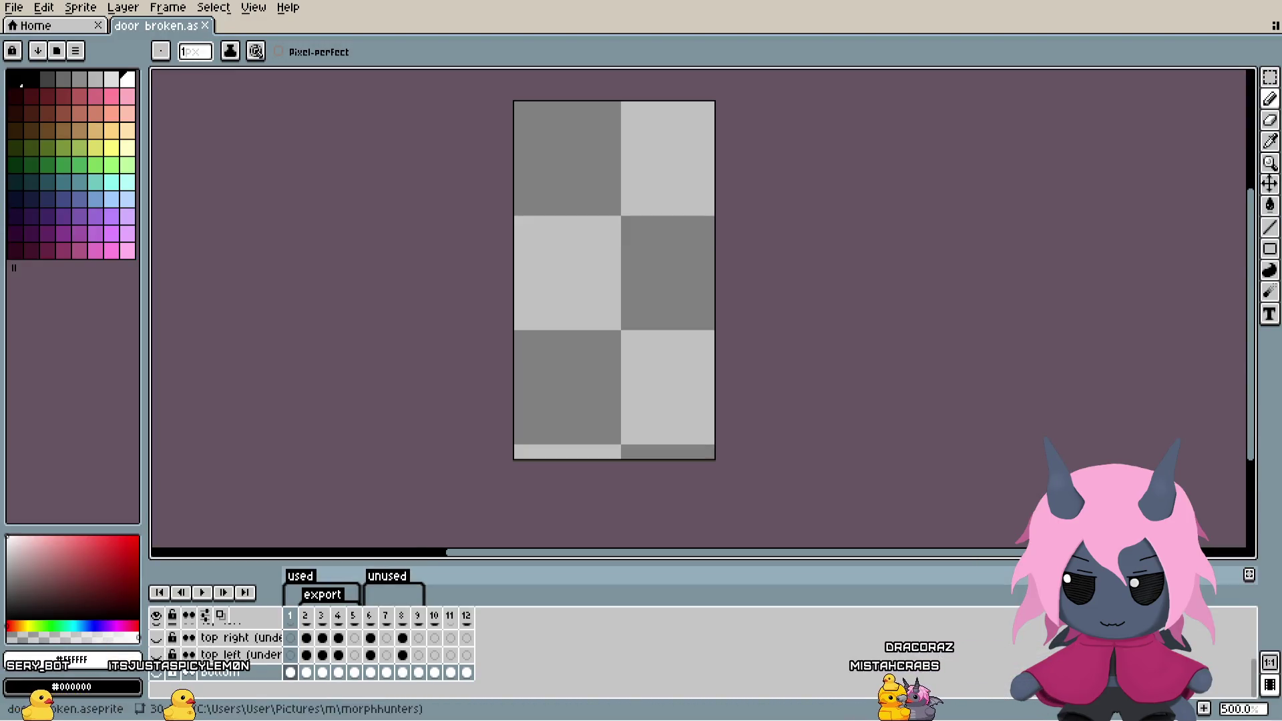
pyautogui.press('Return')
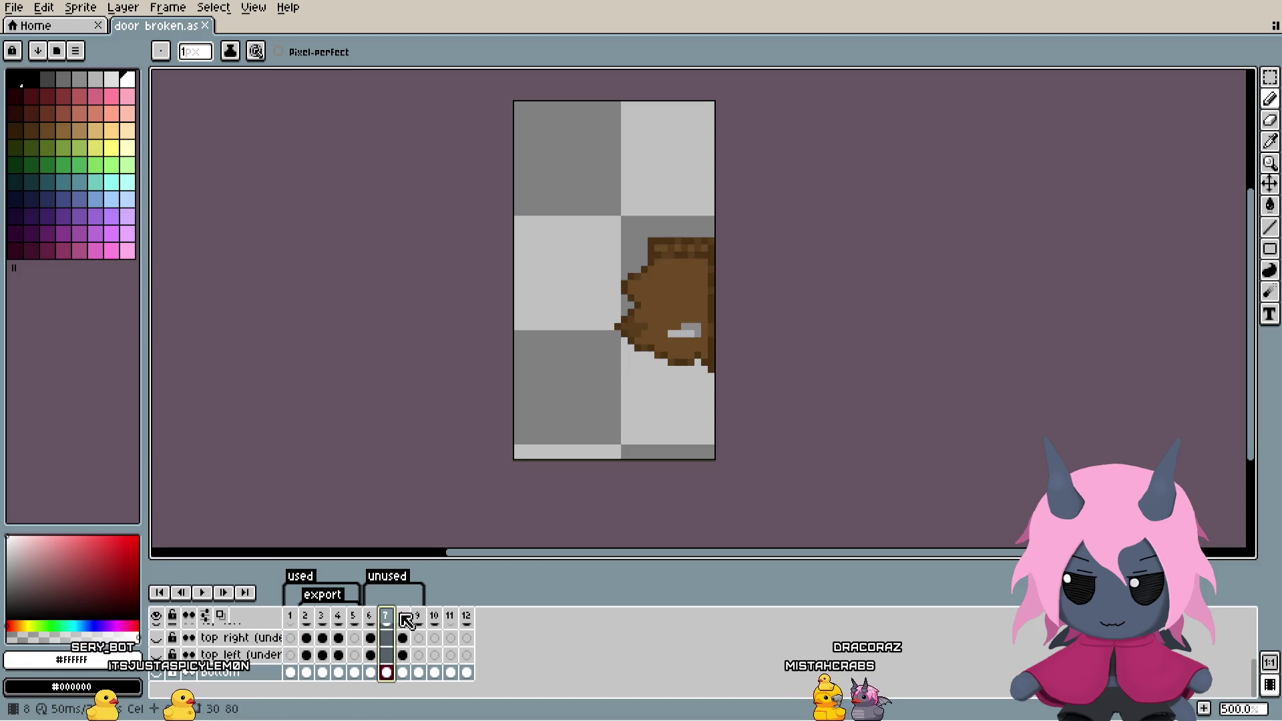
pyautogui.scroll(2, 200, 661)
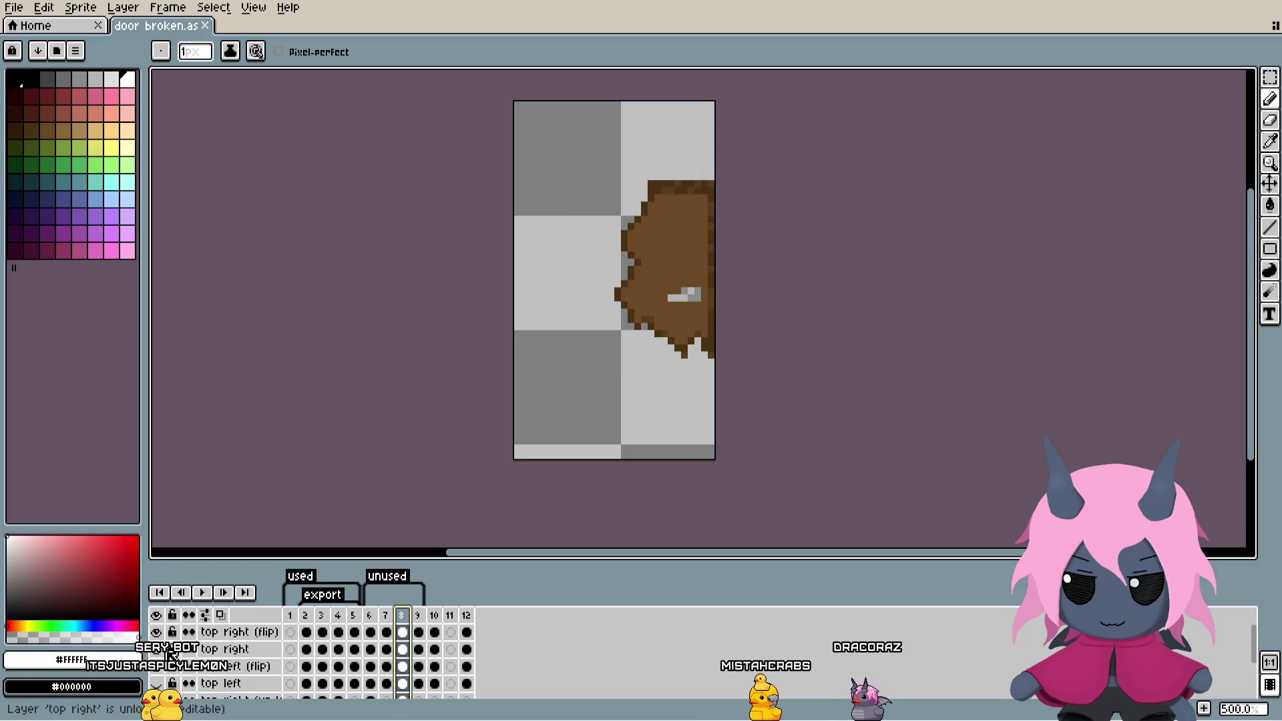
pyautogui.click(156, 682)
pyautogui.scroll(-1, 165, 678)
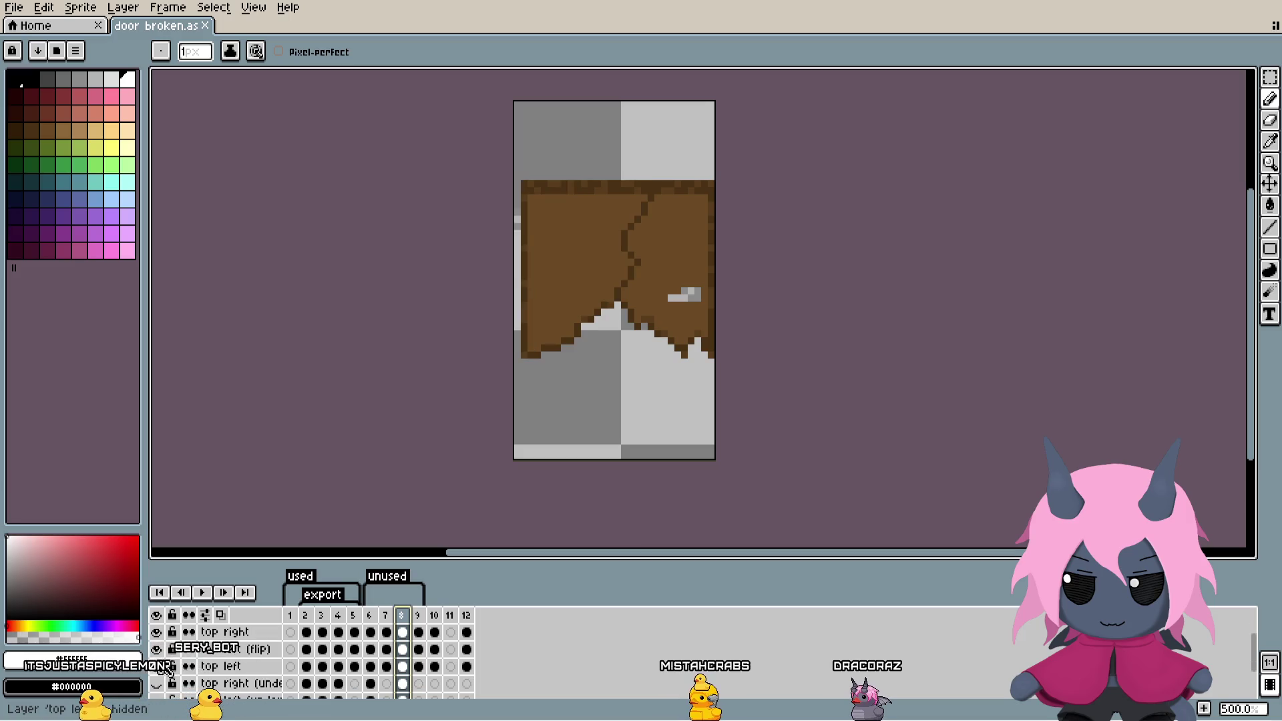
pyautogui.click(172, 681)
pyautogui.scroll(-2, 168, 664)
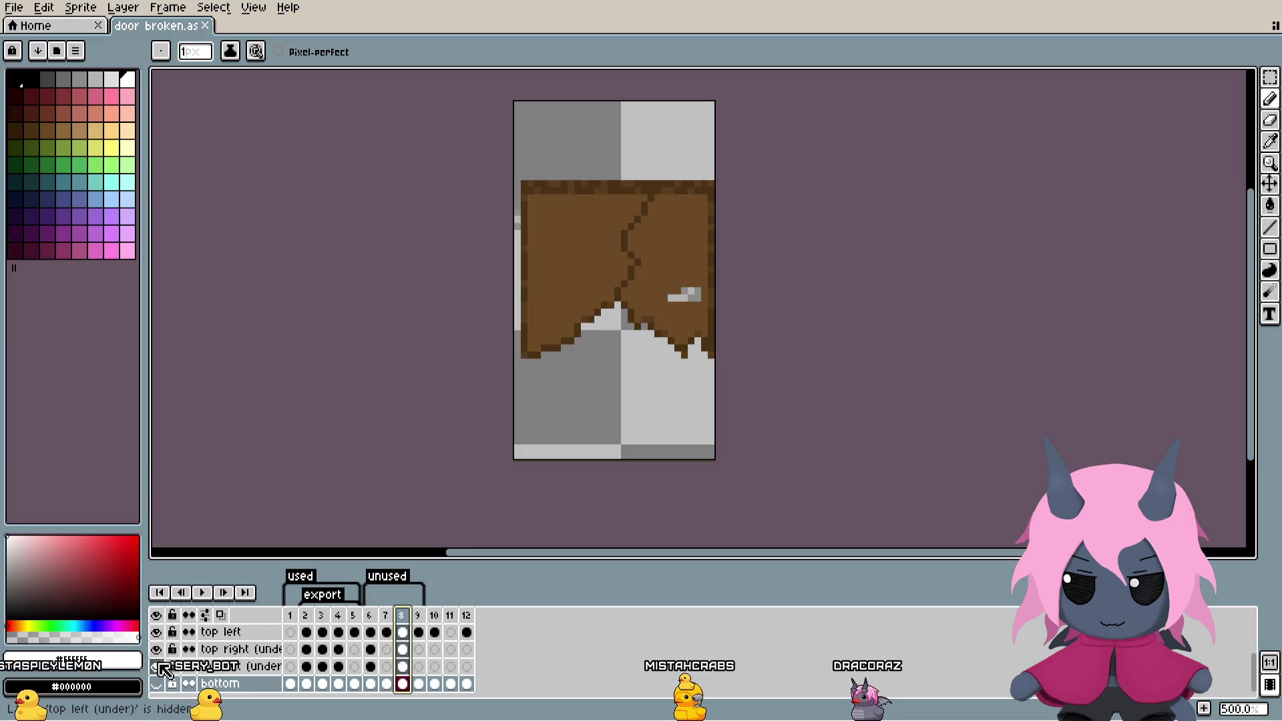
pyautogui.click(157, 666)
pyautogui.scroll(3, 221, 658)
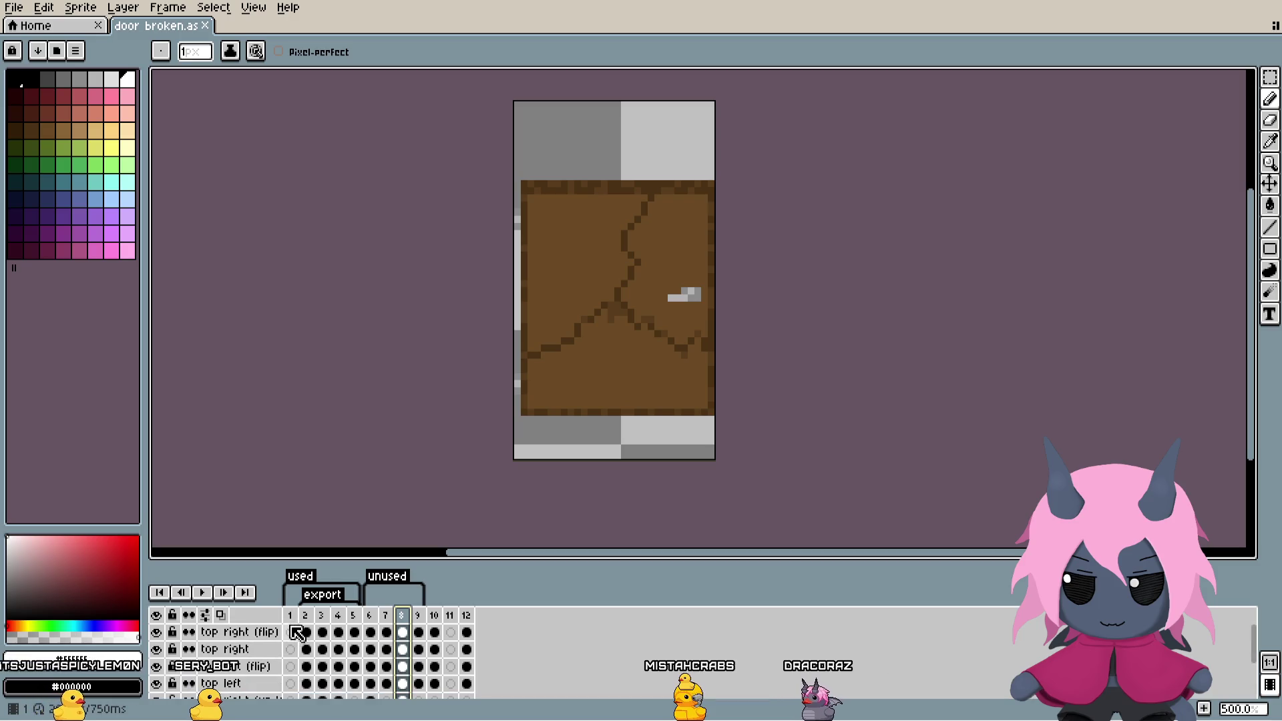
# Step: Step through door frames 6 to 12, ending on the fully cracked door
pyautogui.click(384, 615)
pyautogui.scroll(-3, 379, 641)
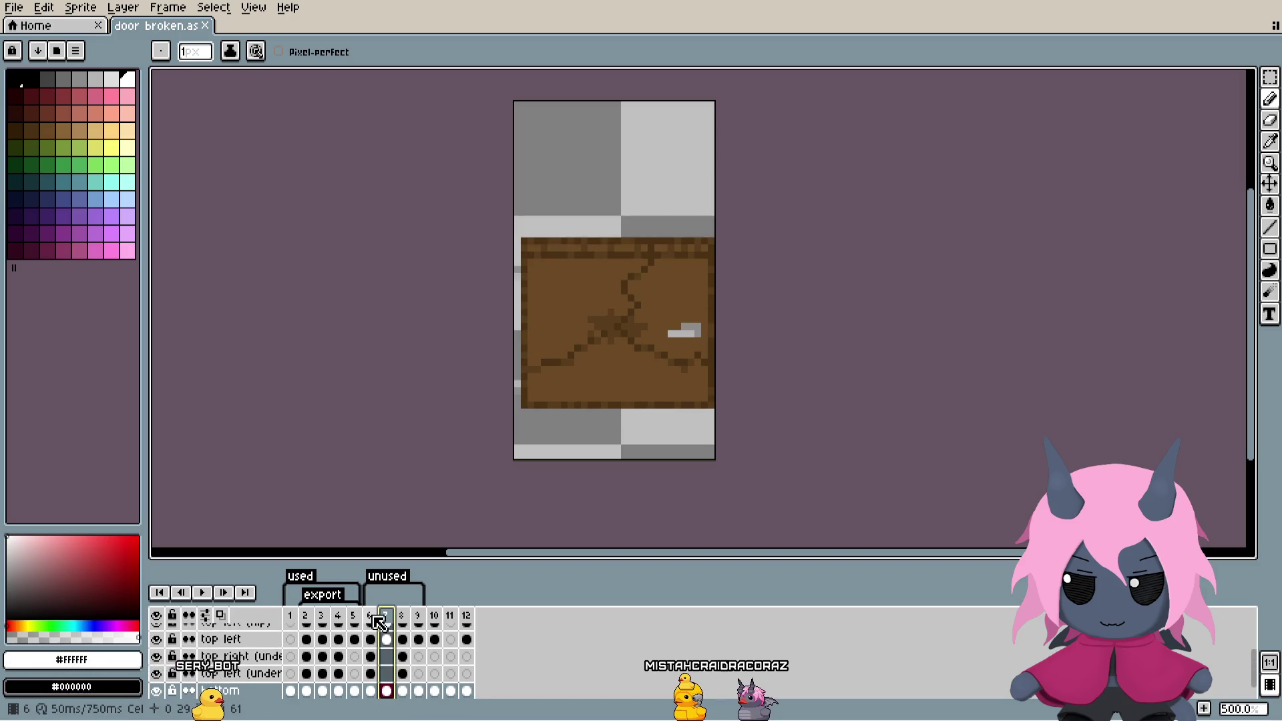
pyautogui.click(353, 615)
pyautogui.click(369, 615)
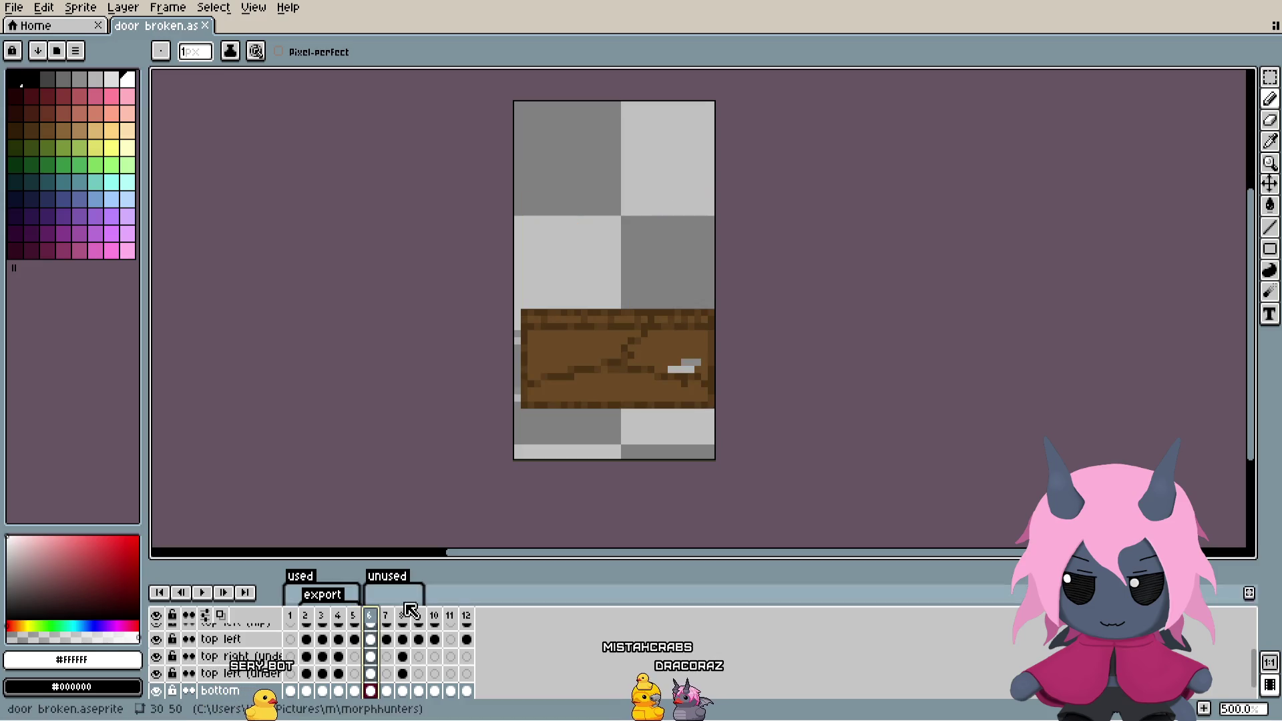
pyautogui.click(385, 615)
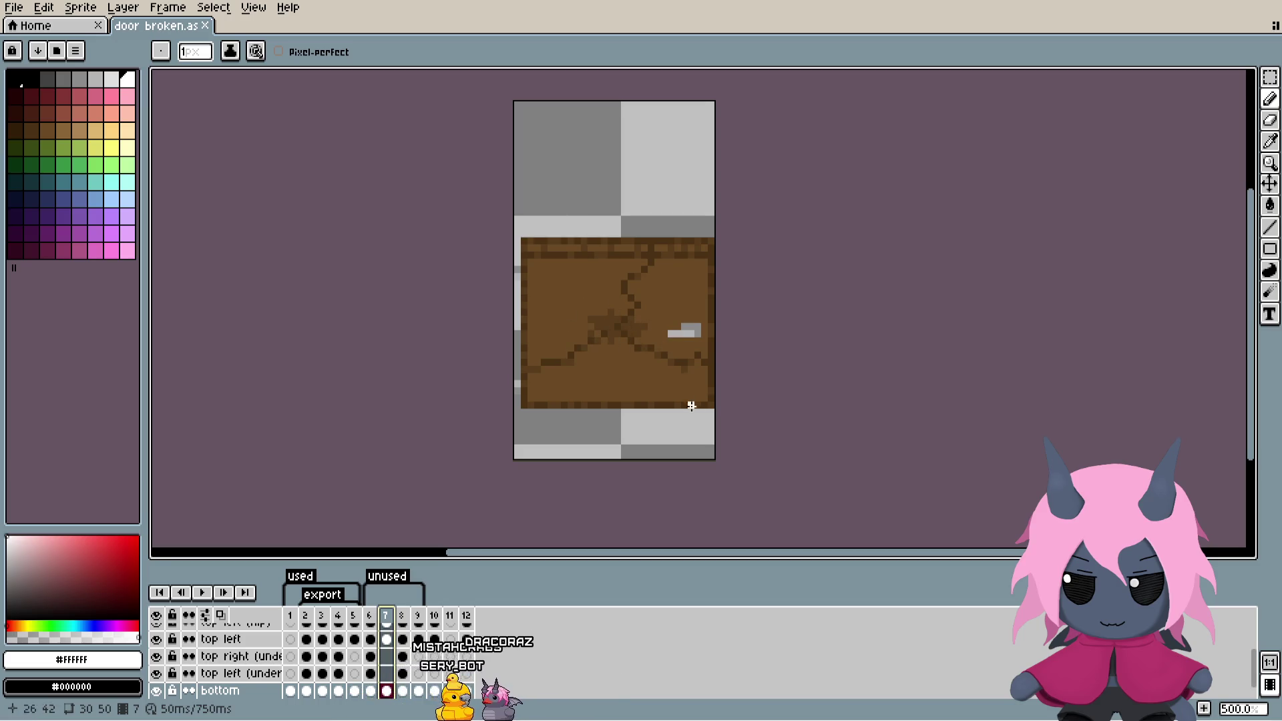
pyautogui.click(403, 615)
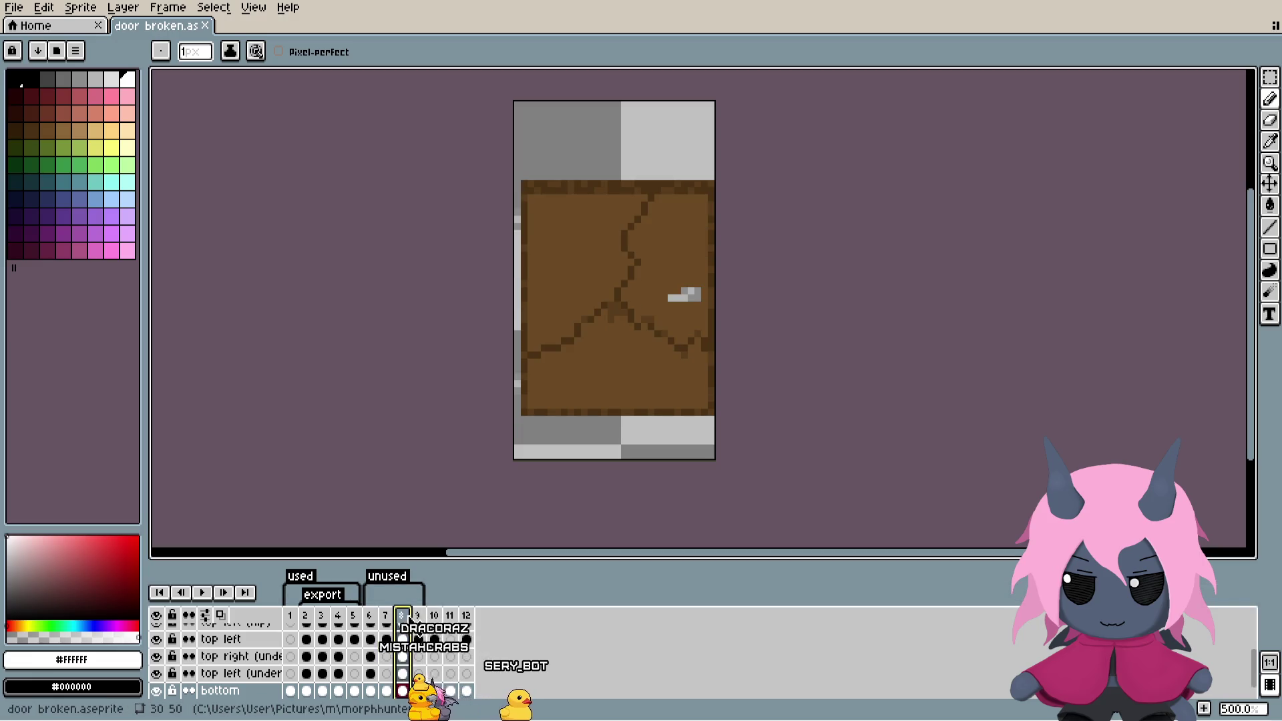
pyautogui.click(434, 616)
pyautogui.click(451, 616)
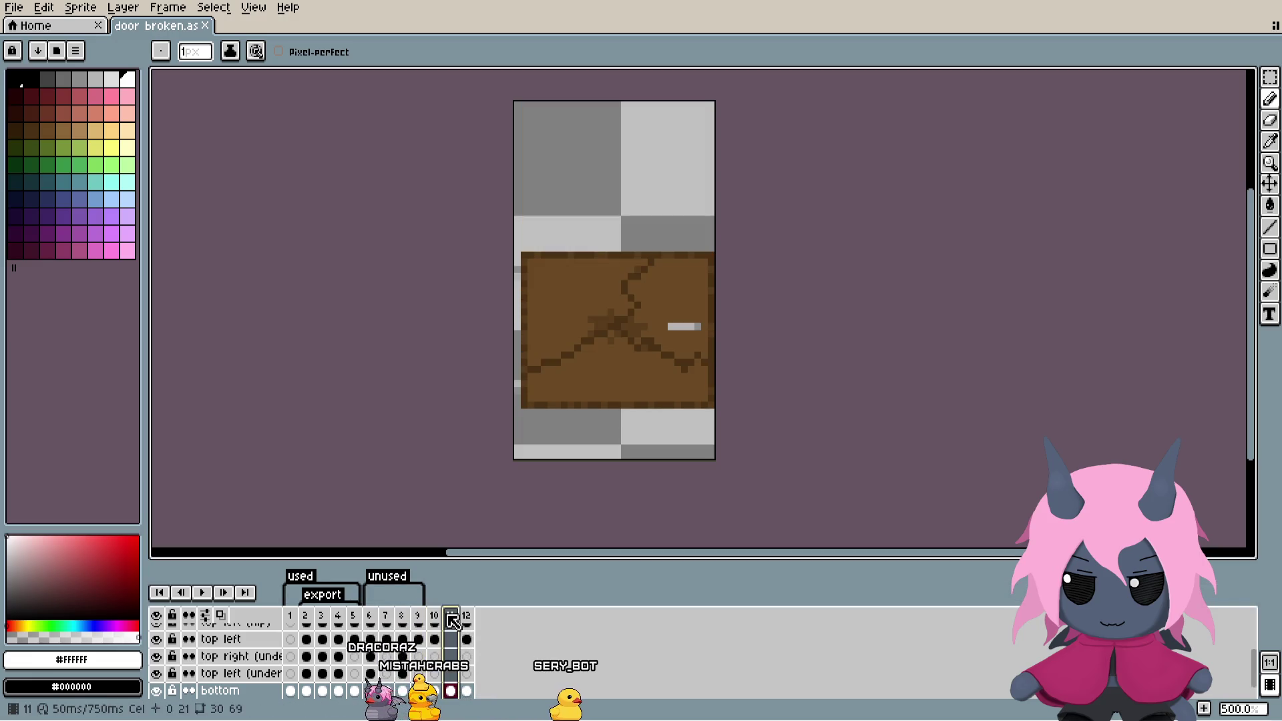
pyautogui.click(470, 615)
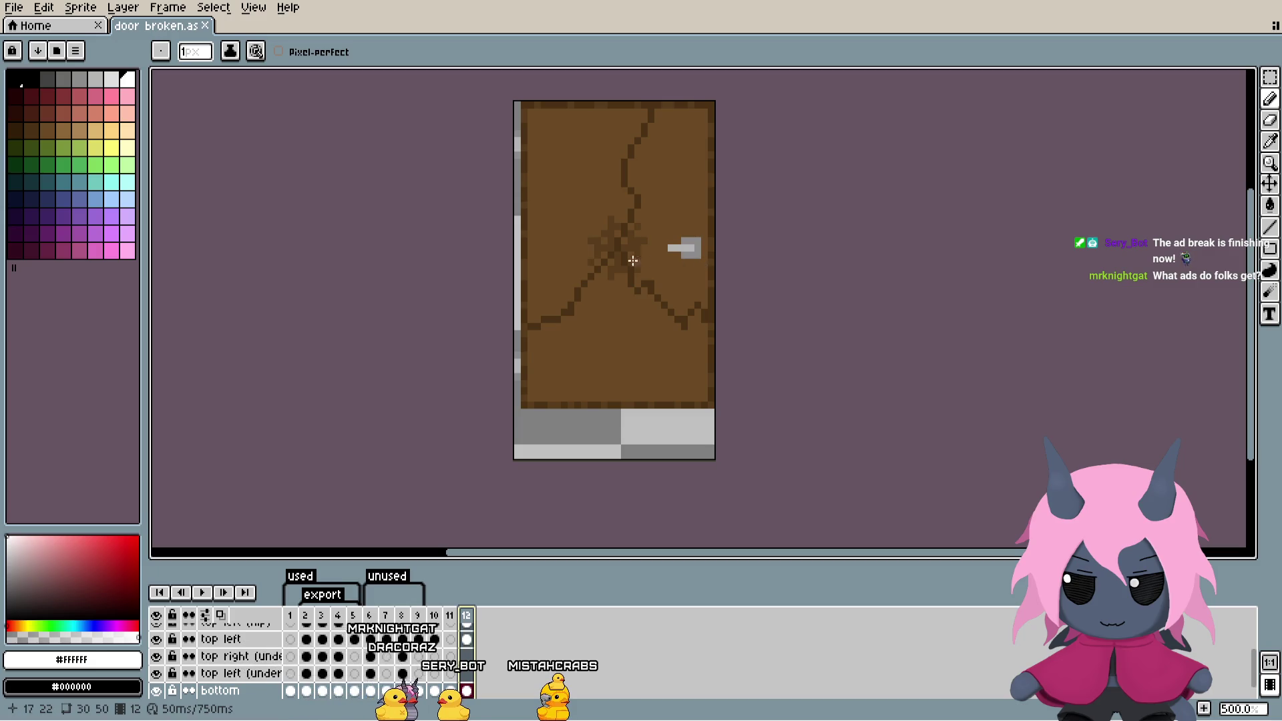
# Step: Zoom in and out on the cracked door, then select frames 2–3 in the timeline
pyautogui.scroll(-2, 618, 287)
pyautogui.scroll(3, 628, 293)
pyautogui.scroll(-2, 631, 281)
pyautogui.scroll(3, 631, 281)
pyautogui.scroll(-3, 630, 270)
pyautogui.scroll(1, 630, 266)
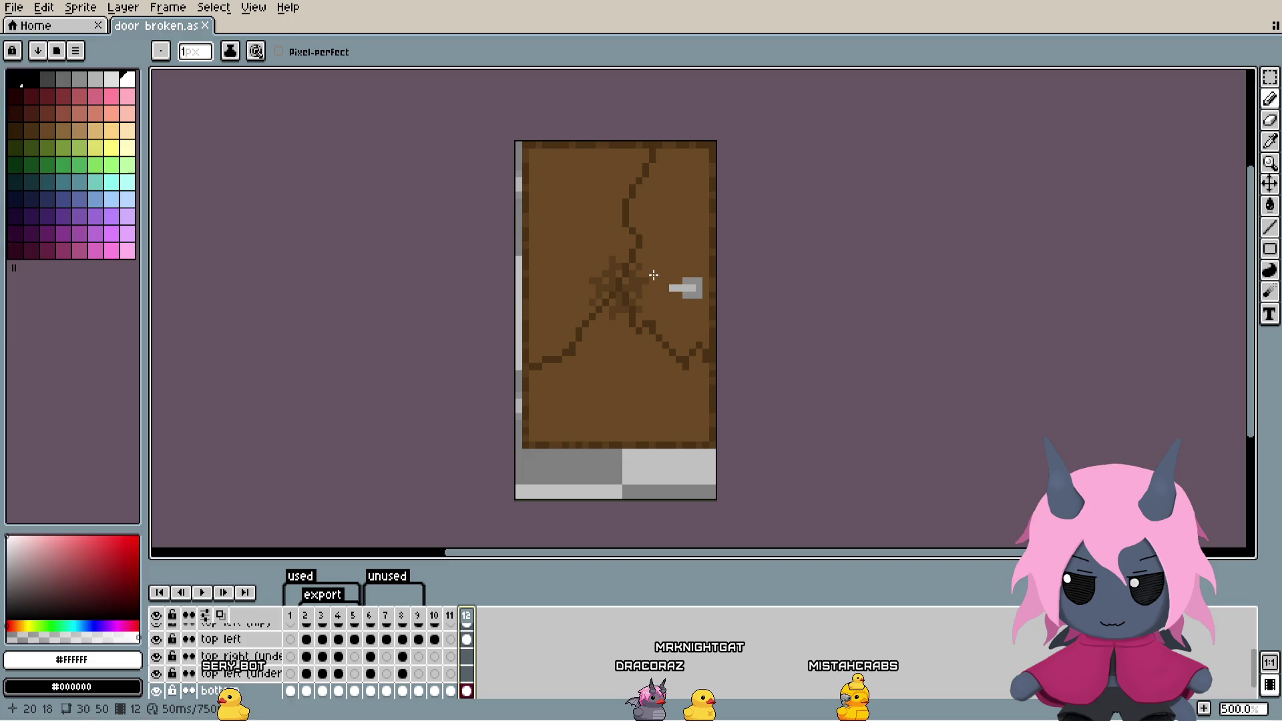
pyautogui.scroll(-2, 652, 370)
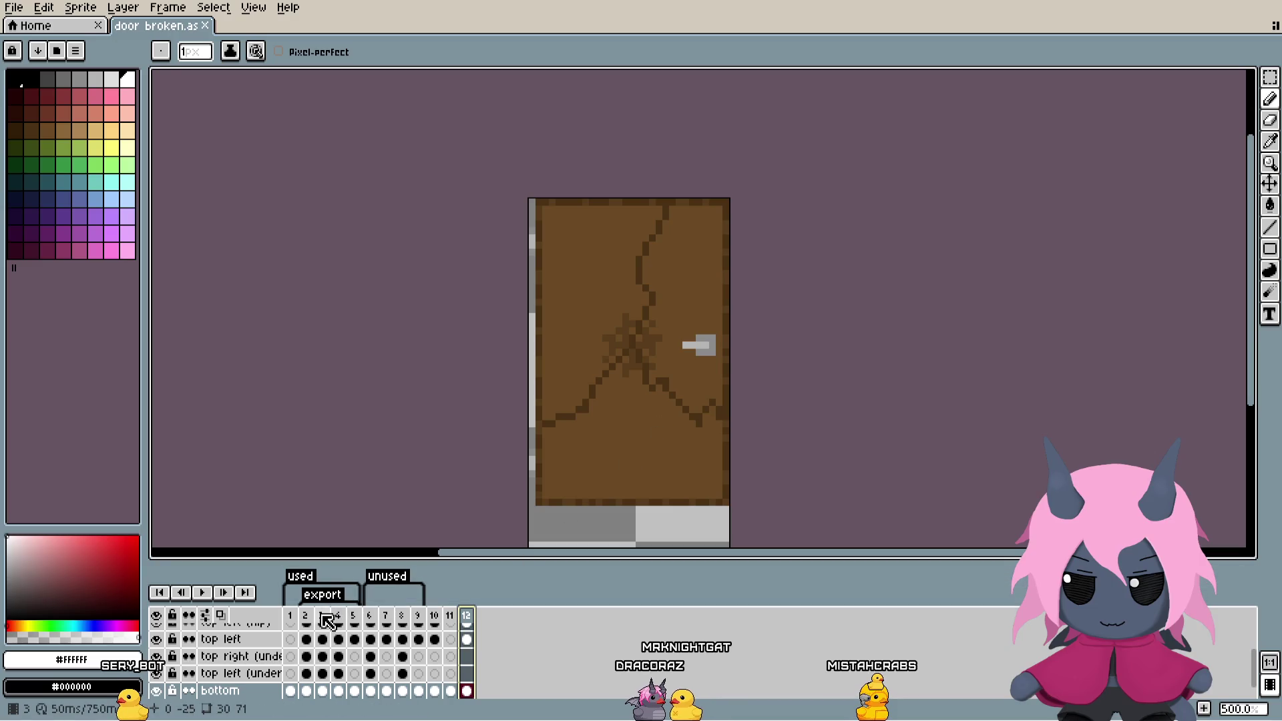
pyautogui.moveTo(310, 615); pyautogui.dragTo(320, 614)
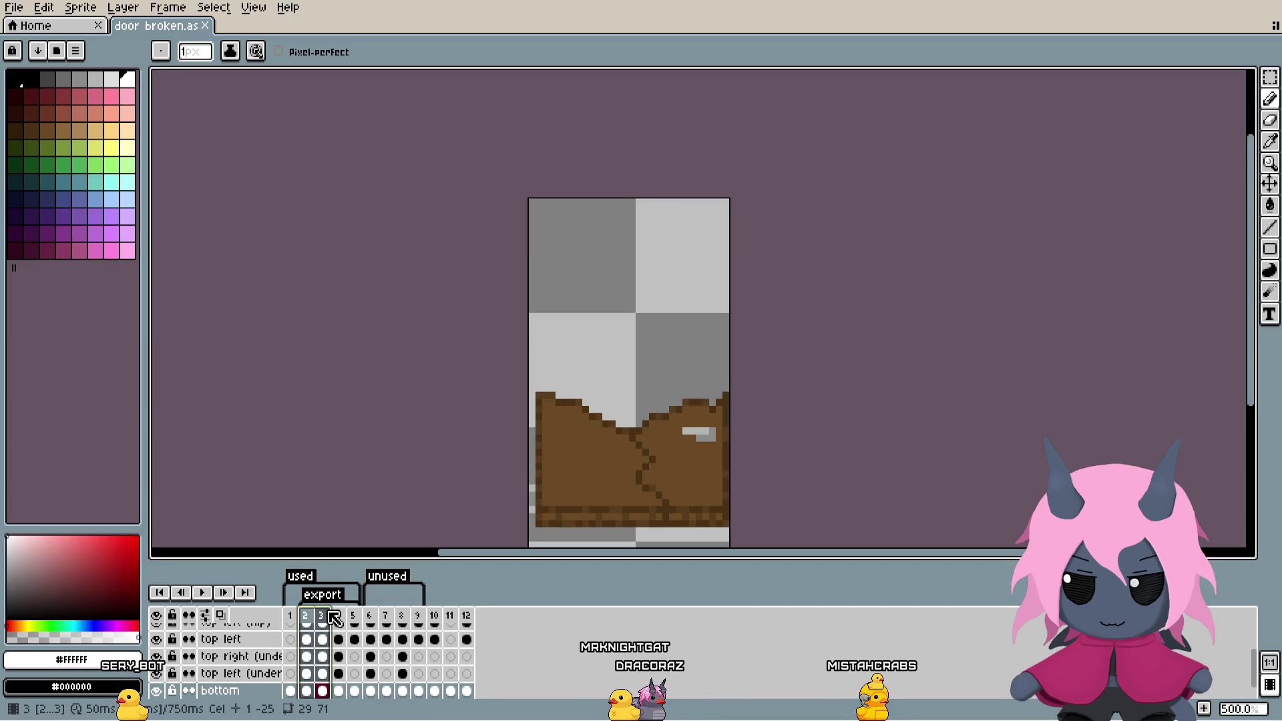
# Step: Compare the door across frames 1, 2 and 3 of the animation
pyautogui.click(336, 615)
pyautogui.click(352, 615)
pyautogui.click(313, 615)
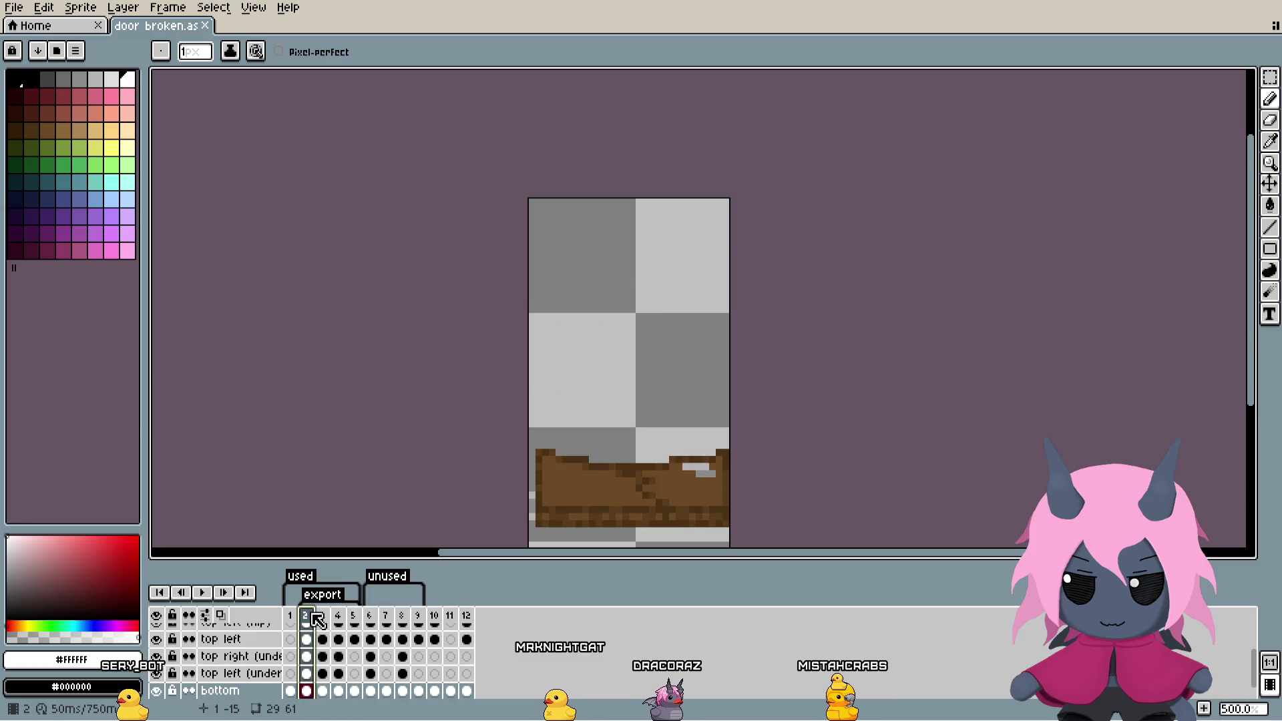
pyautogui.scroll(4, 574, 384)
pyautogui.scroll(-2, 617, 428)
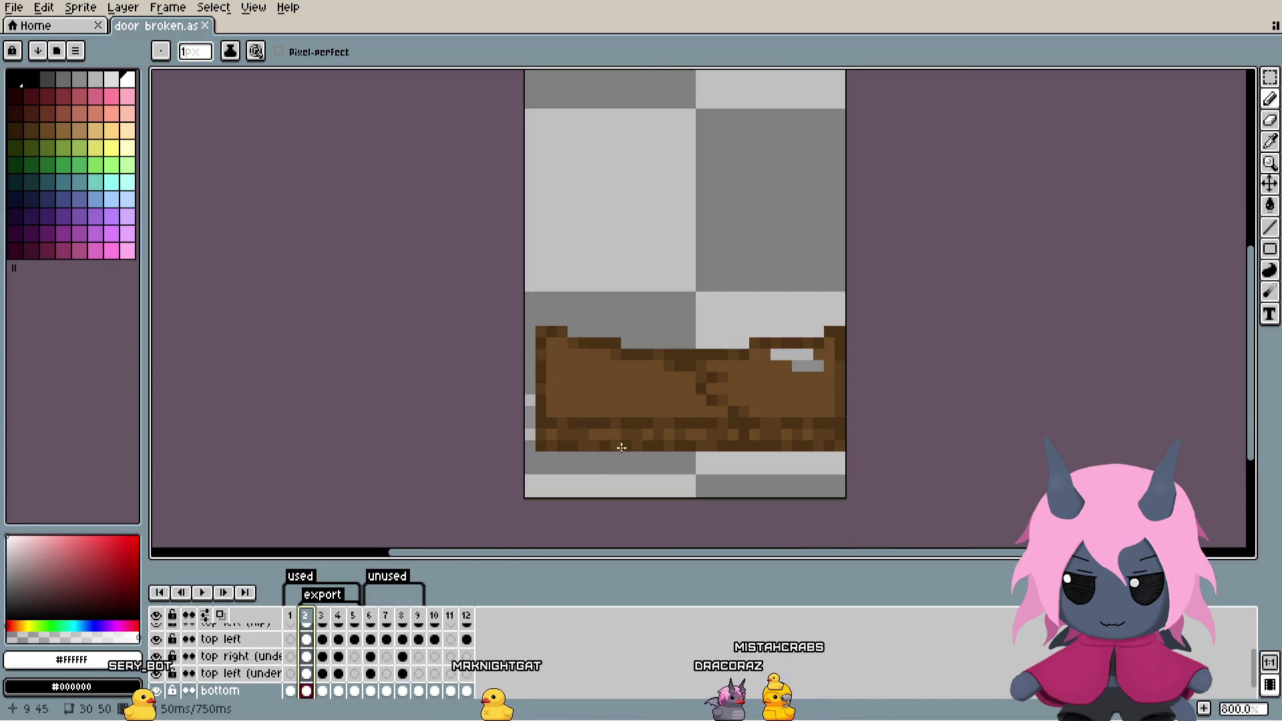
pyautogui.click(291, 617)
pyautogui.click(306, 616)
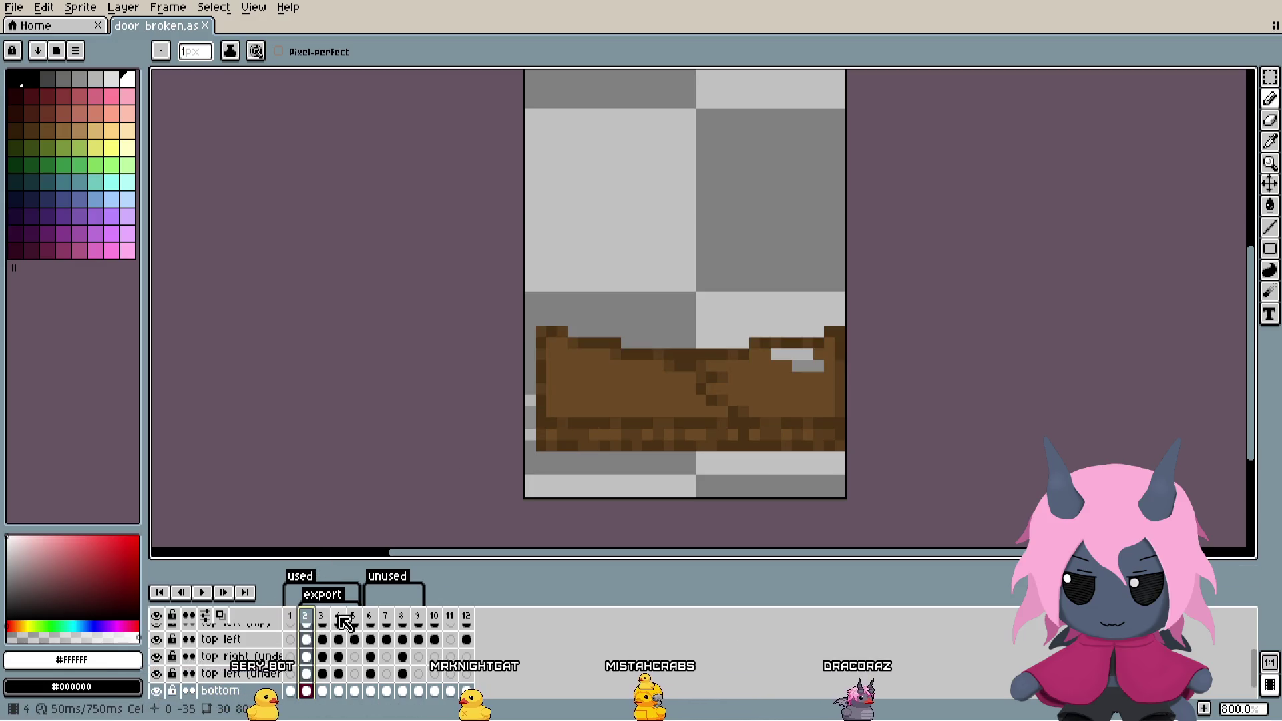
pyautogui.click(321, 617)
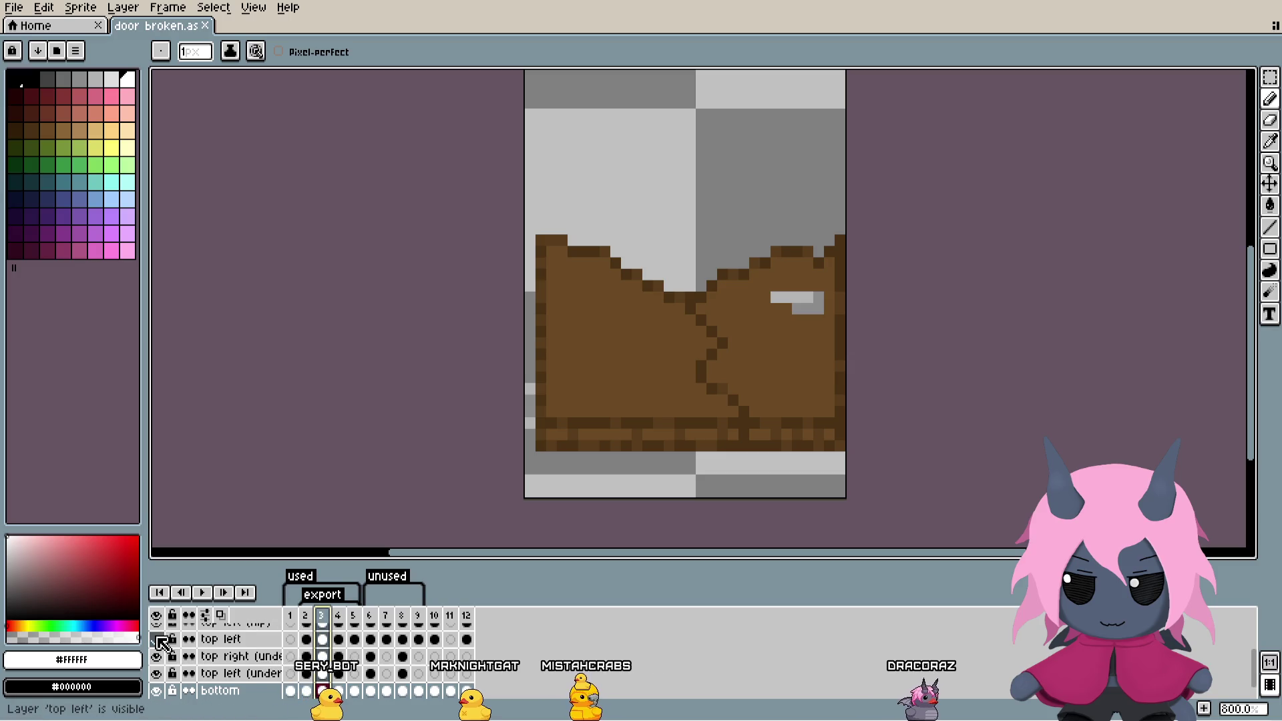
pyautogui.scroll(2, 162, 643)
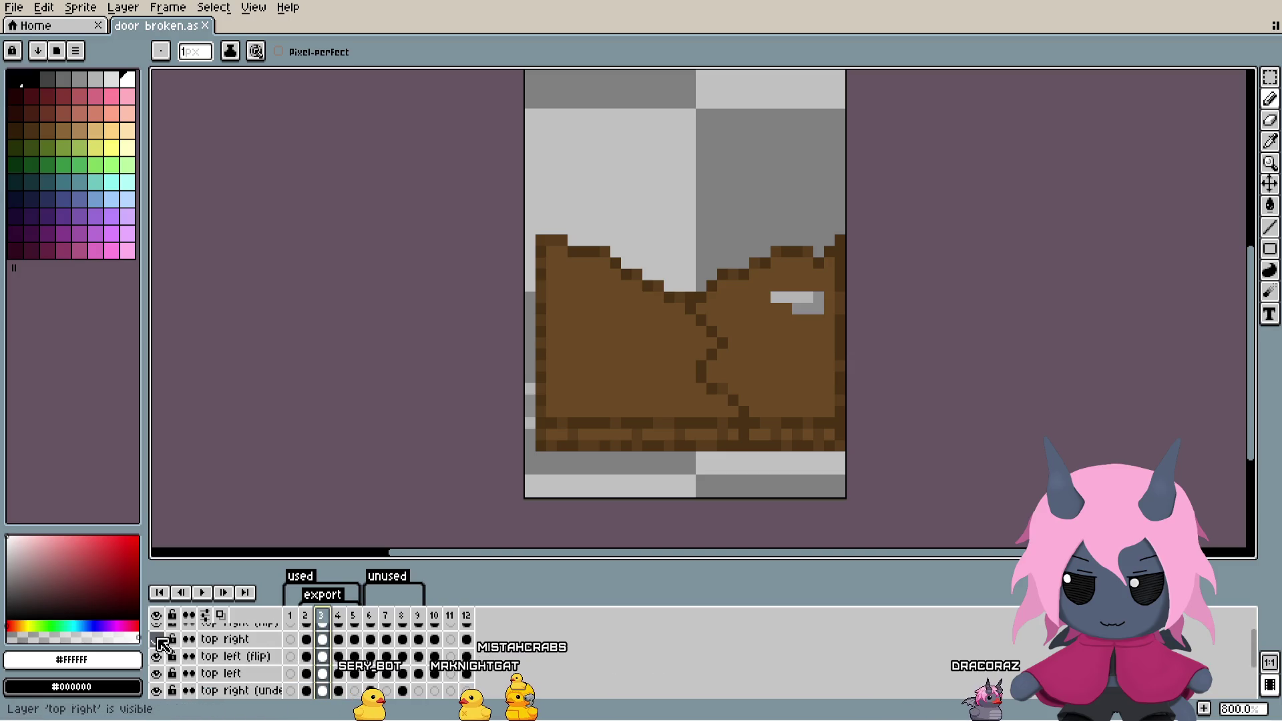
pyautogui.scroll(1, 163, 645)
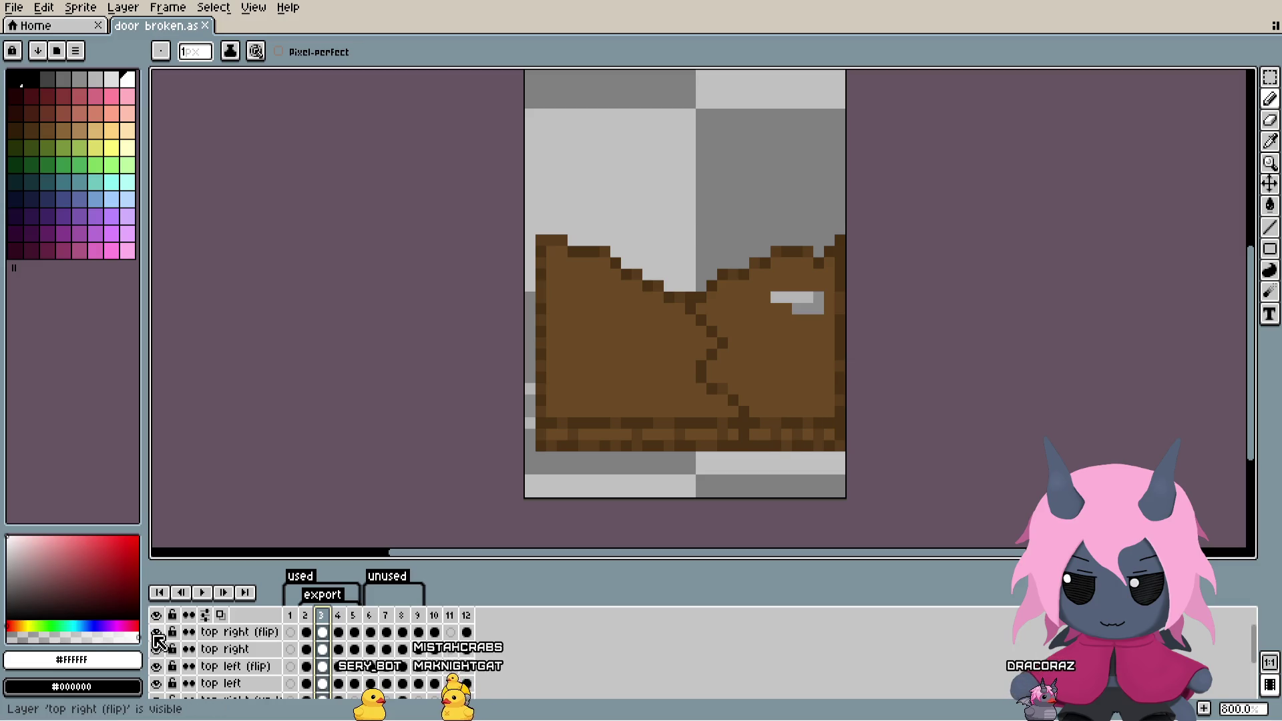
# Step: Hide the top right (flip), top left and bottom door layers, leaving a single piece visible
pyautogui.click(156, 633)
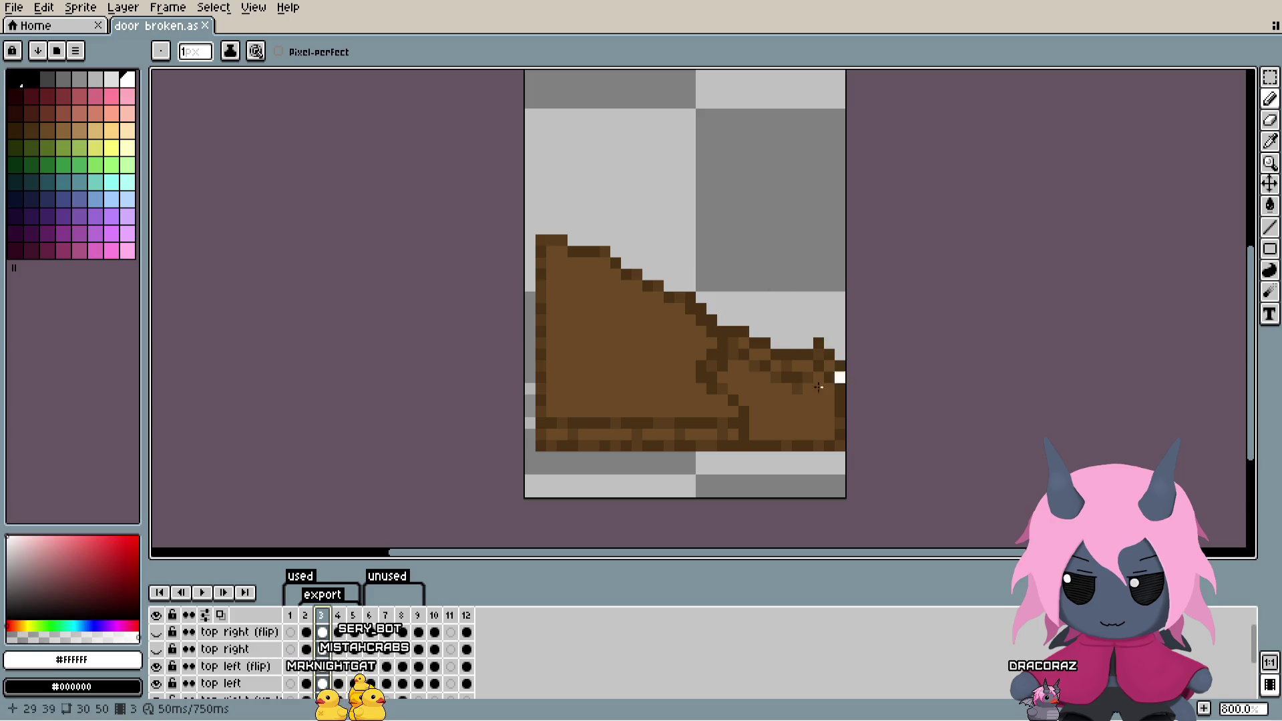
pyautogui.scroll(-1, 684, 346)
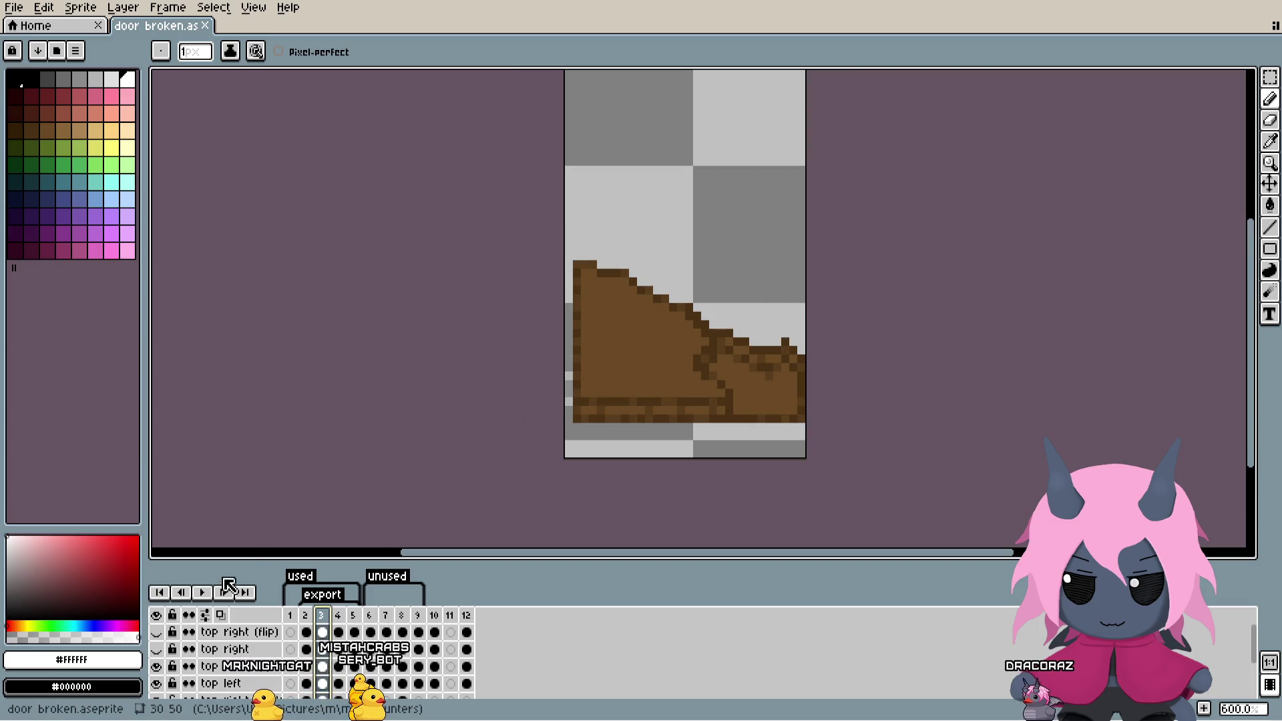
pyautogui.scroll(-1, 167, 651)
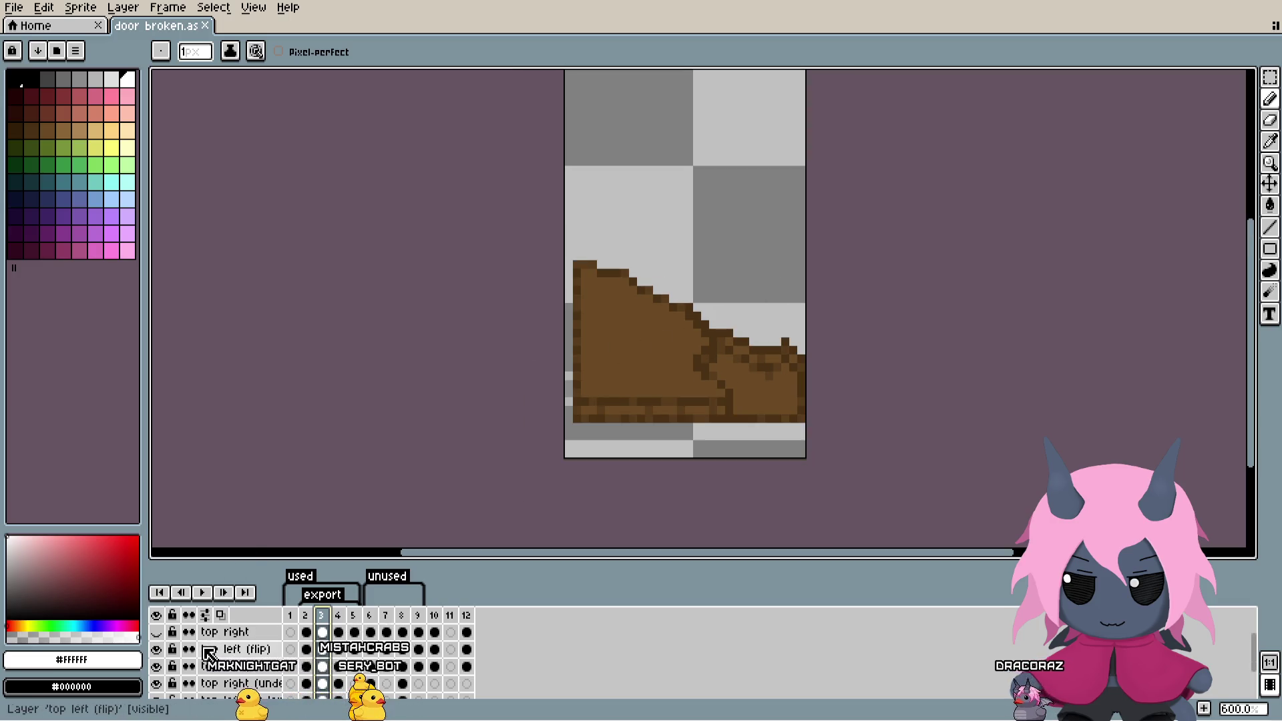
pyautogui.click(156, 666)
pyautogui.scroll(-2, 220, 644)
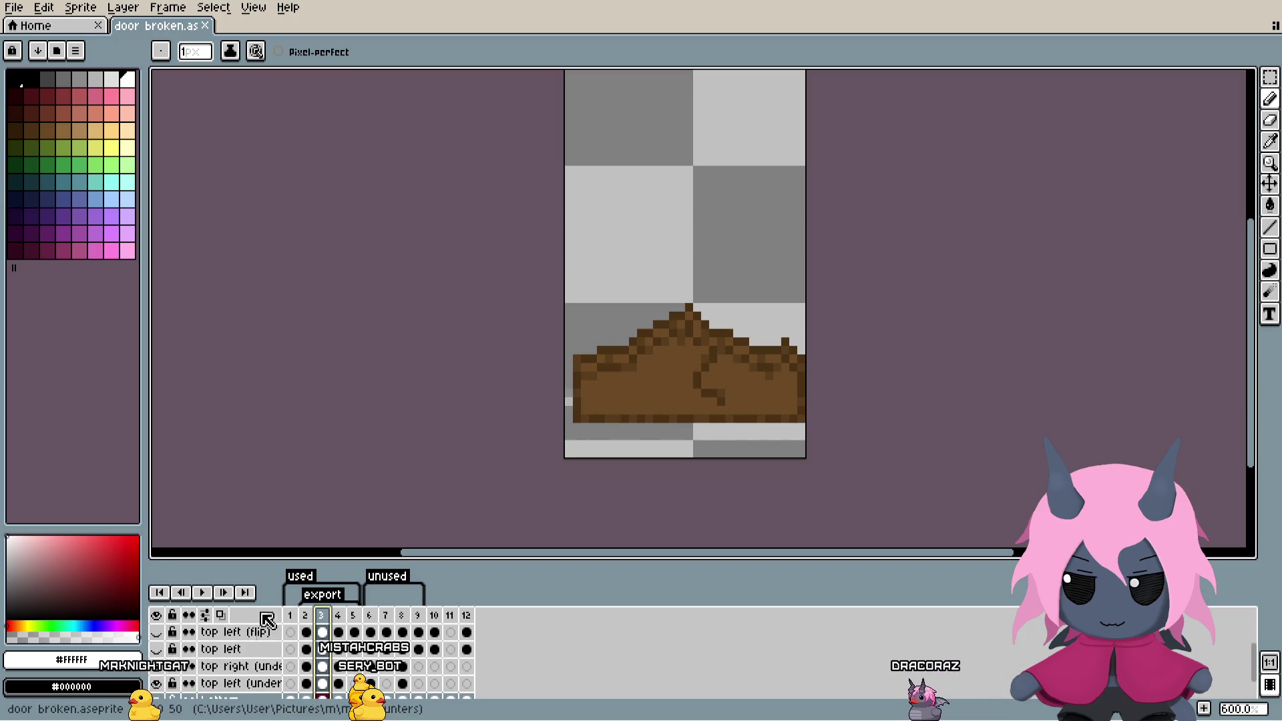
pyautogui.scroll(-1, 164, 661)
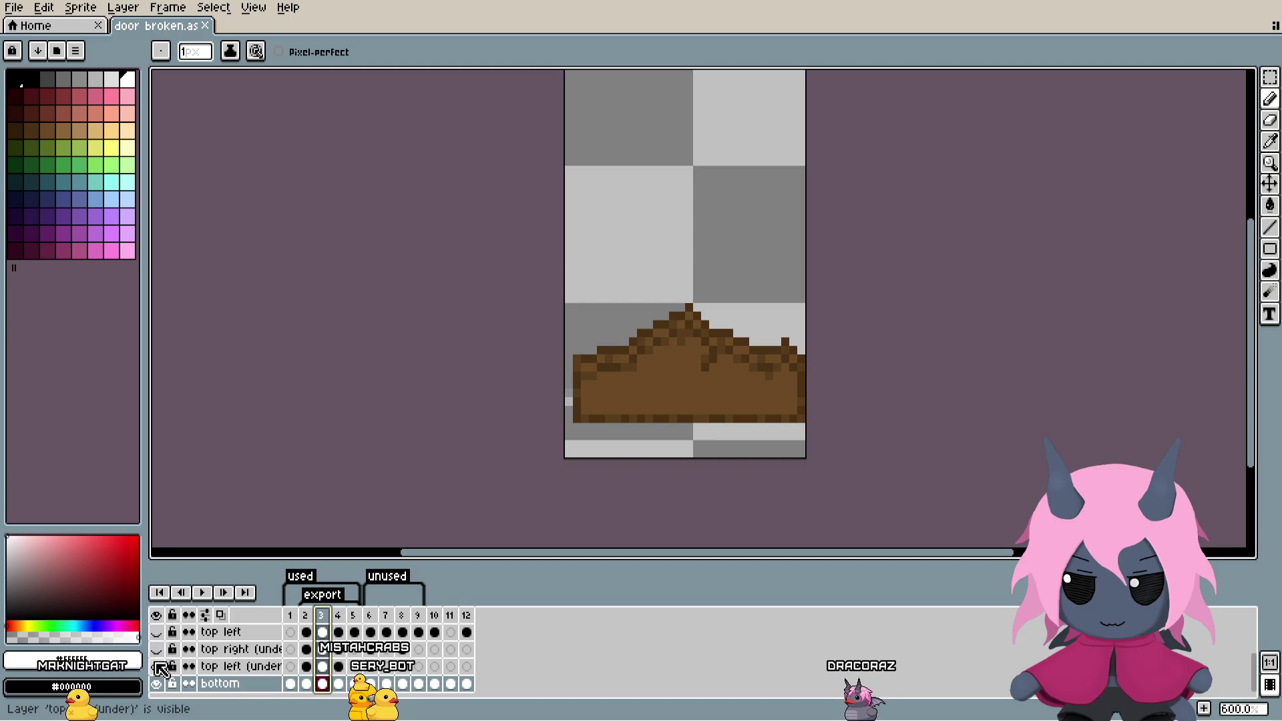
pyautogui.moveTo(289, 618)
pyautogui.mouseDown()
pyautogui.moveTo(370, 619)
pyautogui.moveTo(290, 617)
pyautogui.moveTo(354, 618)
pyautogui.mouseUp()
pyautogui.click(155, 684)
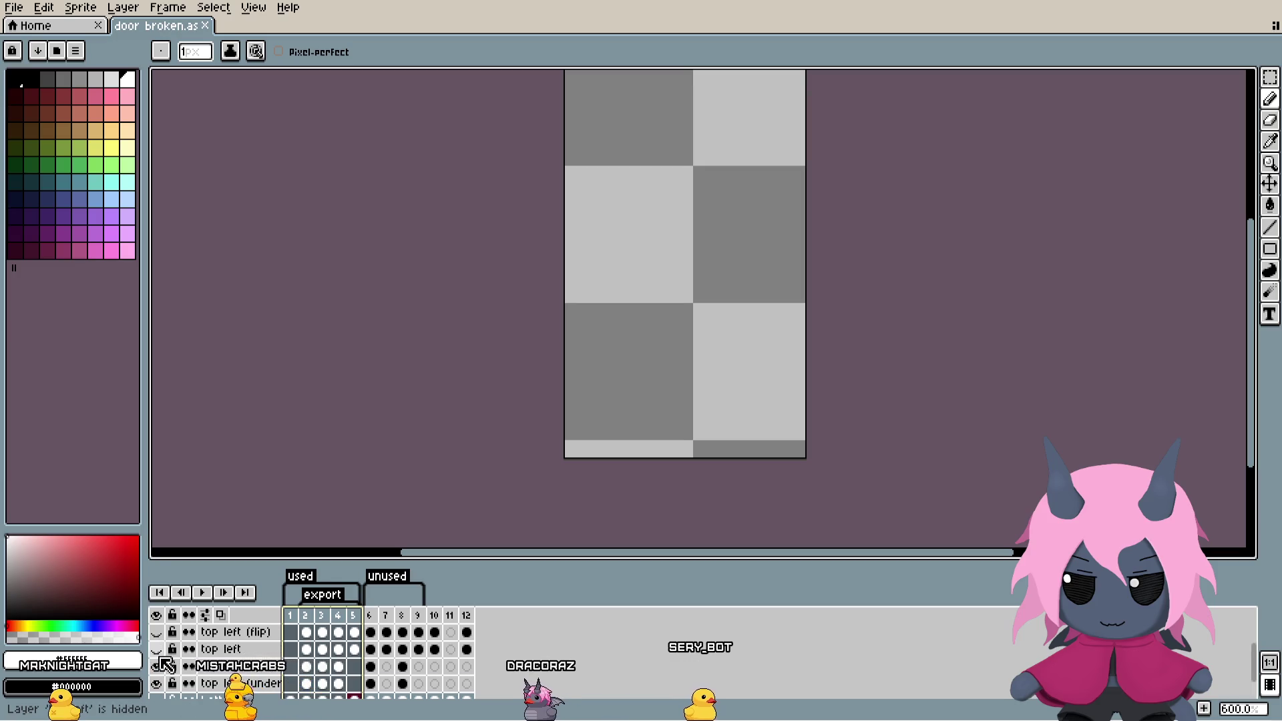
pyautogui.click(160, 651)
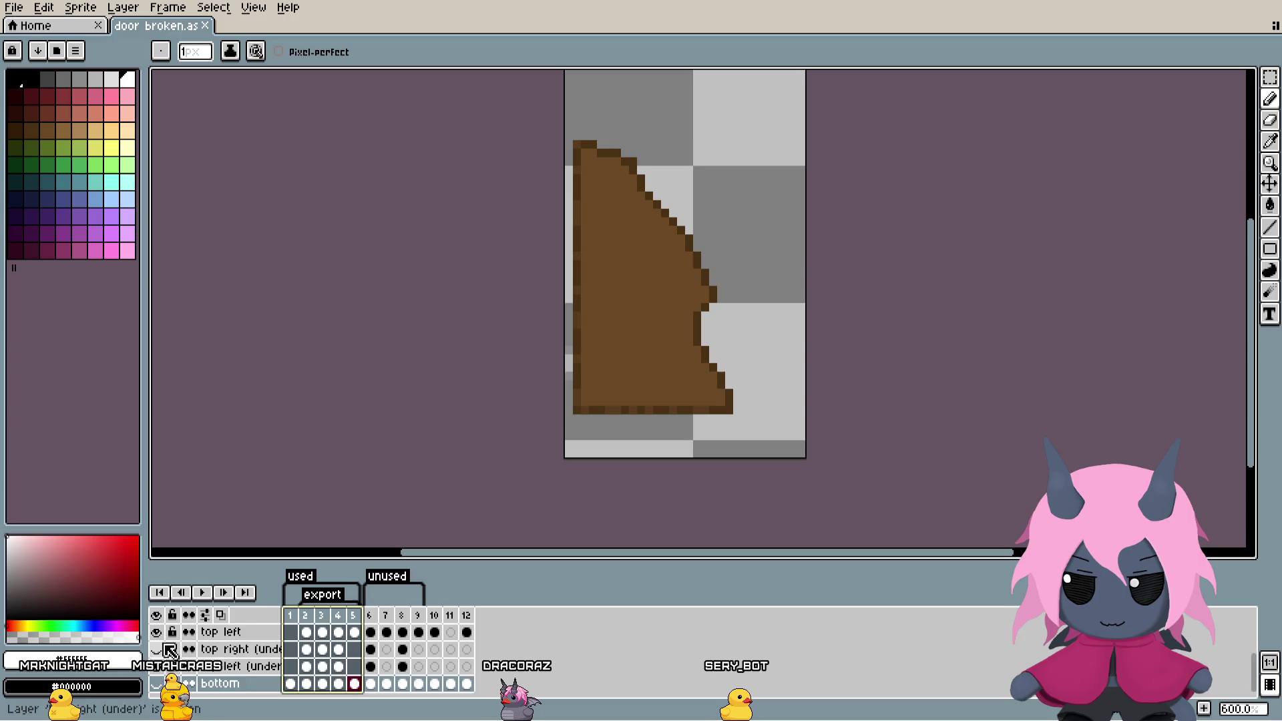
pyautogui.scroll(1, 160, 650)
# Step: Play the piece's fall over frames 2–5, then narrow the selection to frames 2–4
pyautogui.click(297, 617)
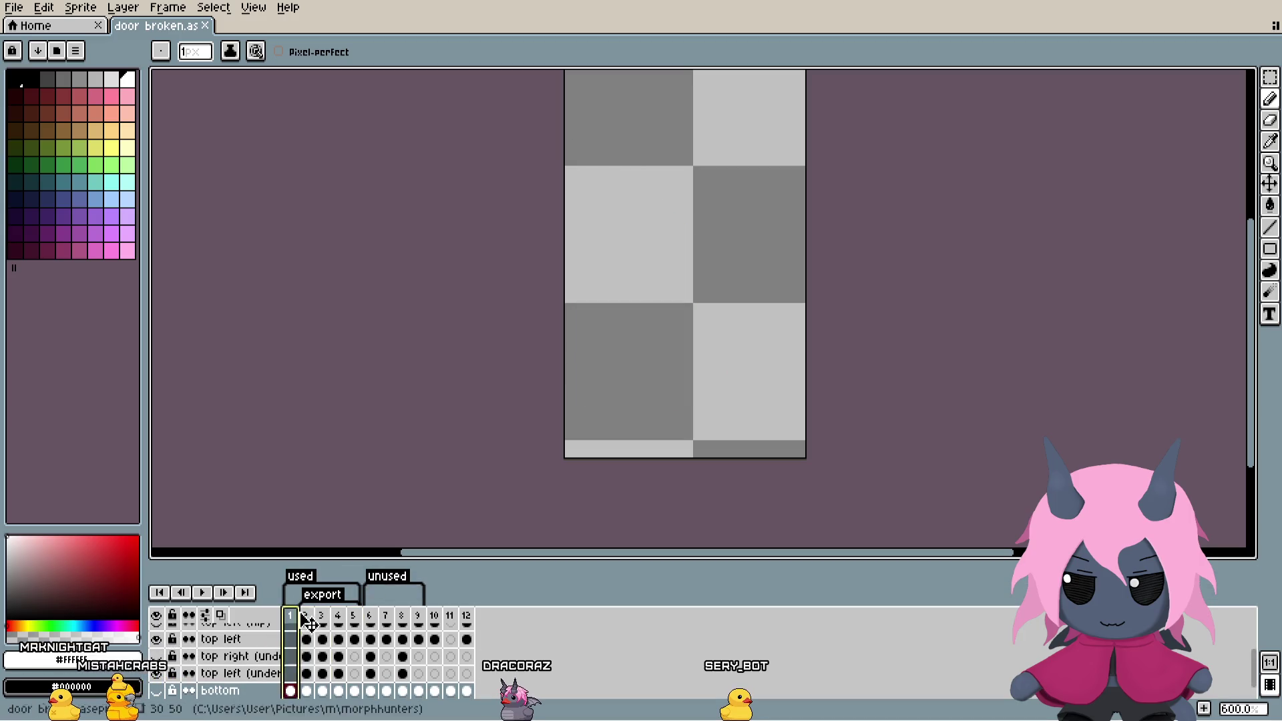
pyautogui.moveTo(309, 619); pyautogui.dragTo(355, 618)
pyautogui.press('Return')
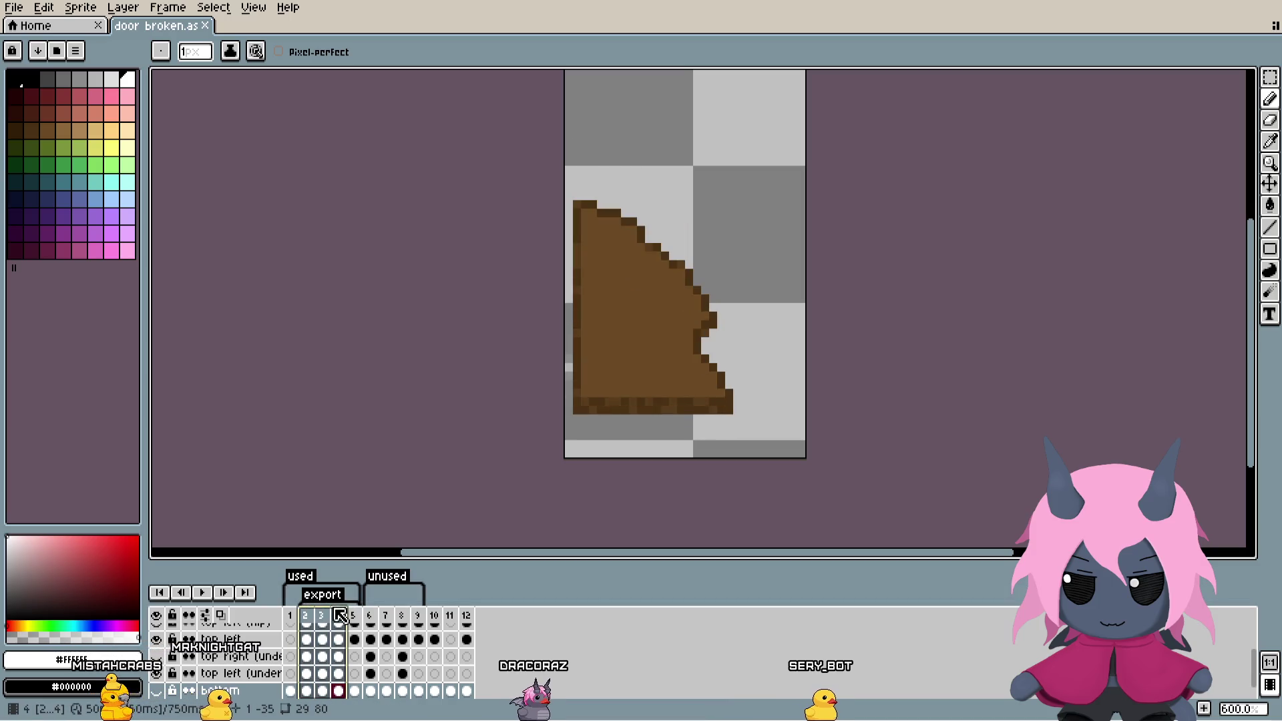
pyautogui.moveTo(306, 615); pyautogui.dragTo(342, 611)
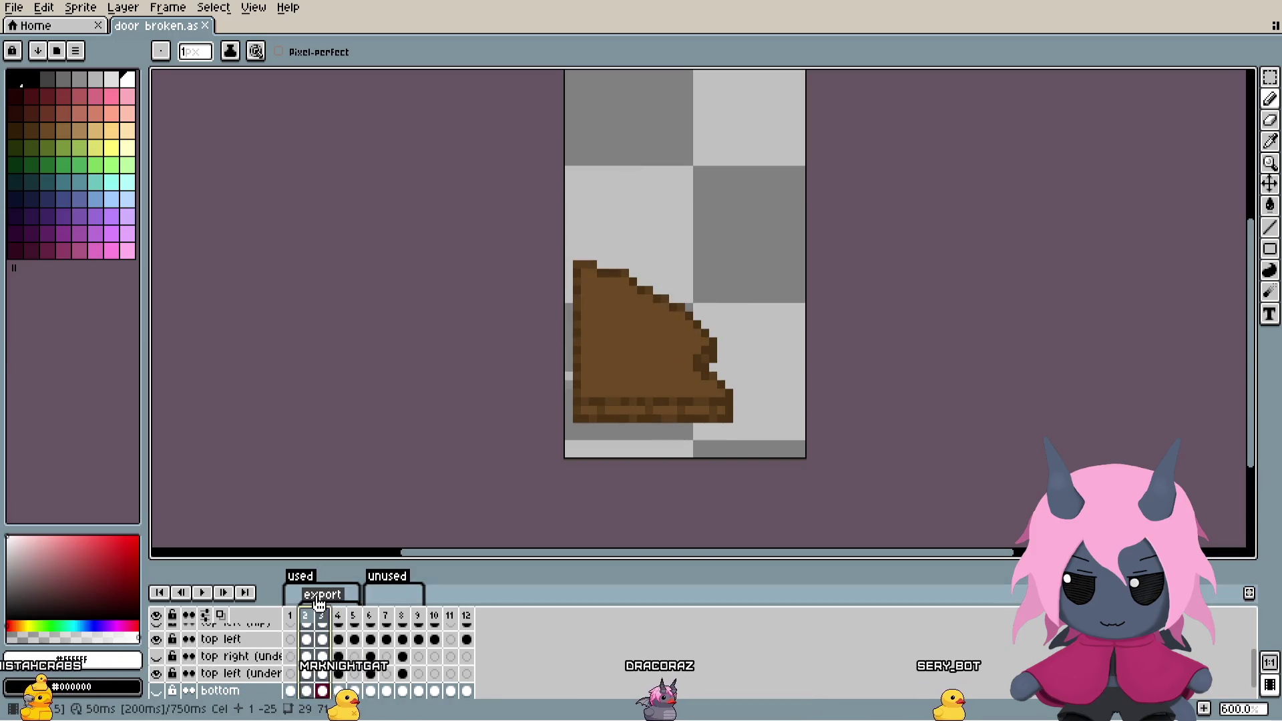
pyautogui.click(290, 614)
pyautogui.moveTo(305, 614); pyautogui.dragTo(338, 615)
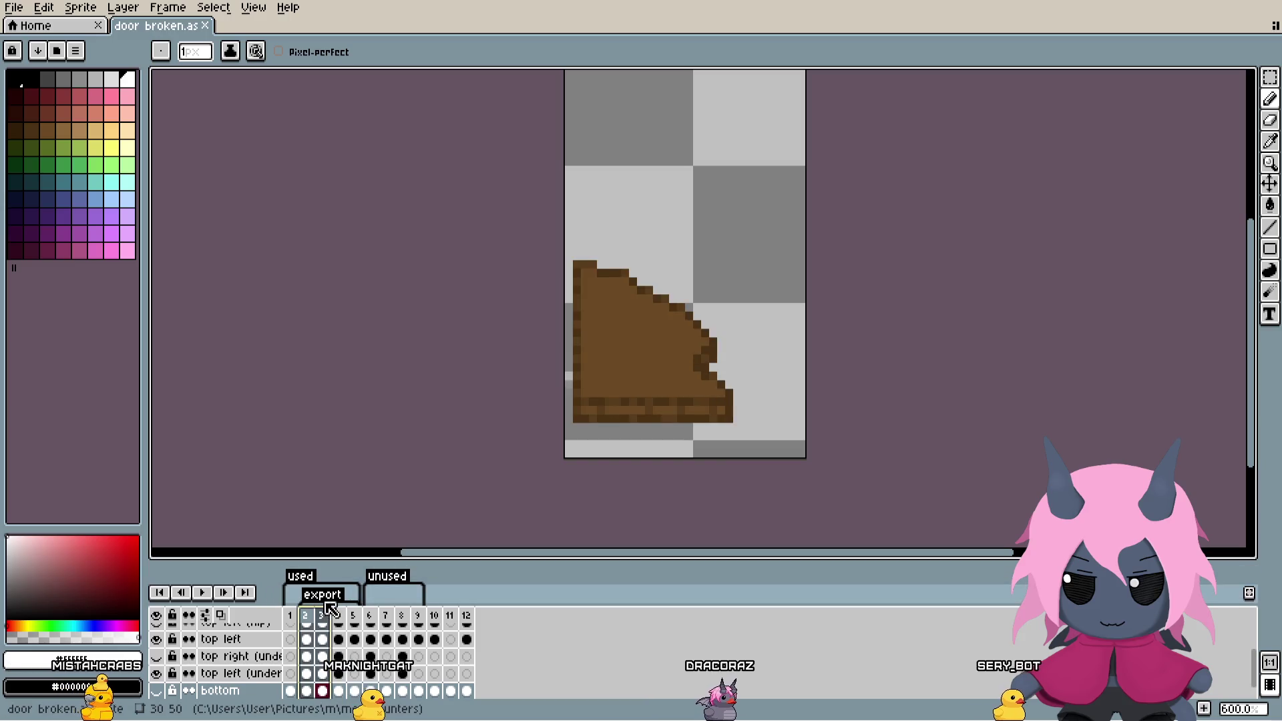
pyautogui.scroll(-1, 564, 382)
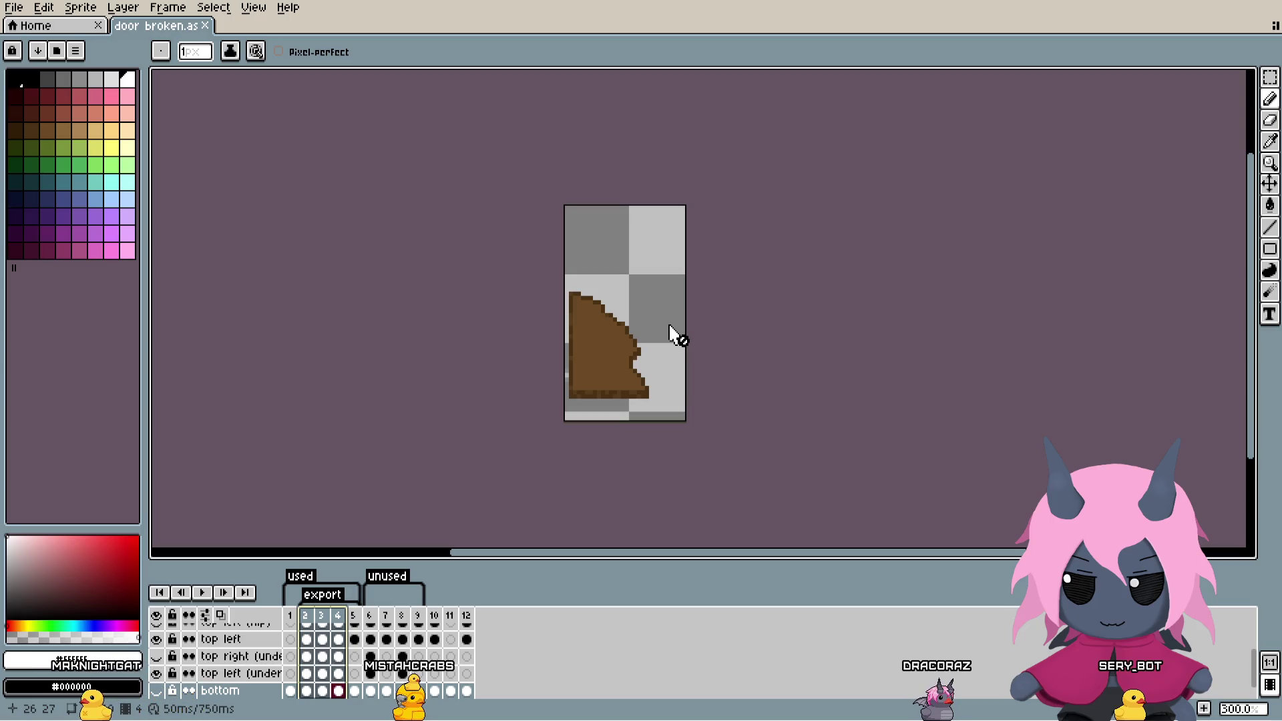
# Step: Re-show the top right and top left piece layers, select frames 2–4, then return to GameMaker
pyautogui.click(289, 616)
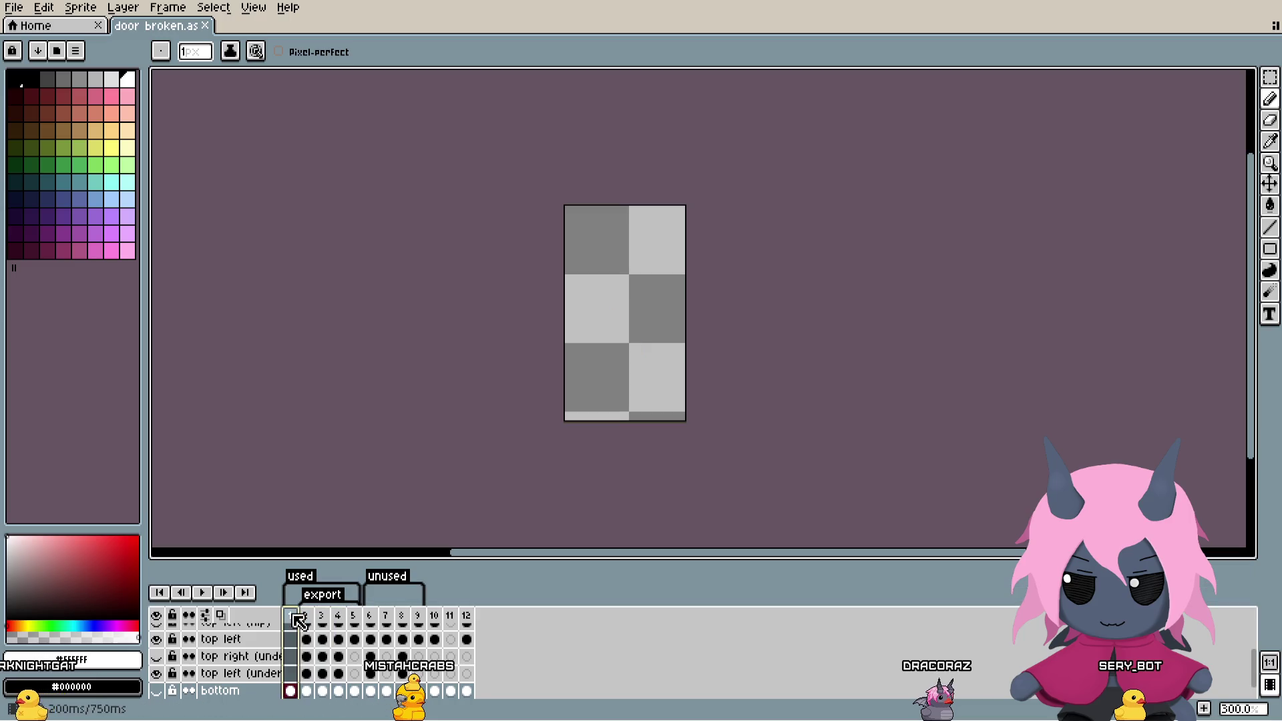
pyautogui.scroll(3, 201, 654)
pyautogui.click(157, 633)
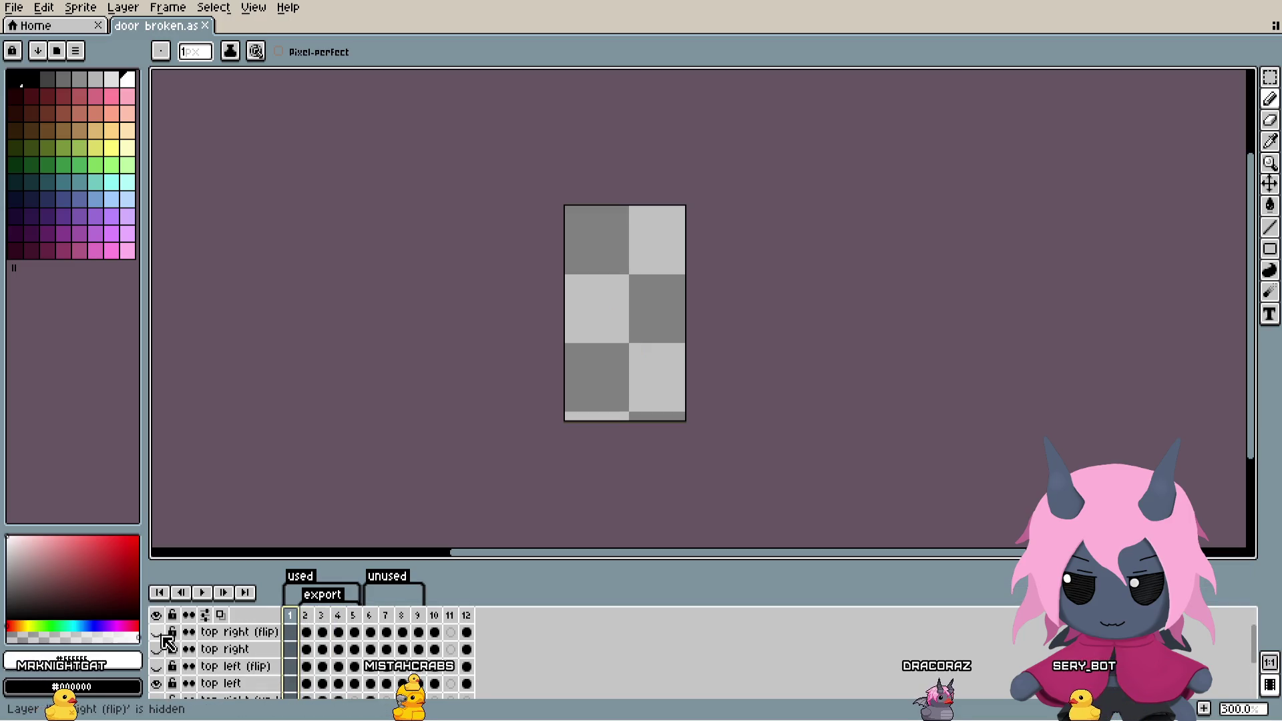
pyautogui.click(157, 666)
pyautogui.scroll(-1, 167, 661)
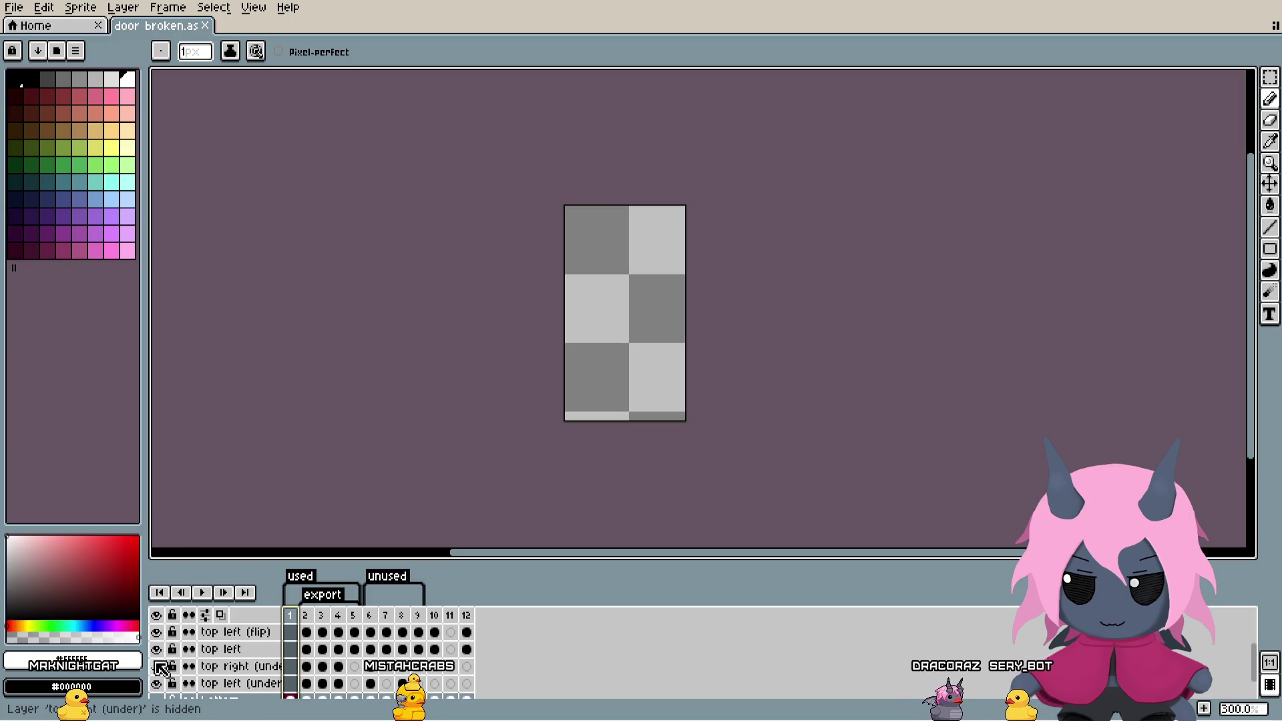
pyautogui.scroll(-1, 161, 668)
pyautogui.click(157, 638)
pyautogui.moveTo(304, 620)
pyautogui.mouseDown()
pyautogui.moveTo(346, 621)
pyautogui.moveTo(324, 619)
pyautogui.mouseUp()
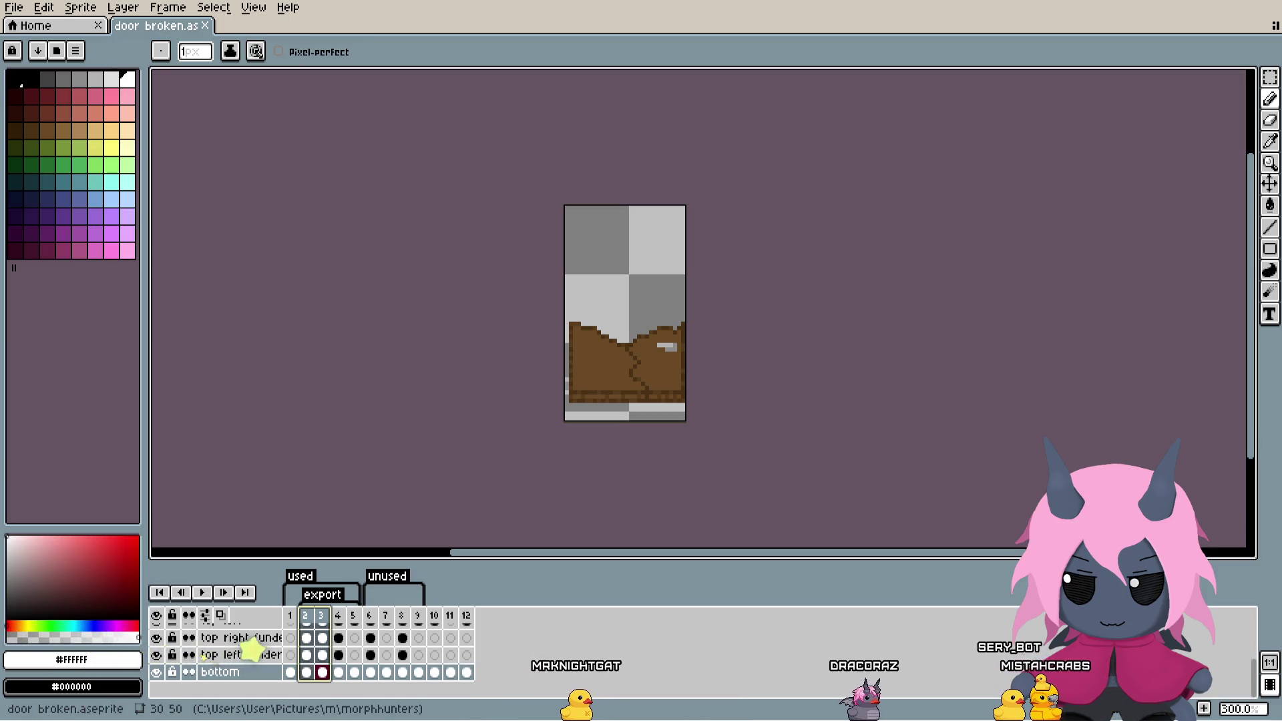
pyautogui.hotkey('alt', 'Tab')
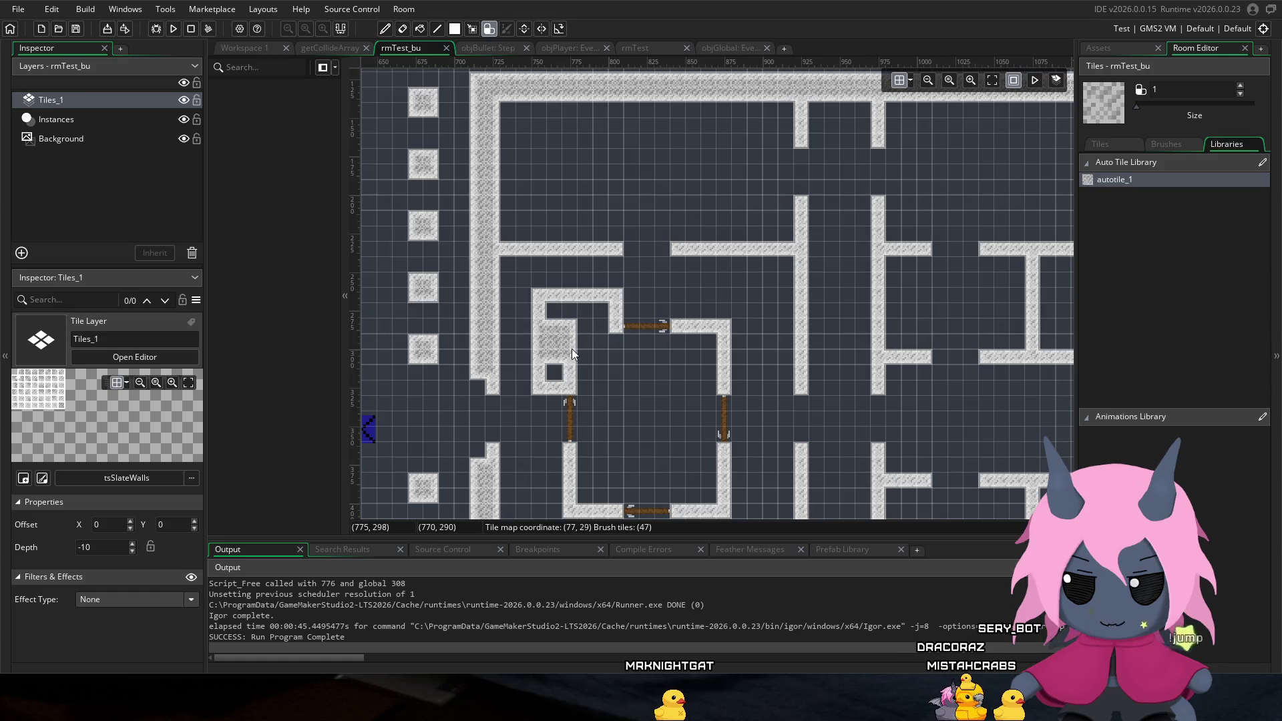
# Step: Erase the extra walls in the door room's corner, then run the game to test the room
pyautogui.moveTo(594, 323)
pyautogui.mouseDown()
pyautogui.moveTo(610, 317)
pyautogui.moveTo(611, 298)
pyautogui.moveTo(568, 299)
pyautogui.moveTo(542, 405)
pyautogui.moveTo(556, 398)
pyautogui.moveTo(547, 291)
pyautogui.mouseUp()
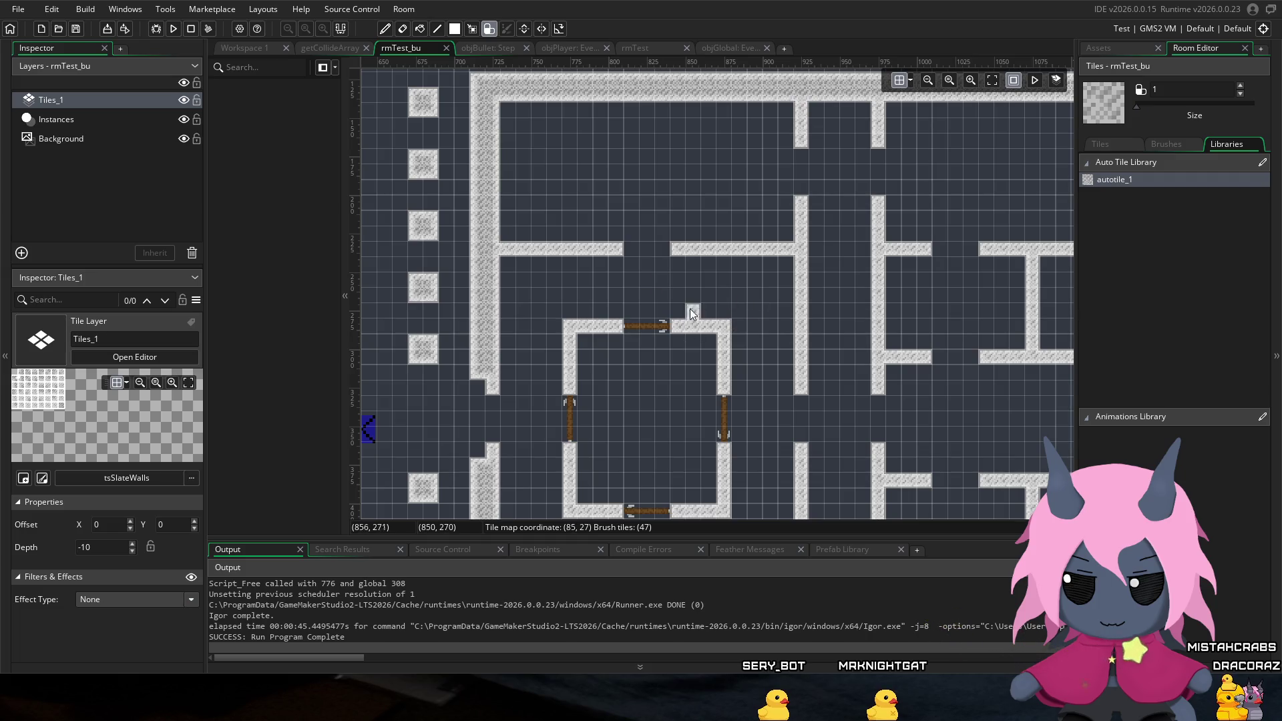
pyautogui.moveTo(612, 304); pyautogui.dragTo(788, 241)
pyautogui.moveTo(558, 291); pyautogui.dragTo(651, 278)
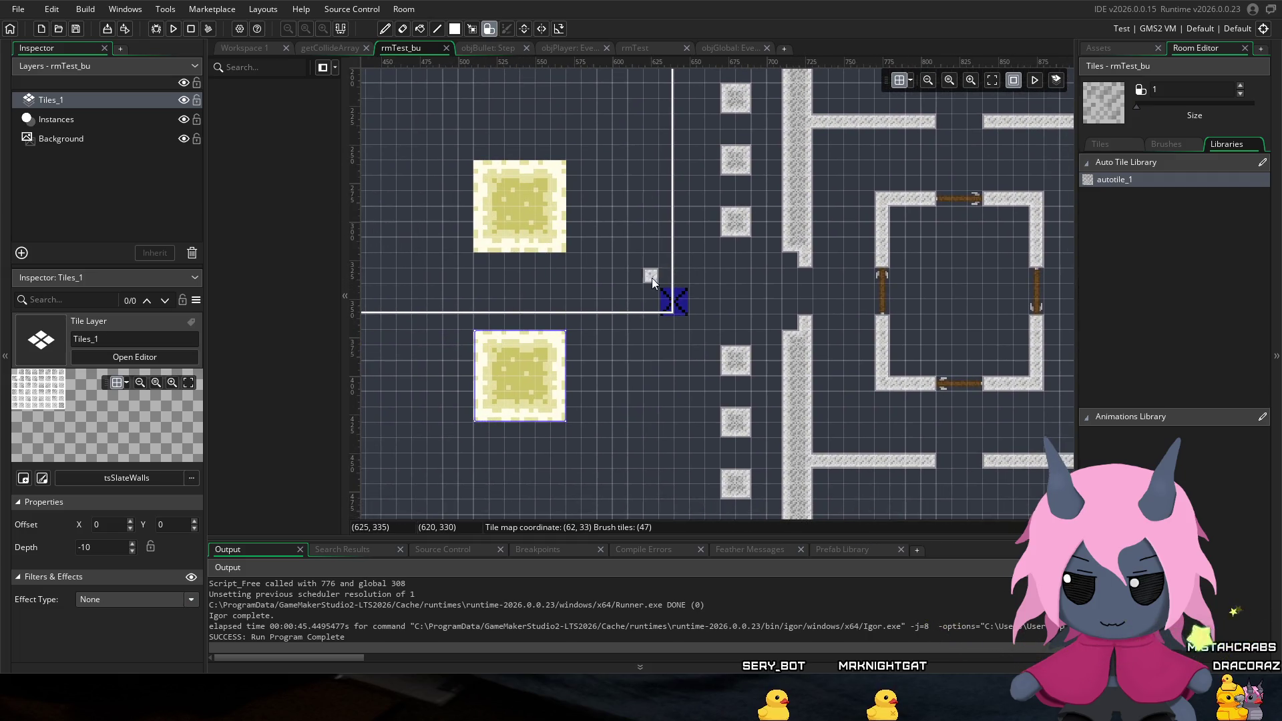
pyautogui.scroll(2, 755, 335)
pyautogui.hscroll(2, 755, 335)
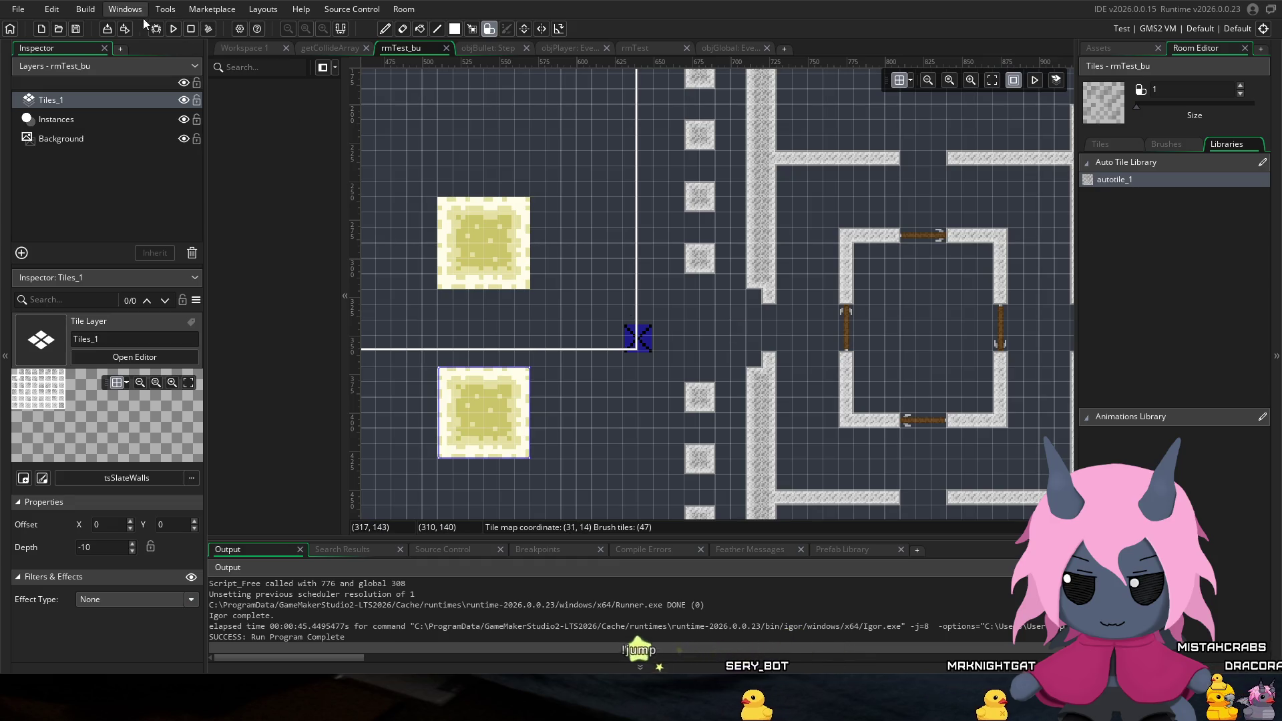
pyautogui.click(168, 28)
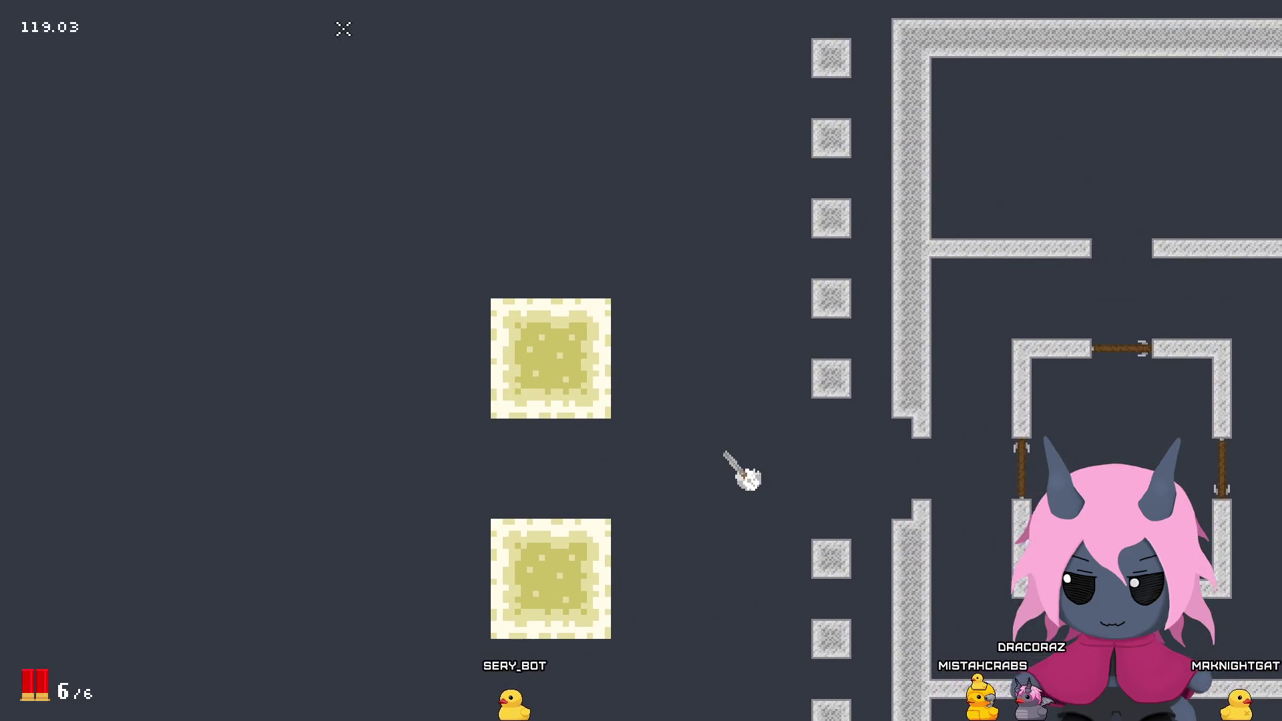
# Step: Walk into the square room and shoot out its left and bottom wooden doors
pyautogui.press('d')
pyautogui.click(961, 370)
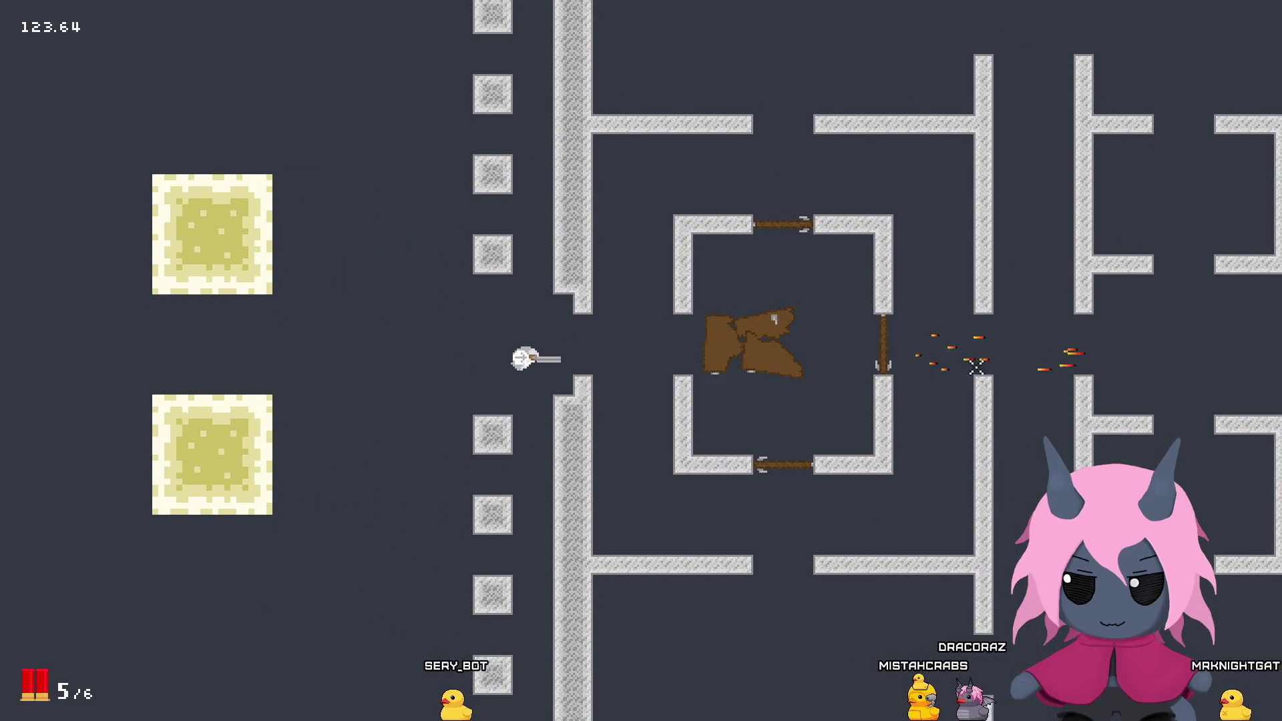
pyautogui.press('d')
pyautogui.press('a')
pyautogui.press('s')
pyautogui.press('d')
pyautogui.click(673, 203)
pyautogui.press('w')
pyautogui.press('a')
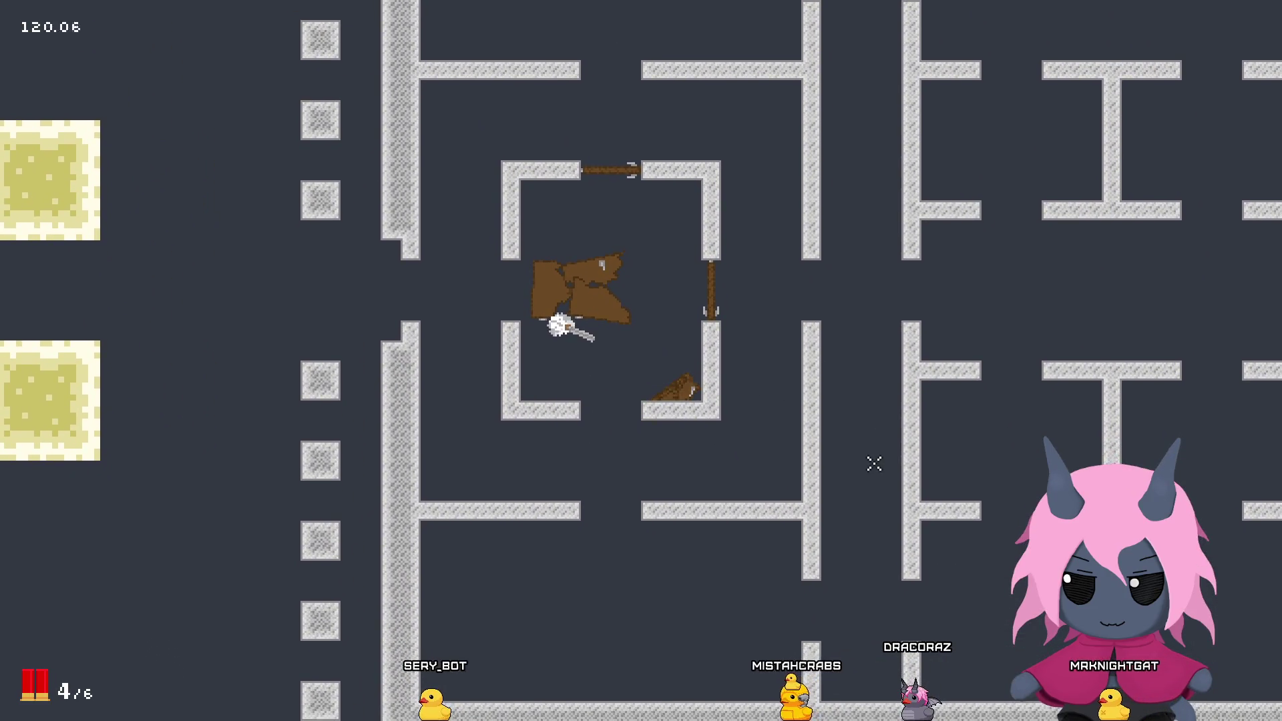
# Step: Loop through the maze, re-enter via the room's top doorway, and fire two shots inside
pyautogui.press('a')
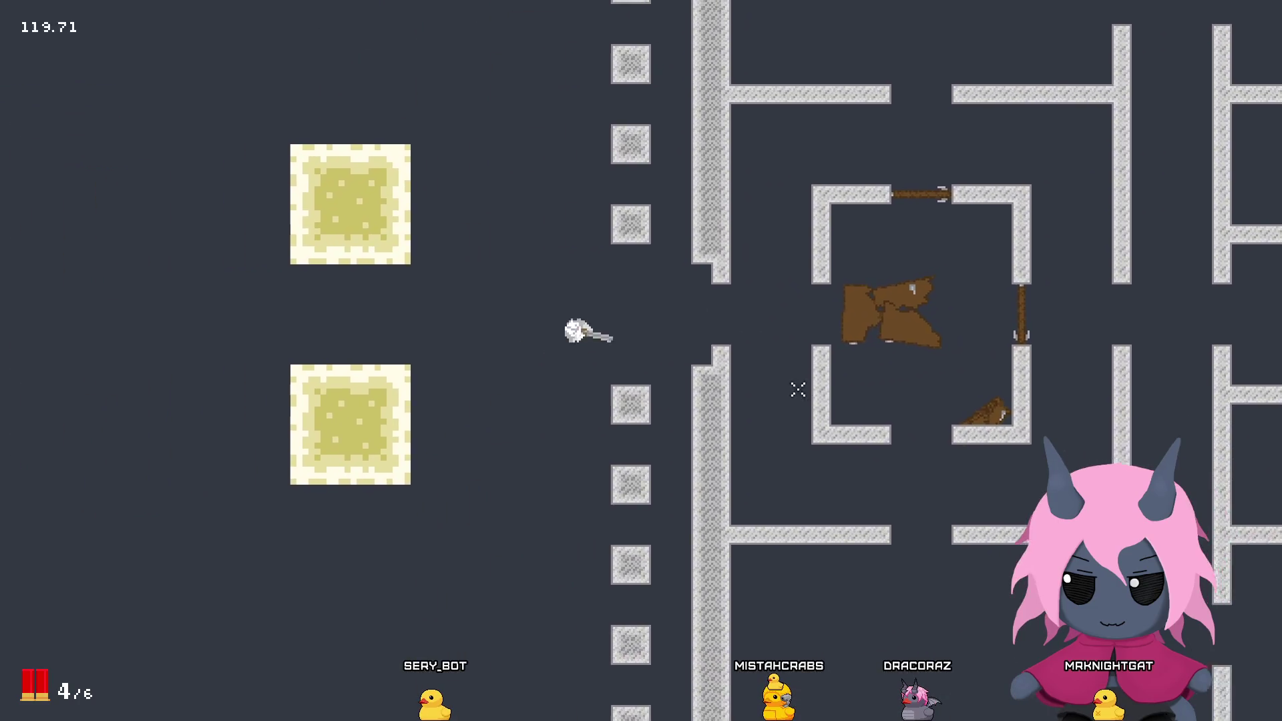
pyautogui.press('w')
pyautogui.press('d')
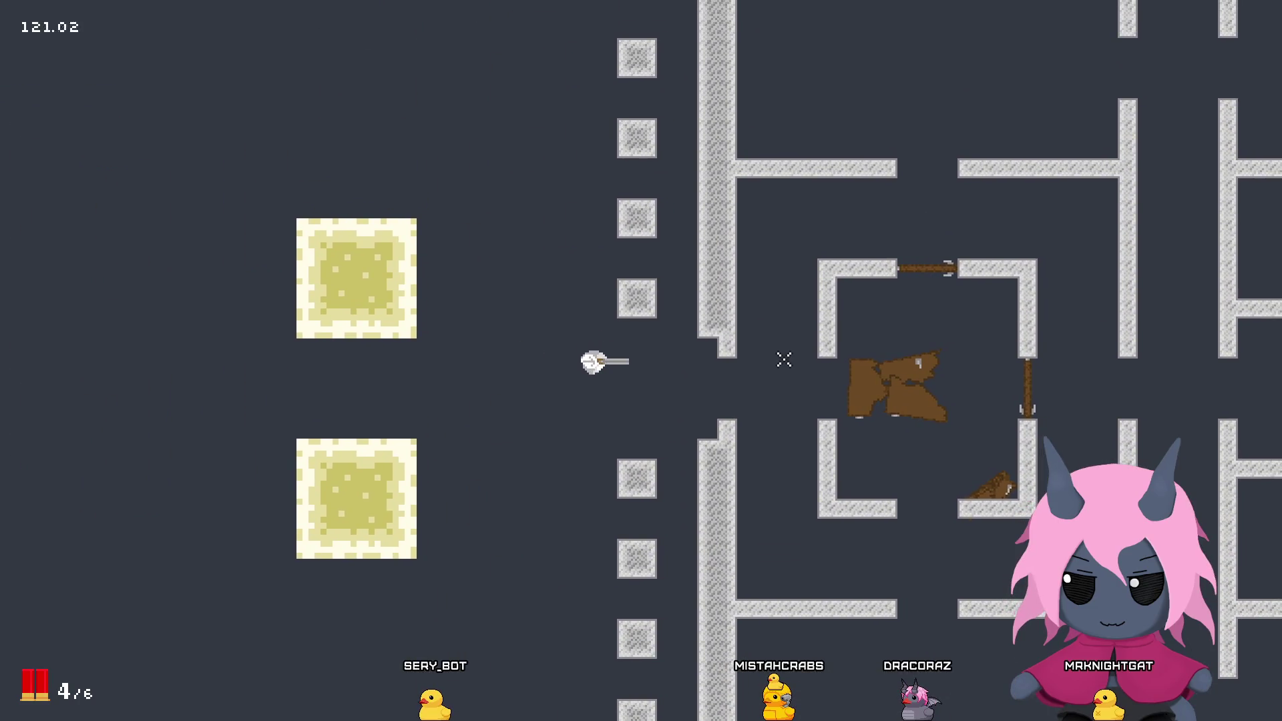
pyautogui.press('d')
pyautogui.press('s')
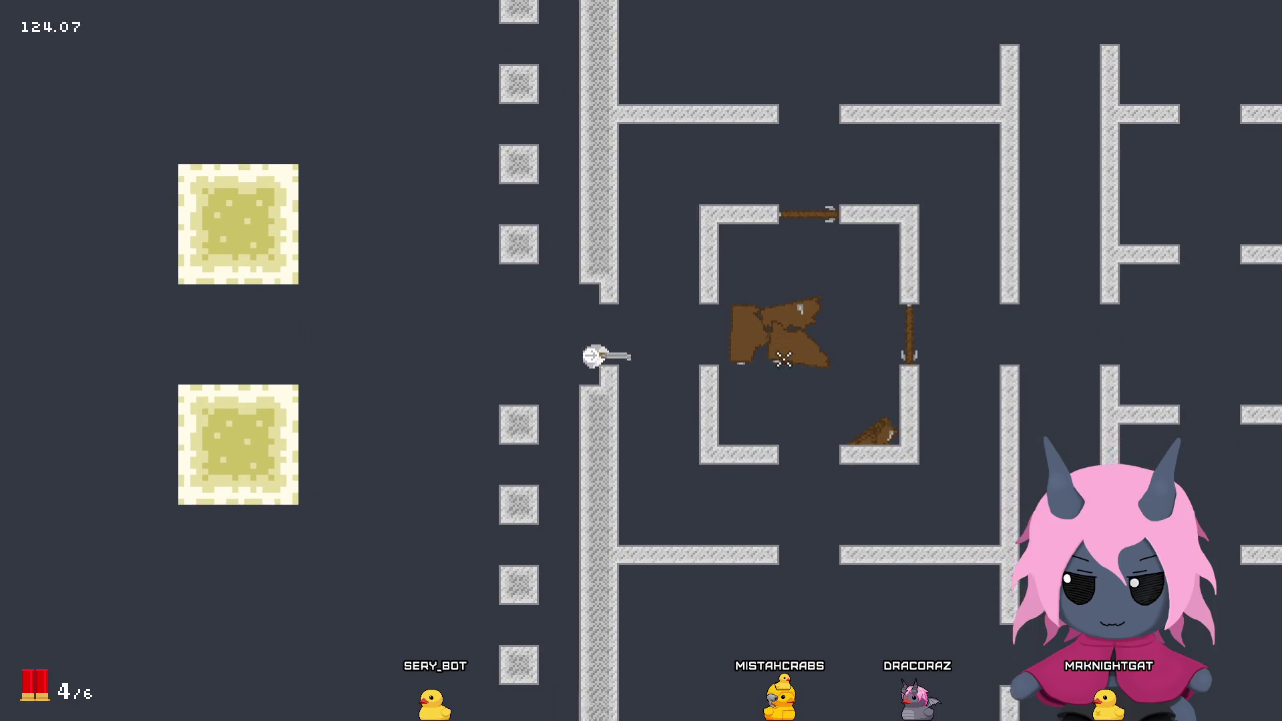
pyautogui.press('d')
pyautogui.press('w')
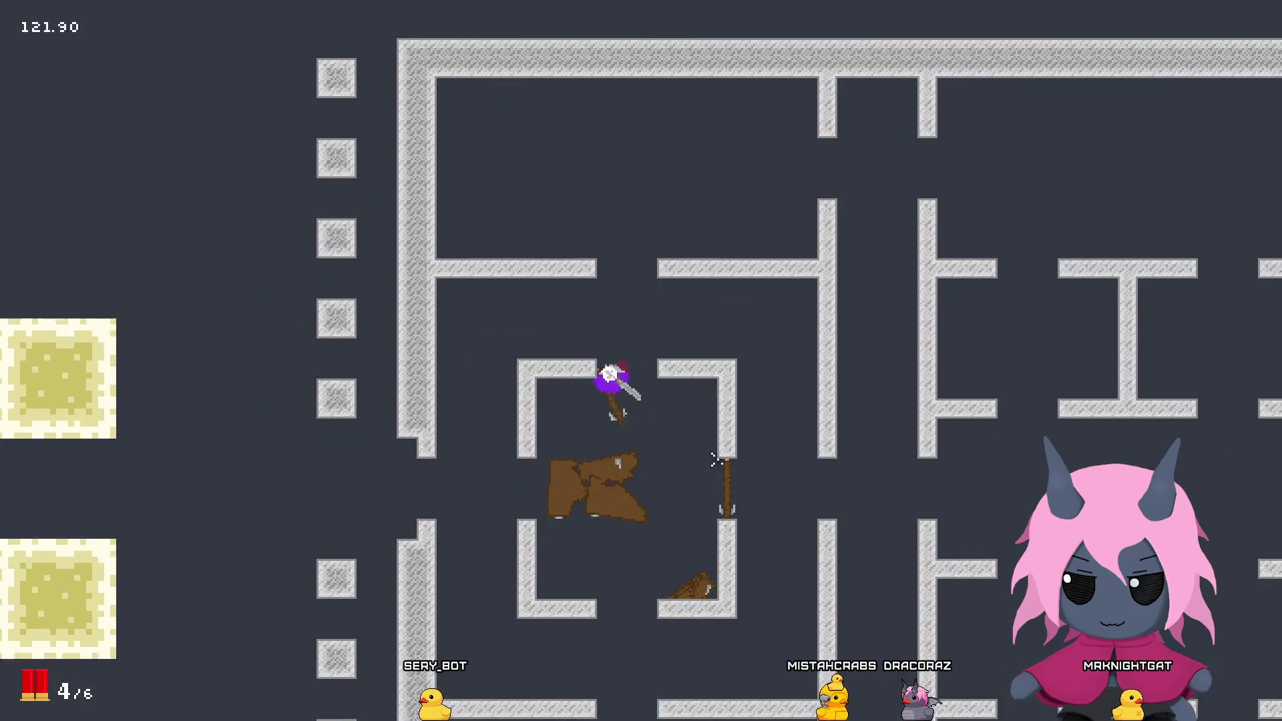
pyautogui.press('d')
pyautogui.press('s')
pyautogui.click(446, 289)
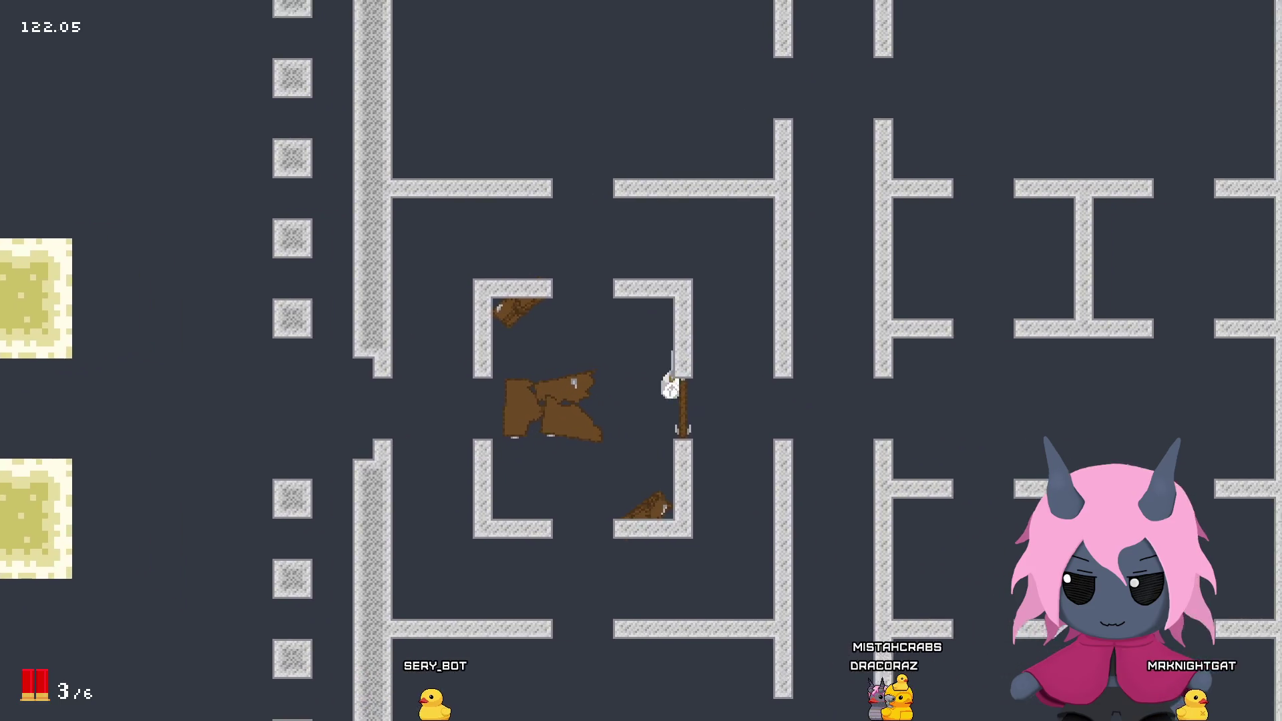
pyautogui.press('d')
pyautogui.press('s')
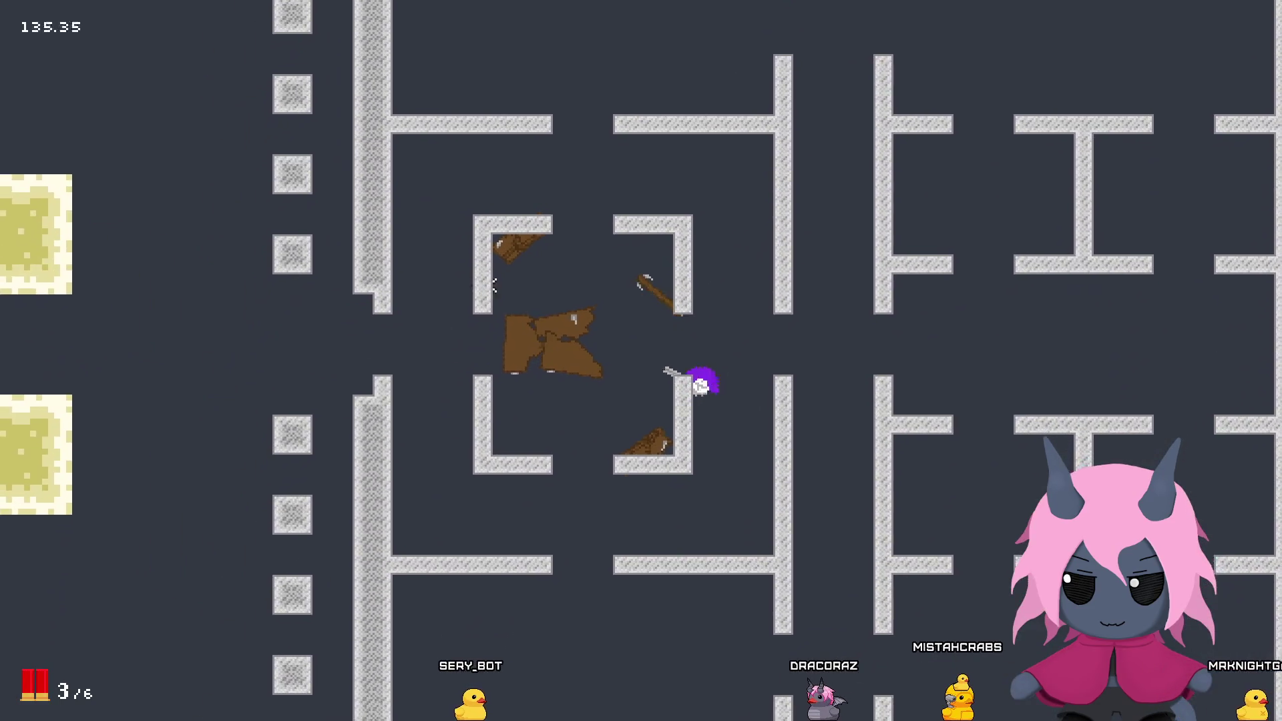
pyautogui.press('a')
pyautogui.click(747, 212)
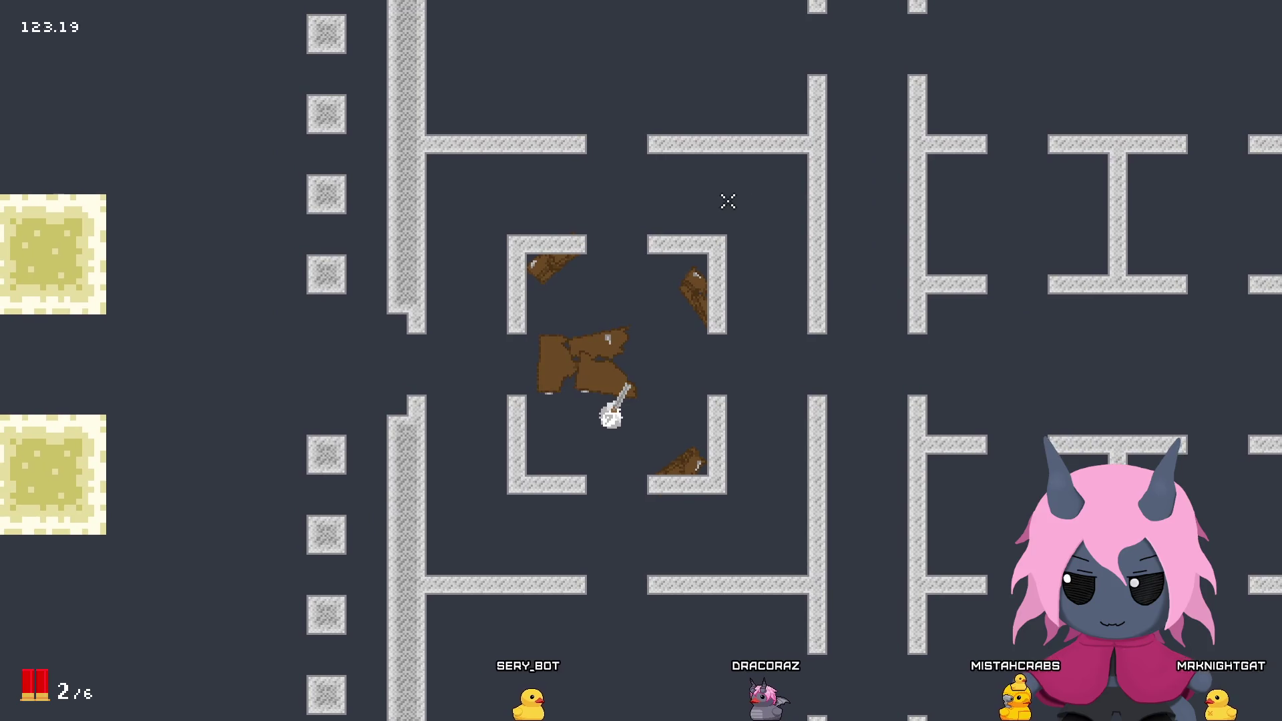
# Step: Exit through the top gap into the open area and empty the shotgun at the lower sand block
pyautogui.press('w')
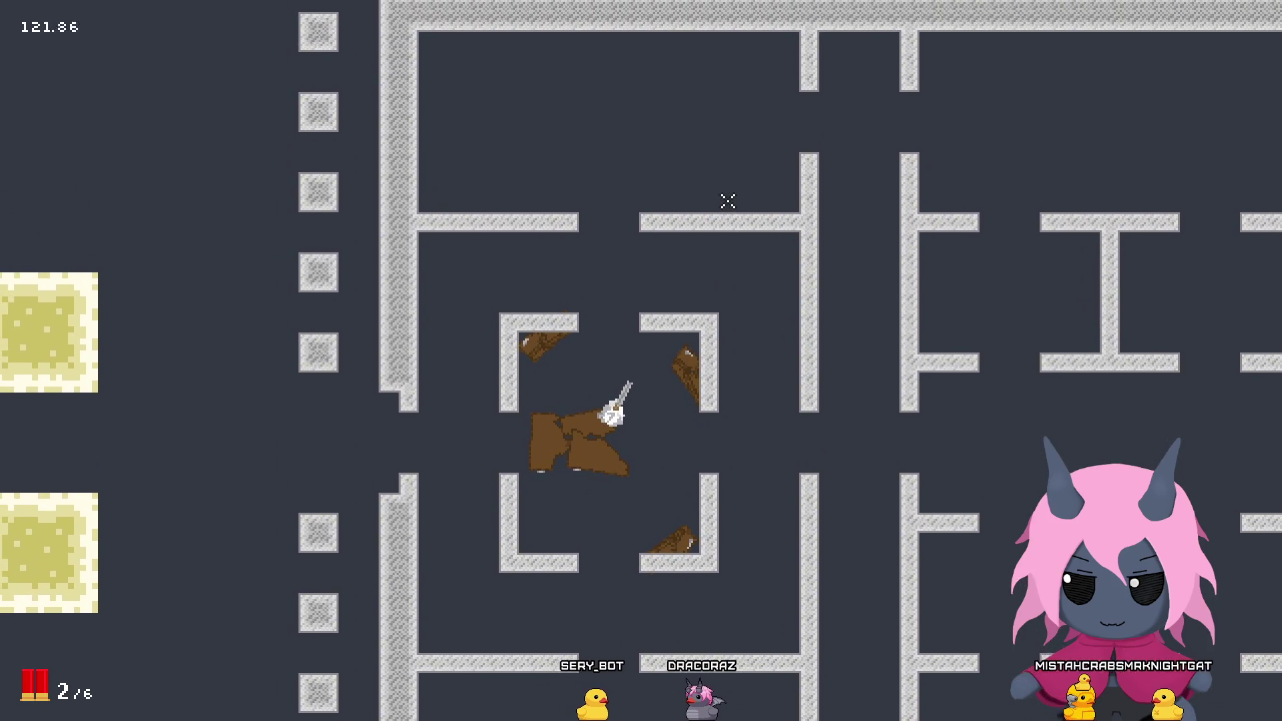
pyautogui.press('w')
pyautogui.press('d')
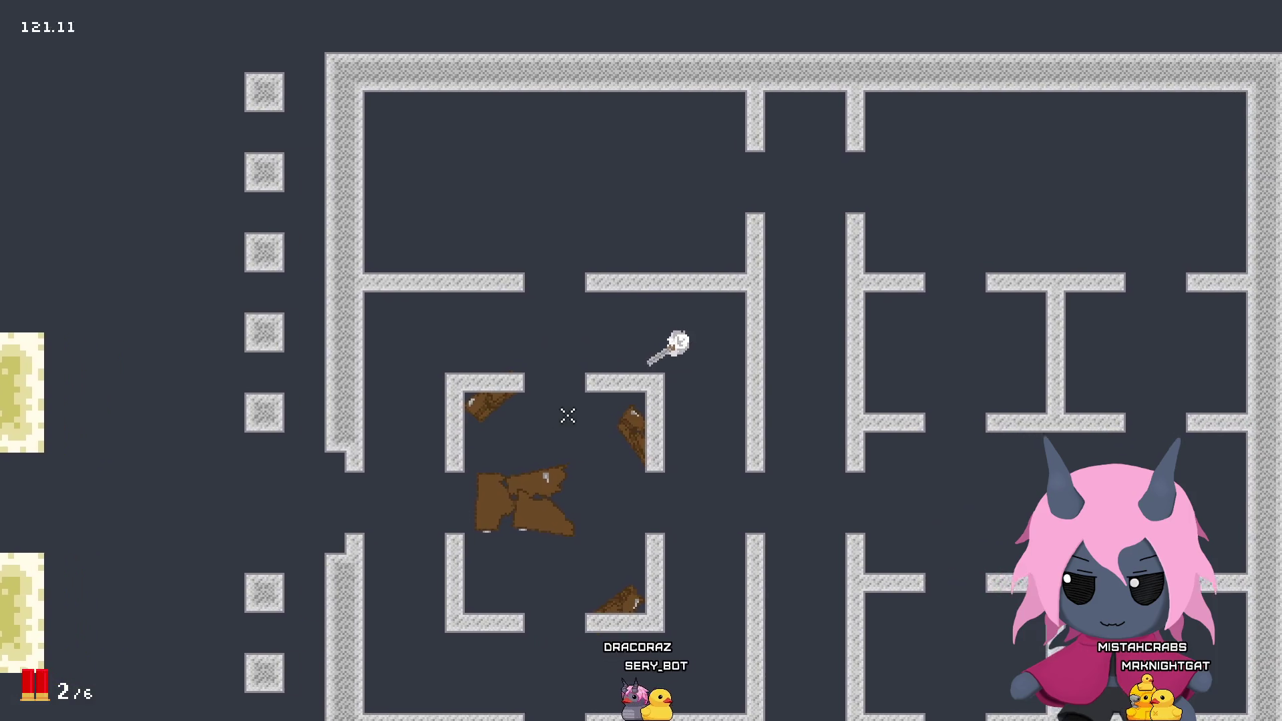
pyautogui.press('s')
pyautogui.press('a')
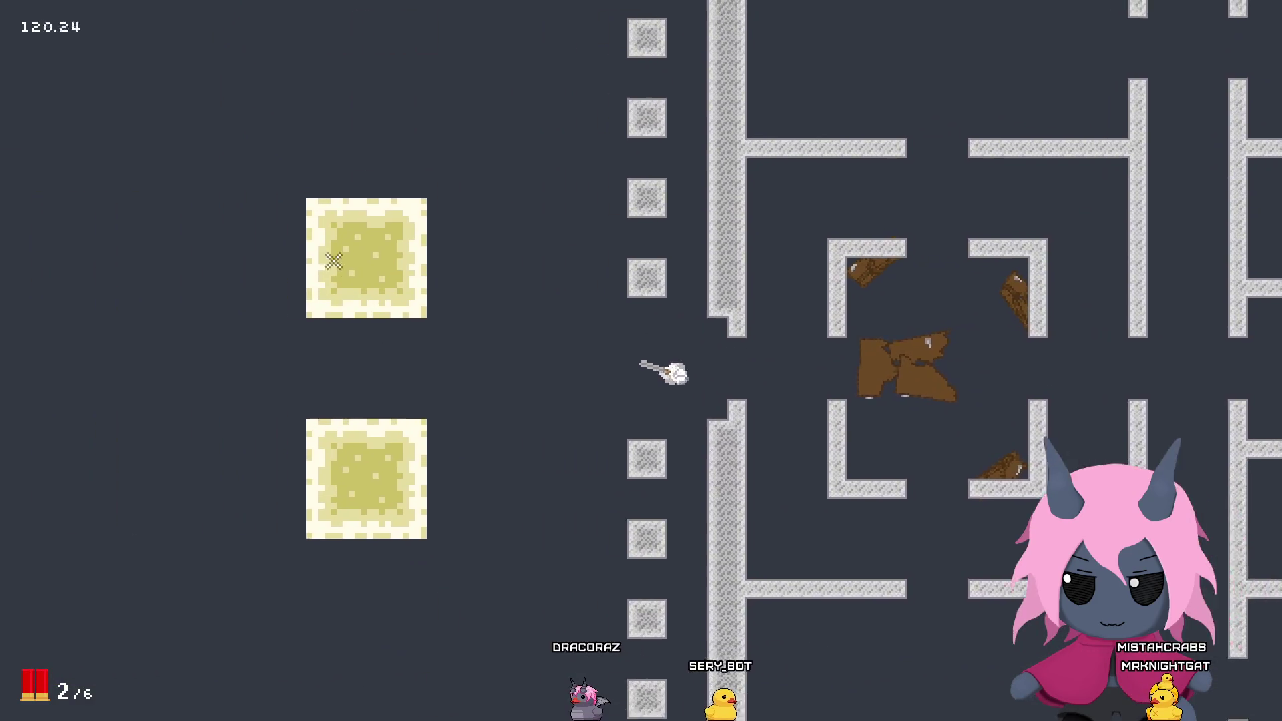
pyautogui.click(334, 260)
pyautogui.click(357, 334)
pyautogui.press('s')
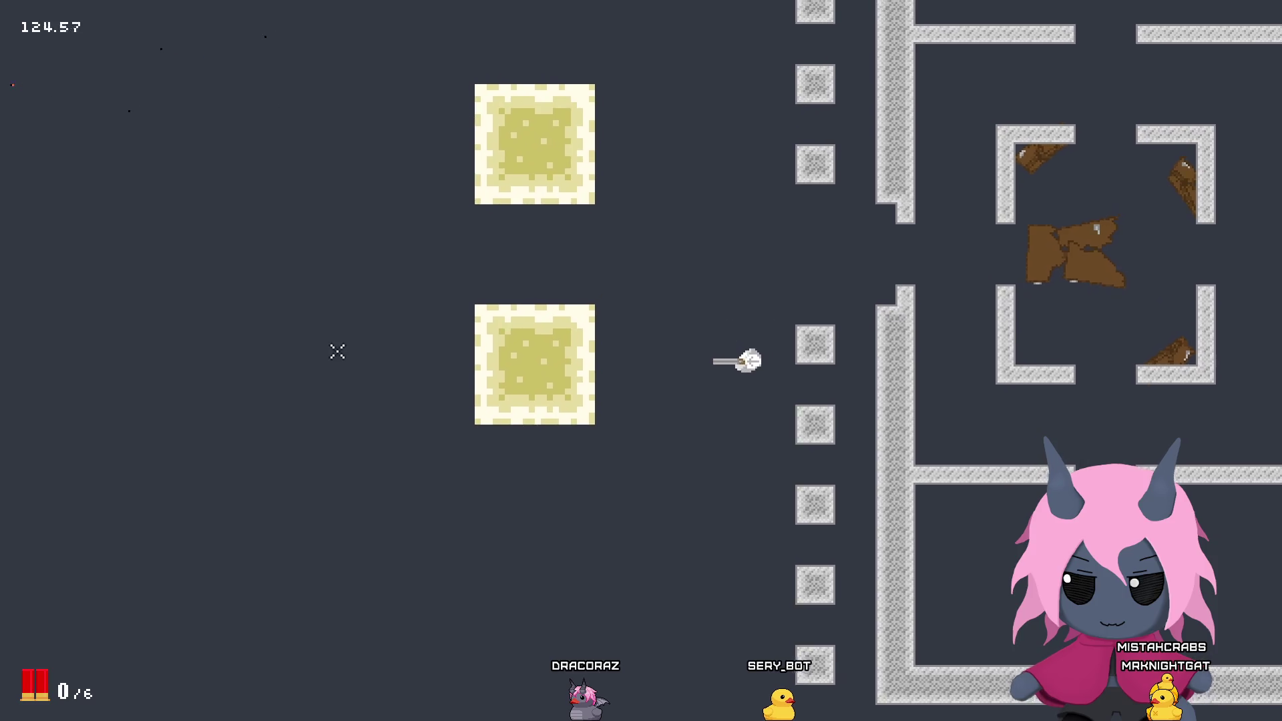
pyautogui.click(346, 369)
pyautogui.click(343, 348)
pyautogui.press('w')
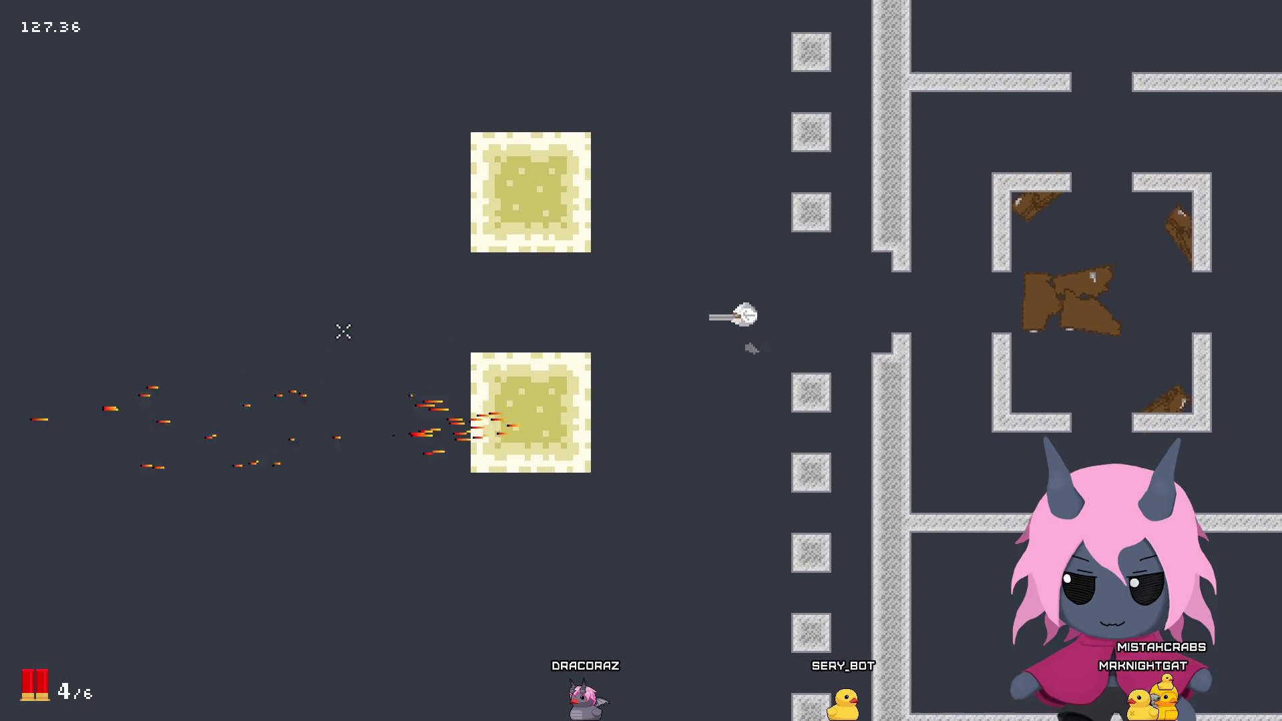
pyautogui.click(338, 333)
pyautogui.click(330, 334)
pyautogui.click(341, 361)
pyautogui.click(354, 394)
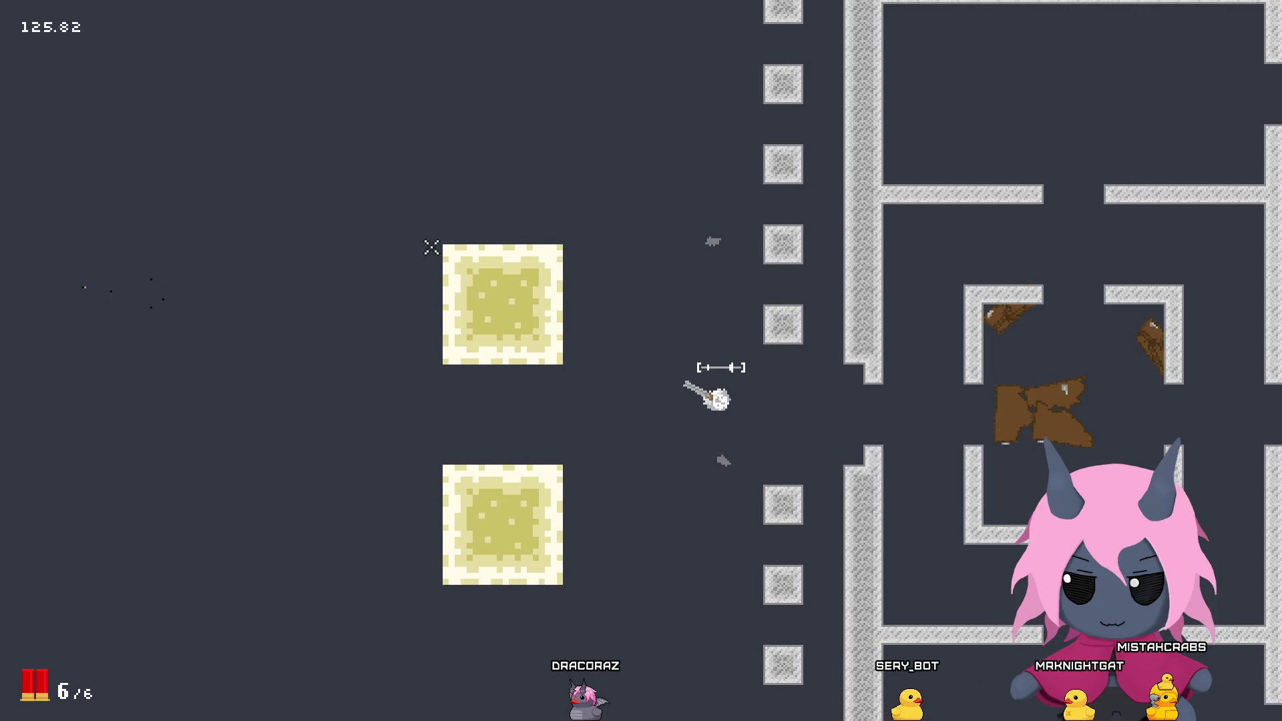
# Step: Walk up and right through the maze, fire one shot right, and quit the game
pyautogui.press('w')
pyautogui.press('a')
pyautogui.press('w')
pyautogui.press('d')
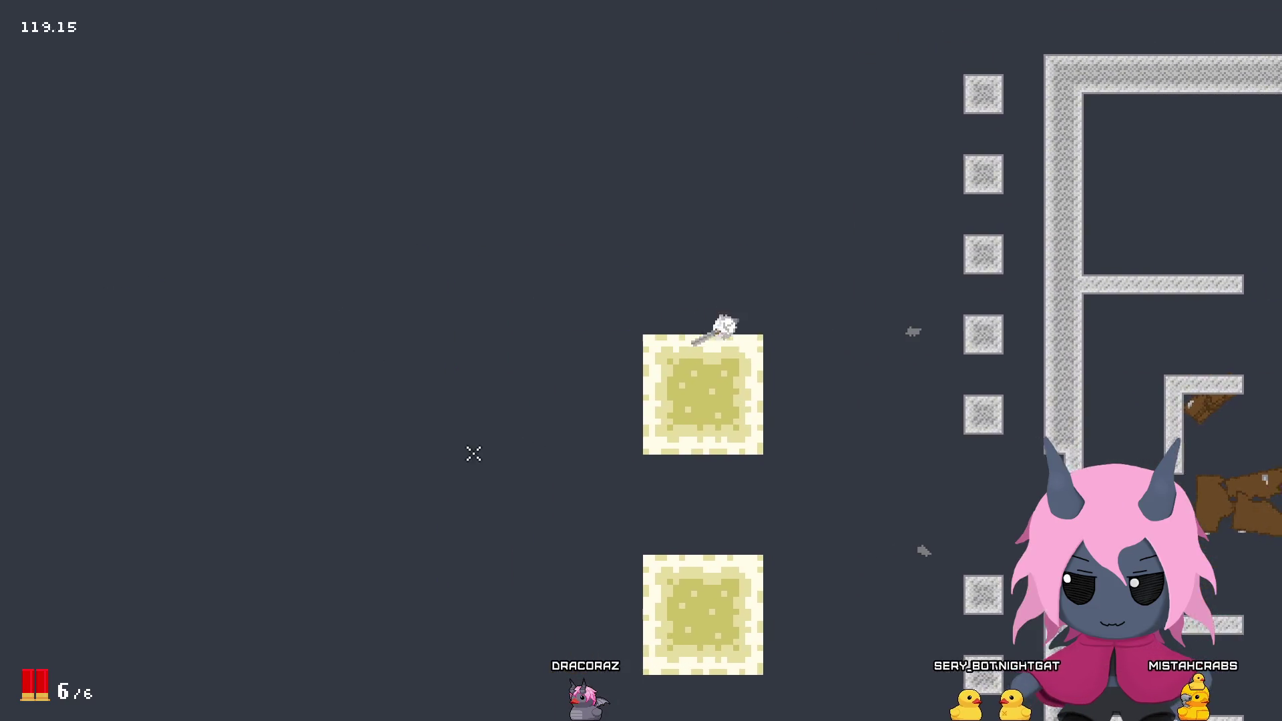
pyautogui.press('s')
pyautogui.press('d')
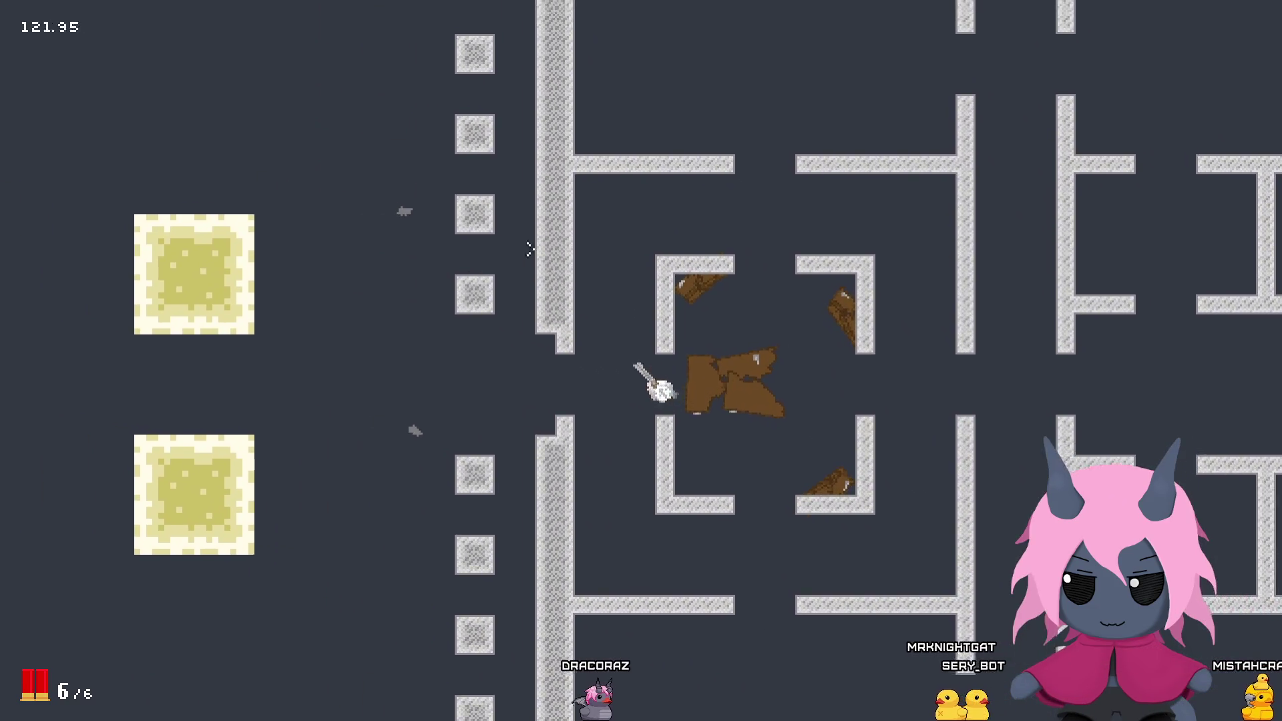
pyautogui.press('w')
pyautogui.press('w')
pyautogui.press('d')
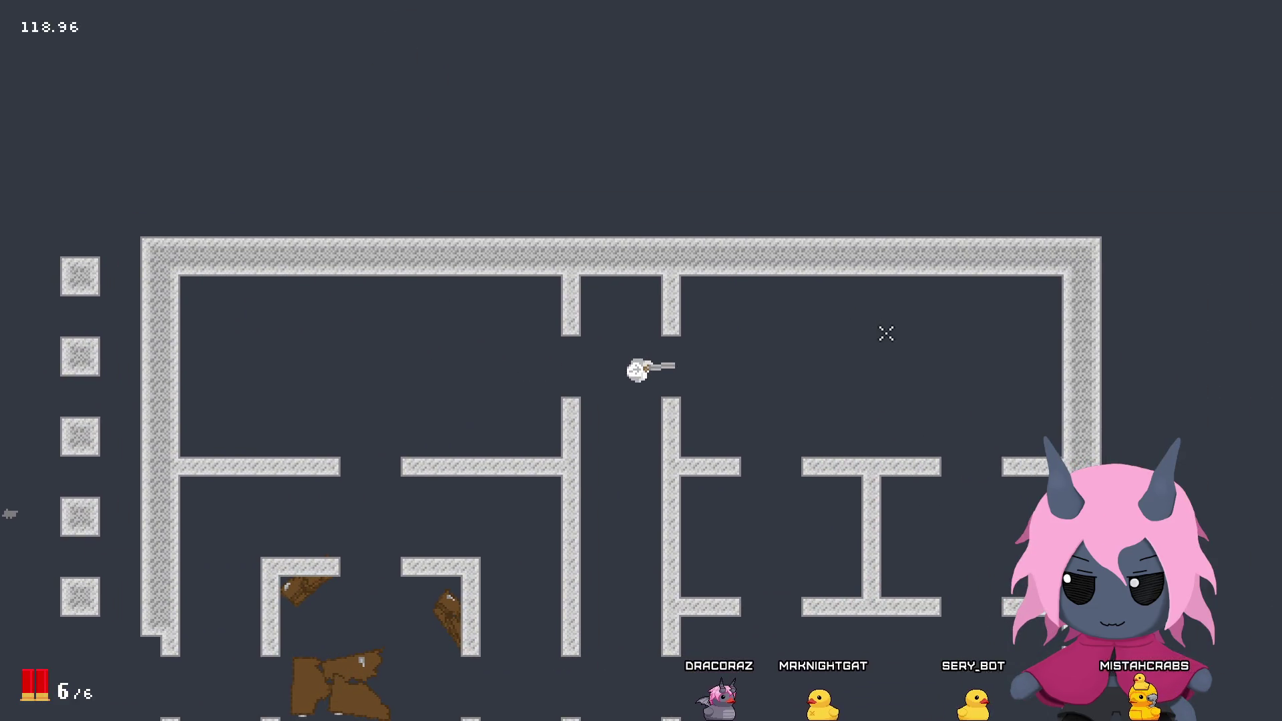
pyautogui.press('w')
pyautogui.click(841, 313)
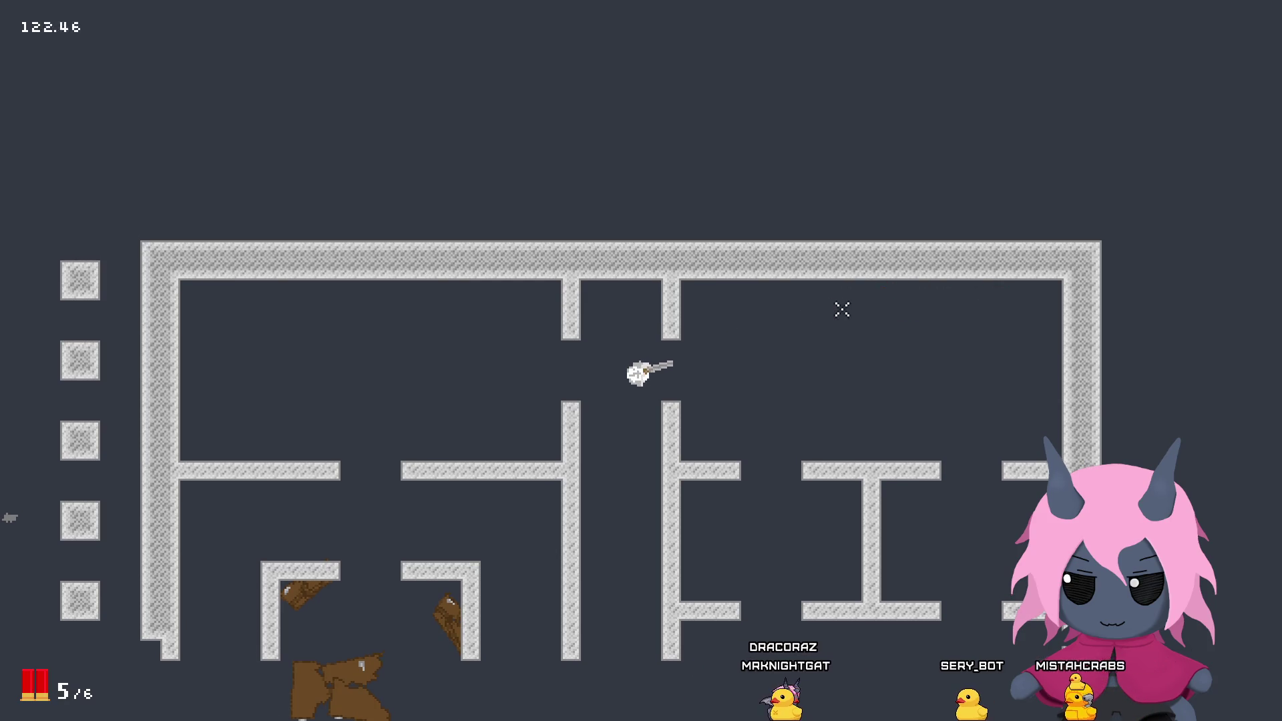
pyautogui.press('Escape')
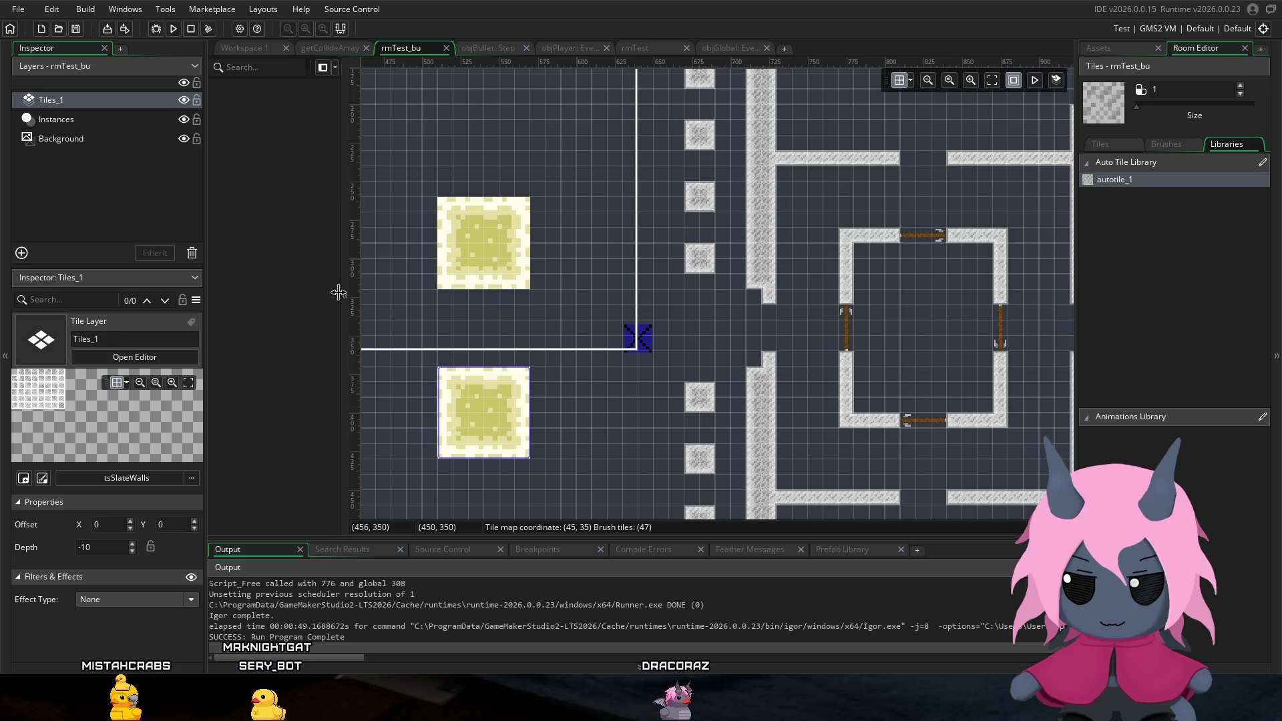
# Step: Recompile and relaunch the game for another test run
pyautogui.click(174, 27)
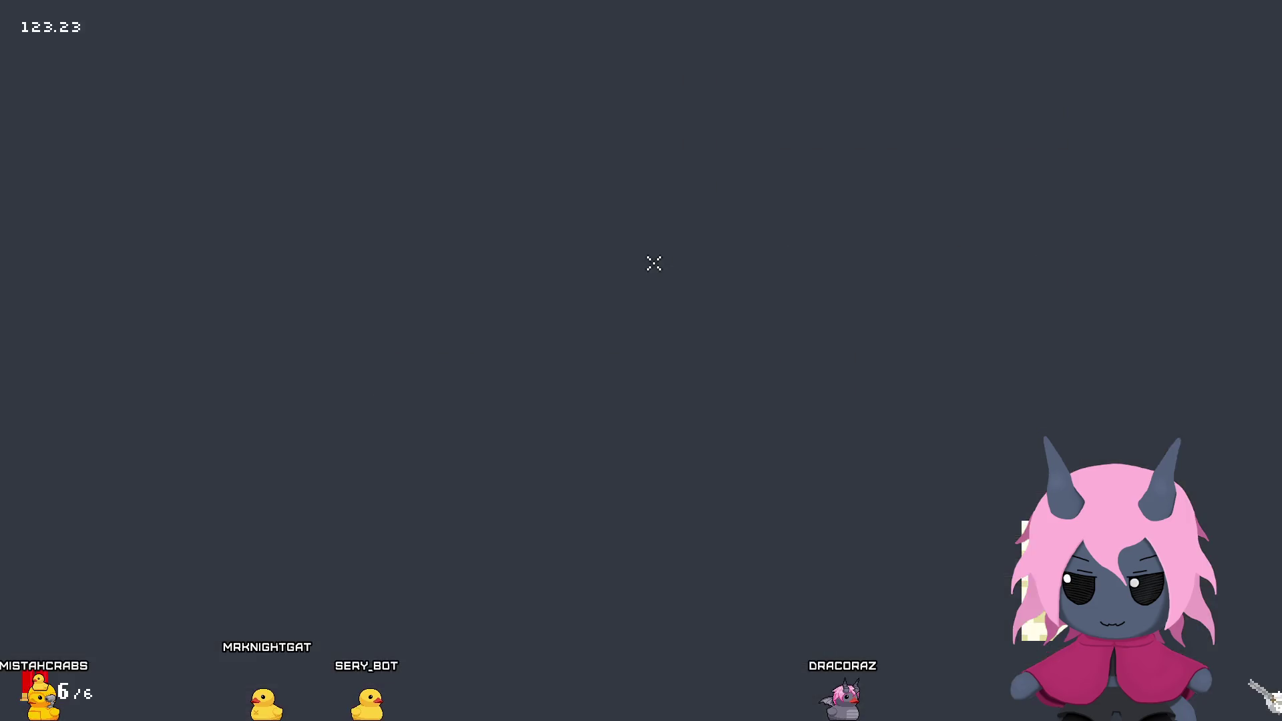
# Step: Move right through the level, fire five blasts at the enemies on the left, then reload
pyautogui.click(558, 301)
pyautogui.press('w')
pyautogui.press('a')
pyautogui.press('d')
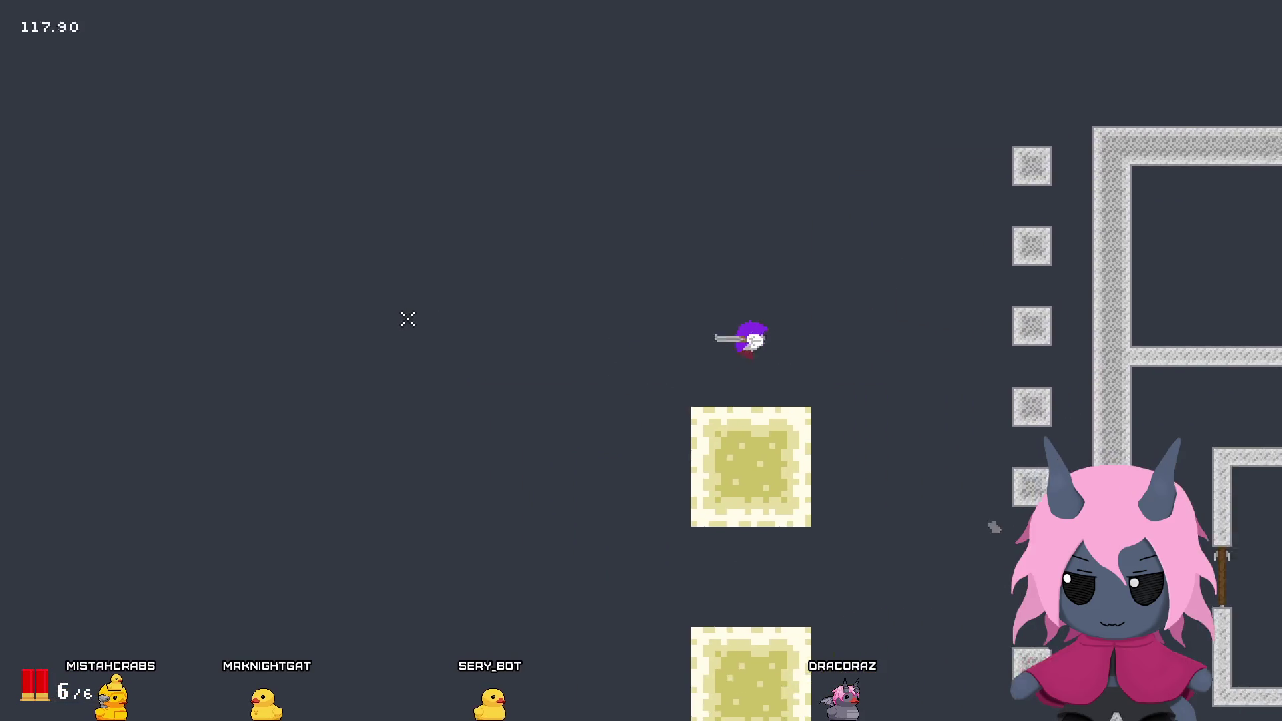
pyautogui.press('d')
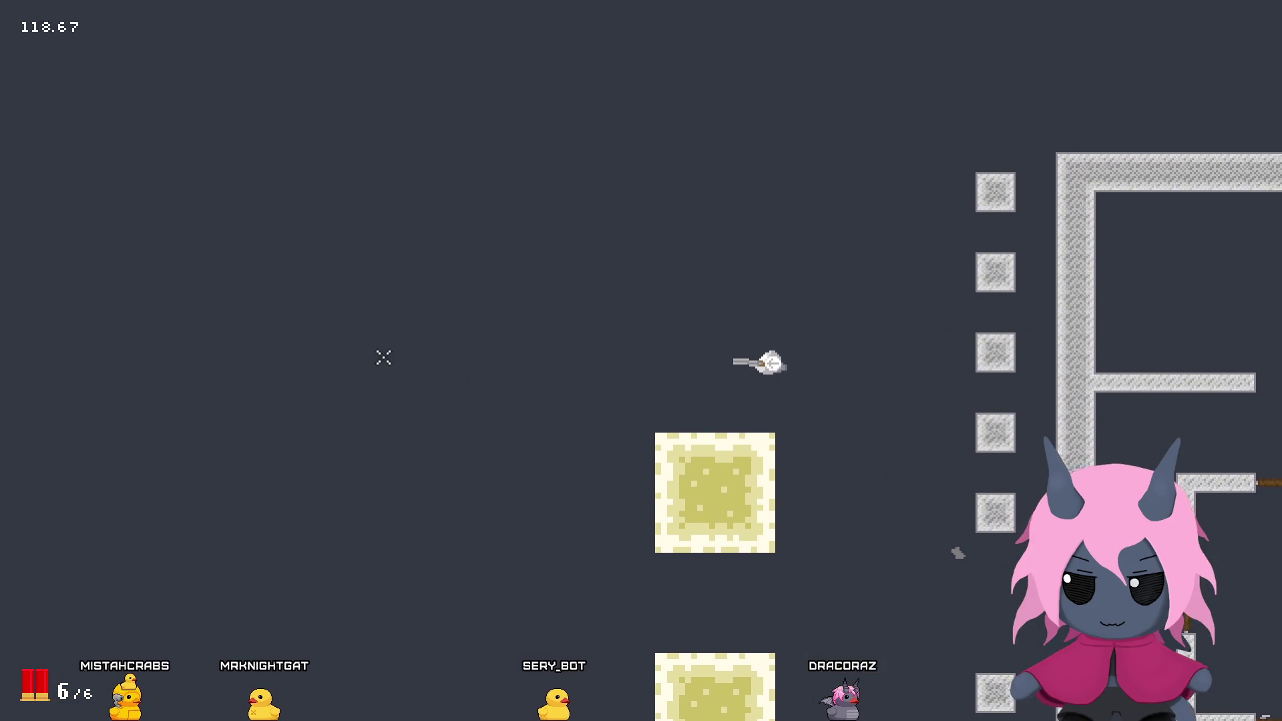
pyautogui.press('d')
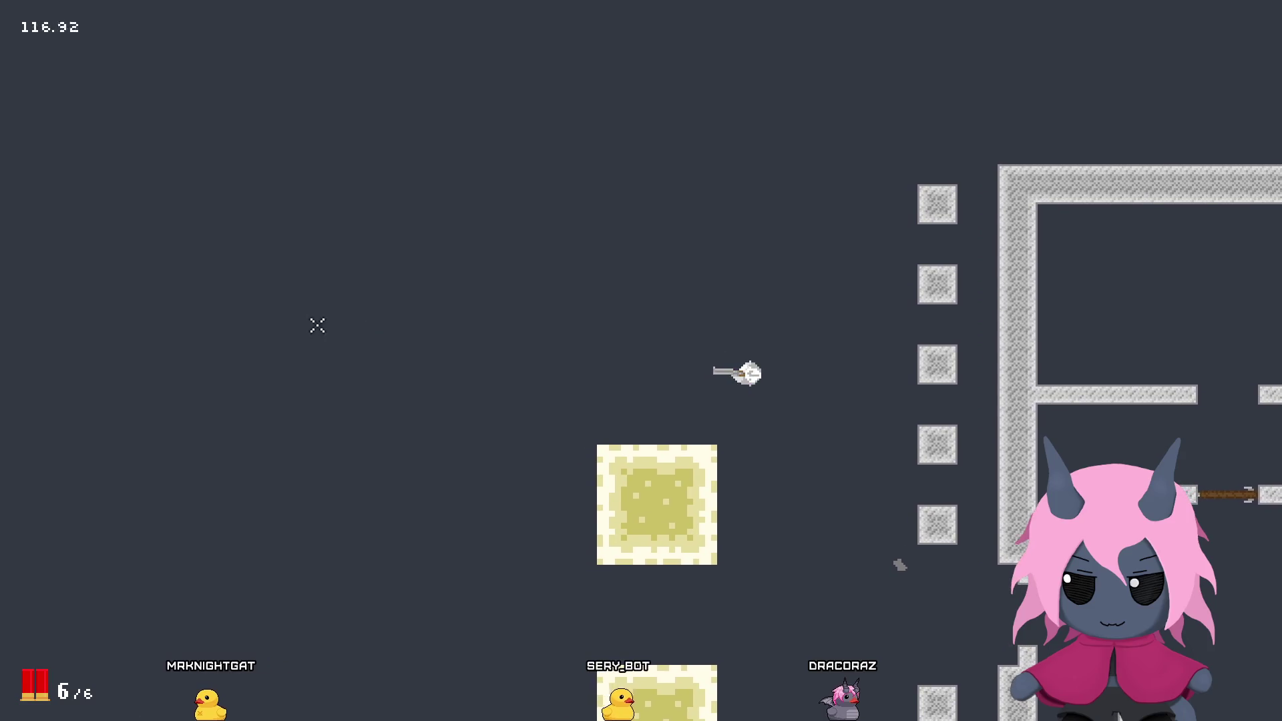
pyautogui.press('d')
pyautogui.press('s')
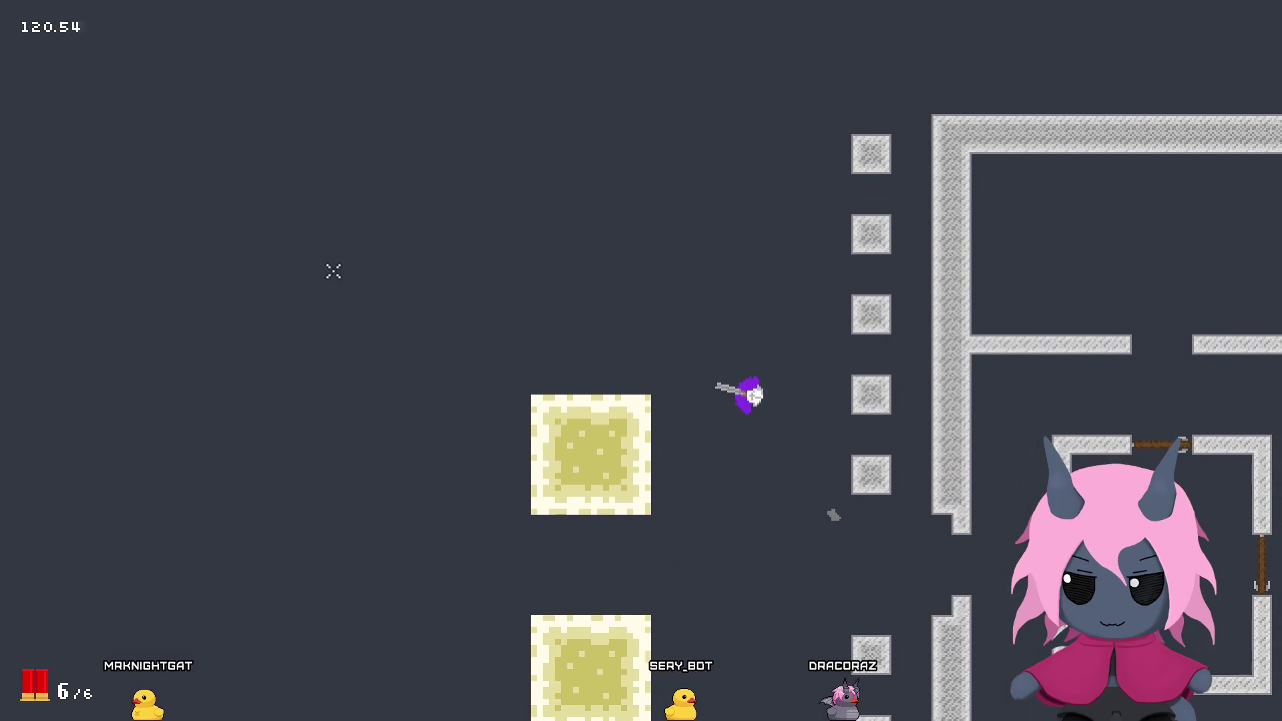
pyautogui.press('w')
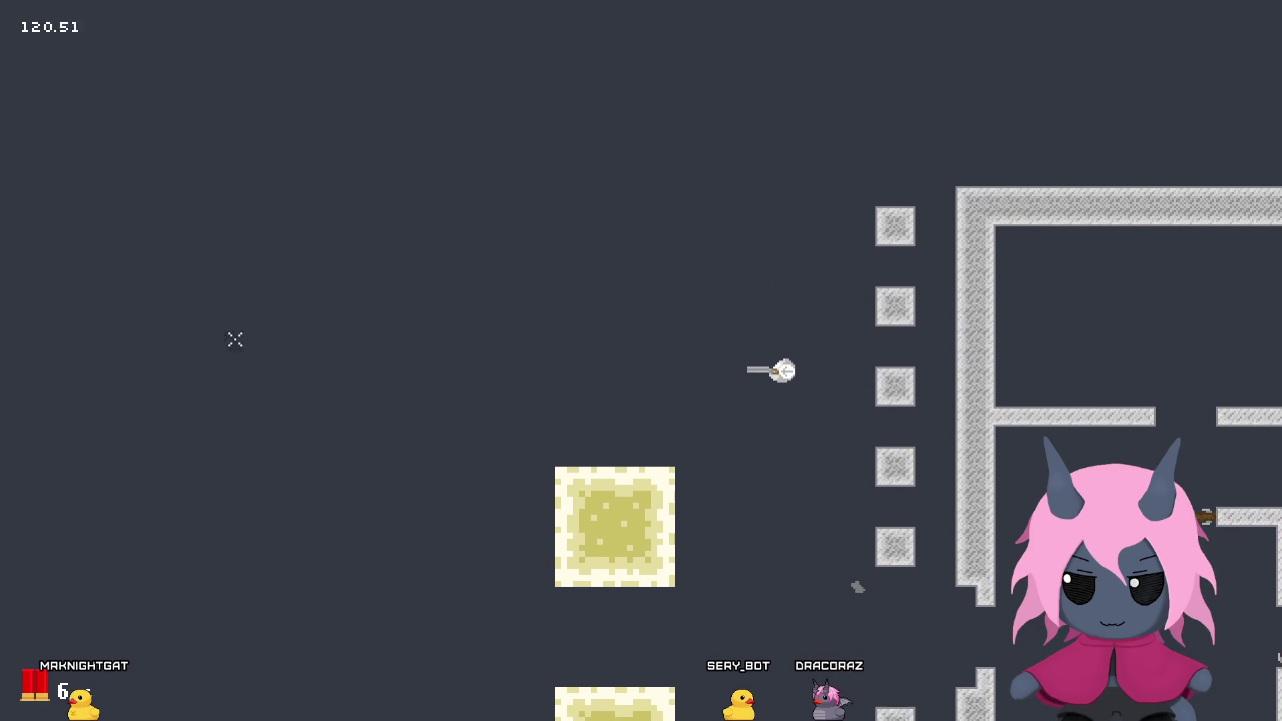
pyautogui.click(259, 342)
pyautogui.click(247, 313)
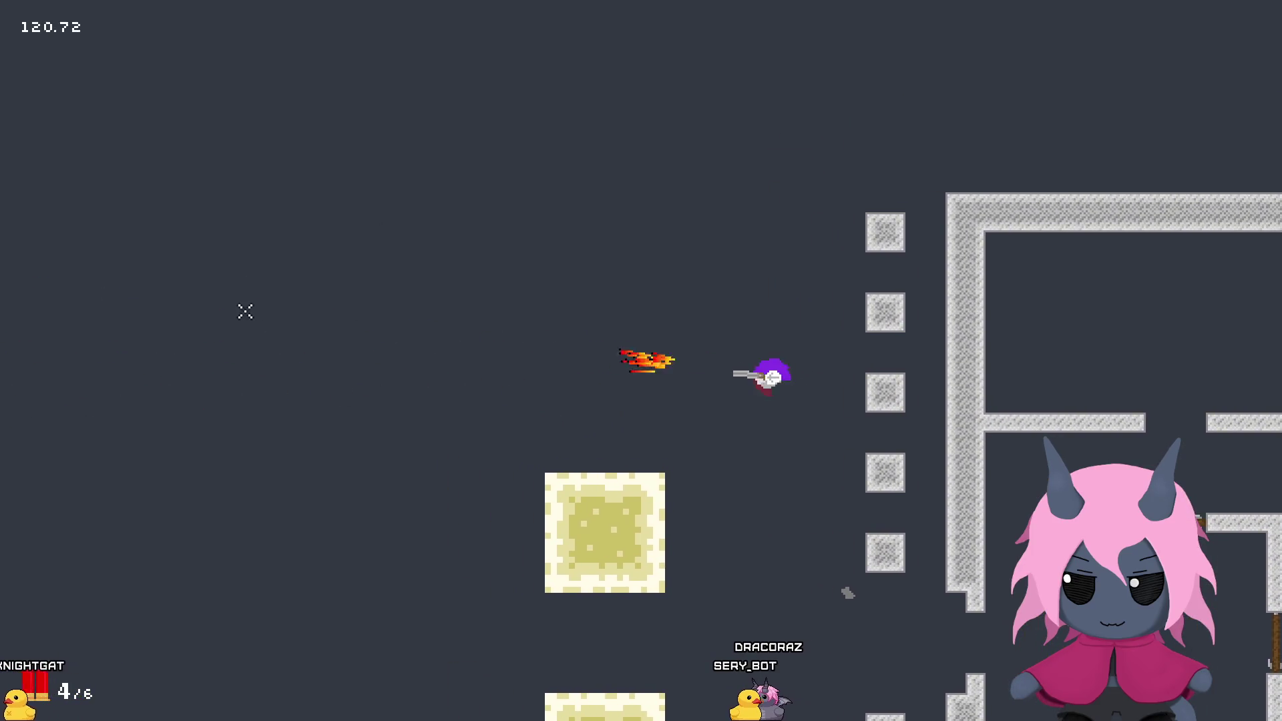
pyautogui.click(234, 297)
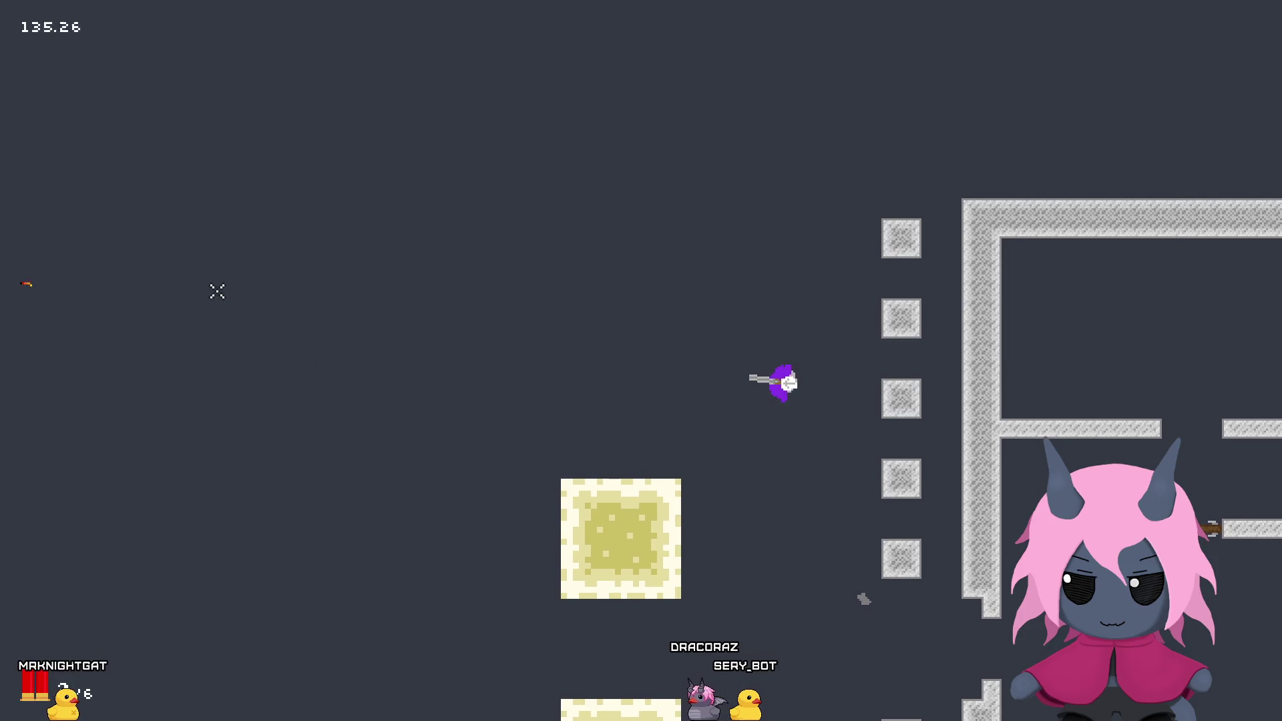
pyautogui.click(204, 287)
pyautogui.click(197, 288)
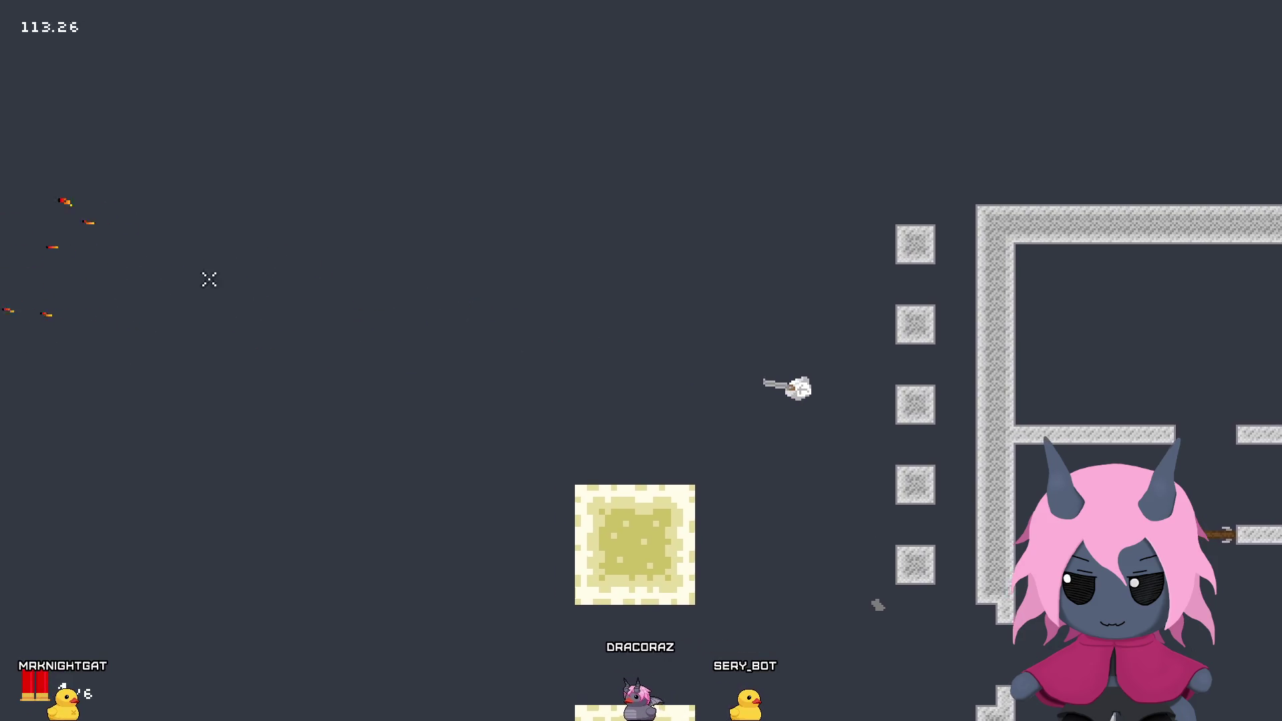
pyautogui.press('r')
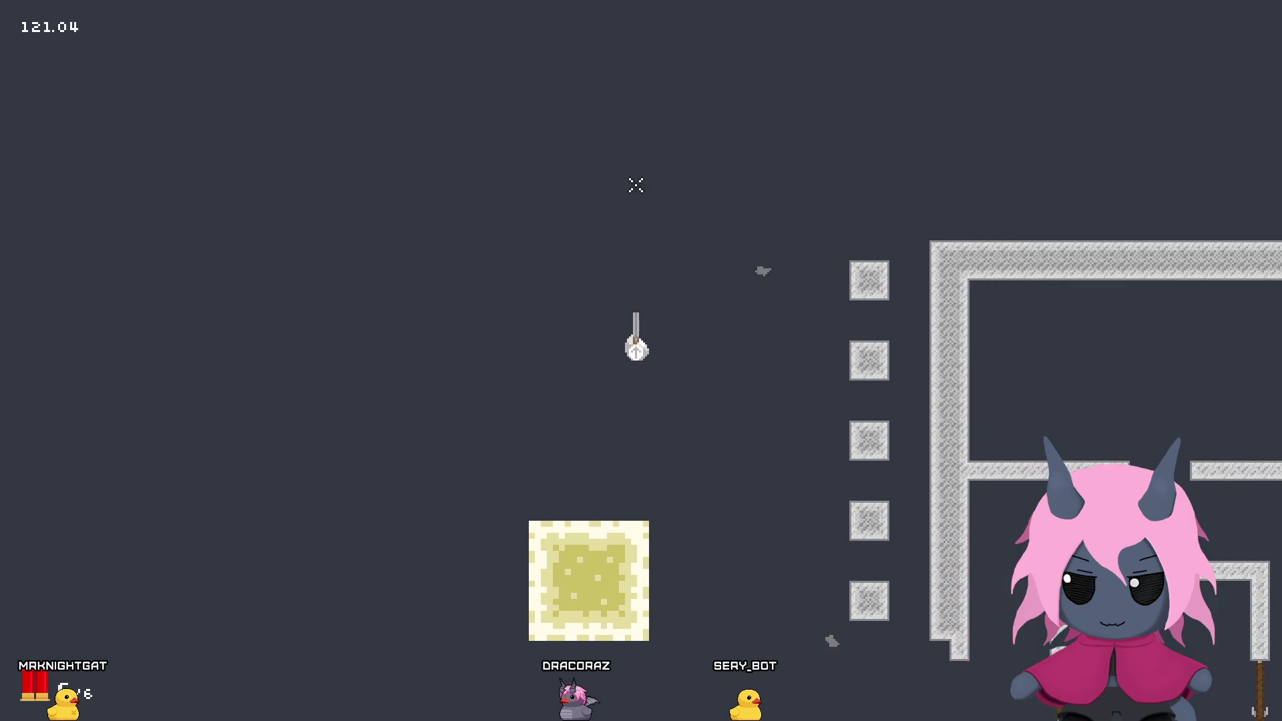
# Step: Strafe left and down, firing the shotgun leftward twice
pyautogui.press('a')
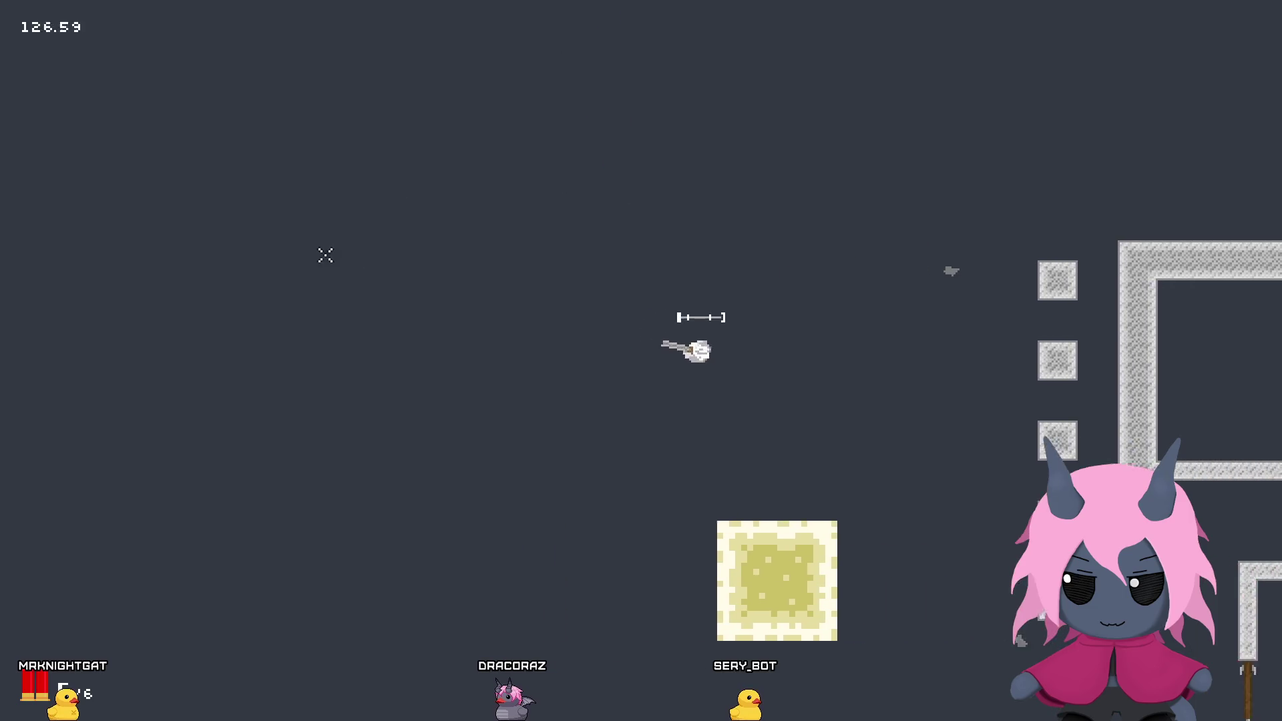
pyautogui.press('a')
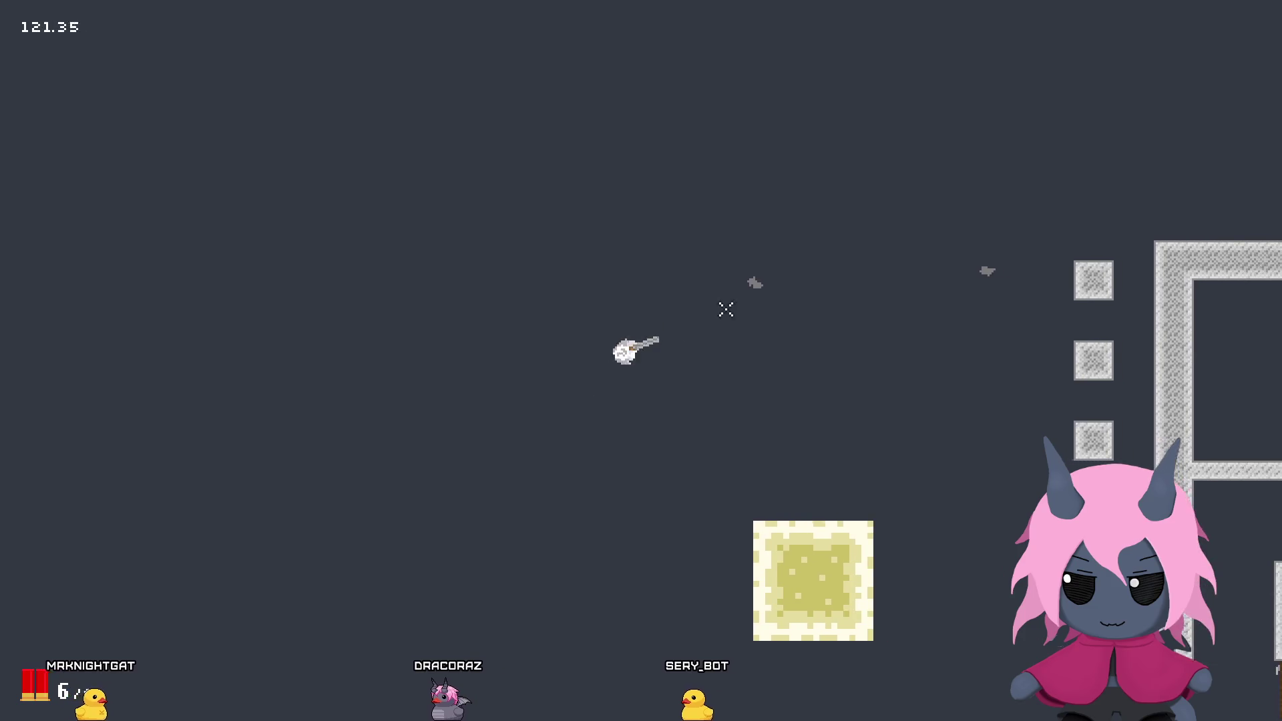
pyautogui.press('d')
pyautogui.press('s')
pyautogui.press('a')
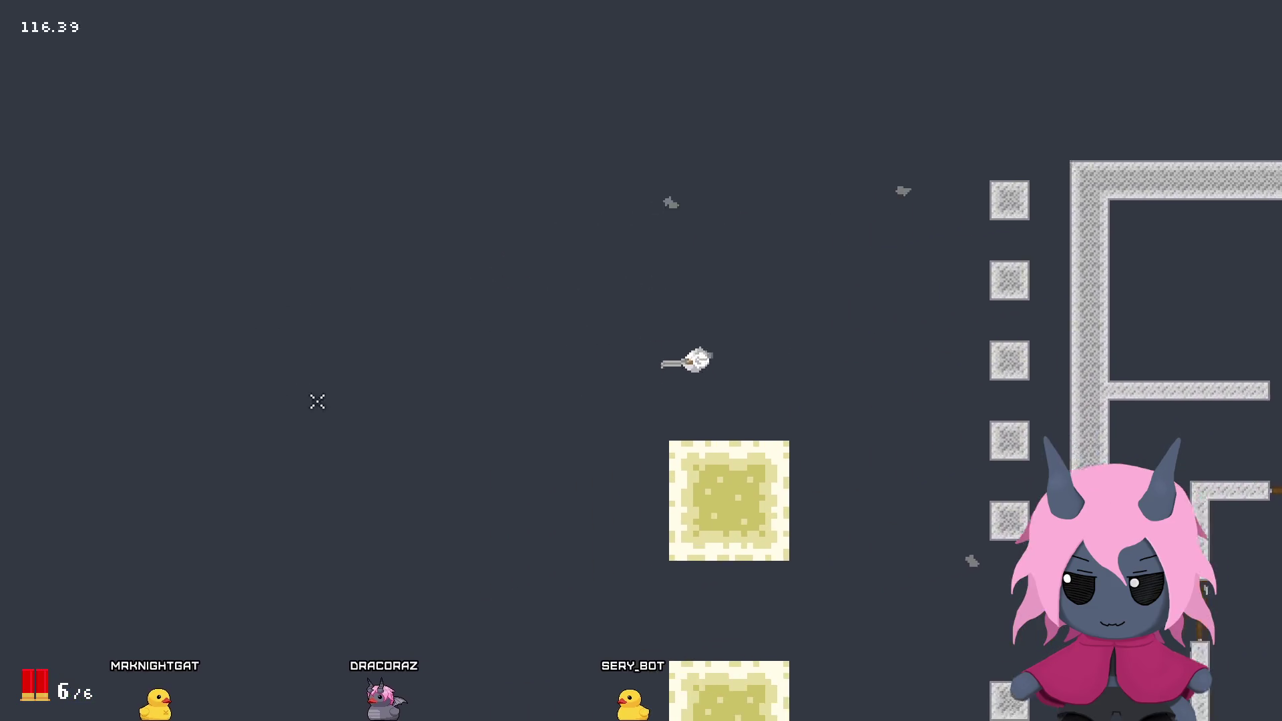
pyautogui.click(318, 410)
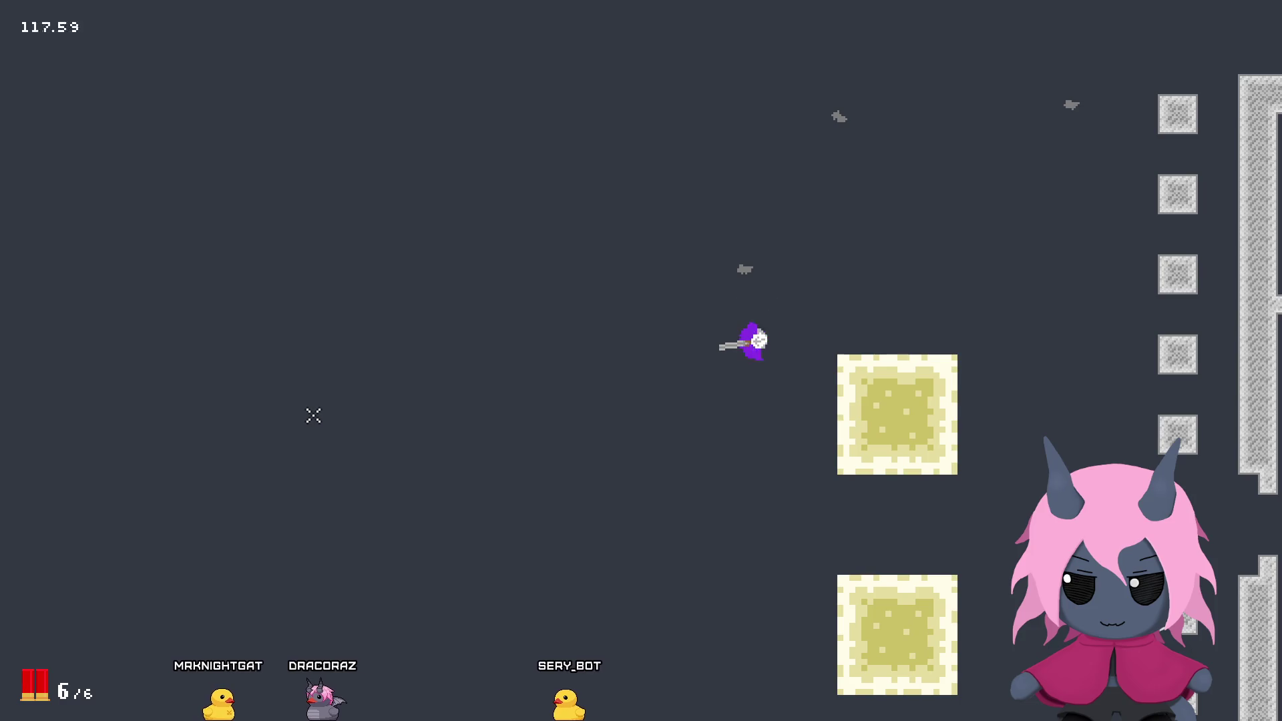
pyautogui.press('a')
pyautogui.click(542, 349)
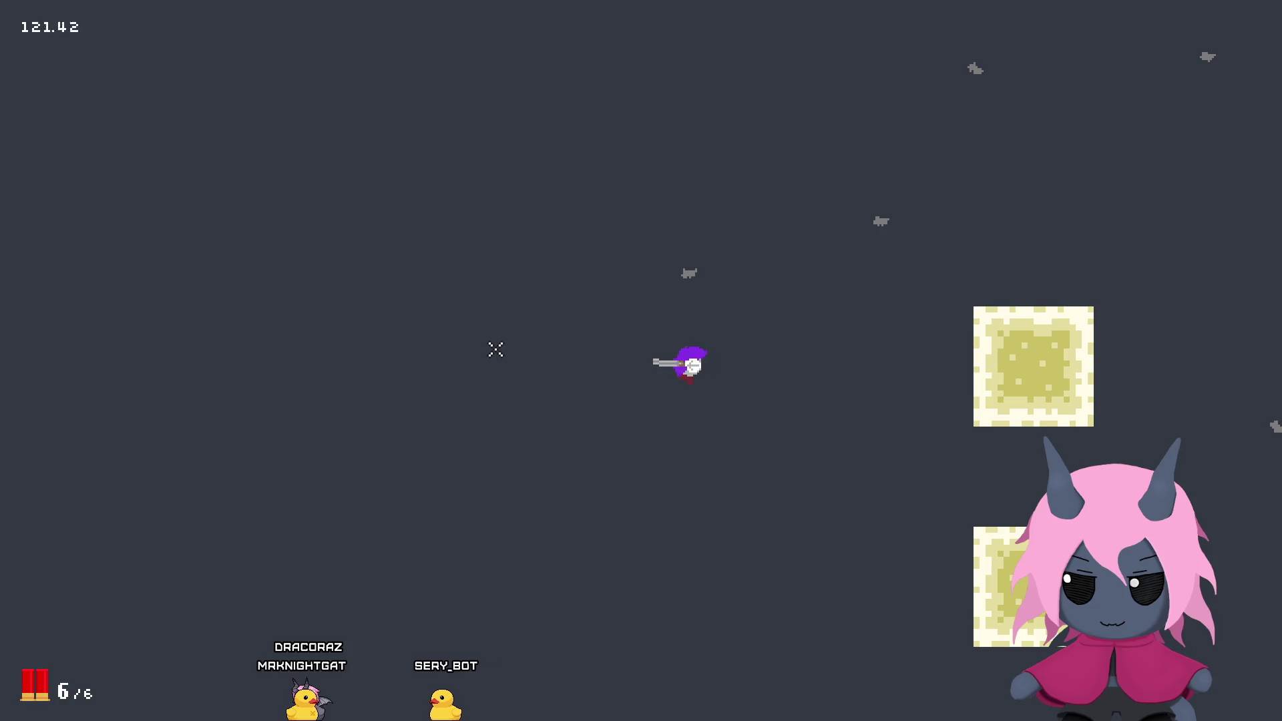
# Step: Cross the arena toward the stone walls, fire once, and reload
pyautogui.press('d')
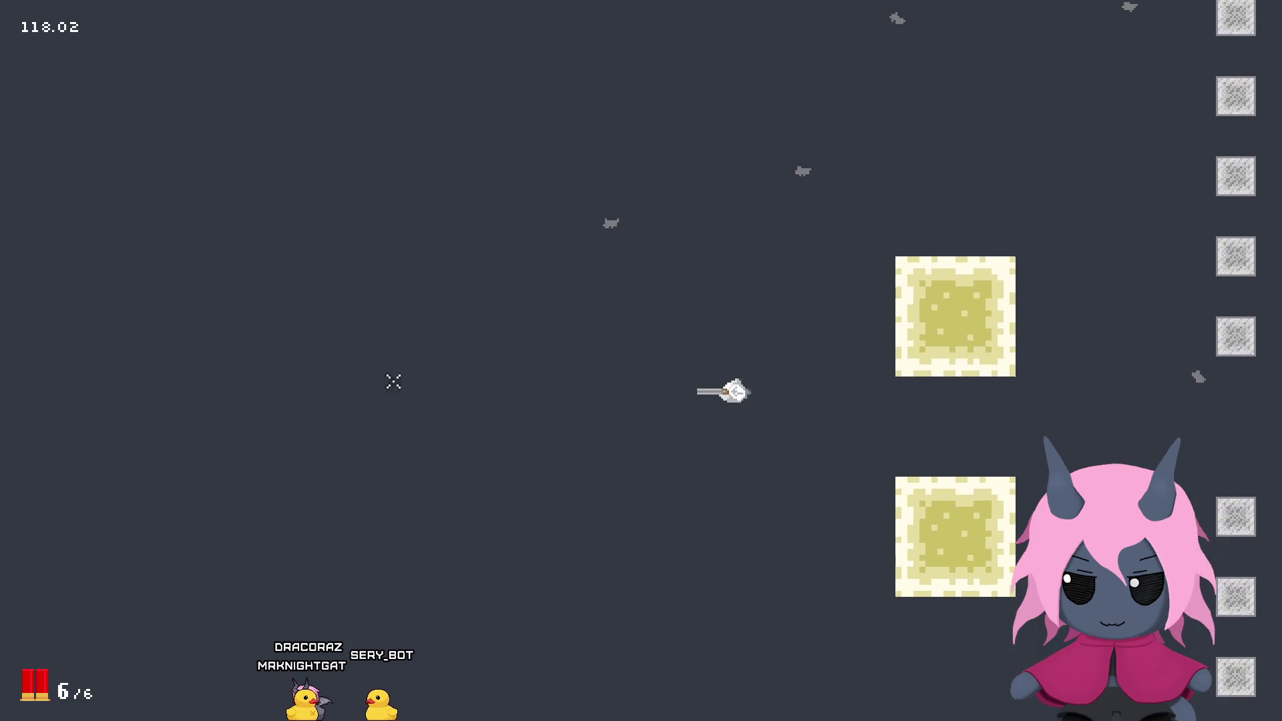
pyautogui.press('w')
pyautogui.press('a')
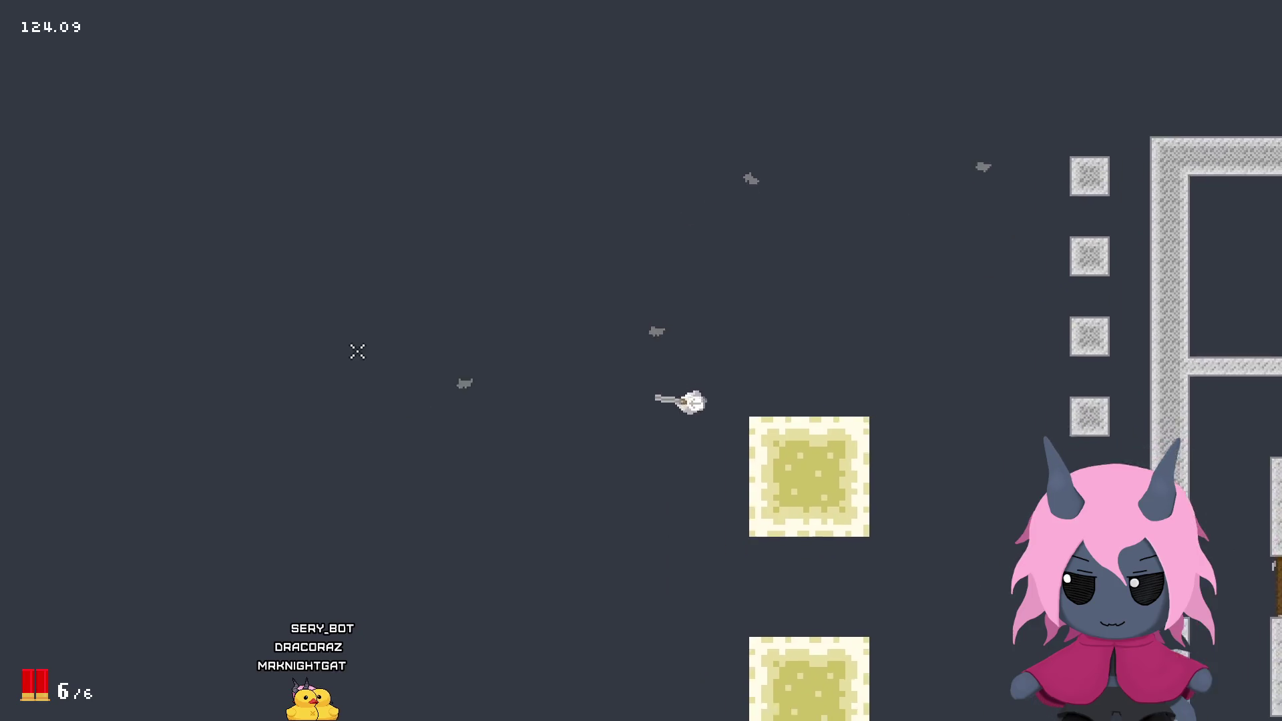
pyautogui.press('a')
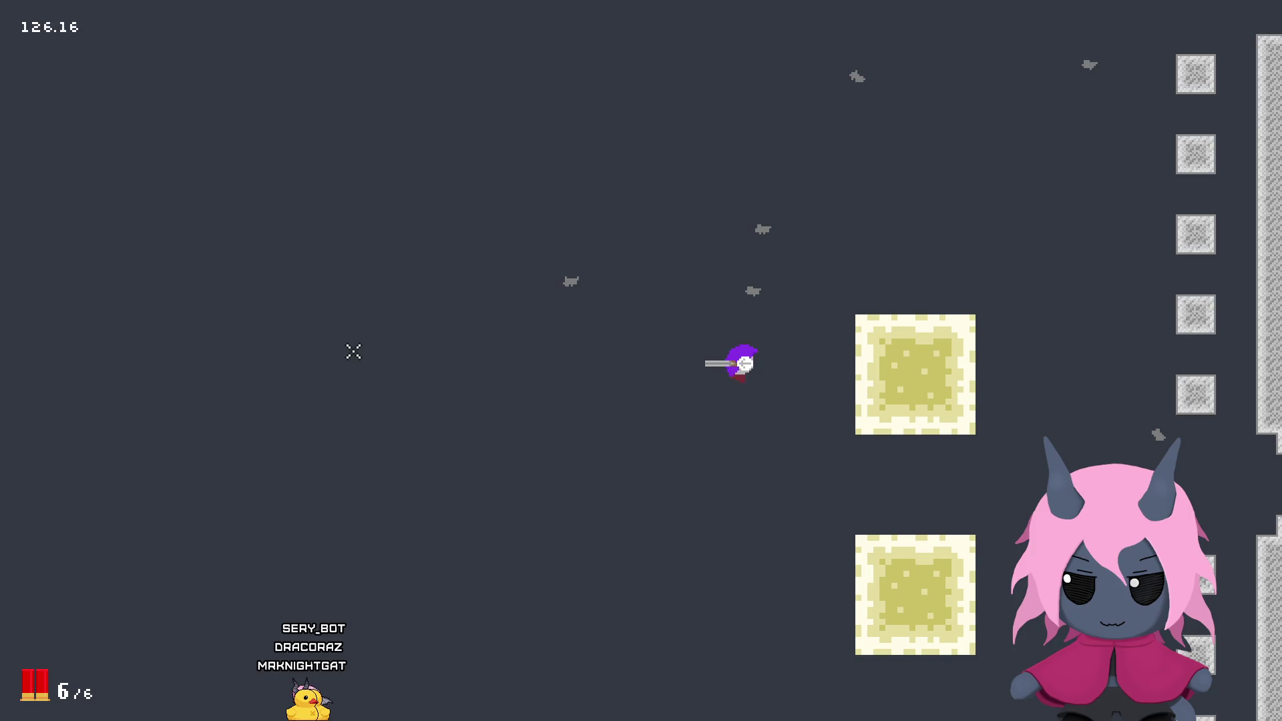
pyautogui.press('a')
pyautogui.press('w')
pyautogui.click(319, 362)
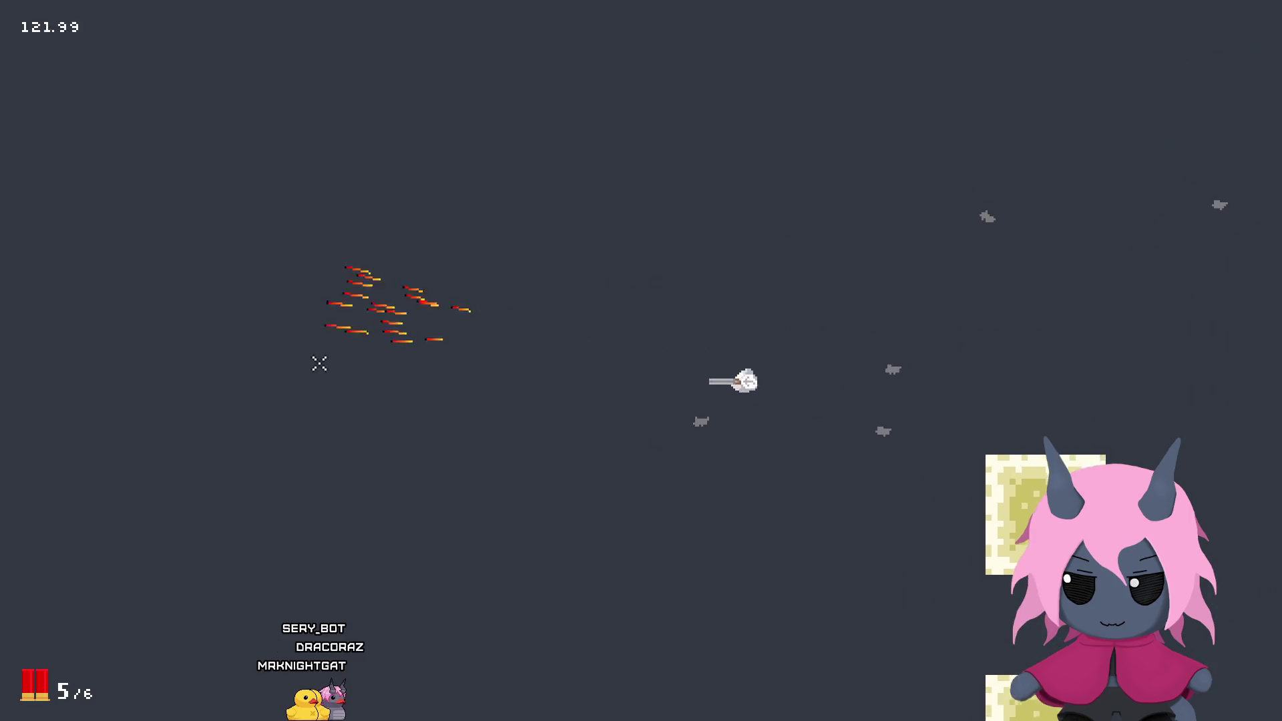
pyautogui.press('s')
pyautogui.press('r')
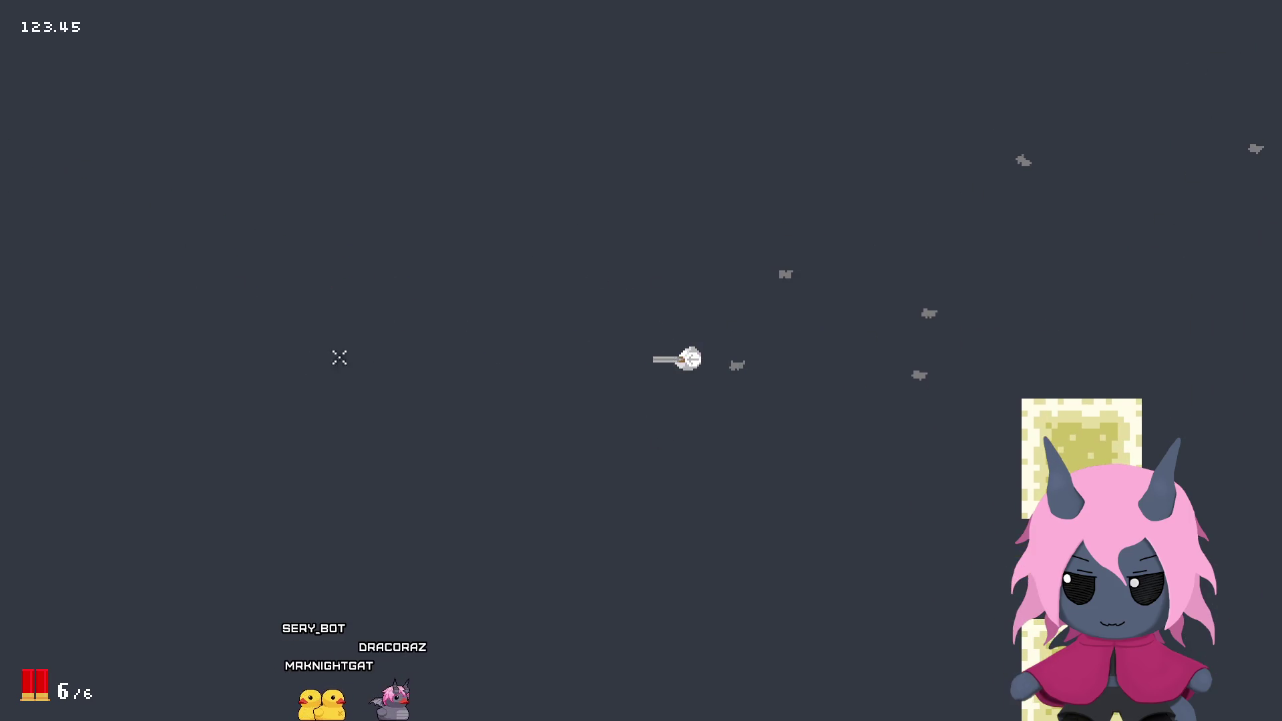
# Step: Fire a three-shot burst left, reload, and blast two more shots up and left
pyautogui.press('d')
pyautogui.press('s')
pyautogui.press('w')
pyautogui.click(329, 331)
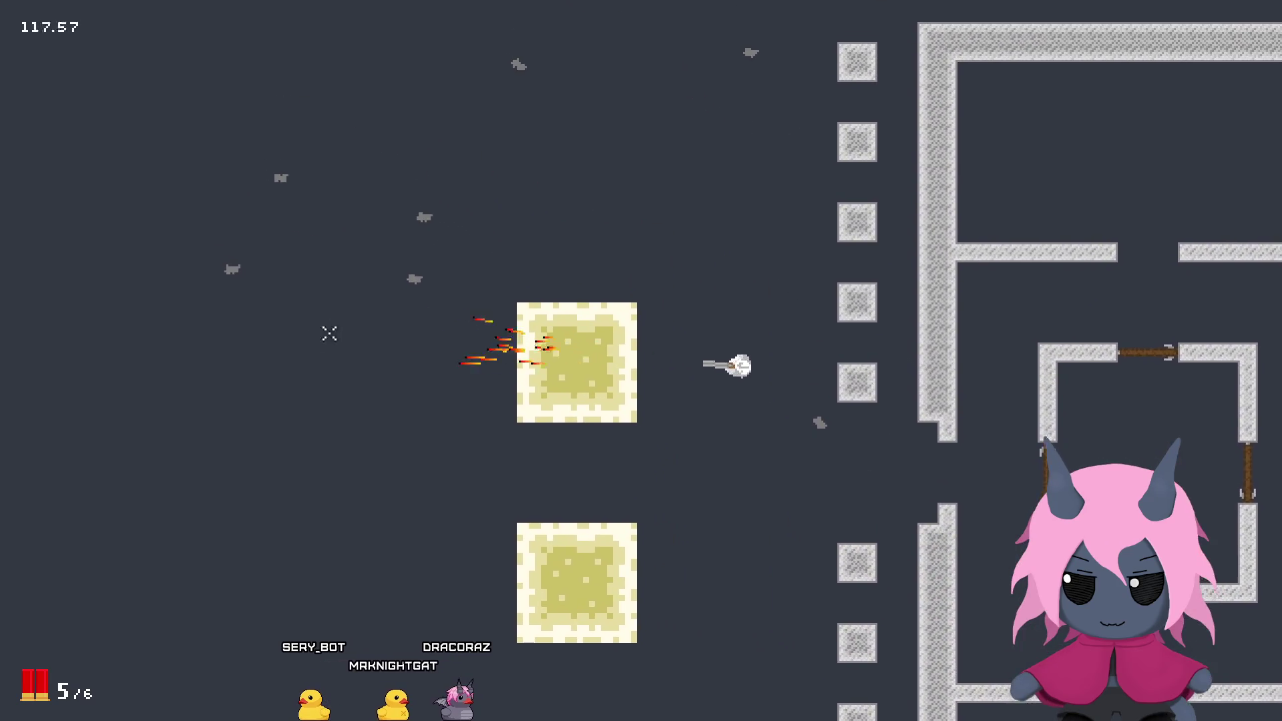
pyautogui.click(306, 352)
pyautogui.click(301, 355)
pyautogui.press('w')
pyautogui.press('r')
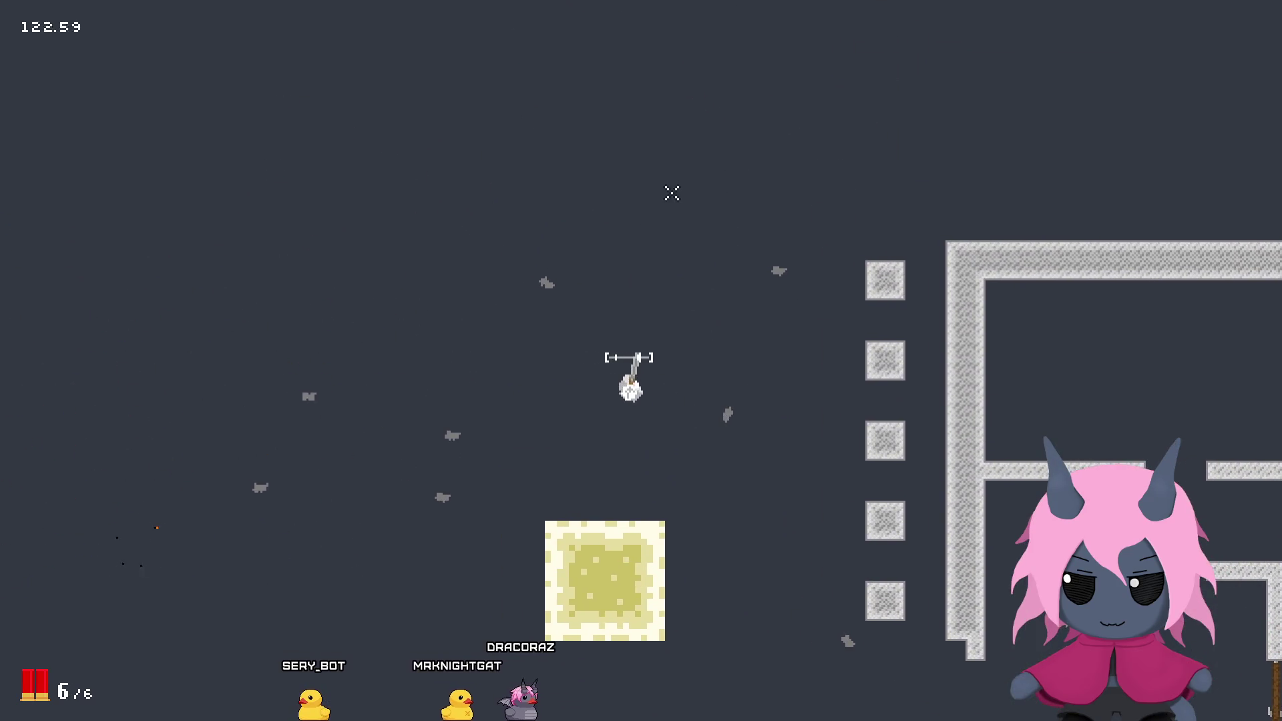
pyautogui.press('a')
pyautogui.click(421, 231)
pyautogui.click(300, 321)
# Step: Walk into the stone maze and back out through its bottom
pyautogui.press('d')
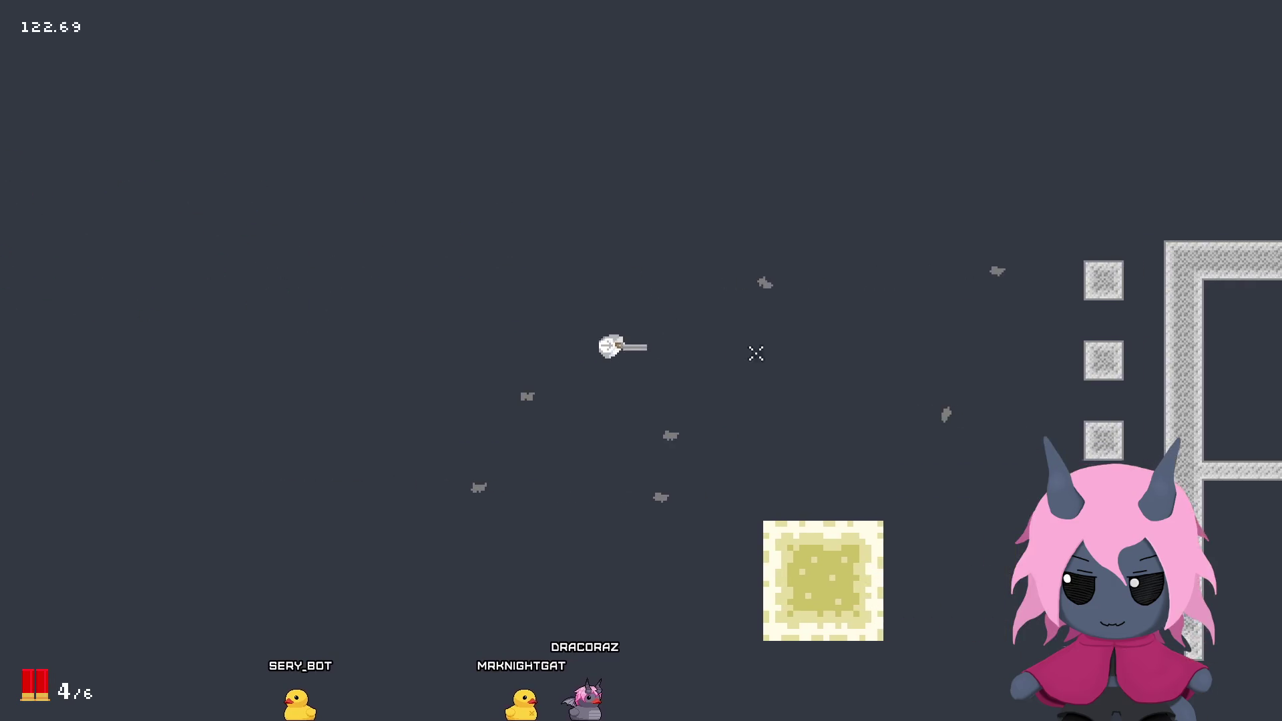
pyautogui.press('s')
pyautogui.press('d')
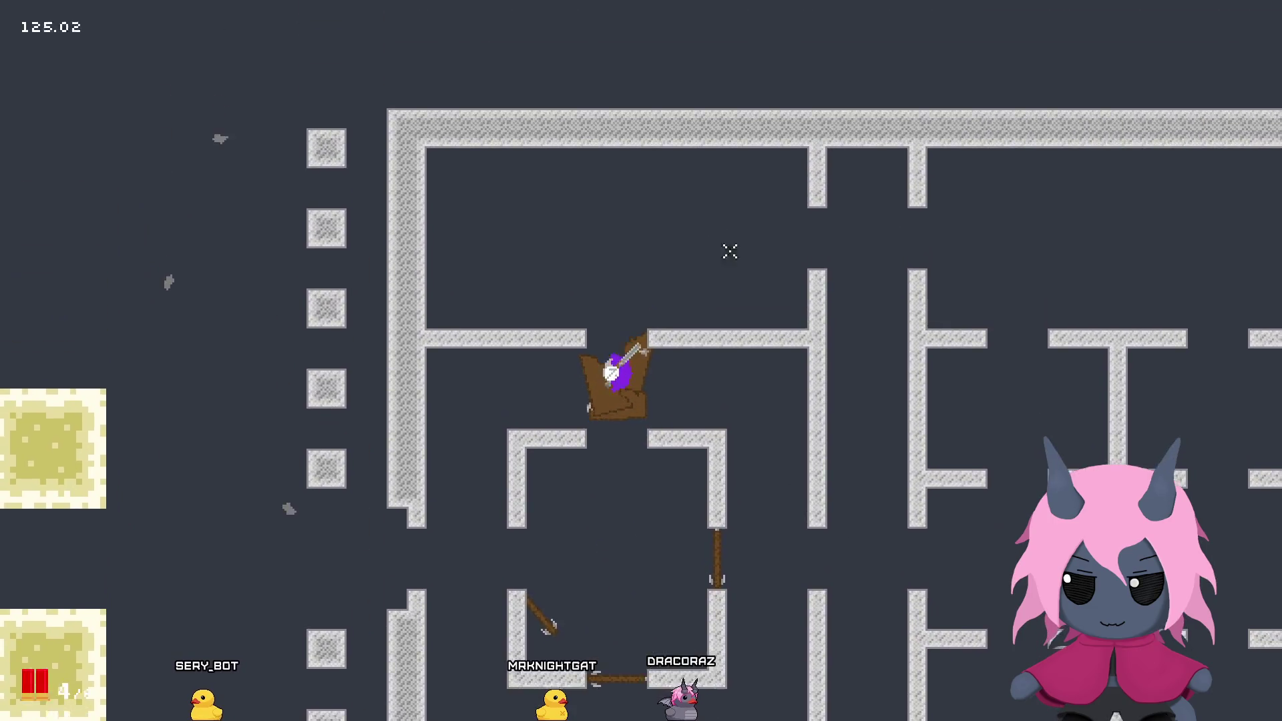
pyautogui.press('s')
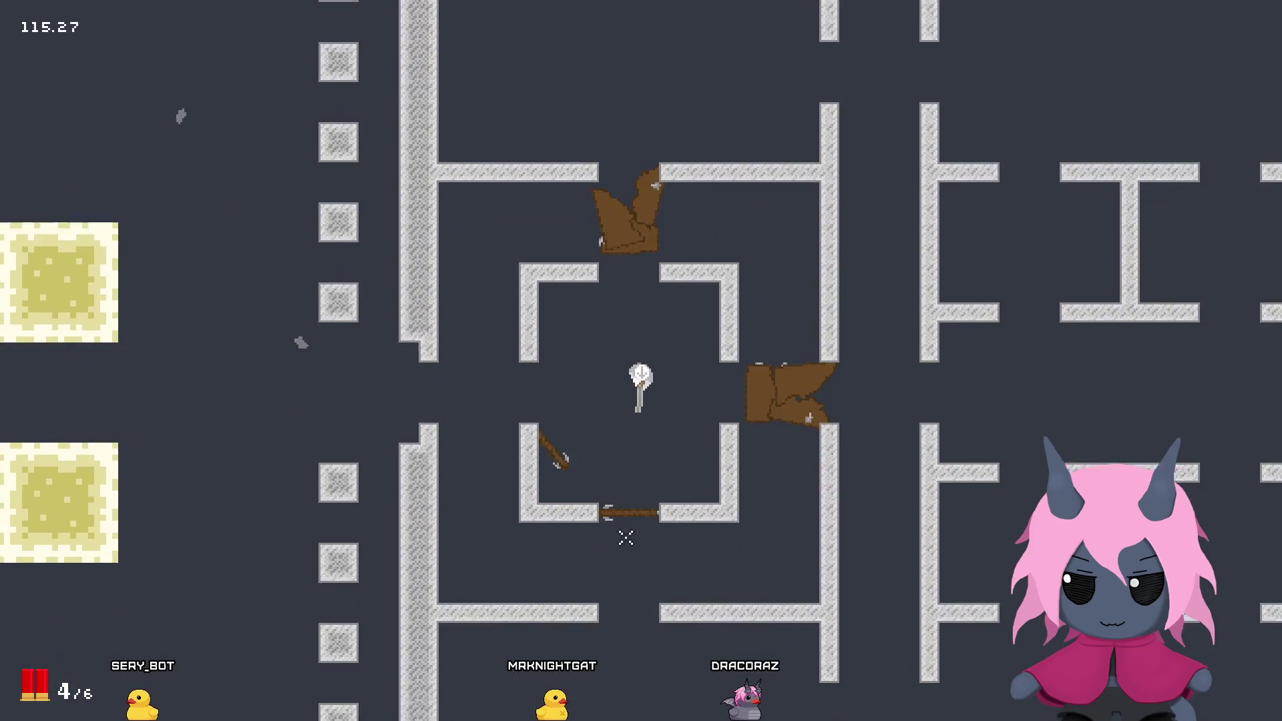
pyautogui.press('s')
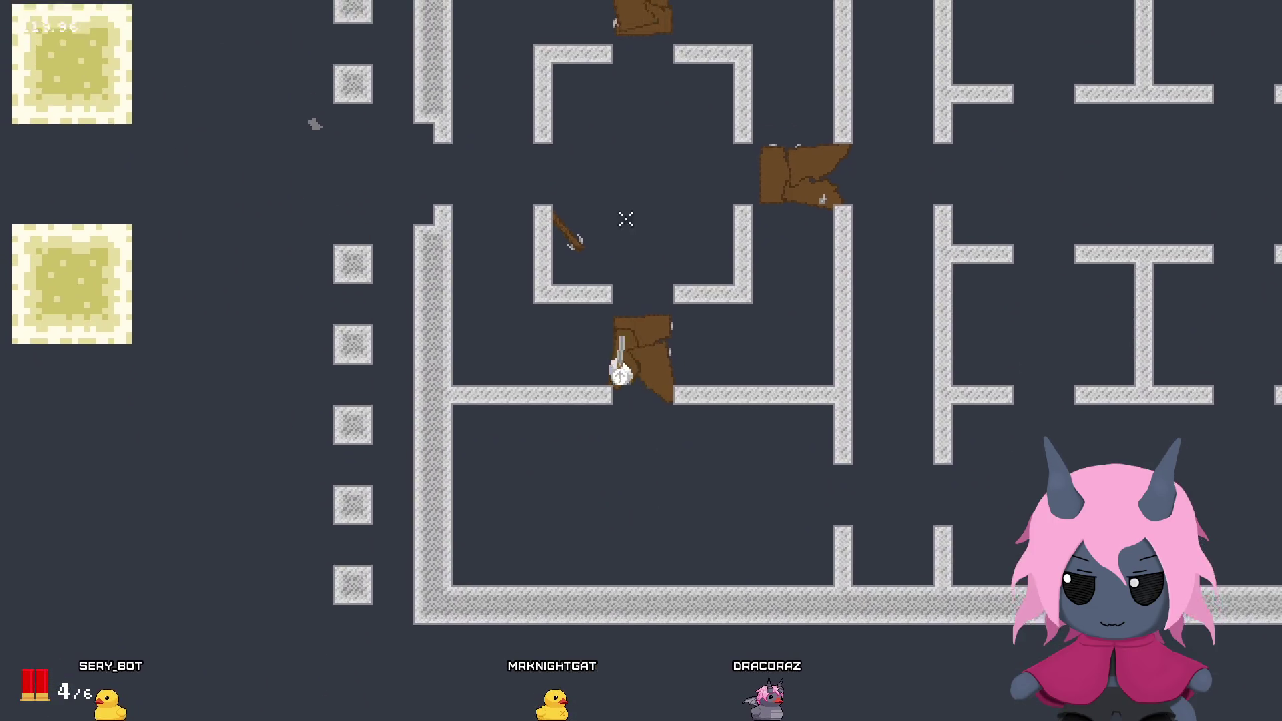
pyautogui.press('a')
# Step: Unload several blasts left and right, then quit back to the rmTest_bu room editor
pyautogui.click(317, 385)
pyautogui.press('a')
pyautogui.click(321, 376)
pyautogui.click(327, 366)
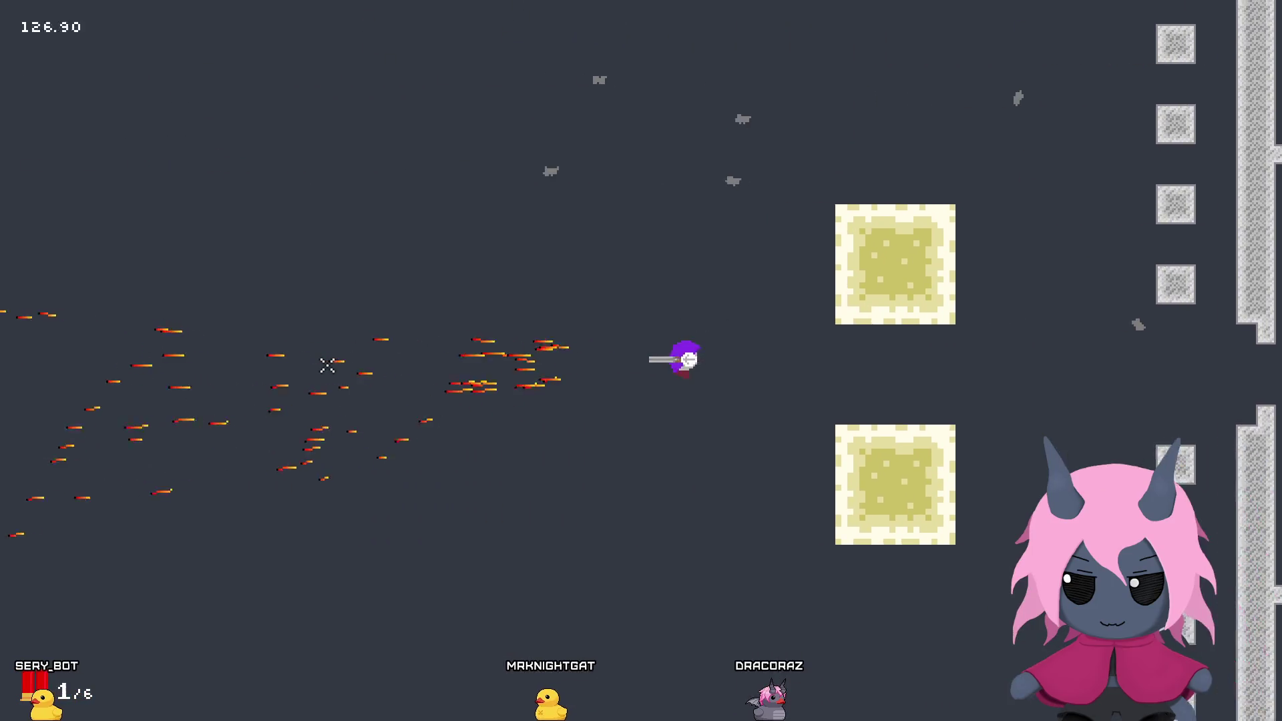
pyautogui.click(332, 360)
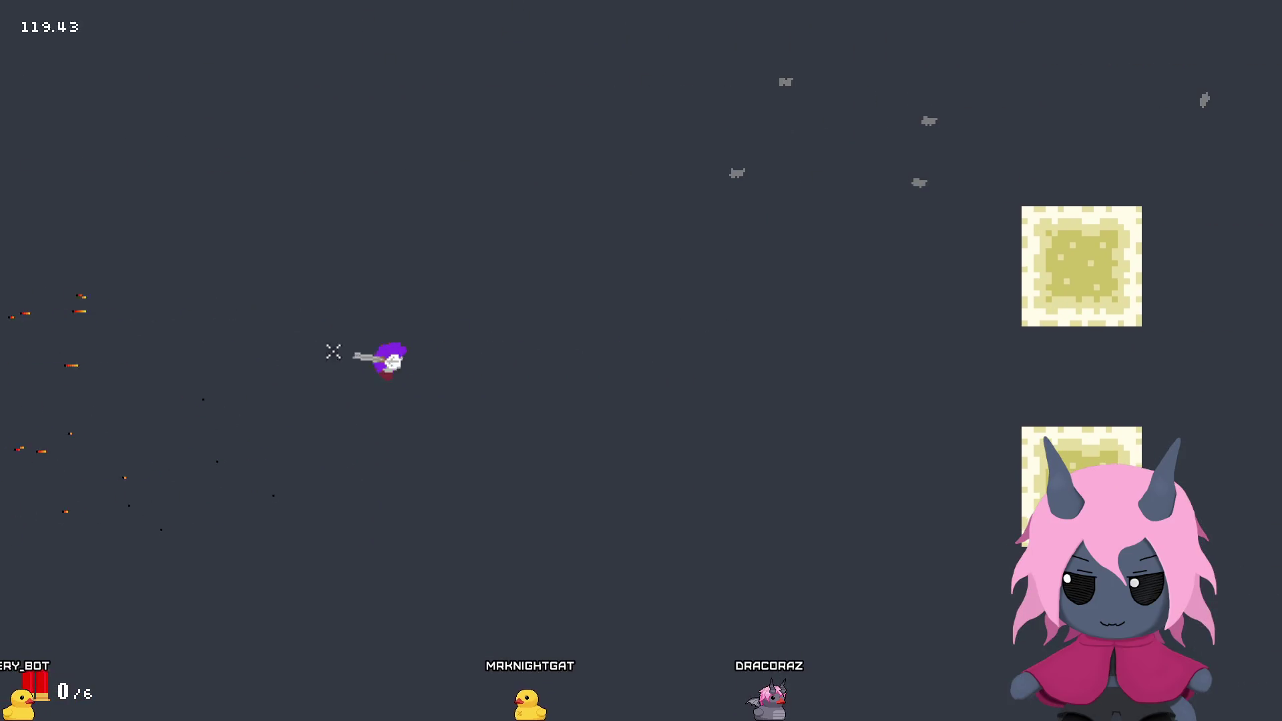
pyautogui.press('w')
pyautogui.press('d')
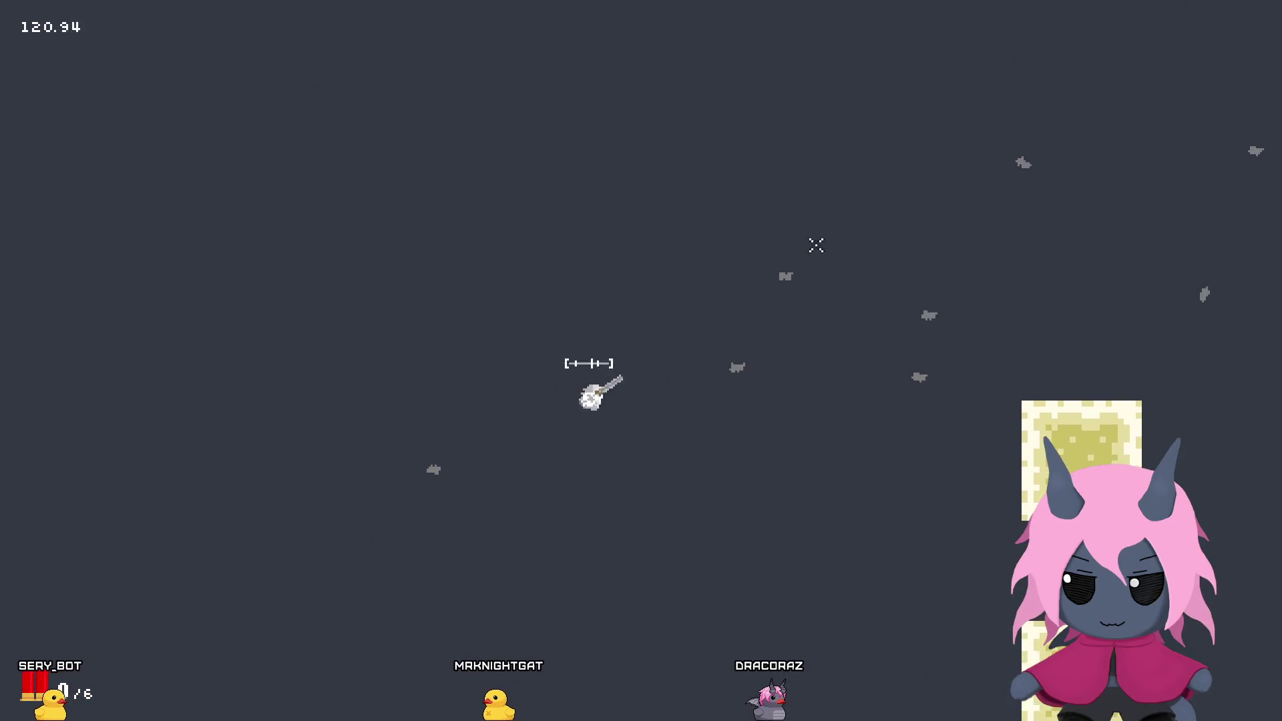
pyautogui.click(928, 361)
pyautogui.click(842, 376)
pyautogui.click(841, 376)
pyautogui.press('w')
pyautogui.press('a')
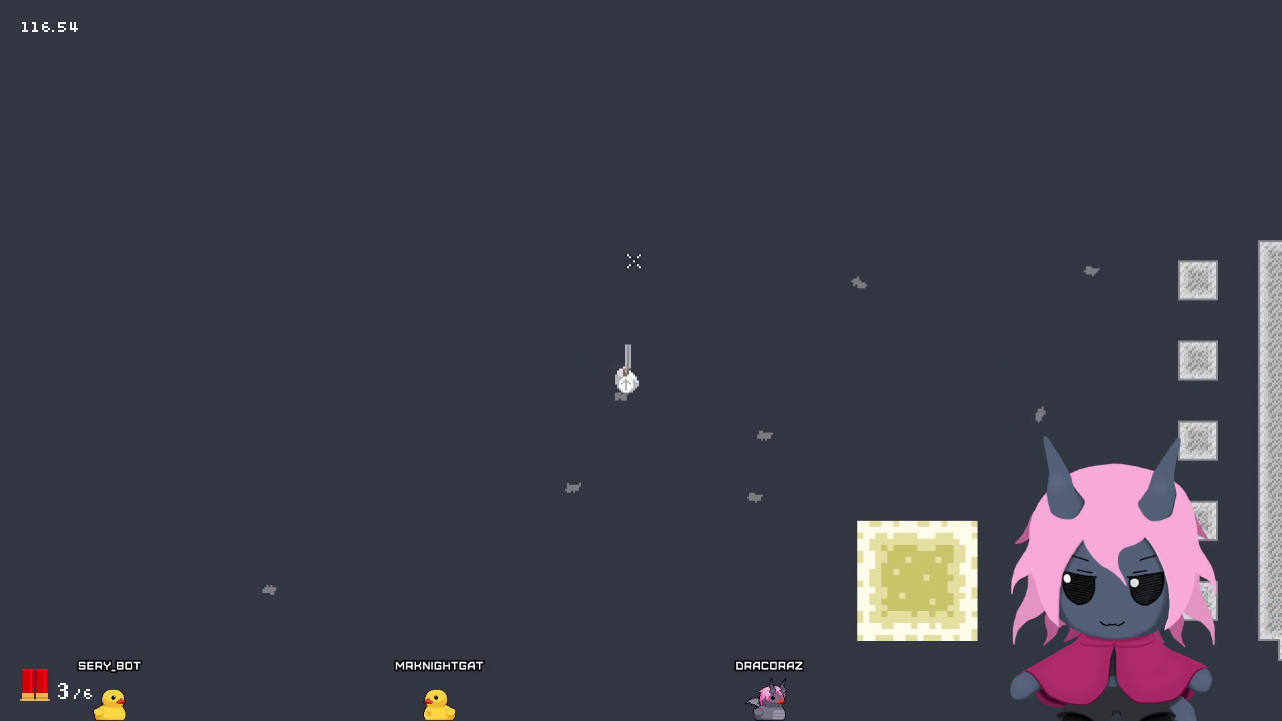
pyautogui.press('d')
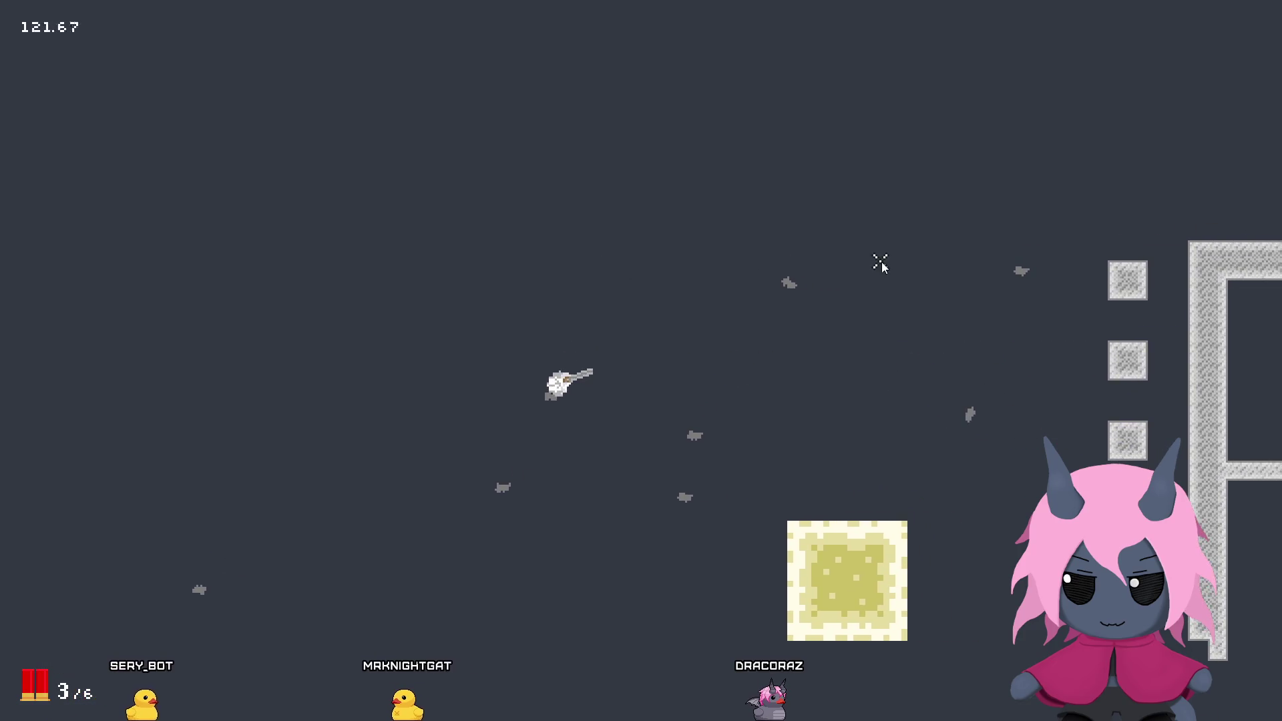
pyautogui.press('Escape')
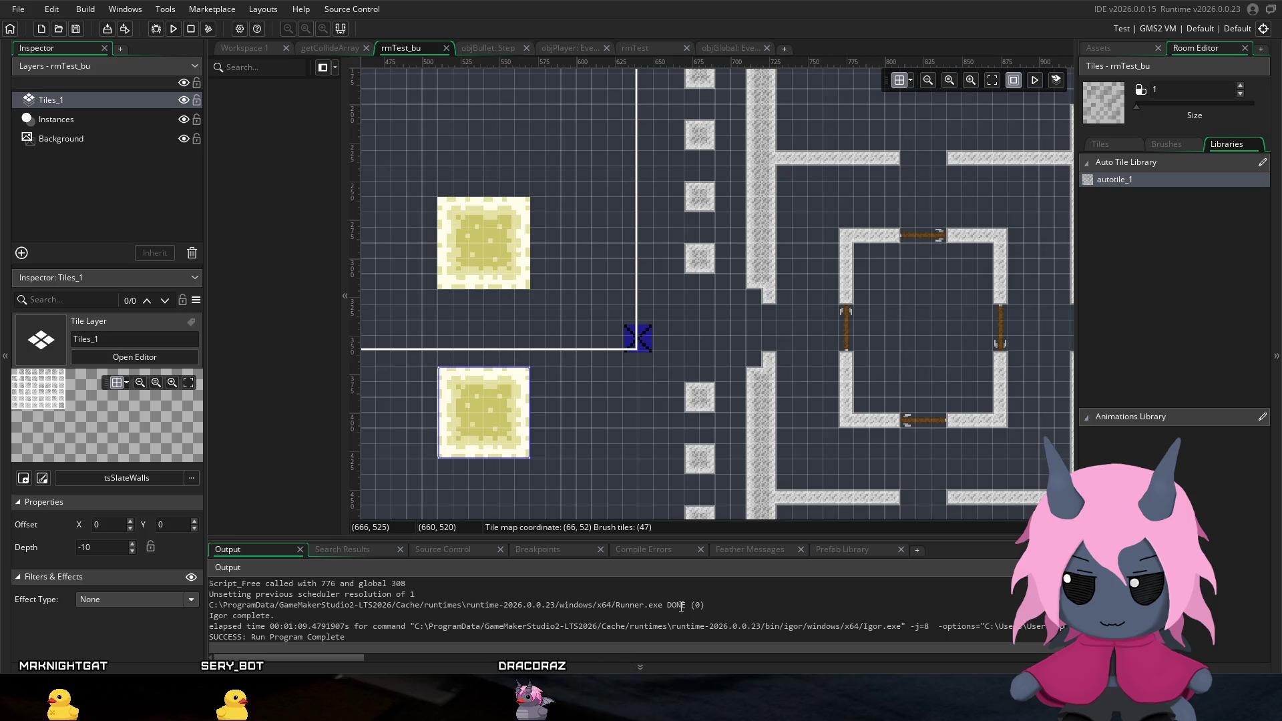
# Step: Paint one extra wall tile below the stone wall block on the Tiles_1 layer
pyautogui.click(708, 479)
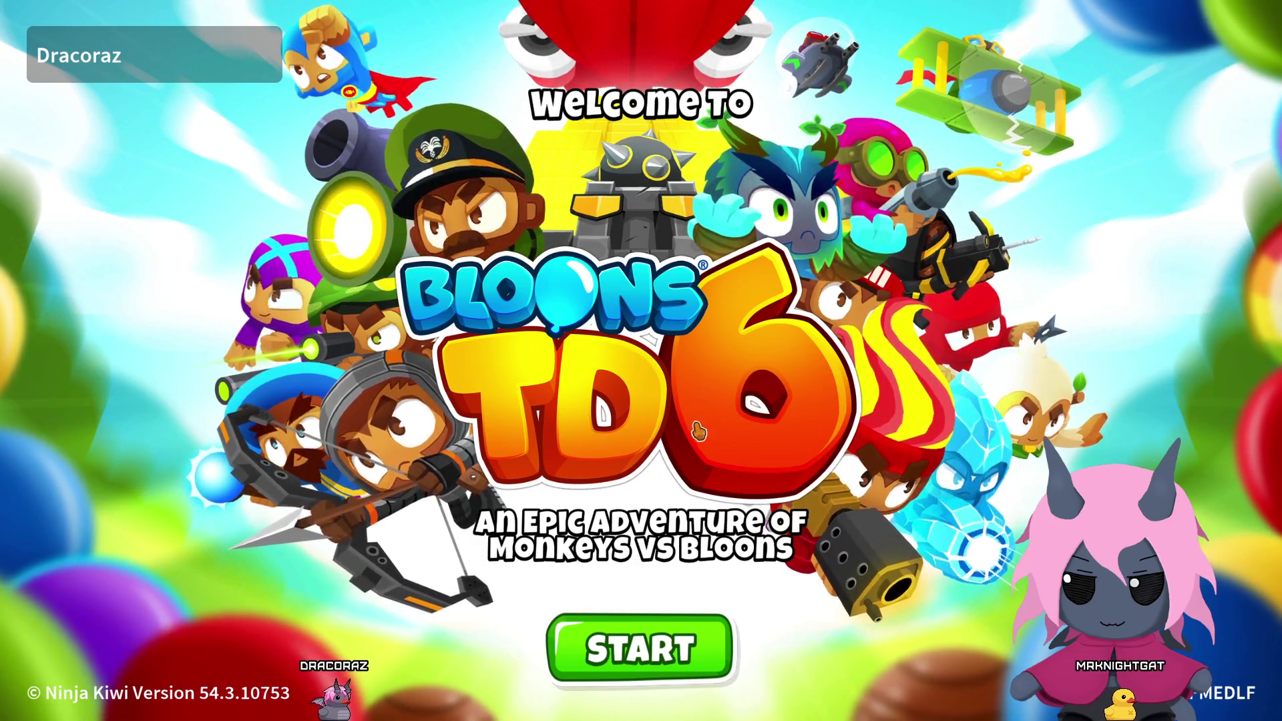
# Step: Get past the title screen, claim the daily Monkey Buccaneer reward, and reach Play Social's Create Map
pyautogui.click(645, 629)
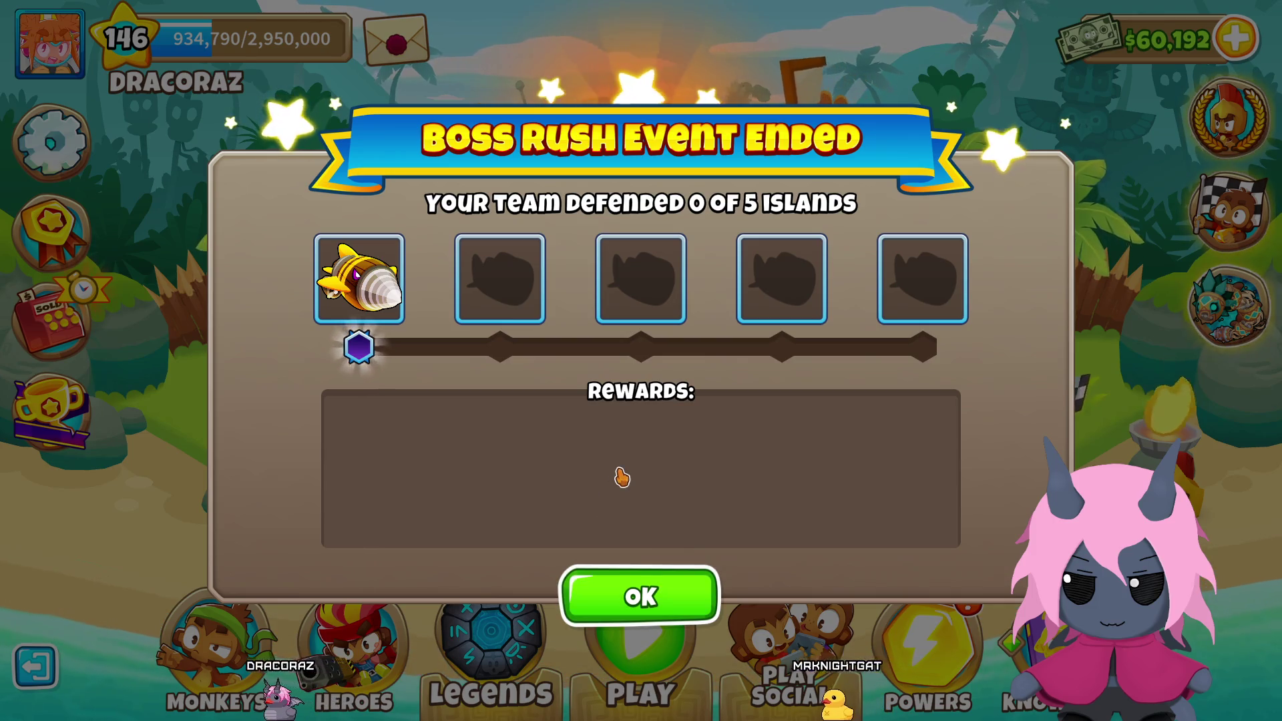
pyautogui.click(678, 574)
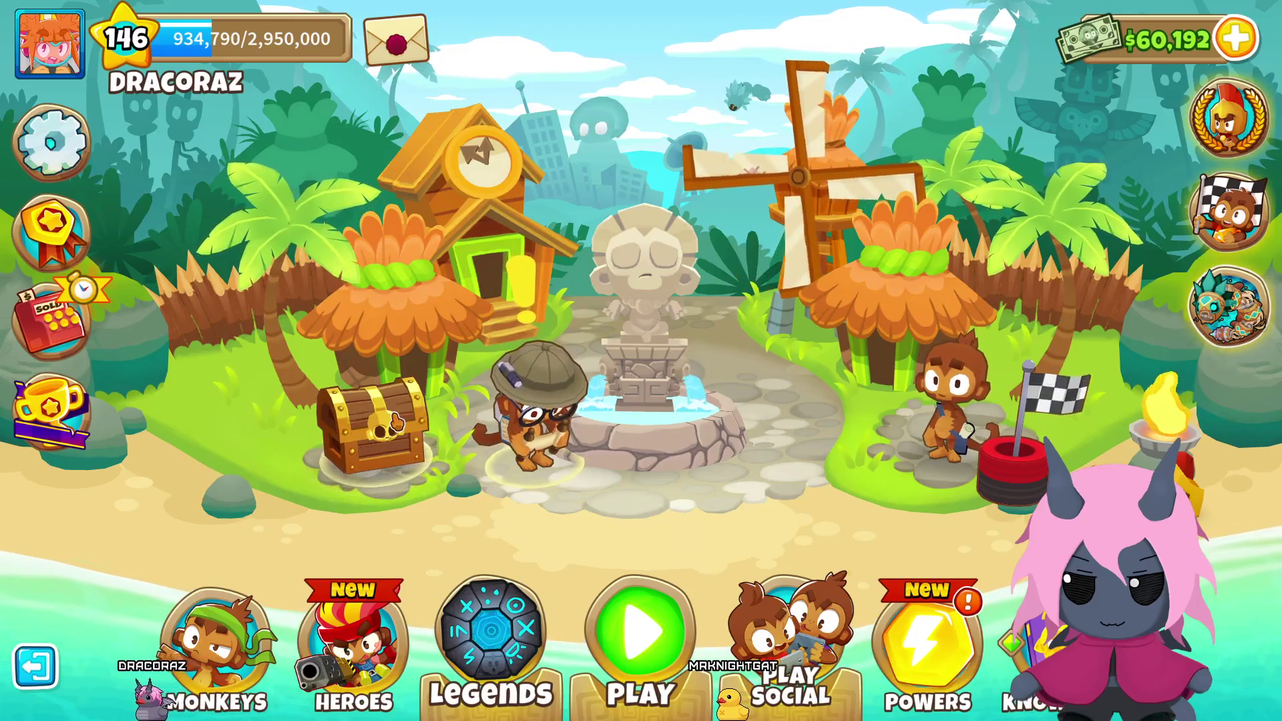
pyautogui.click(305, 365)
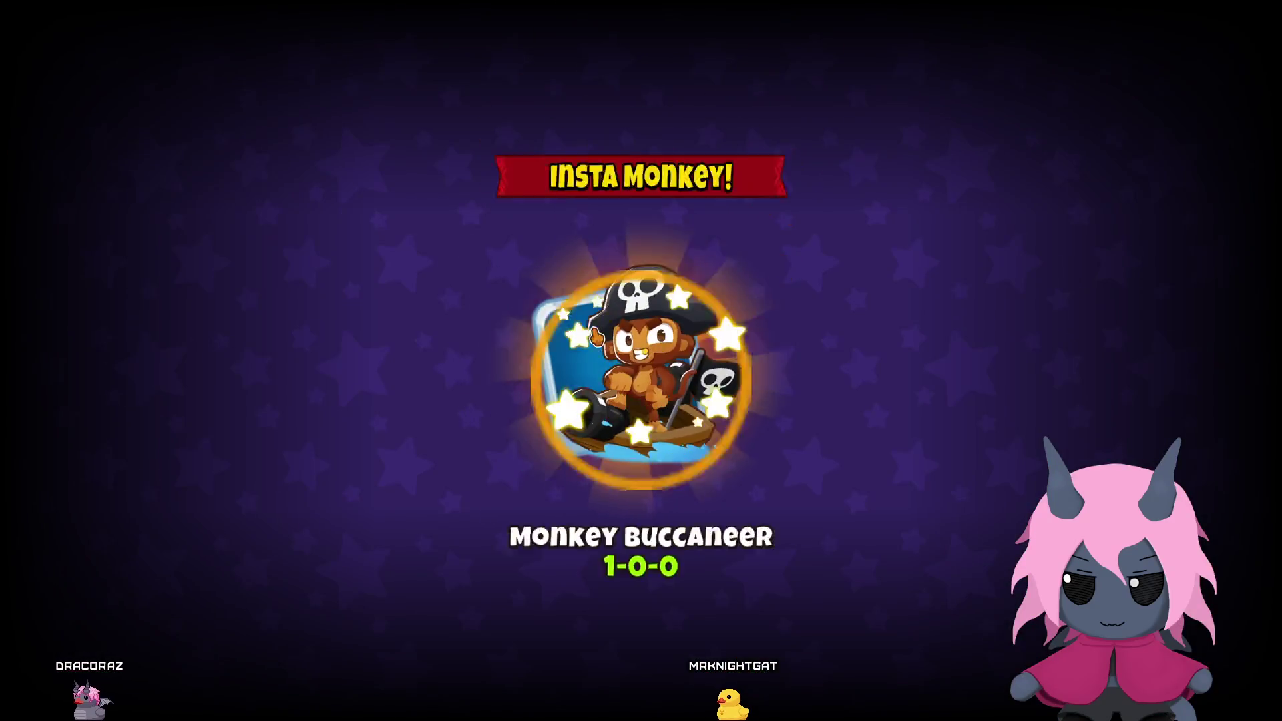
pyautogui.click(721, 503)
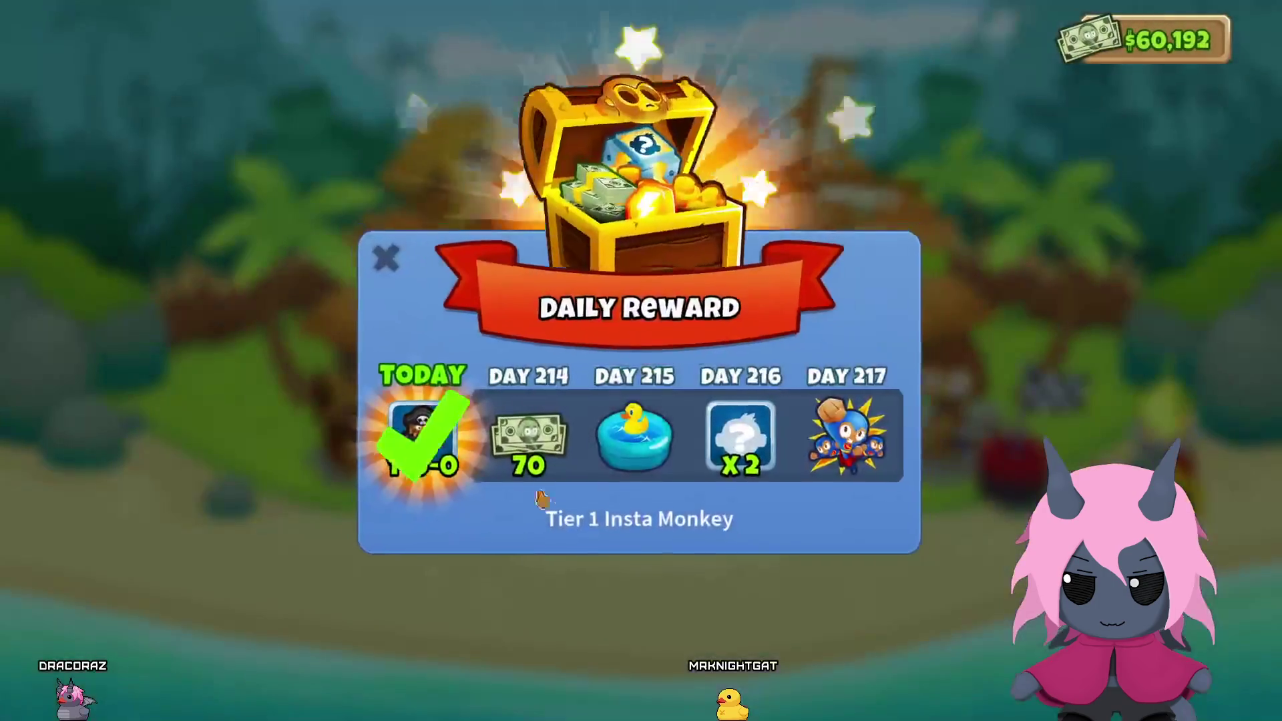
pyautogui.click(402, 270)
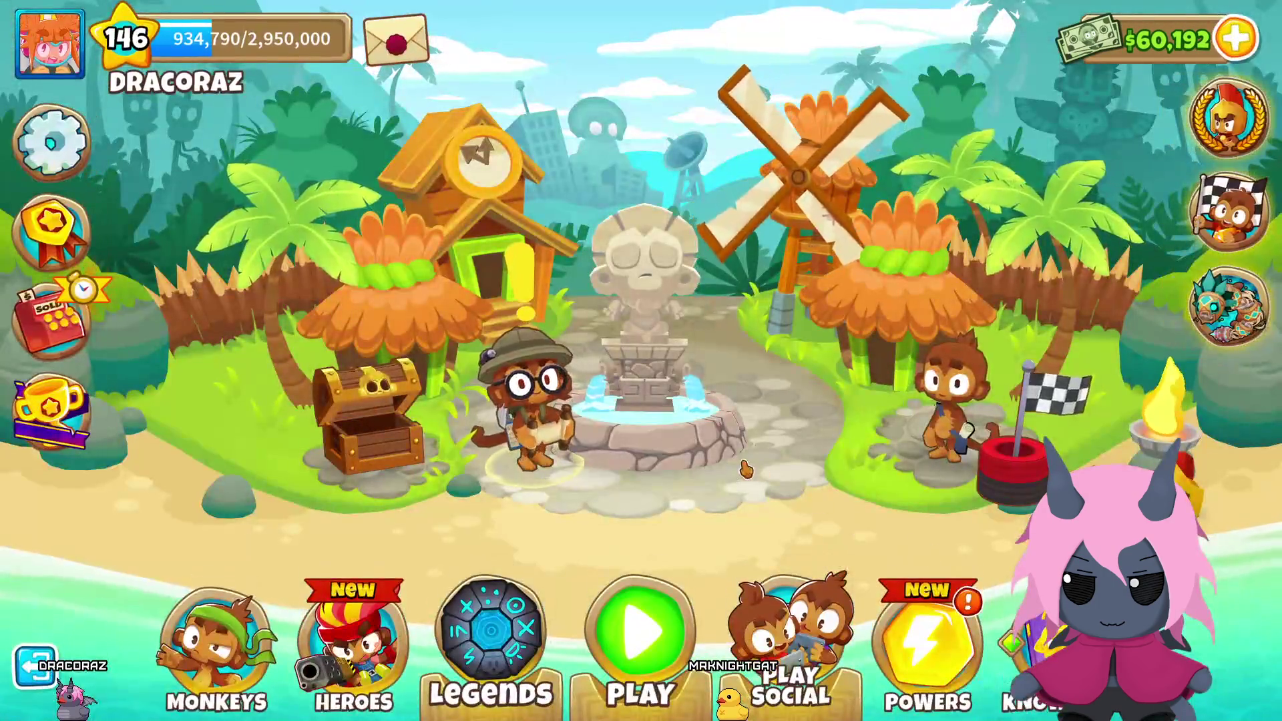
pyautogui.click(789, 634)
pyautogui.click(916, 553)
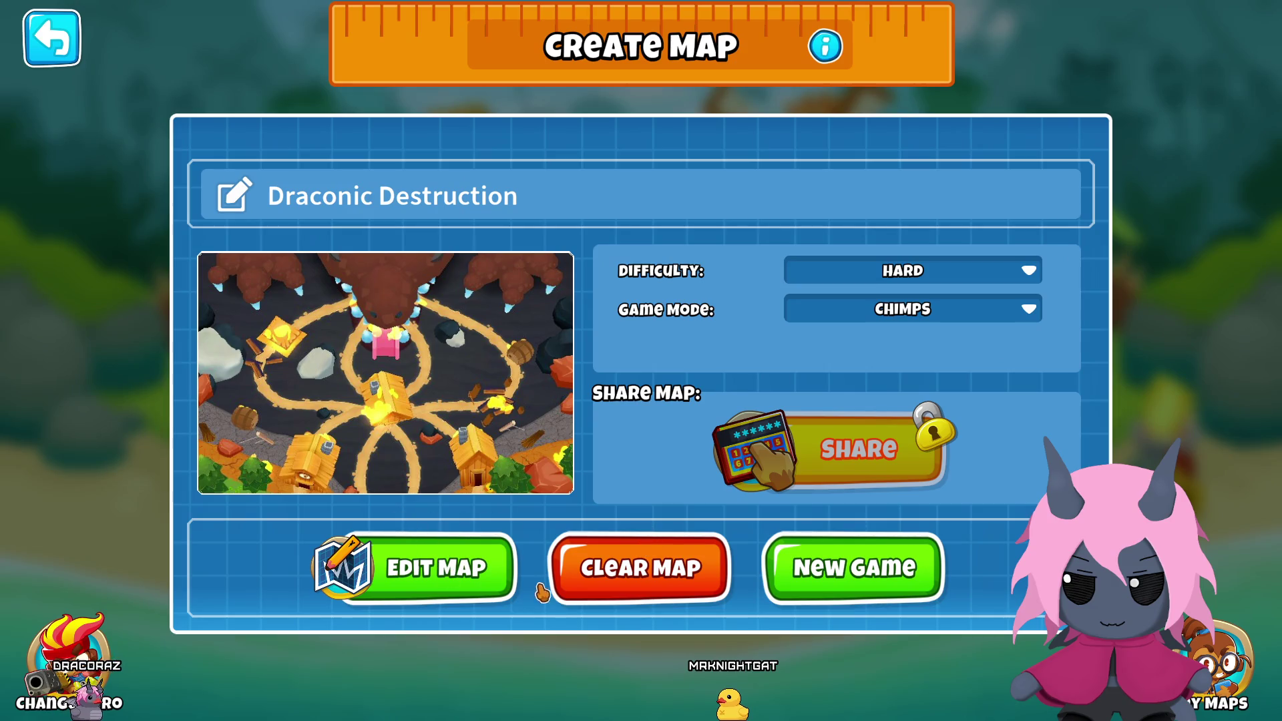
# Step: Open Draconic Destruction in Edit Map, select then deselect the central house, and show Layer Reorder
pyautogui.click(442, 534)
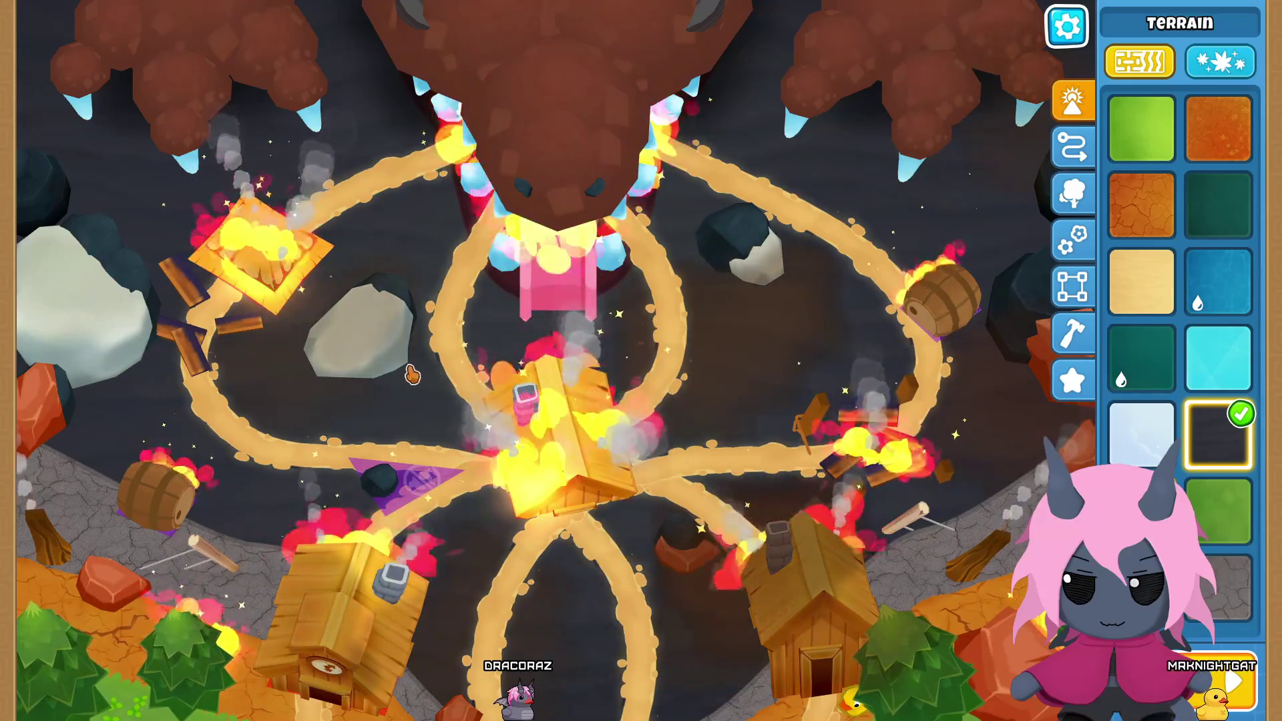
pyautogui.click(572, 438)
pyautogui.click(586, 521)
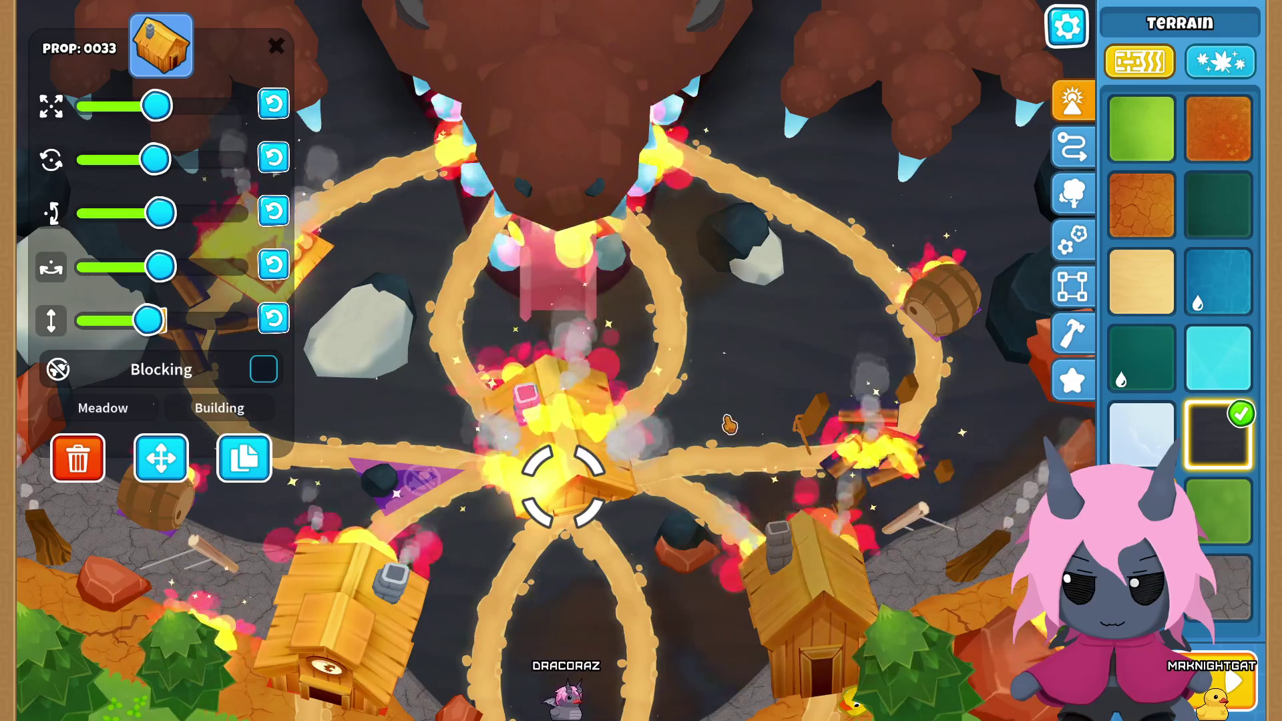
pyautogui.click(754, 417)
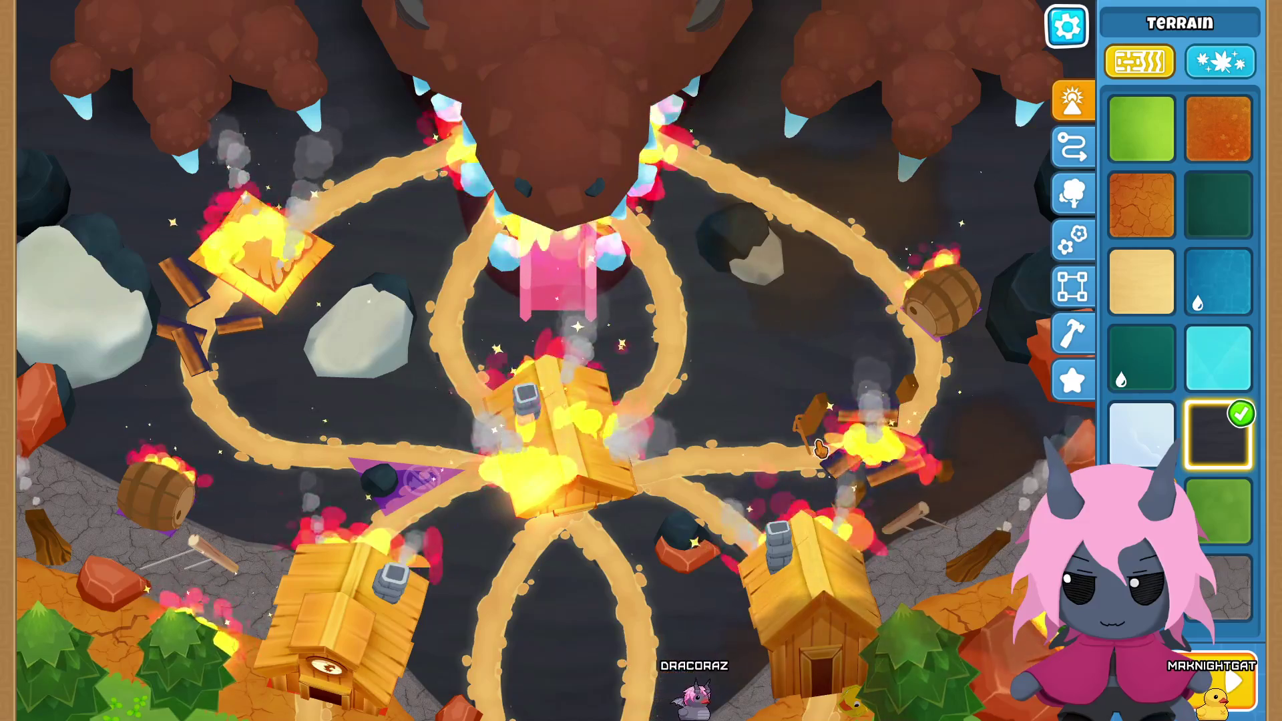
pyautogui.press('l')
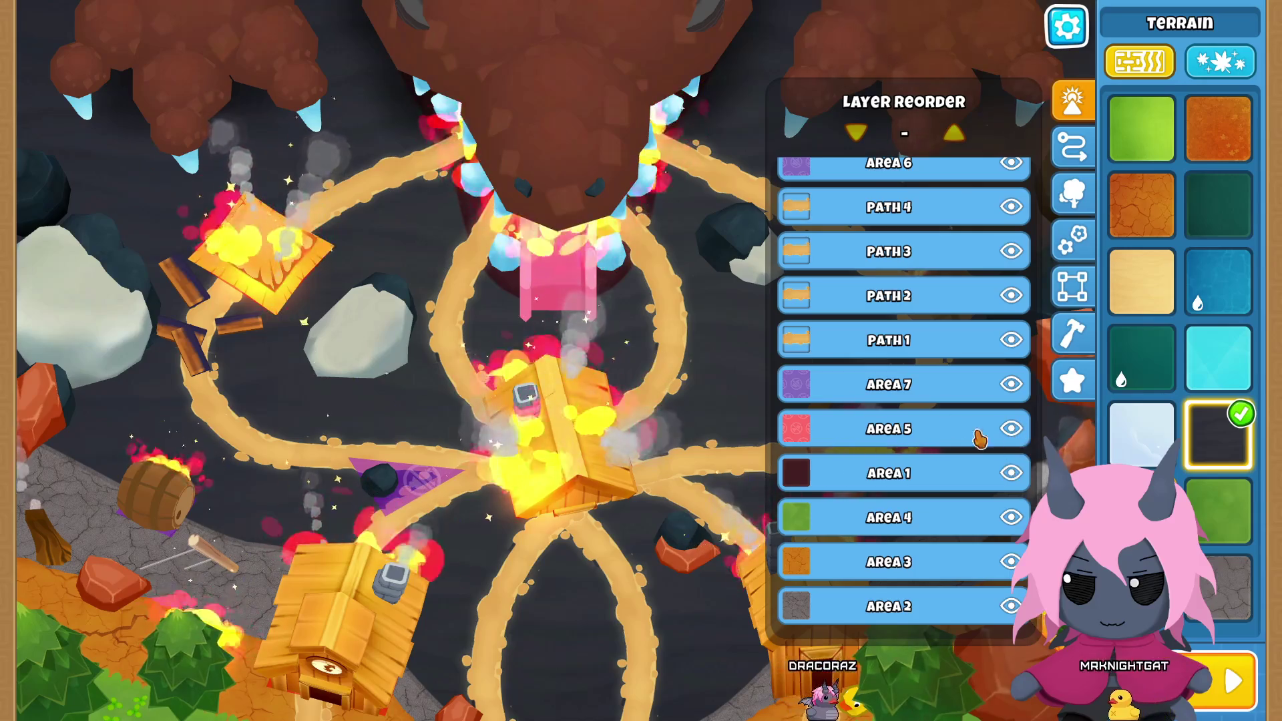
# Step: Toggle the Props layer off and on three times to compare the paths, ending with props shown
pyautogui.scroll(10, 979, 438)
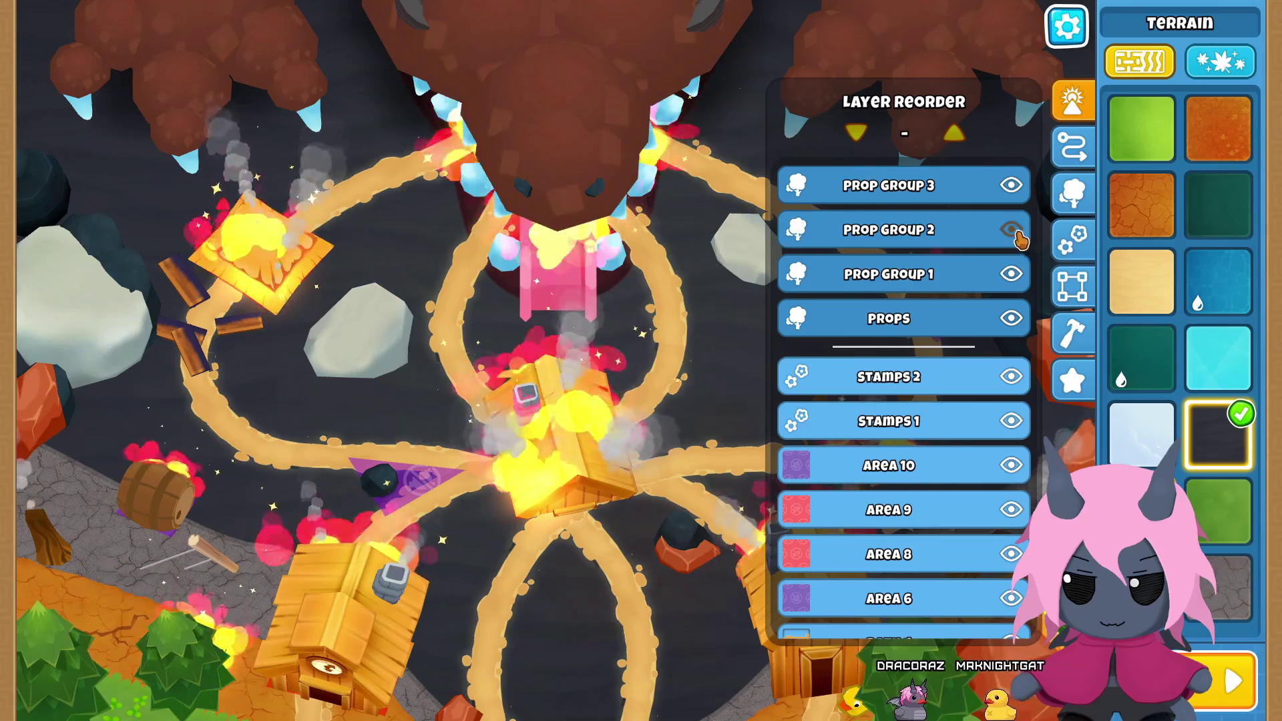
pyautogui.click(1012, 323)
pyautogui.click(1012, 320)
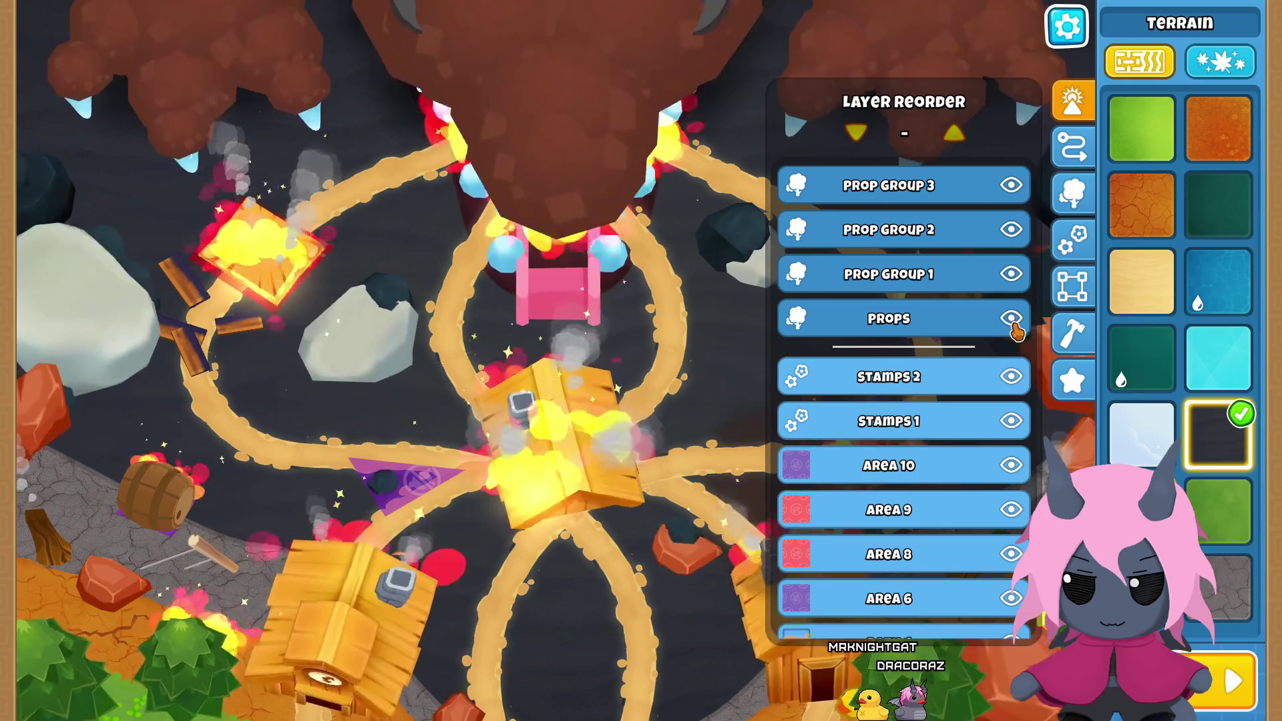
pyautogui.click(1011, 322)
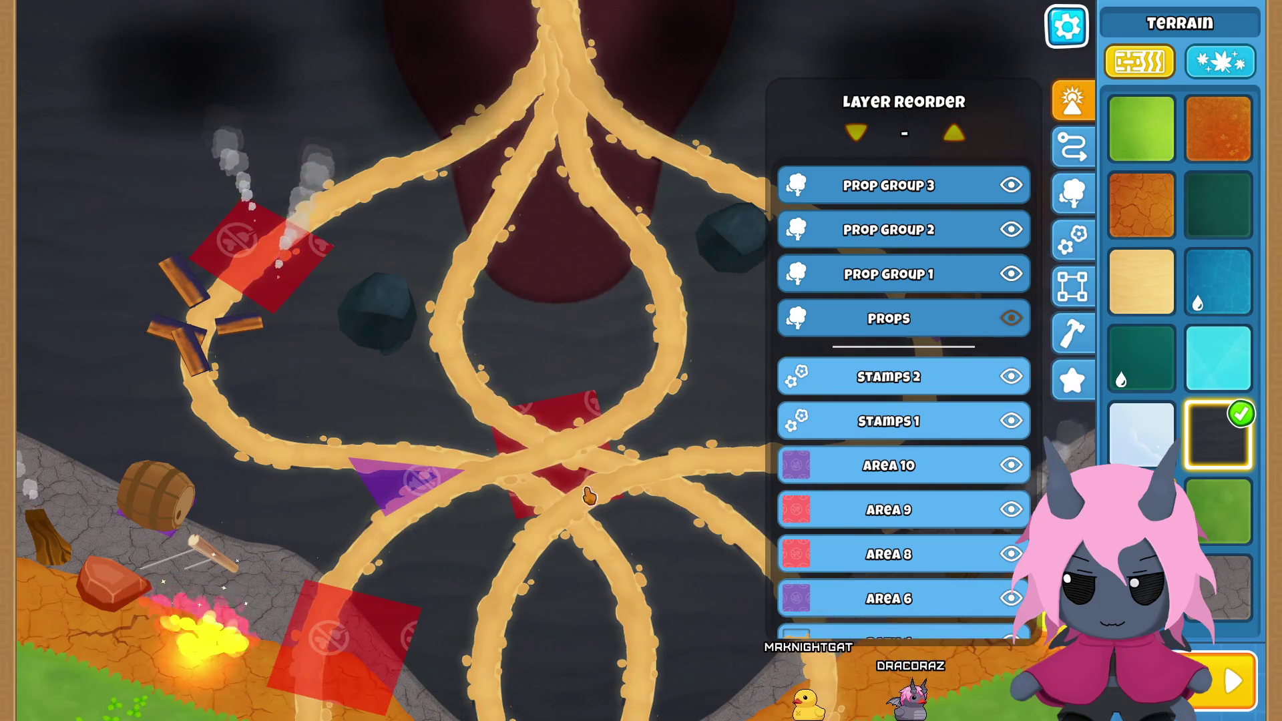
pyautogui.click(1012, 321)
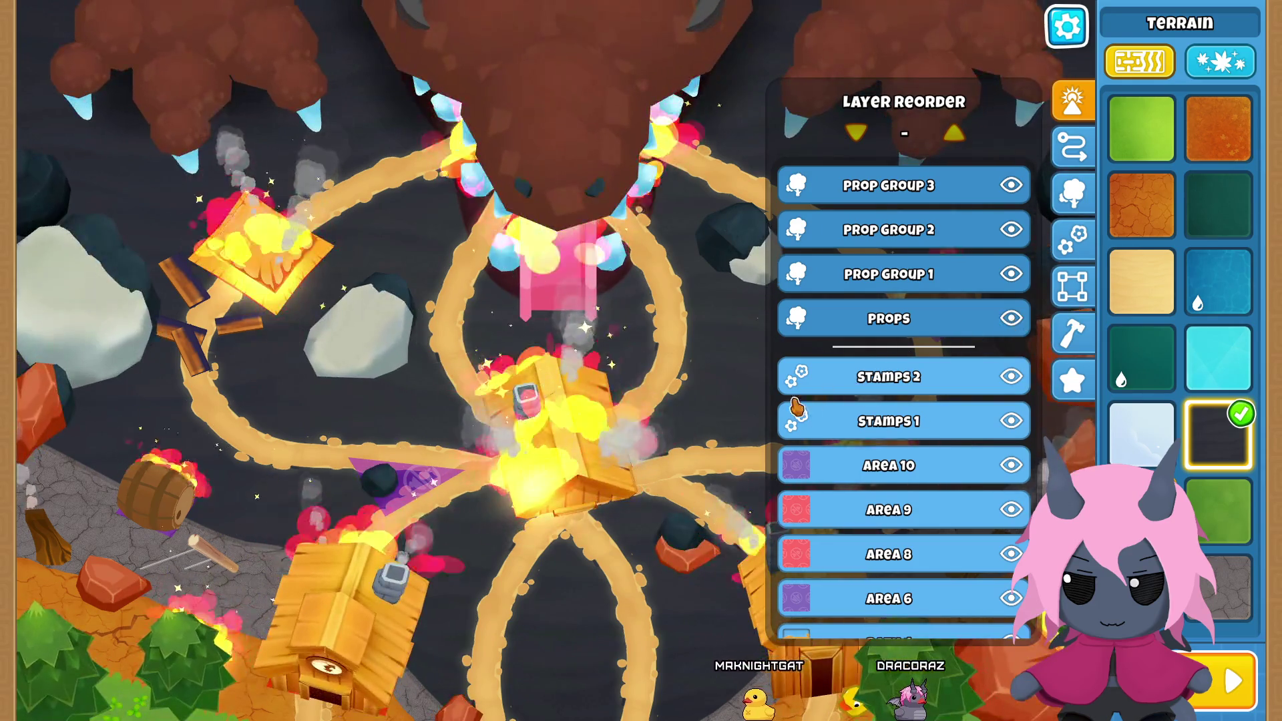
pyautogui.click(1012, 320)
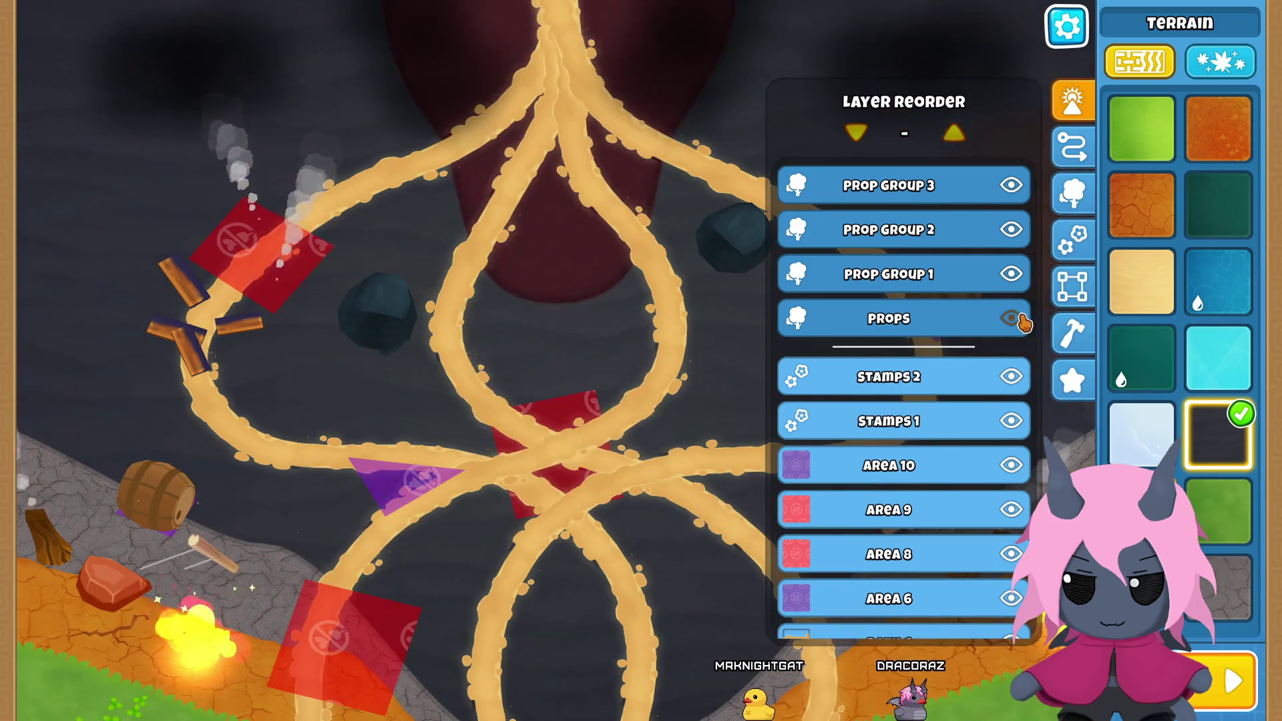
pyautogui.click(1011, 320)
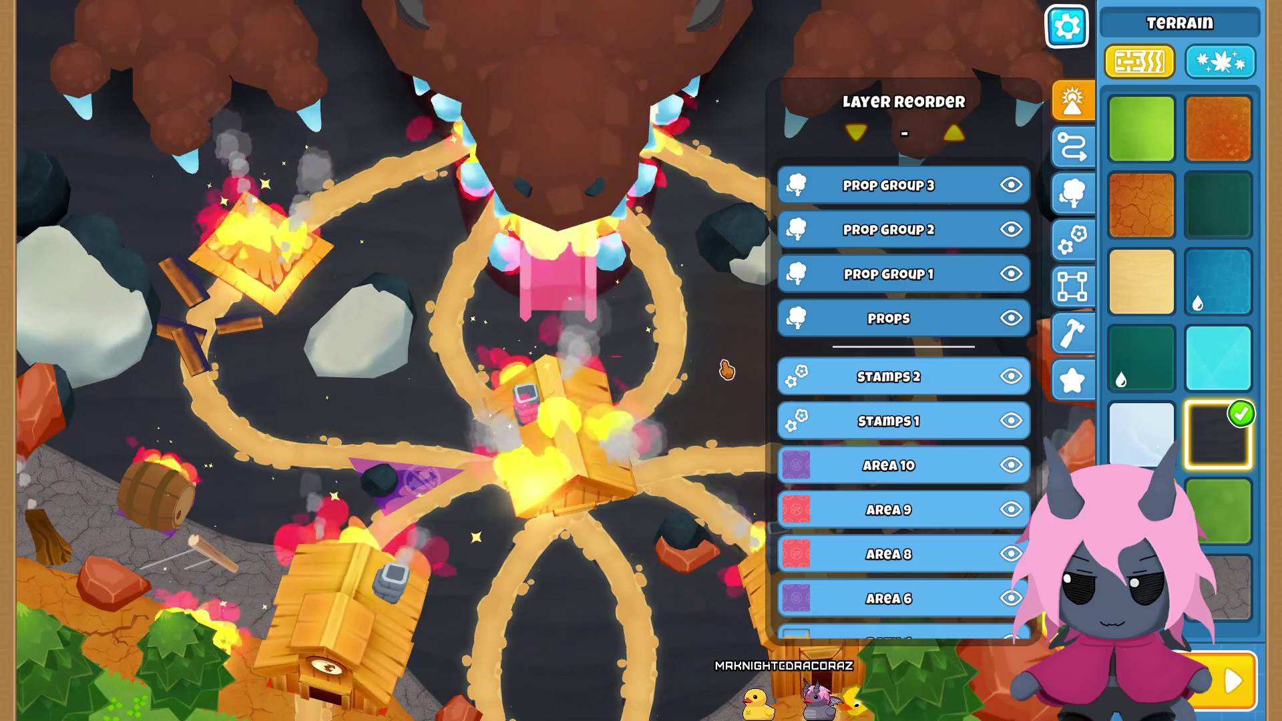
pyautogui.click(719, 295)
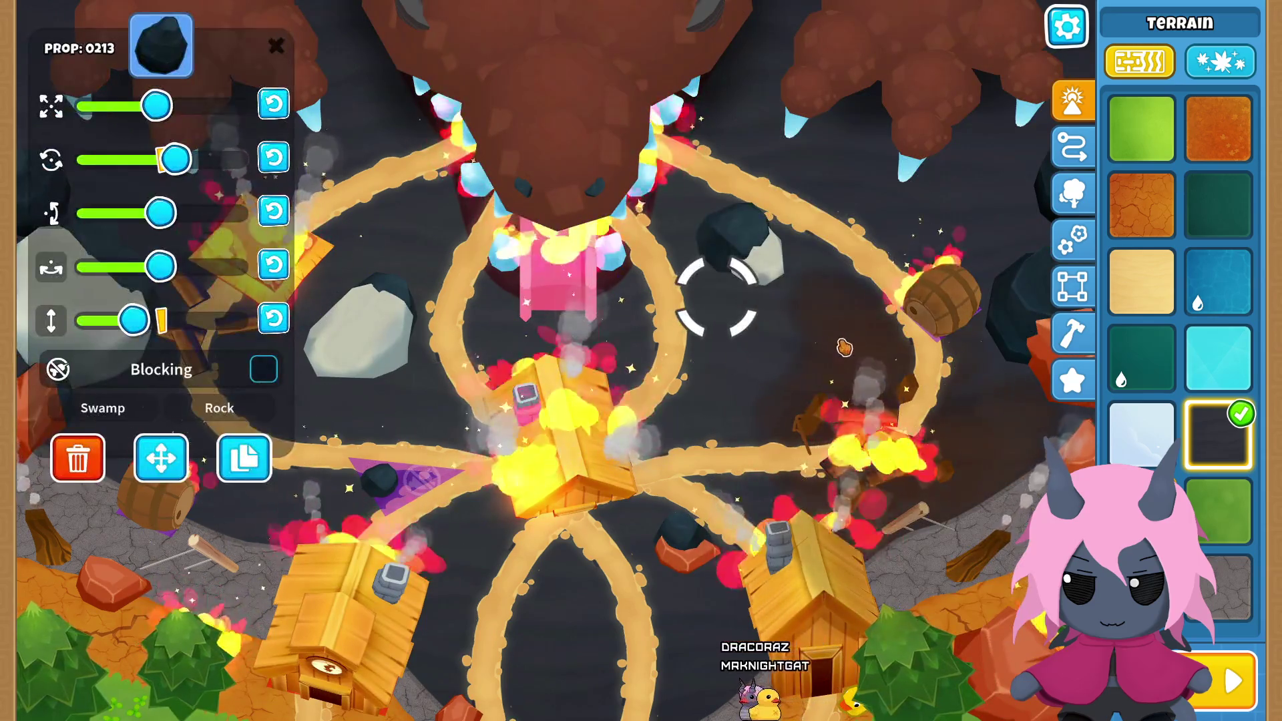
pyautogui.click(844, 347)
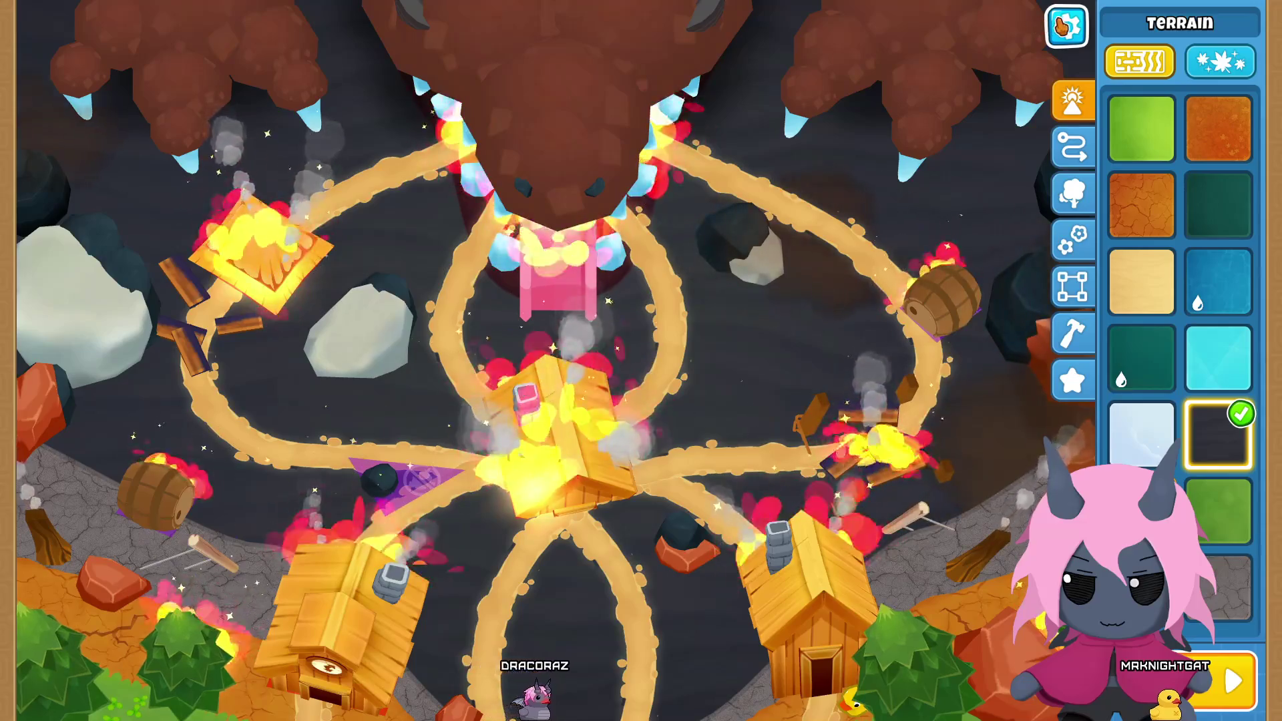
# Step: Exit the editor to Home without saving and start a New Game on Draconic Destruction
pyautogui.click(1061, 25)
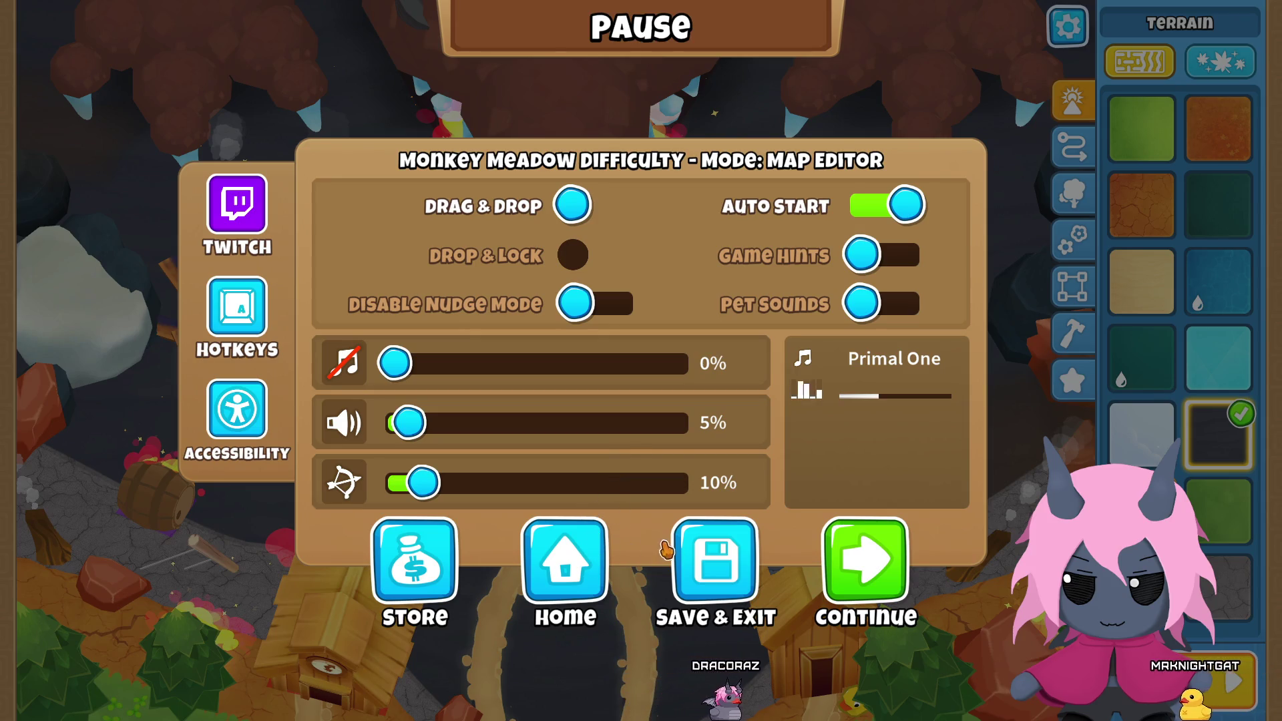
pyautogui.click(584, 563)
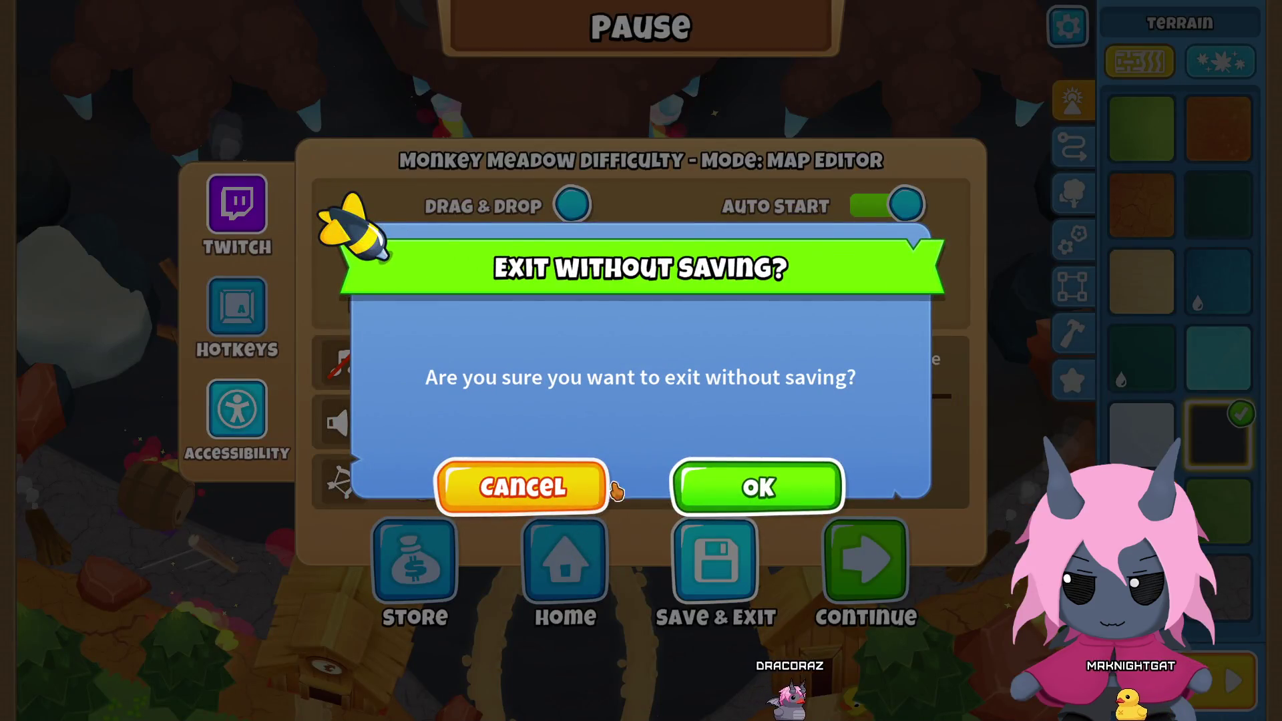
pyautogui.click(739, 484)
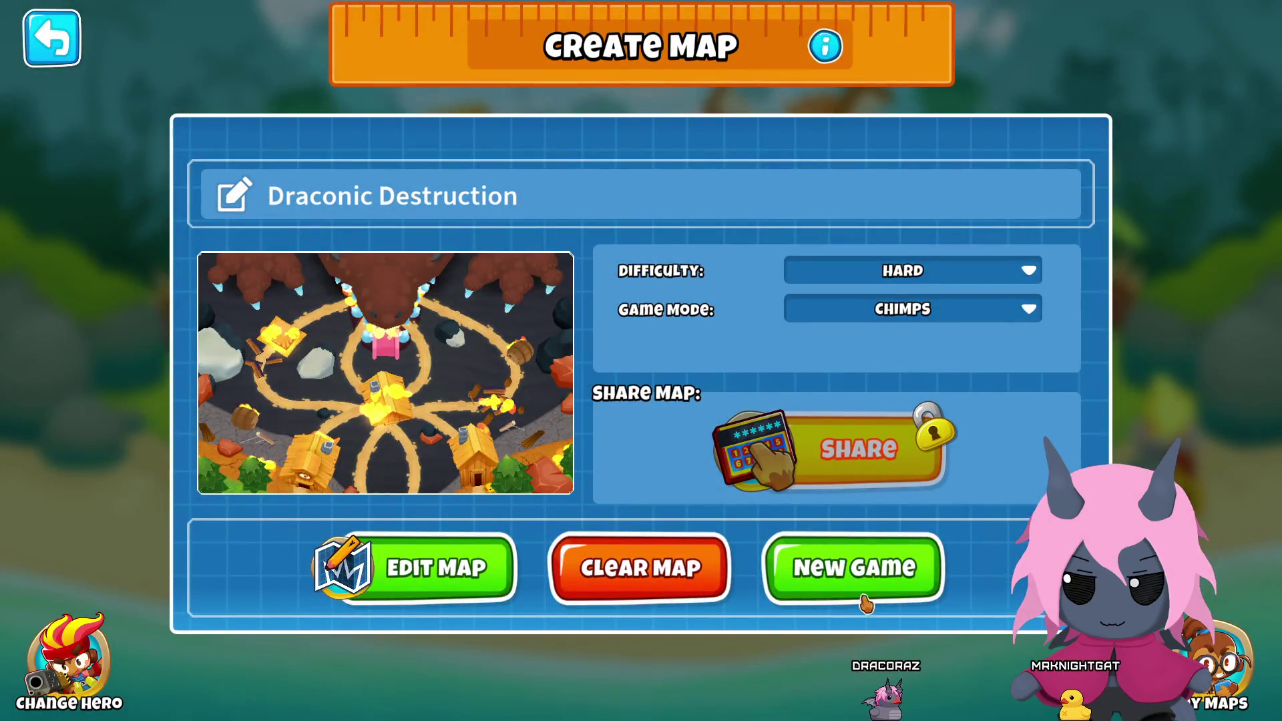
pyautogui.click(866, 599)
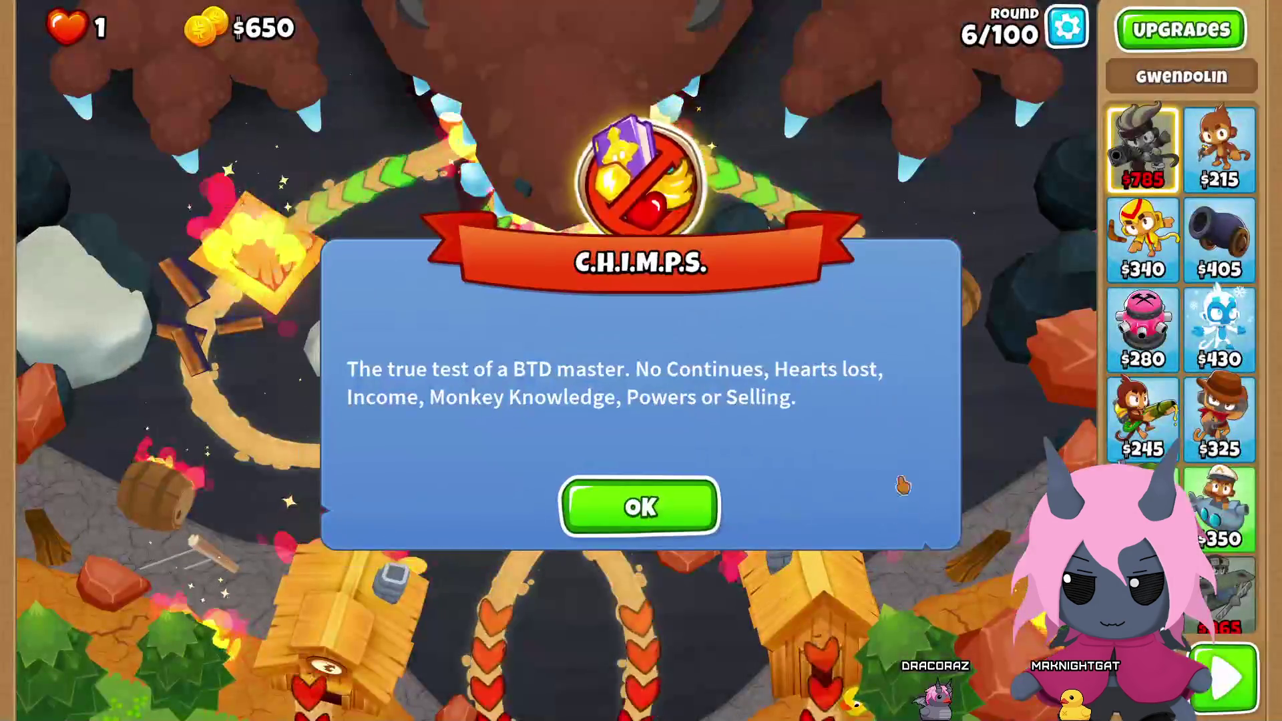
# Step: Dismiss the CHIMPS notice and place two $325 Desperados left and right of the centre house
pyautogui.click(640, 506)
pyautogui.scroll(-3, 1181, 367)
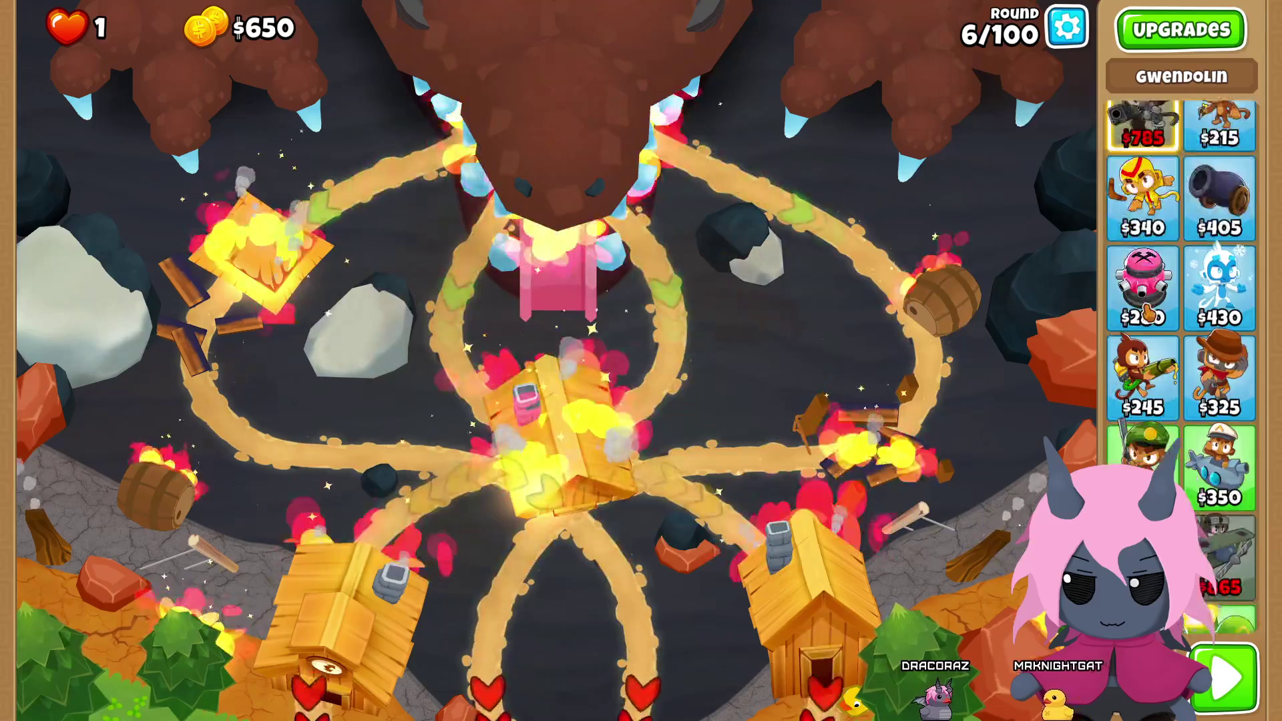
pyautogui.click(1219, 273)
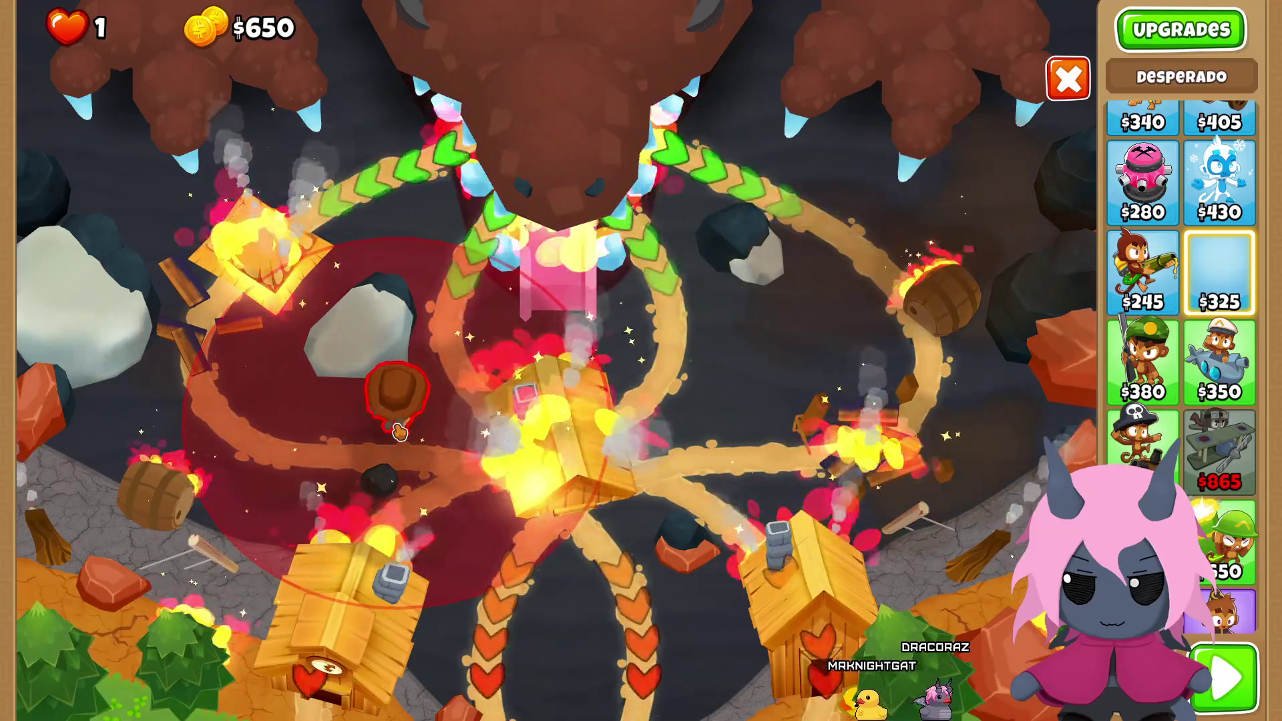
pyautogui.click(397, 394)
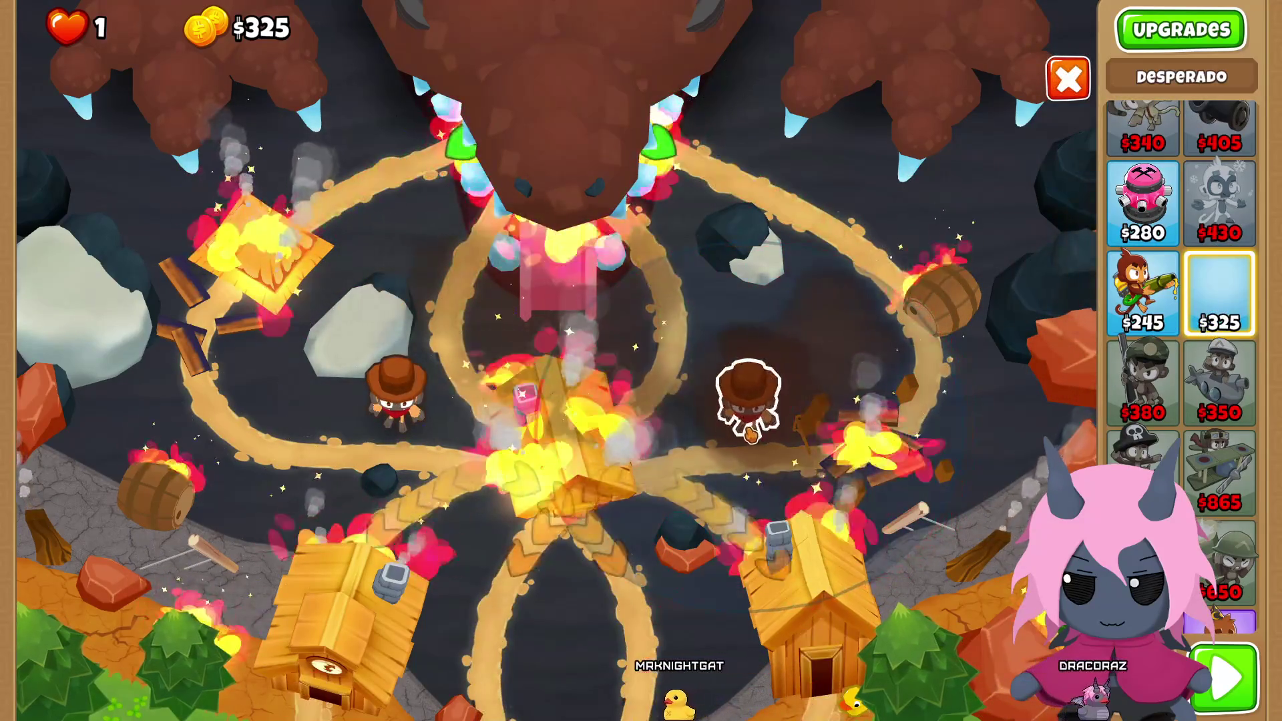
pyautogui.click(750, 435)
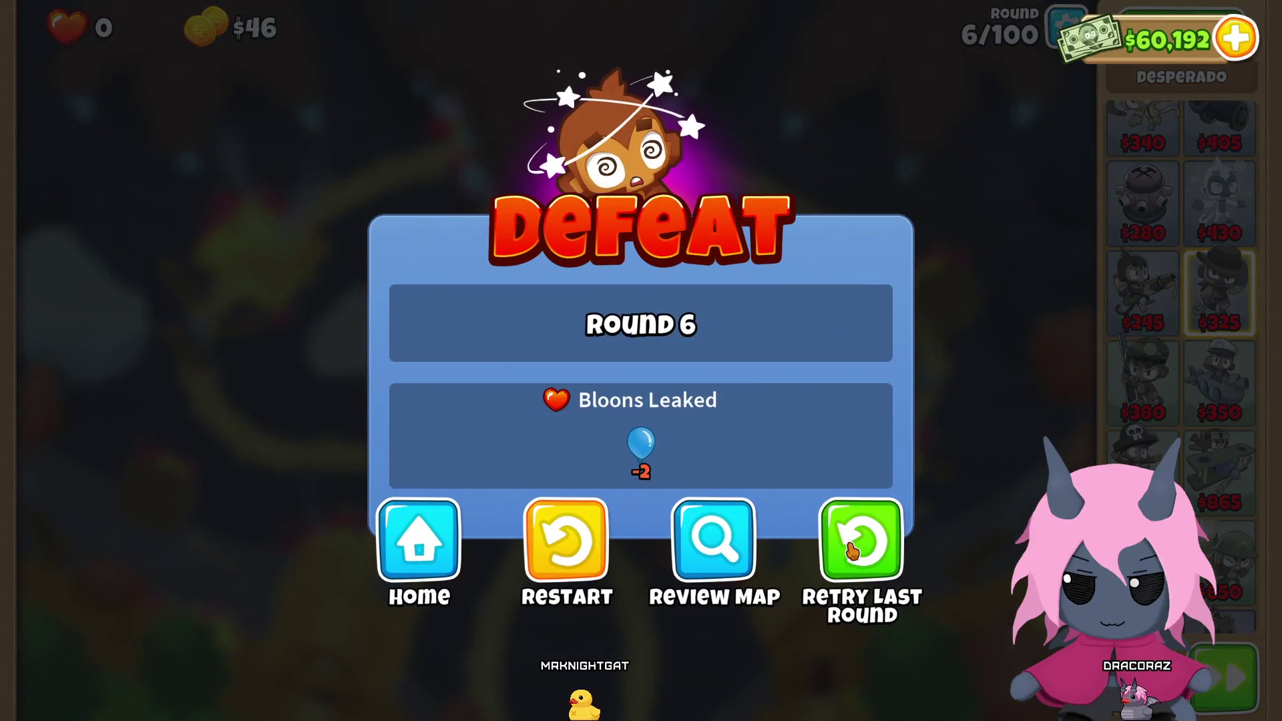
# Step: Retry round 6, place two Desperados beside the centre track, set Strong targeting, and start
pyautogui.click(852, 550)
pyautogui.click(759, 491)
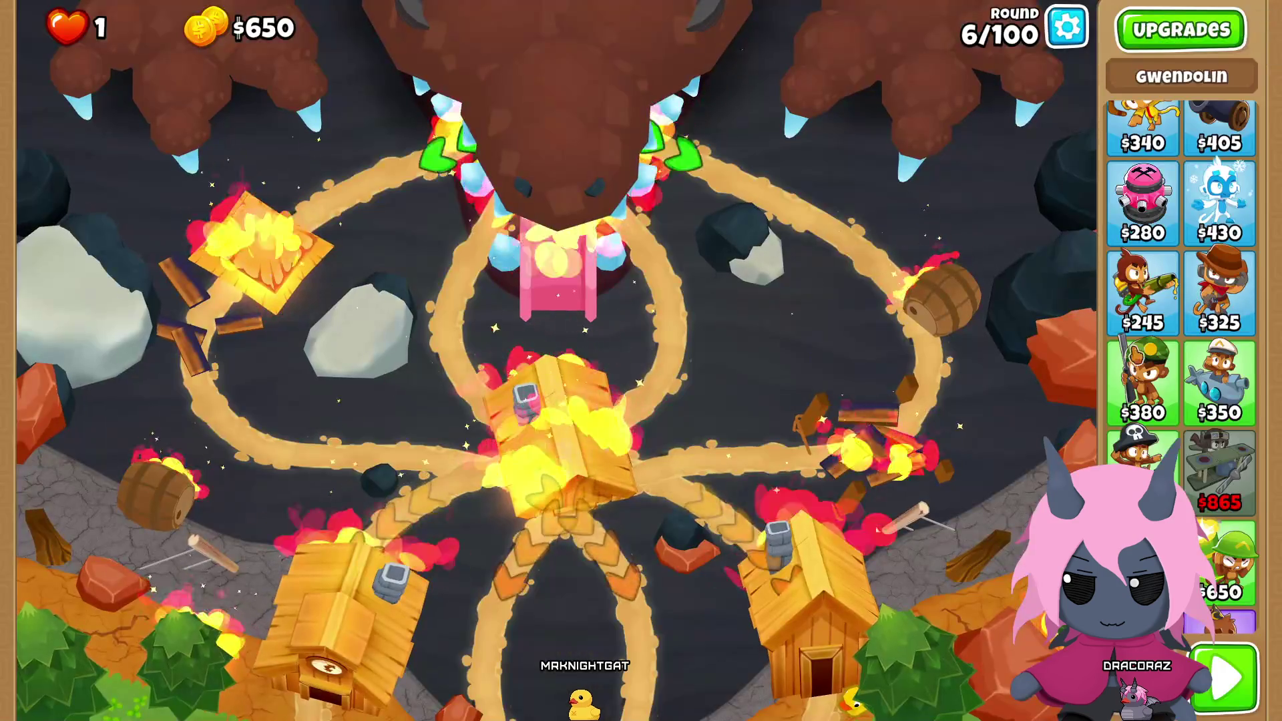
pyautogui.click(1219, 294)
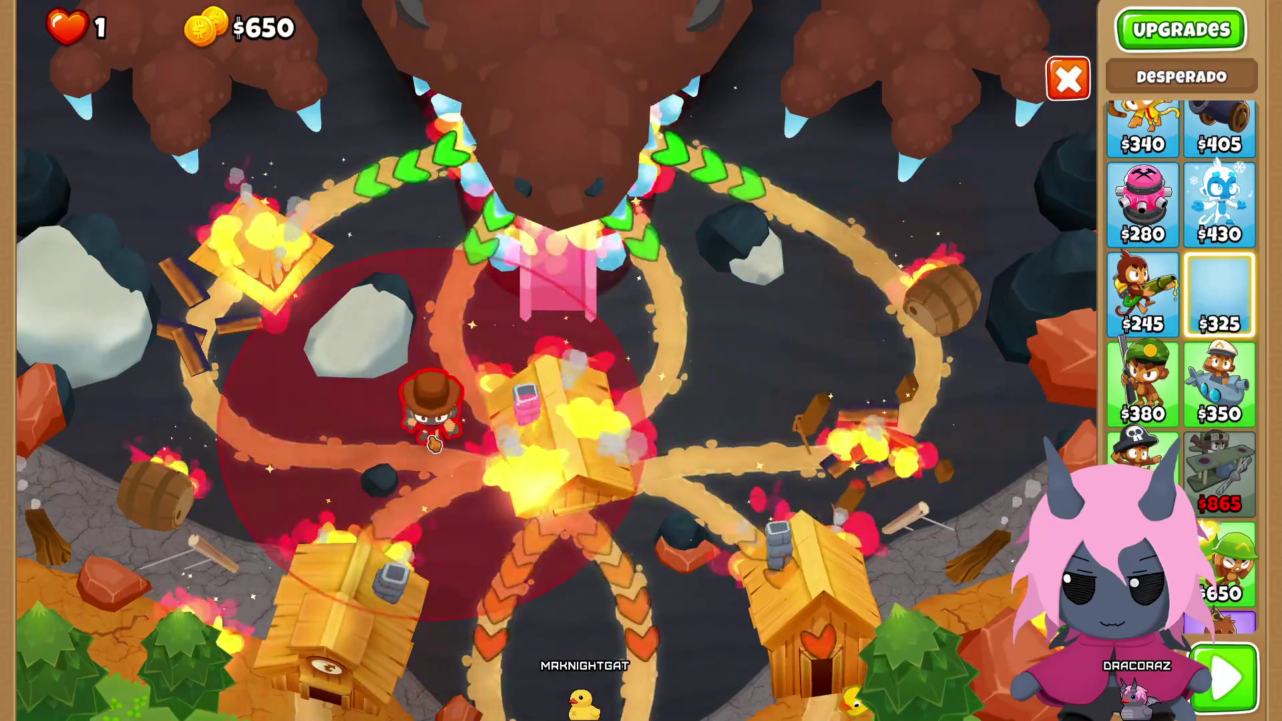
pyautogui.click(418, 431)
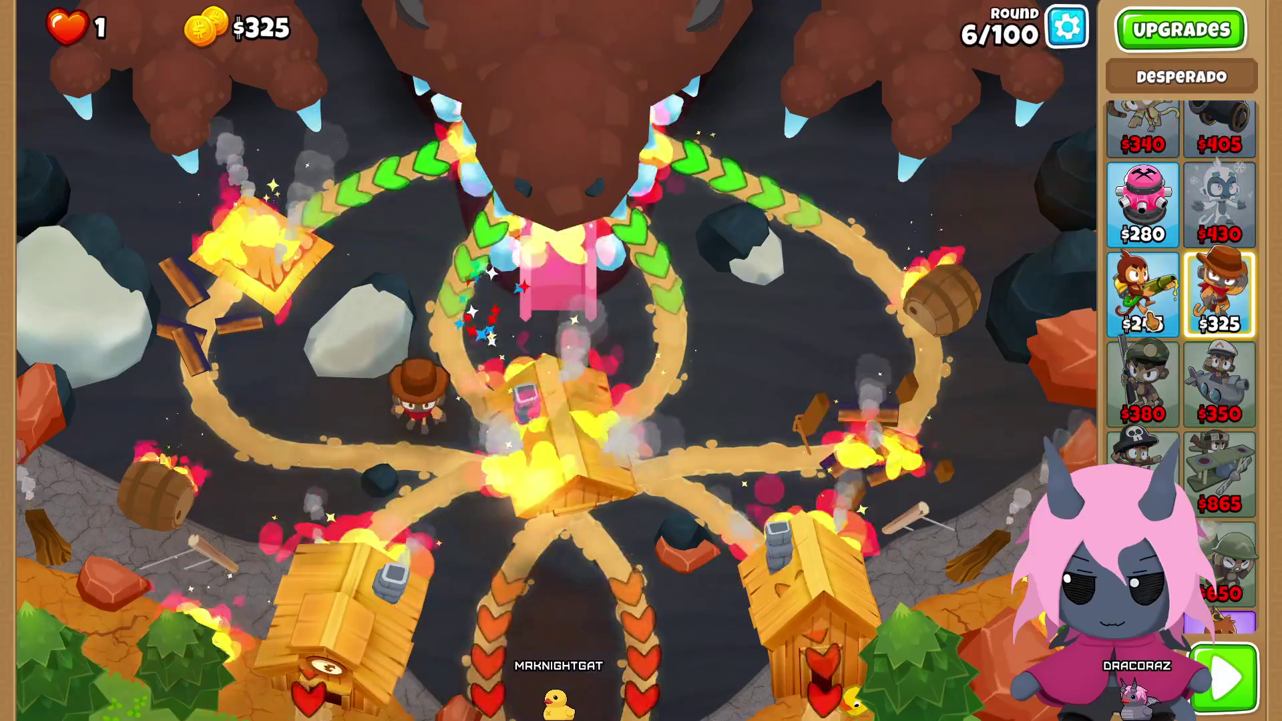
pyautogui.click(1219, 294)
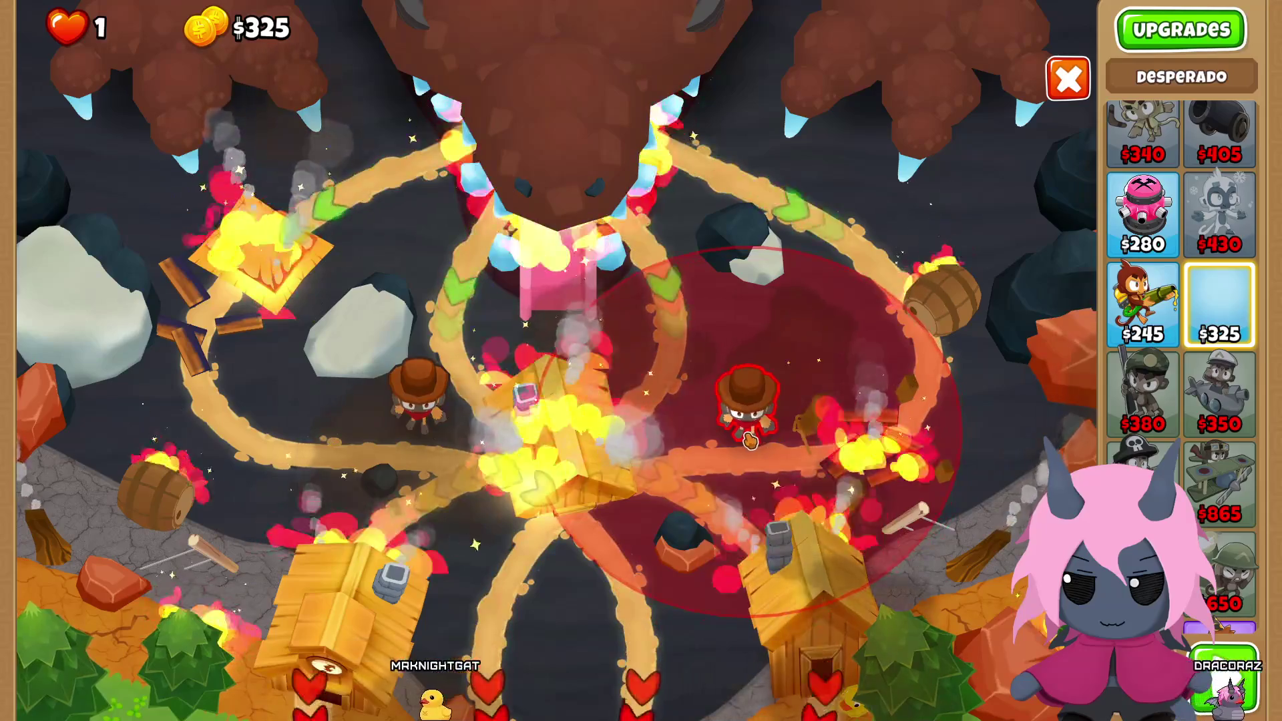
pyautogui.click(751, 404)
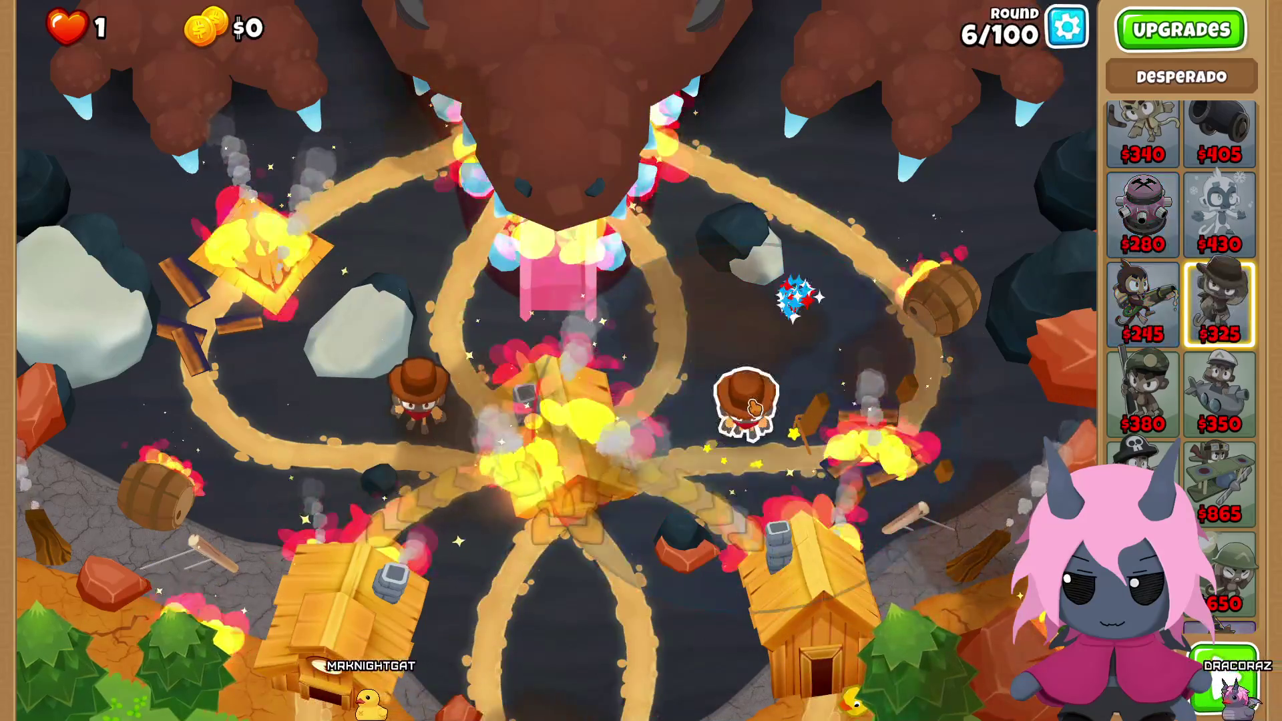
pyautogui.click(747, 404)
pyautogui.hotkey('ctrl', 'Tab')
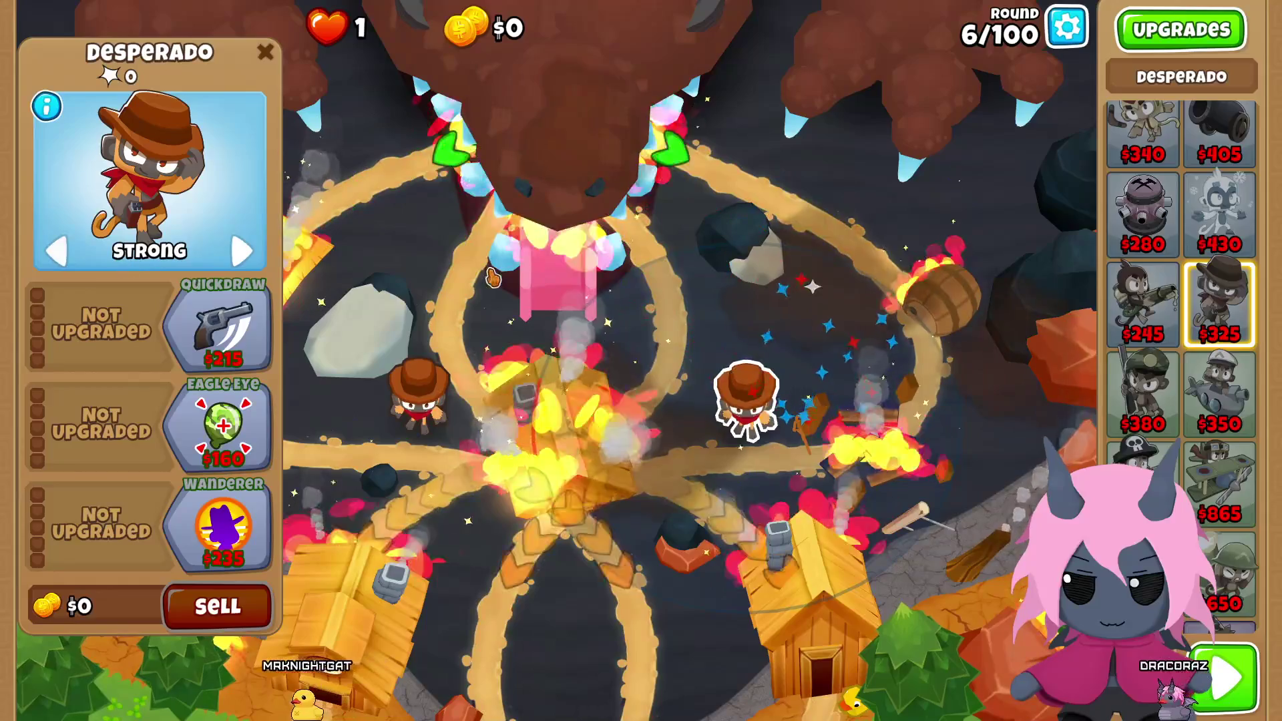
pyautogui.click(492, 277)
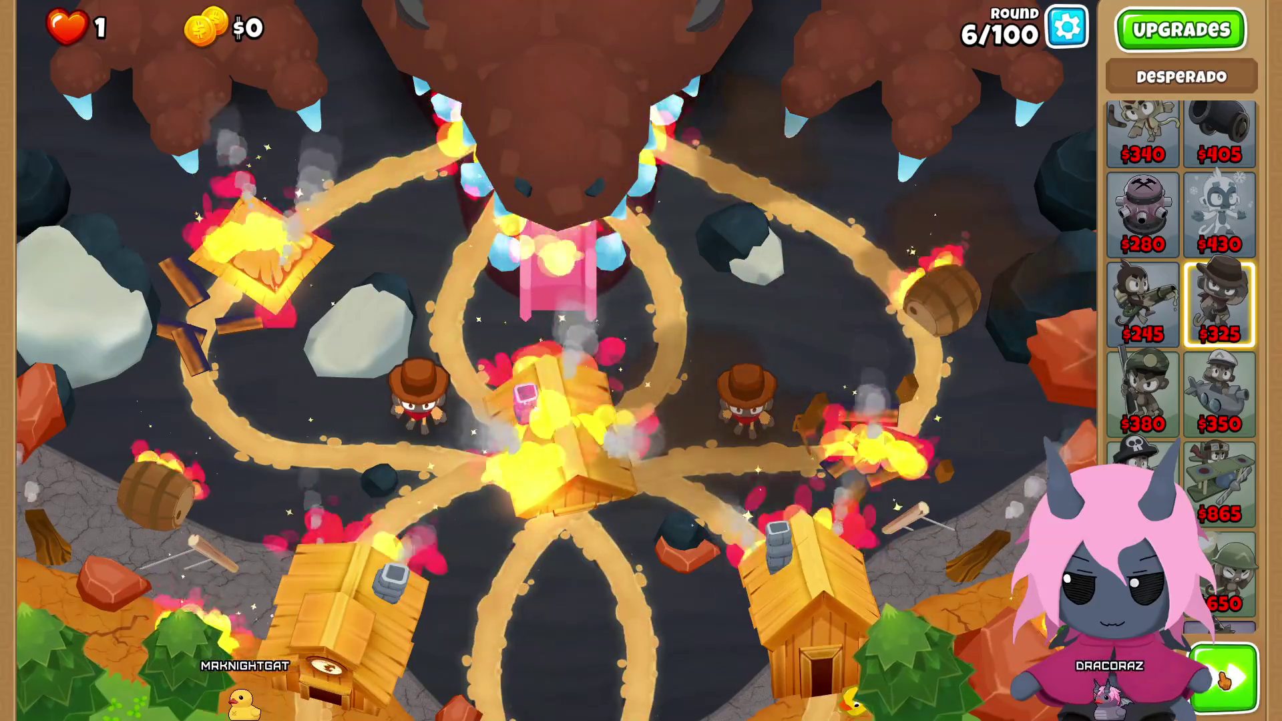
pyautogui.click(1223, 680)
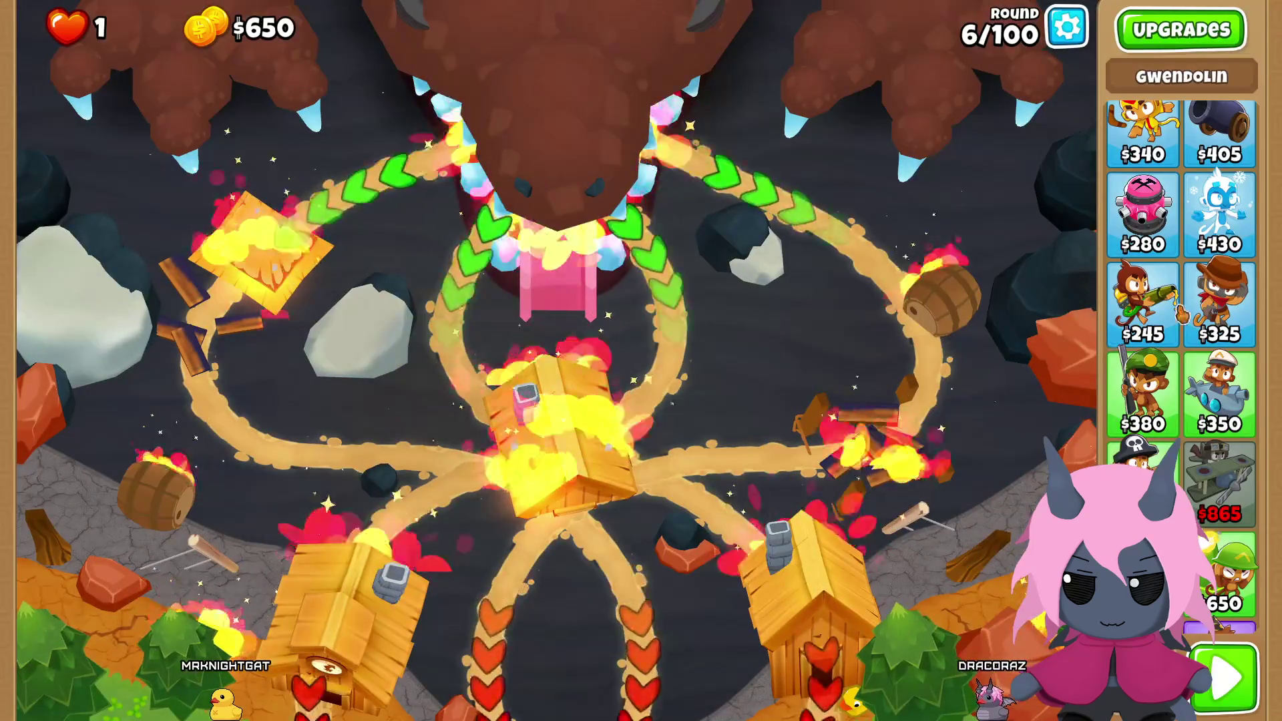
# Step: Place Desperados right of the central hut and left of the track, checking their upgrade details
pyautogui.click(1184, 316)
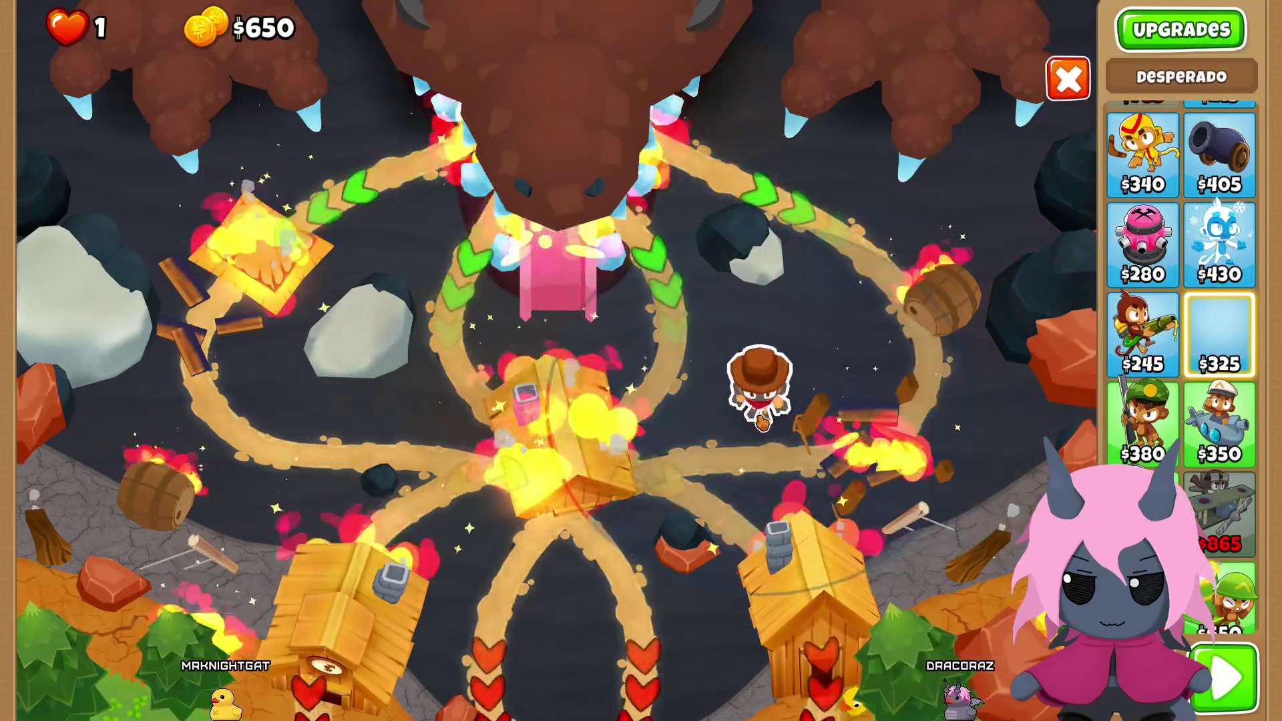
pyautogui.click(760, 433)
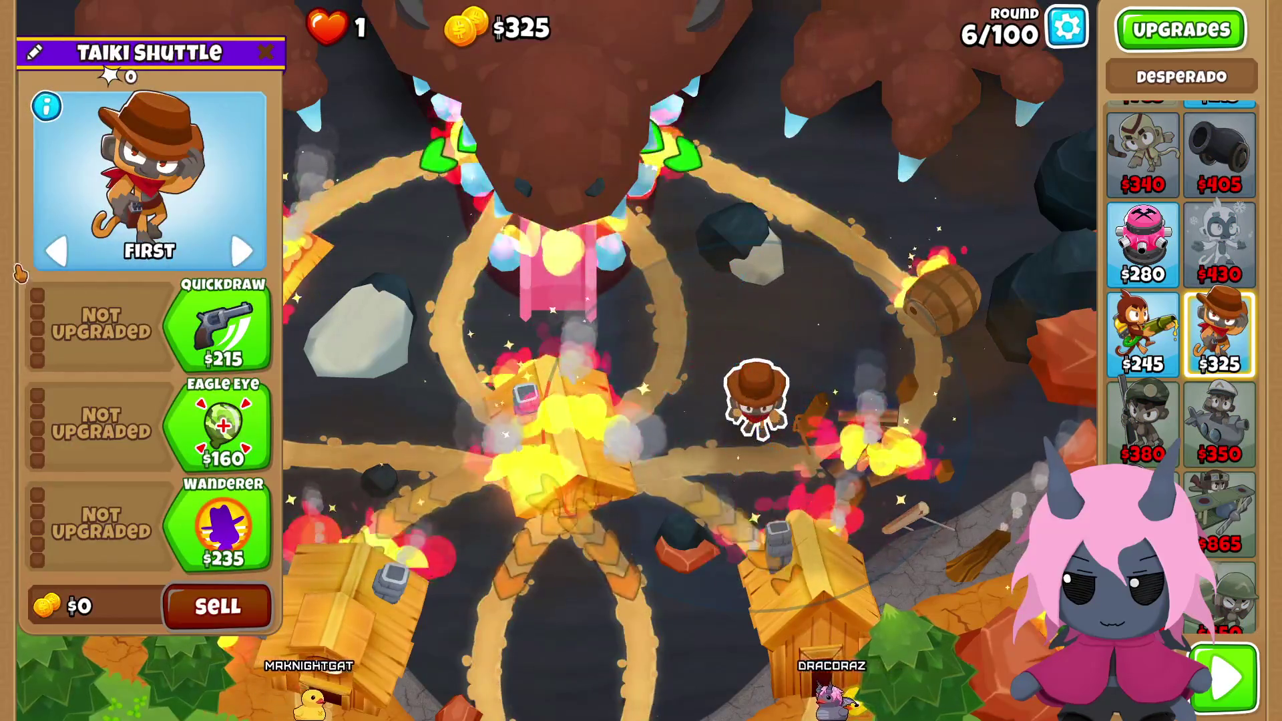
pyautogui.click(1218, 330)
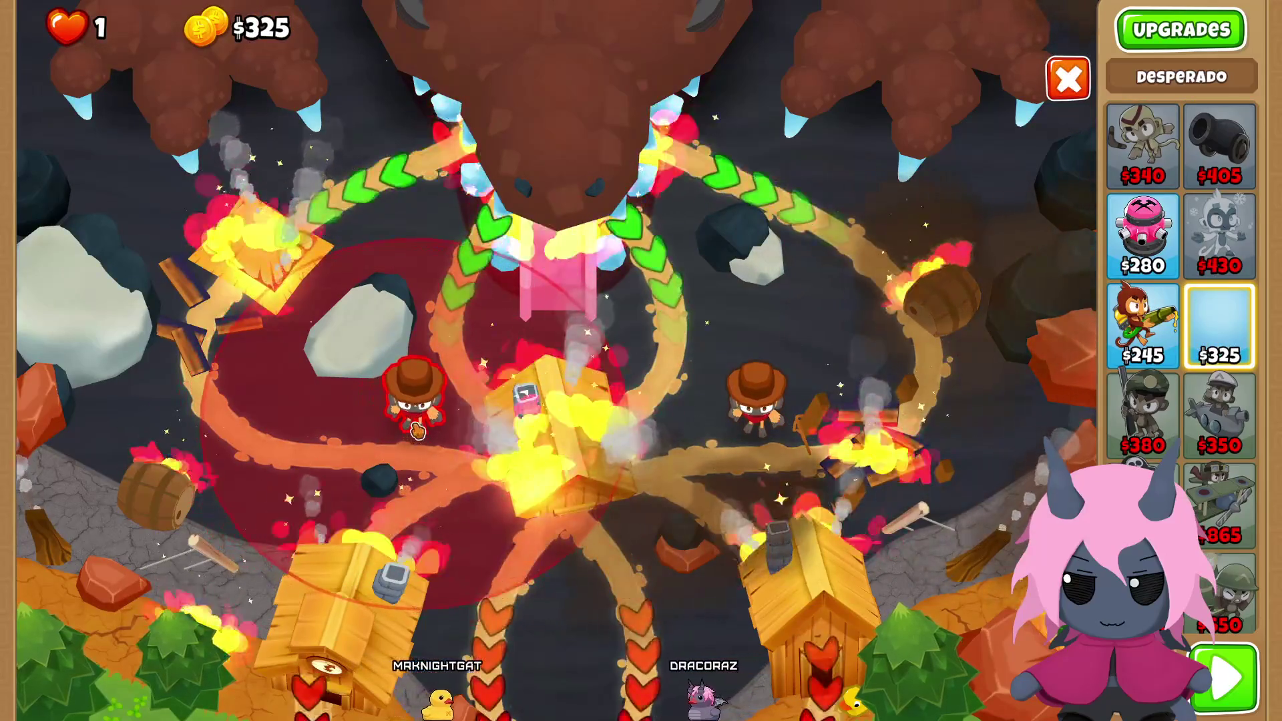
pyautogui.click(419, 430)
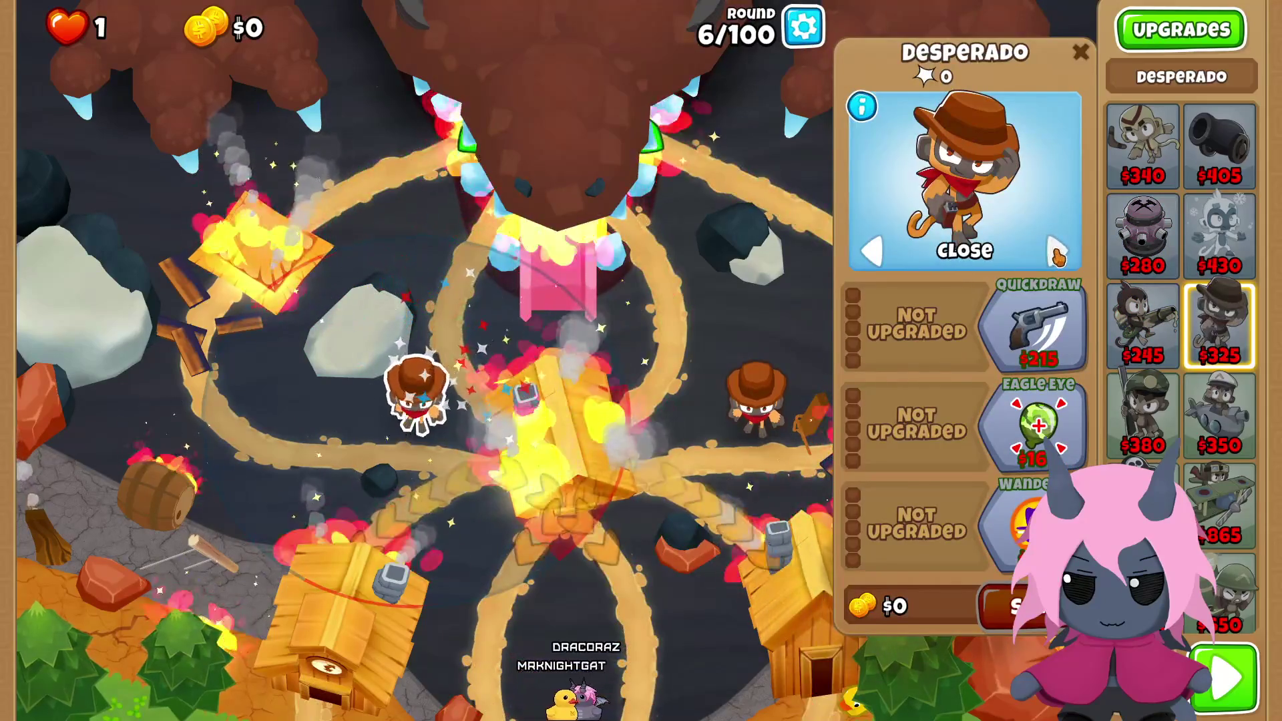
pyautogui.click(690, 338)
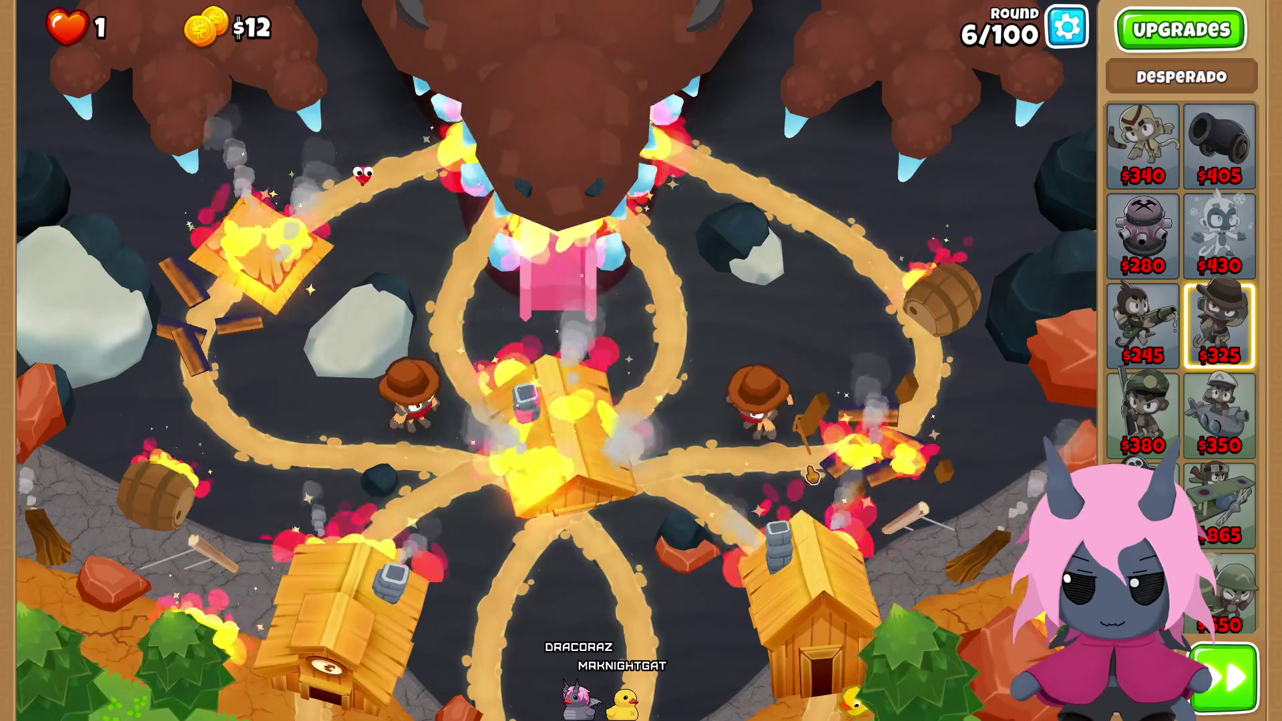
pyautogui.click(758, 404)
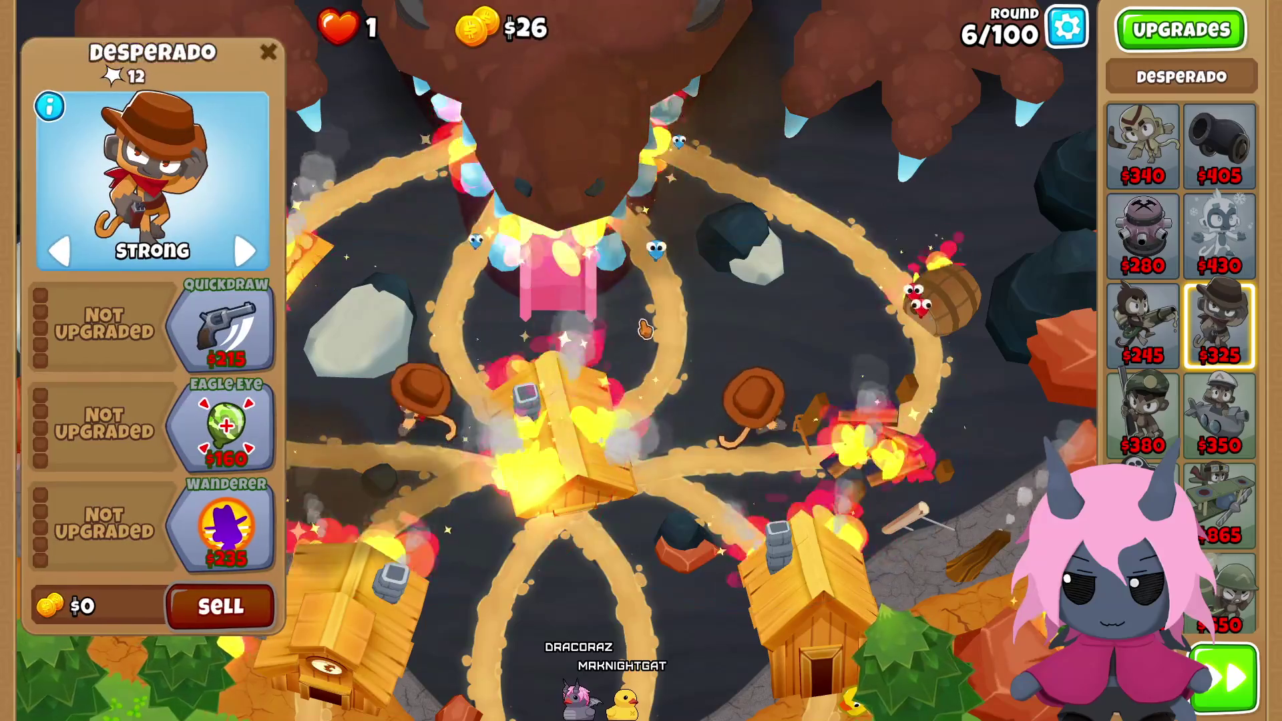
pyautogui.click(645, 328)
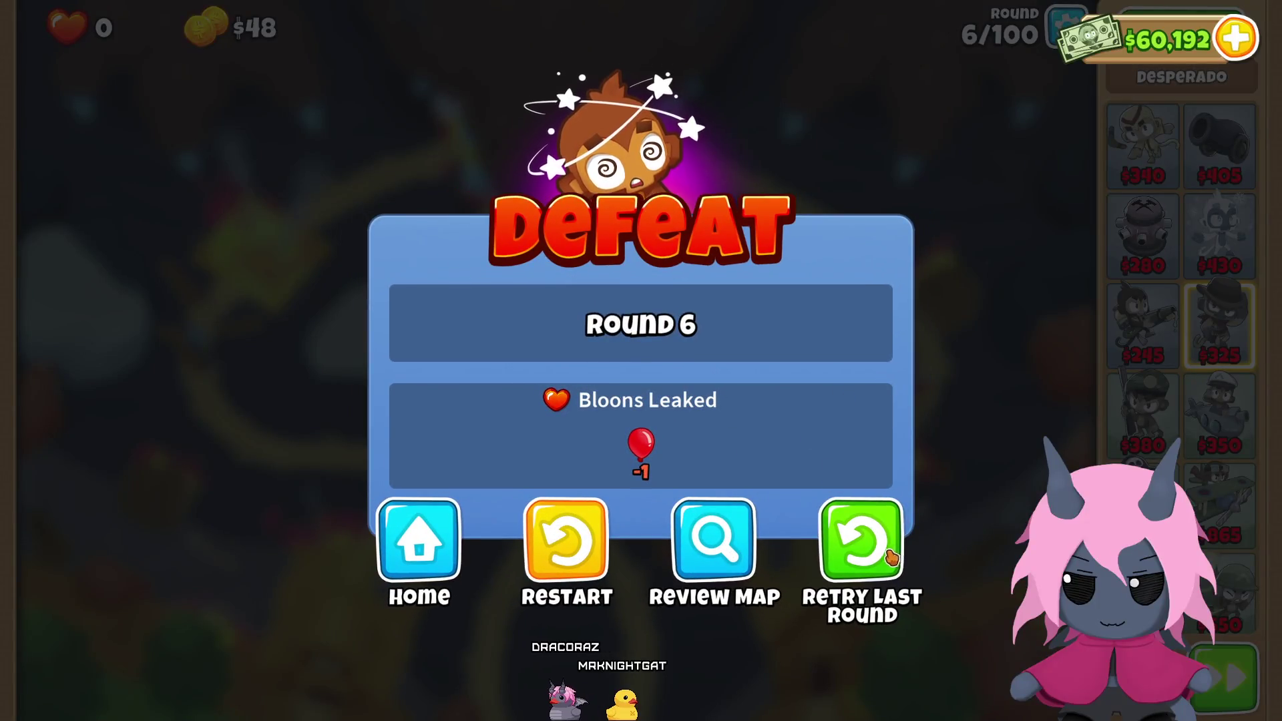
# Step: Retry round 6 again with two Desperados on either side of the centre and start the round
pyautogui.click(891, 556)
pyautogui.click(1208, 354)
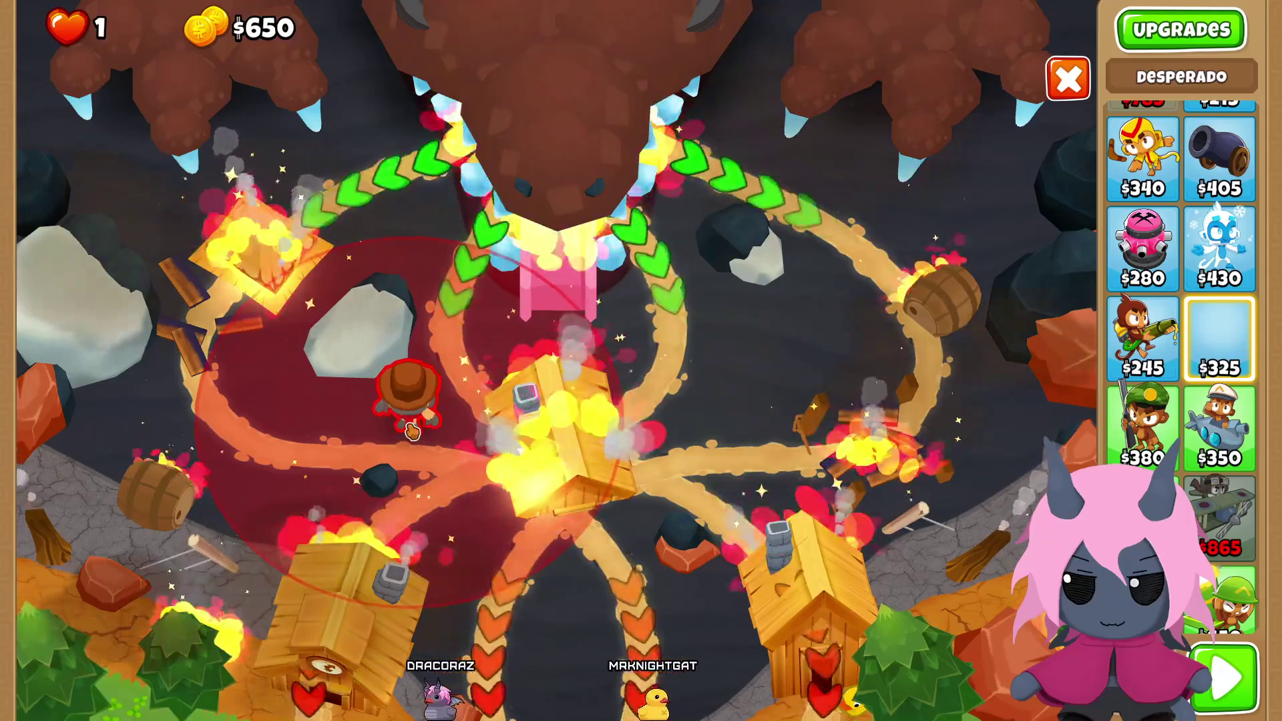
pyautogui.click(412, 427)
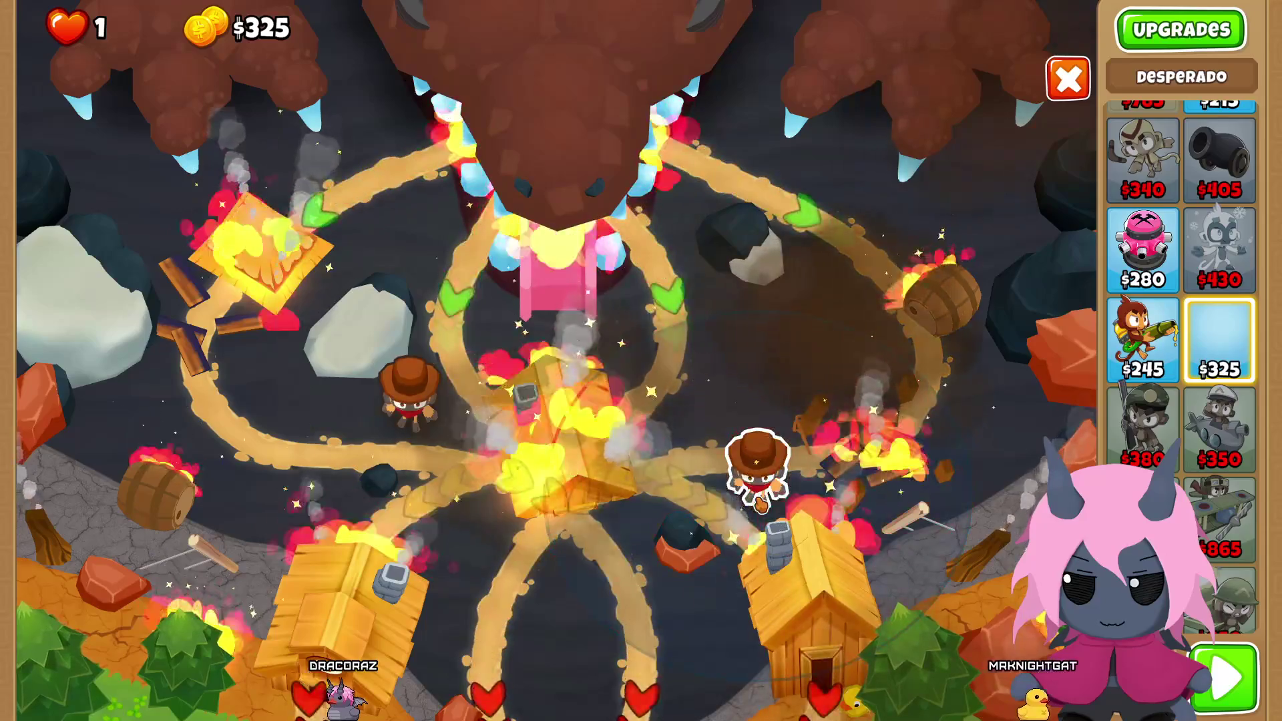
pyautogui.click(761, 502)
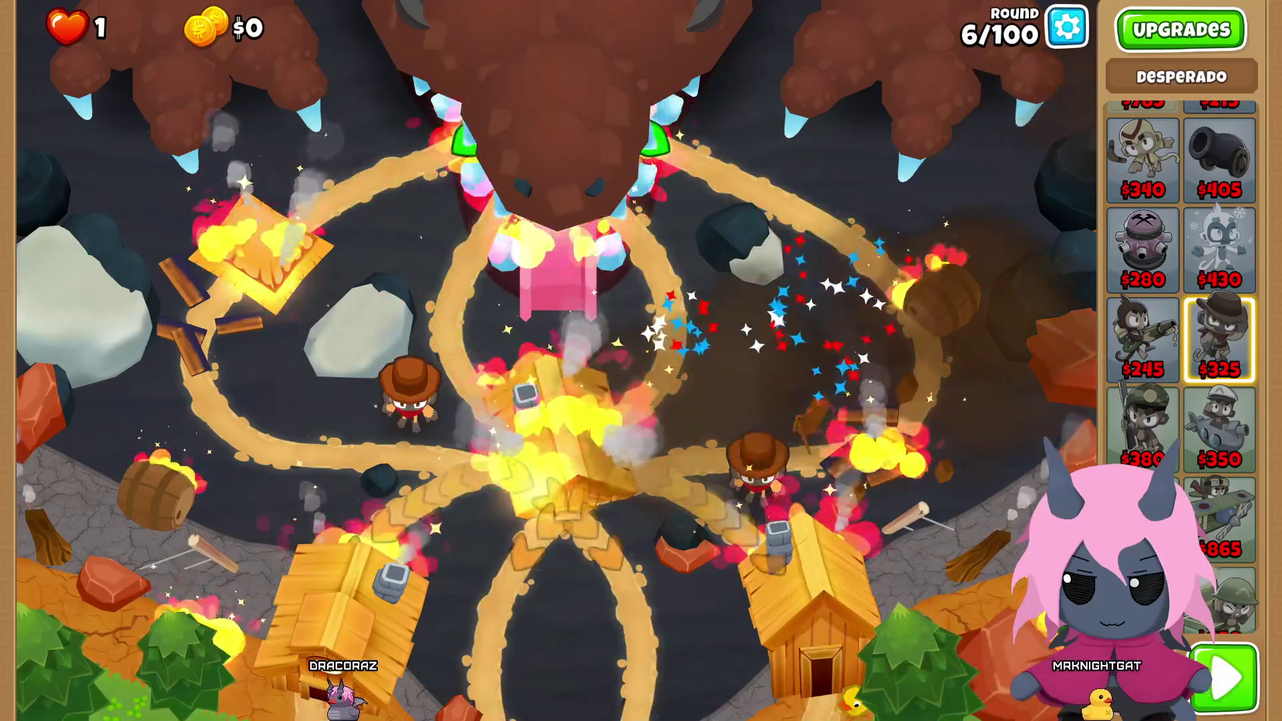
pyautogui.click(1225, 678)
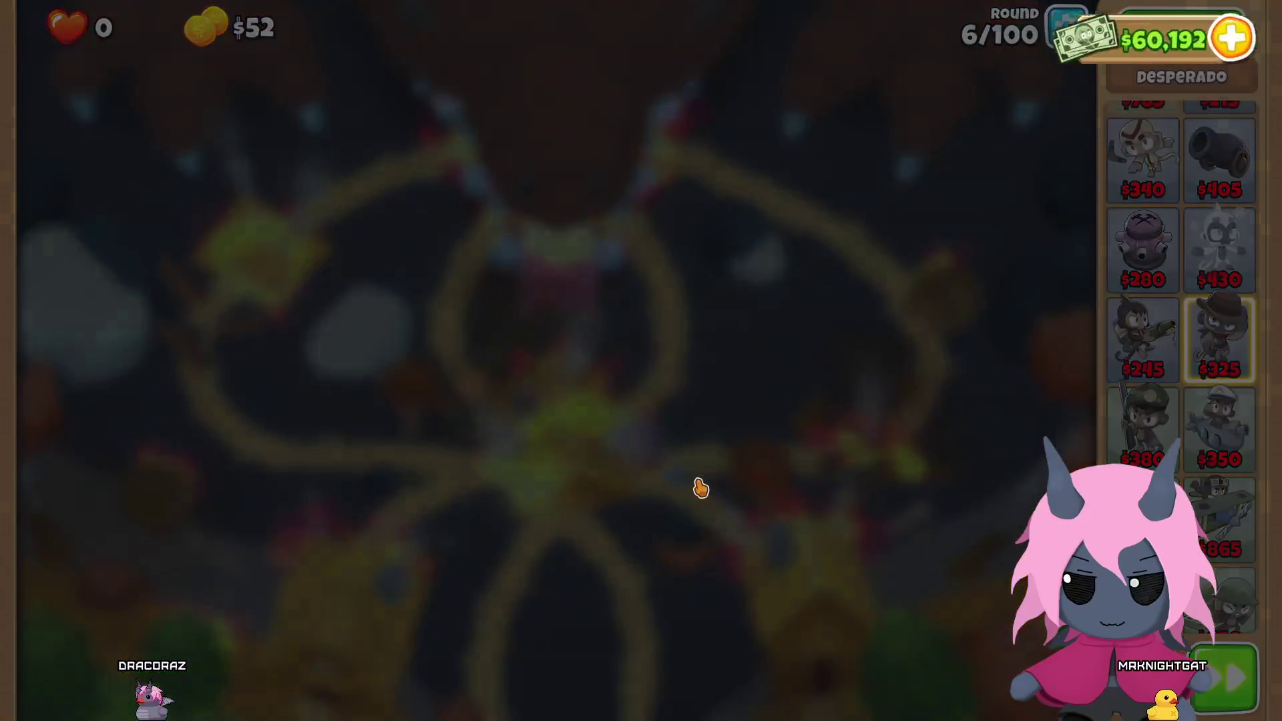
# Step: Retry round 6 and place two Desperados left and right of the central track
pyautogui.click(865, 545)
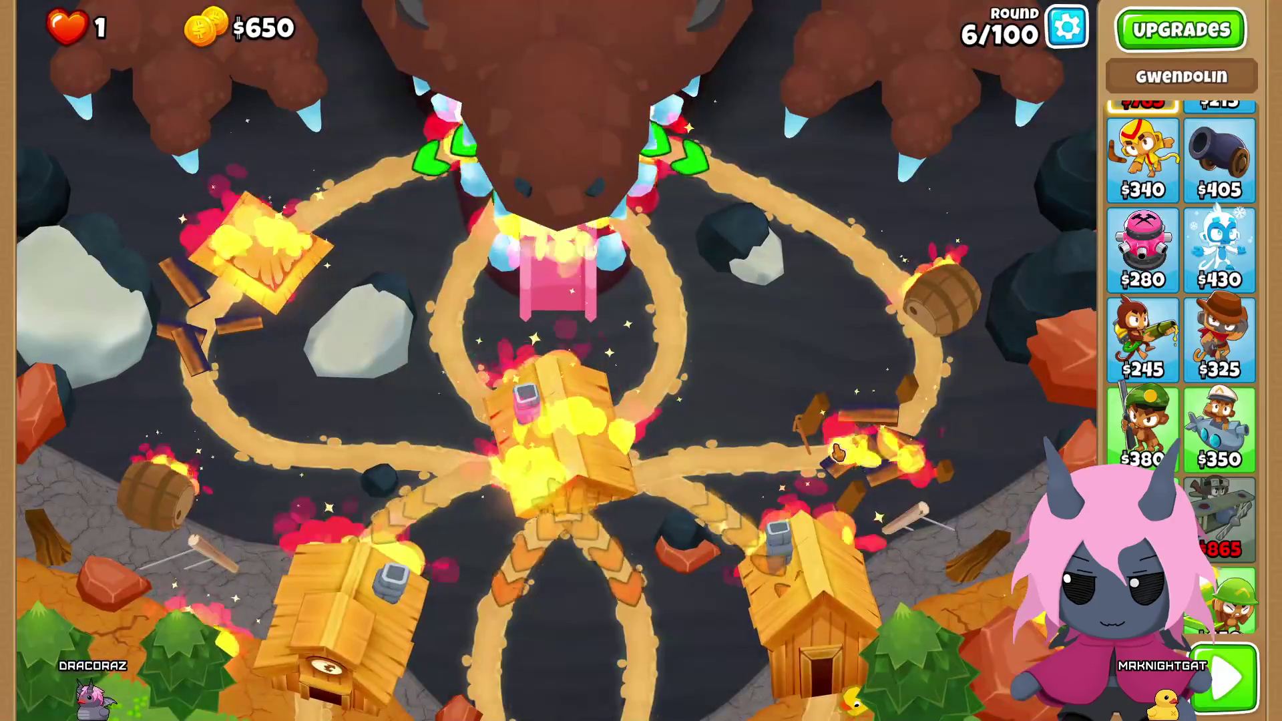
pyautogui.click(1219, 340)
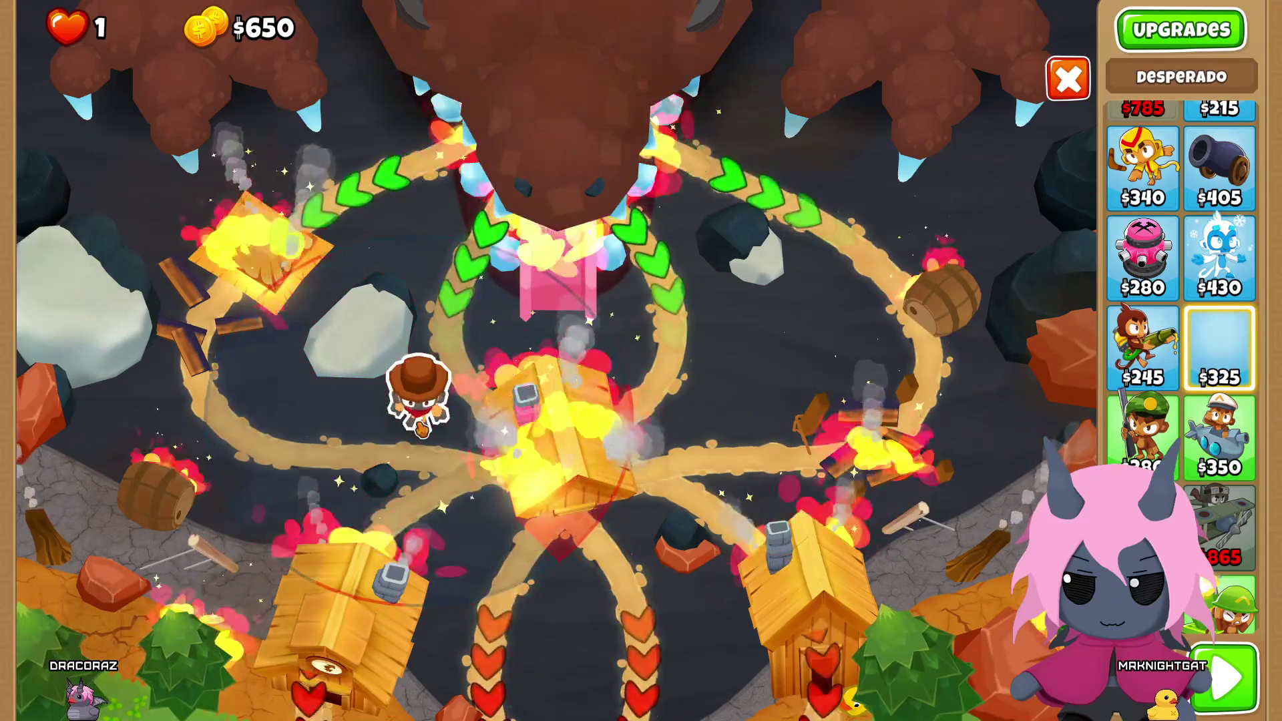
pyautogui.click(422, 430)
pyautogui.press('p')
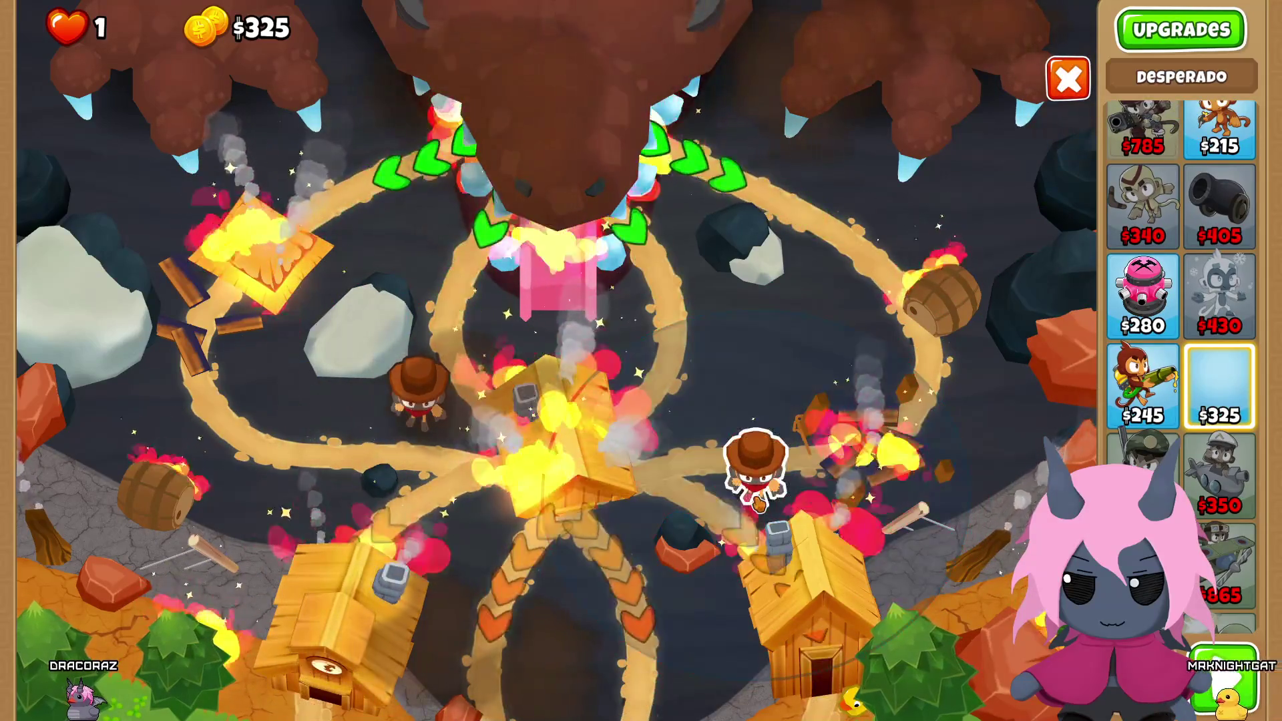
pyautogui.click(756, 467)
# Step: Switch the new Desperado's targeting from First to Strong, then restart after the defeat
pyautogui.click(754, 468)
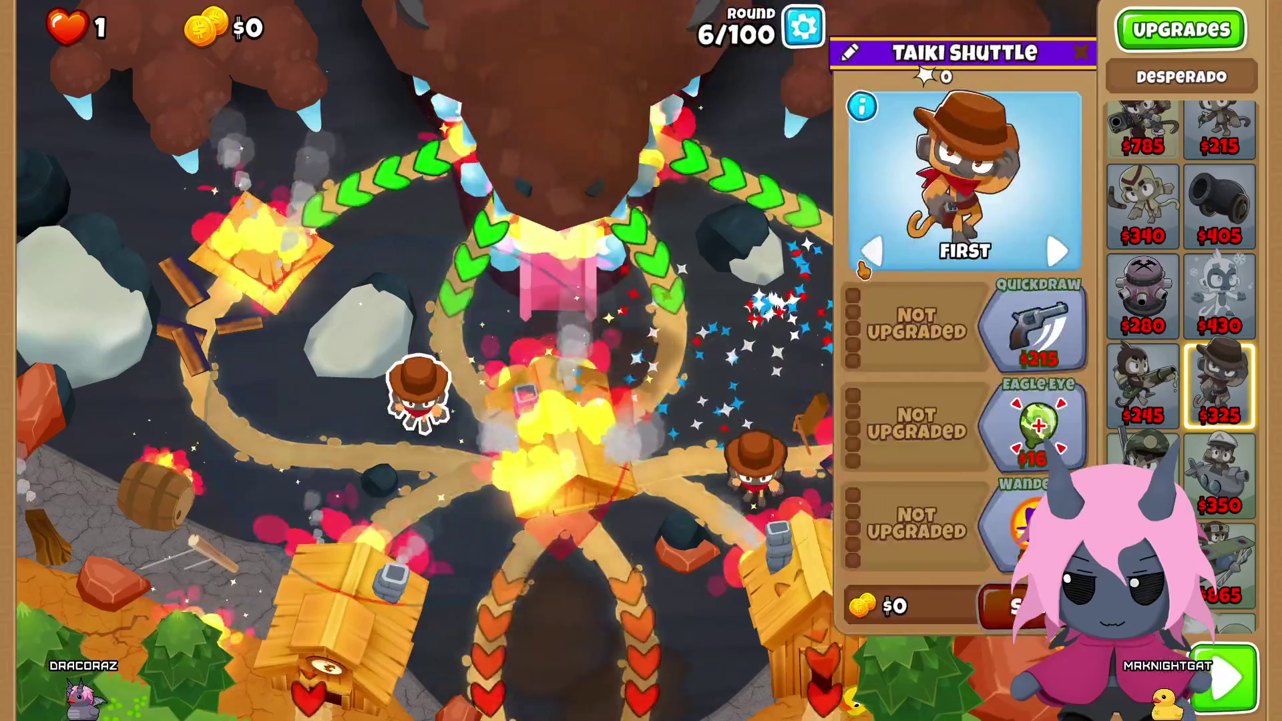
pyautogui.click(863, 267)
pyautogui.press('Escape')
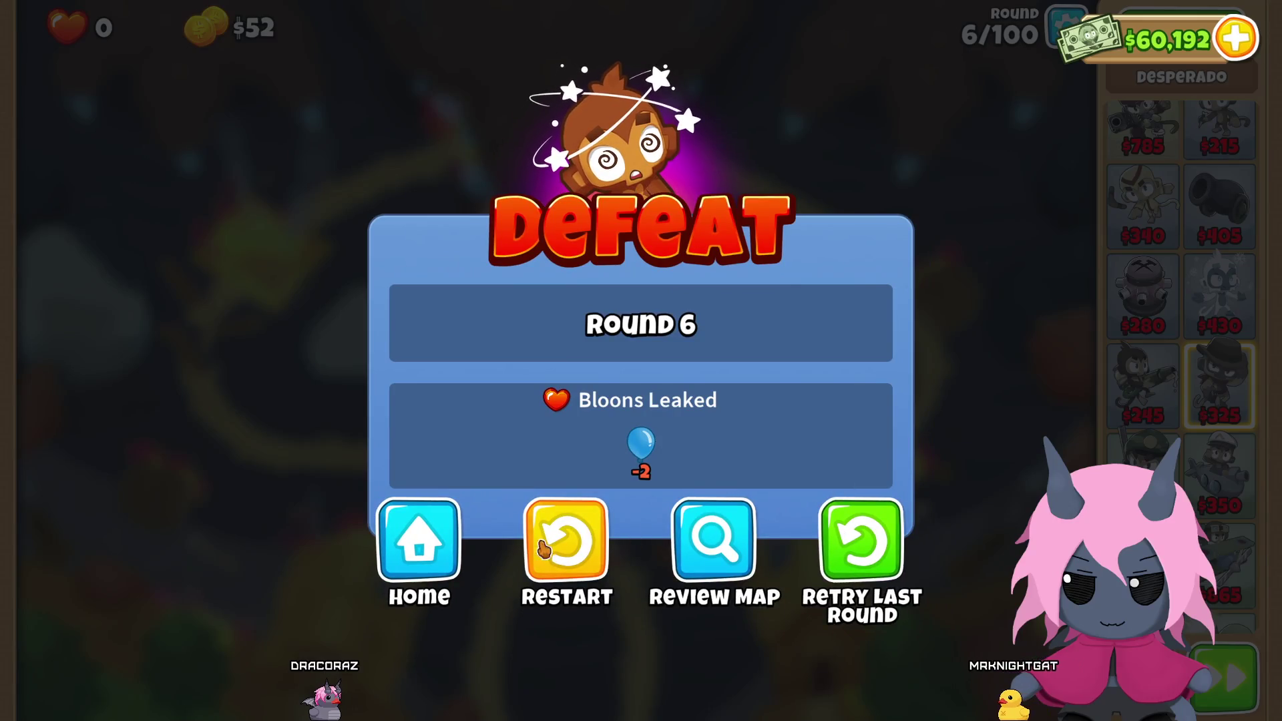
pyautogui.click(566, 542)
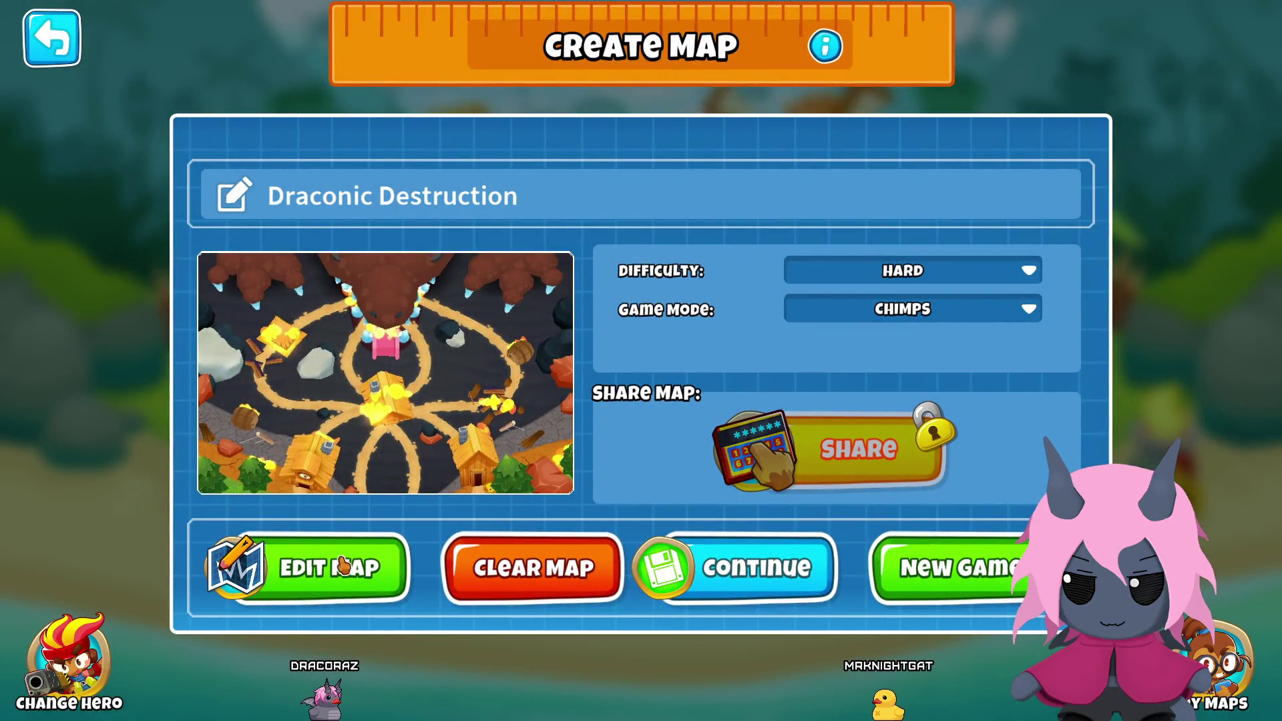
# Step: Continue the play-test, dismiss the CHIMPS notice, pause, return Home and choose Edit Map
pyautogui.click(767, 567)
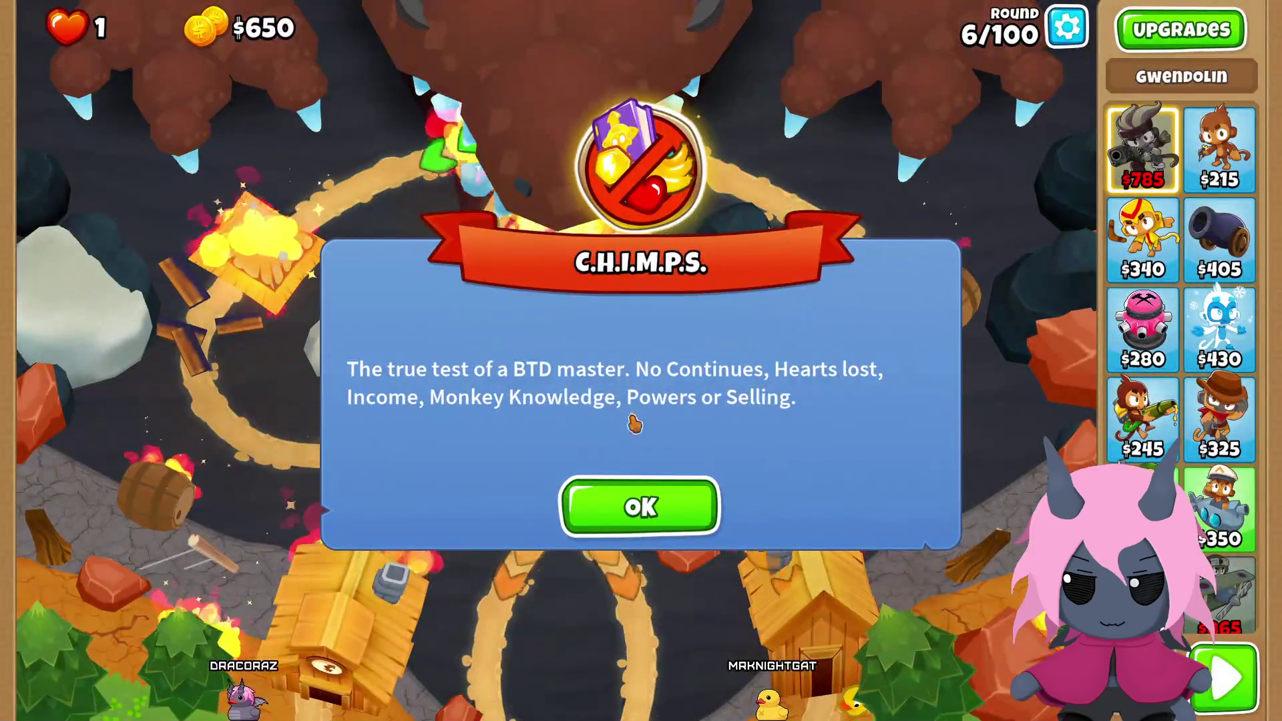
pyautogui.click(638, 503)
pyautogui.press('Escape')
pyautogui.click(575, 521)
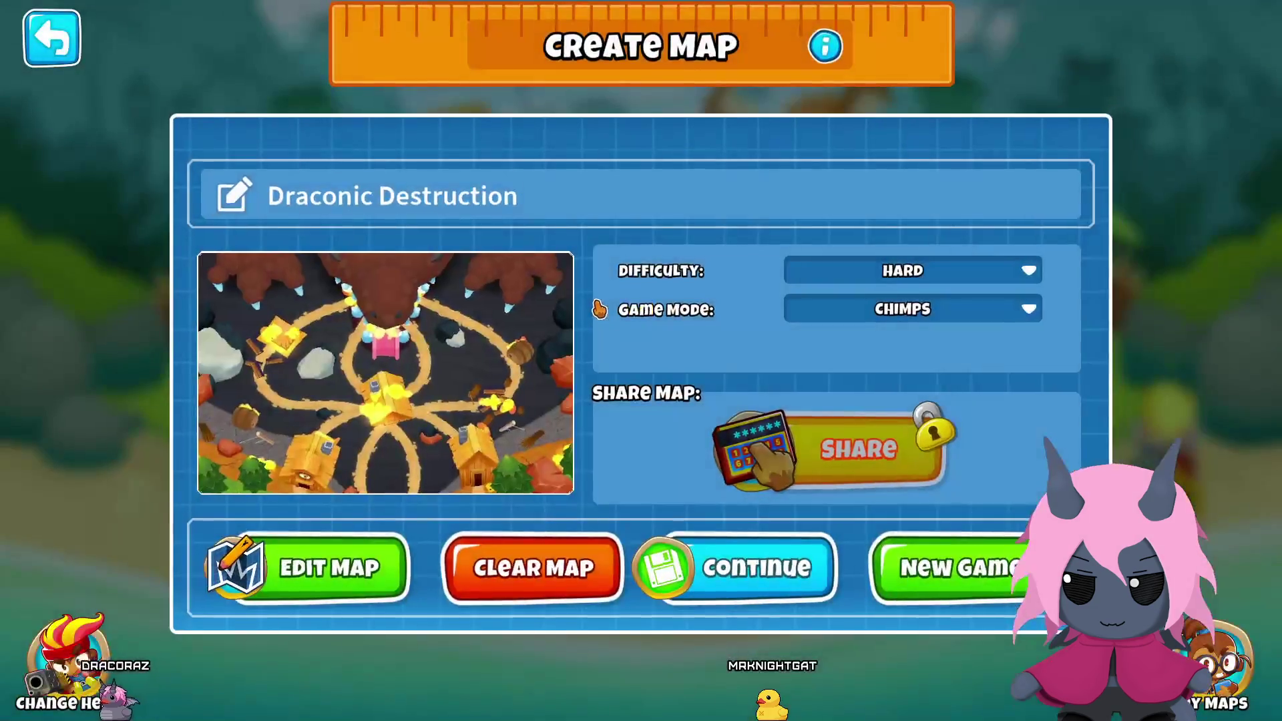
pyautogui.click(334, 567)
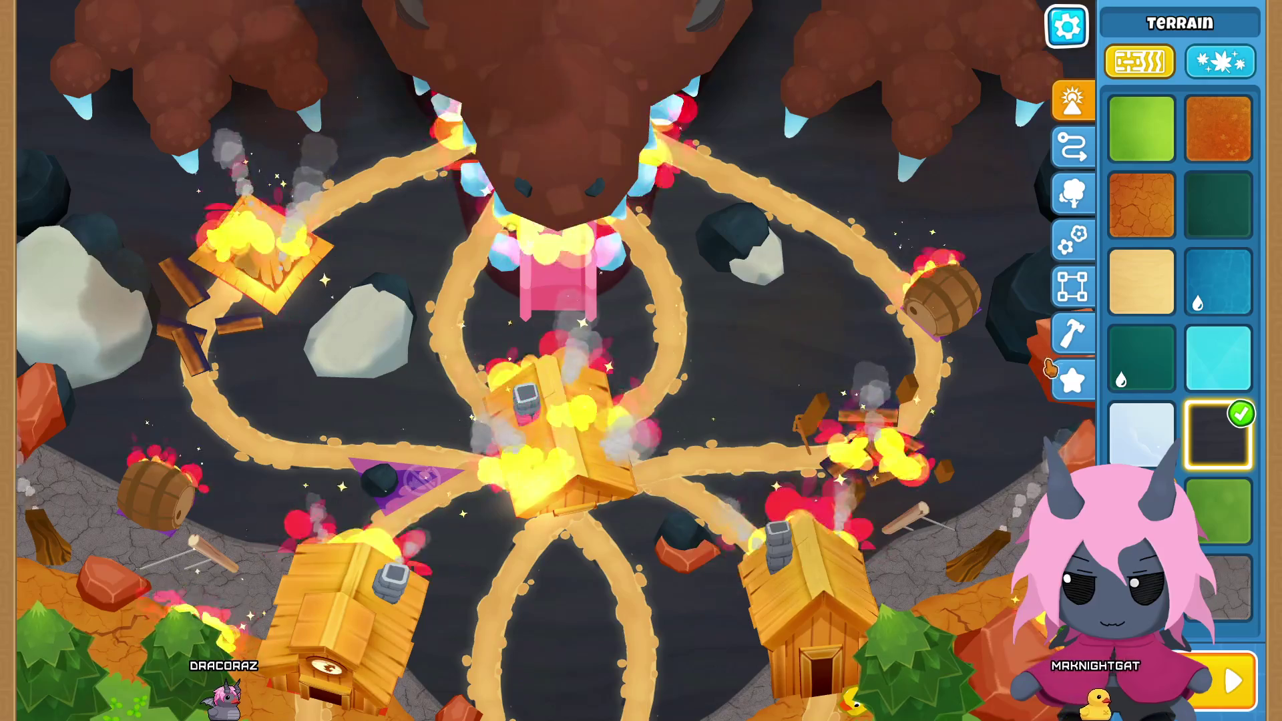
pyautogui.click(1076, 380)
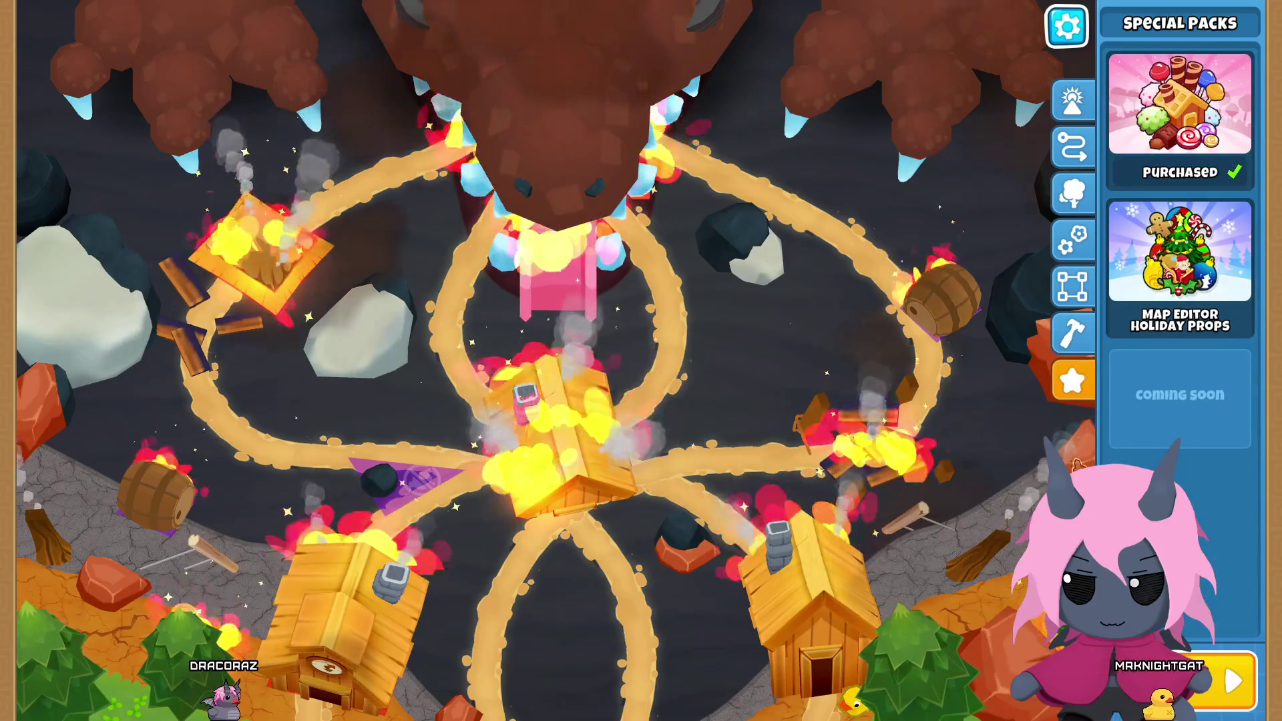
# Step: Hide the Props layer to inspect the map, then reopen Layer Reorder and show Props again
pyautogui.scroll(5, 906, 405)
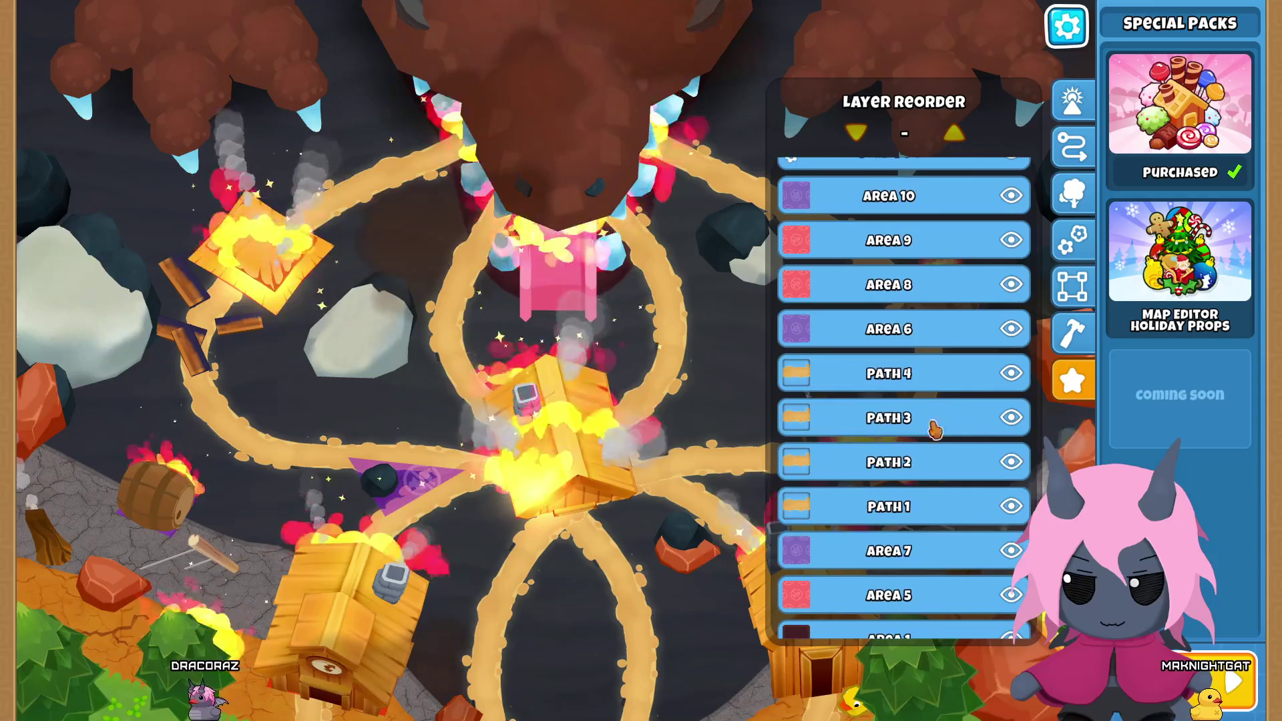
pyautogui.scroll(3, 906, 405)
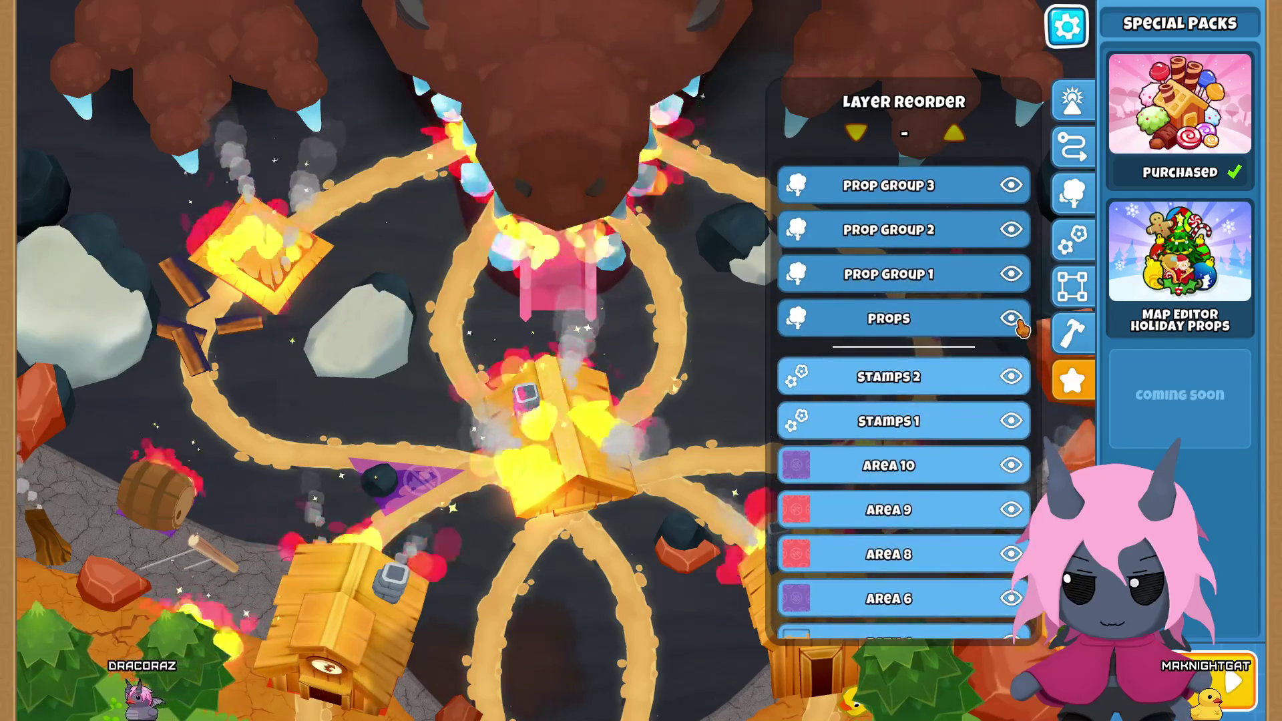
pyautogui.click(1014, 321)
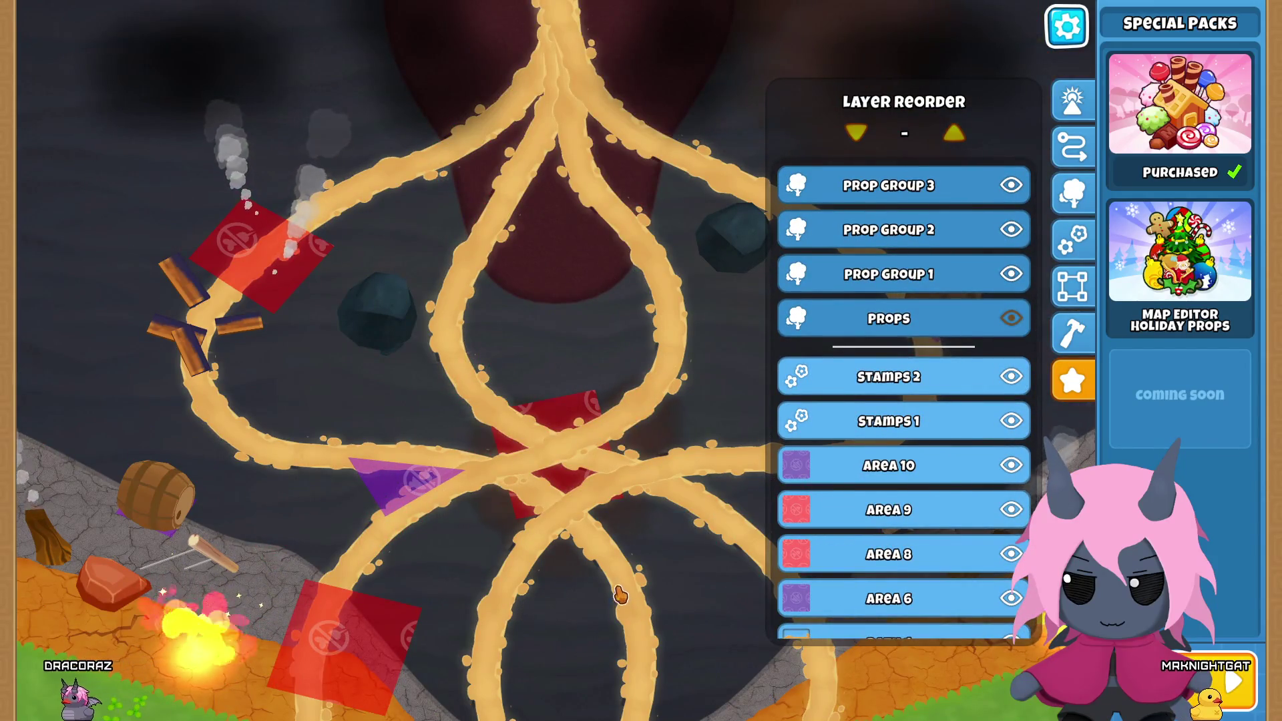
pyautogui.click(663, 548)
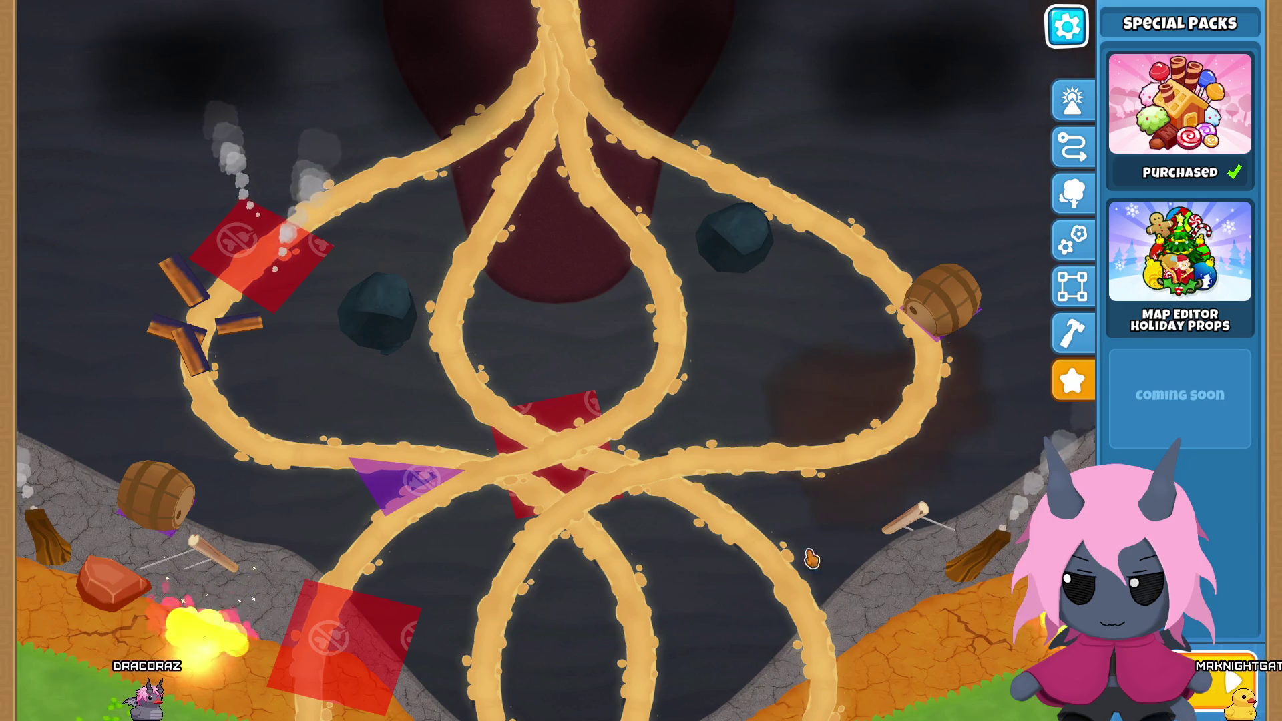
pyautogui.press('l')
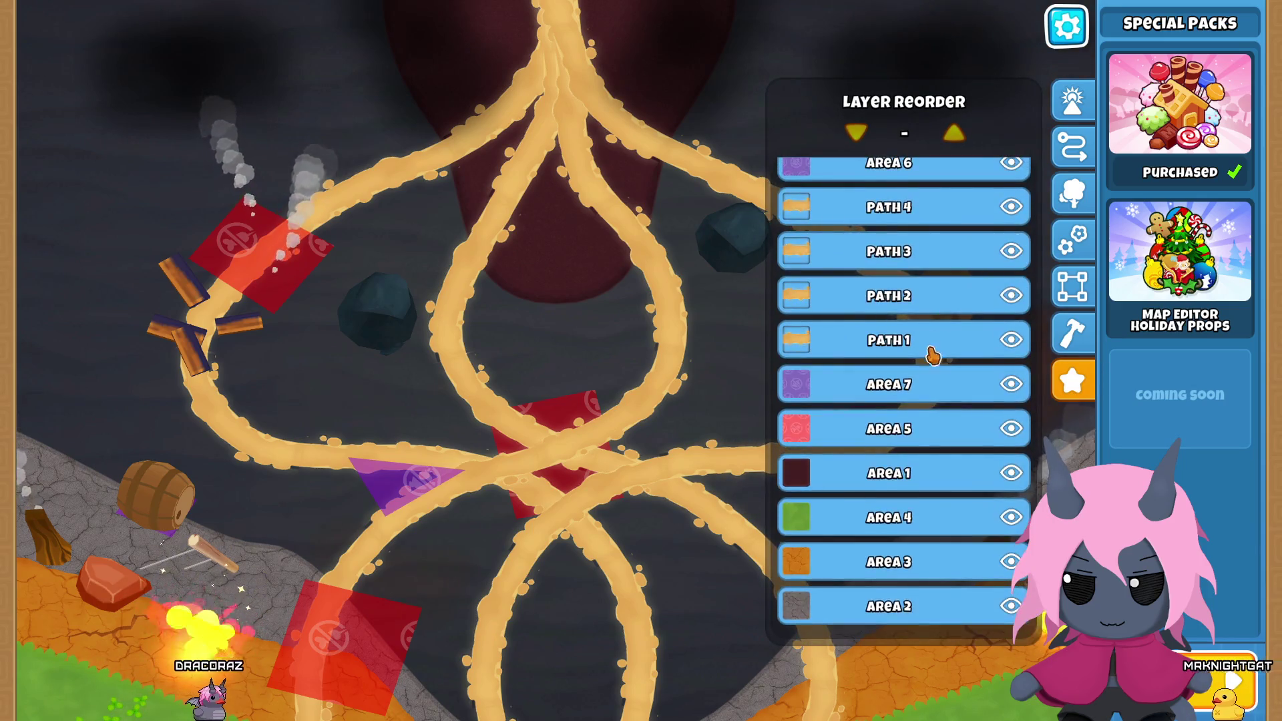
pyautogui.scroll(3, 944, 377)
pyautogui.scroll(1, 944, 378)
pyautogui.click(1010, 318)
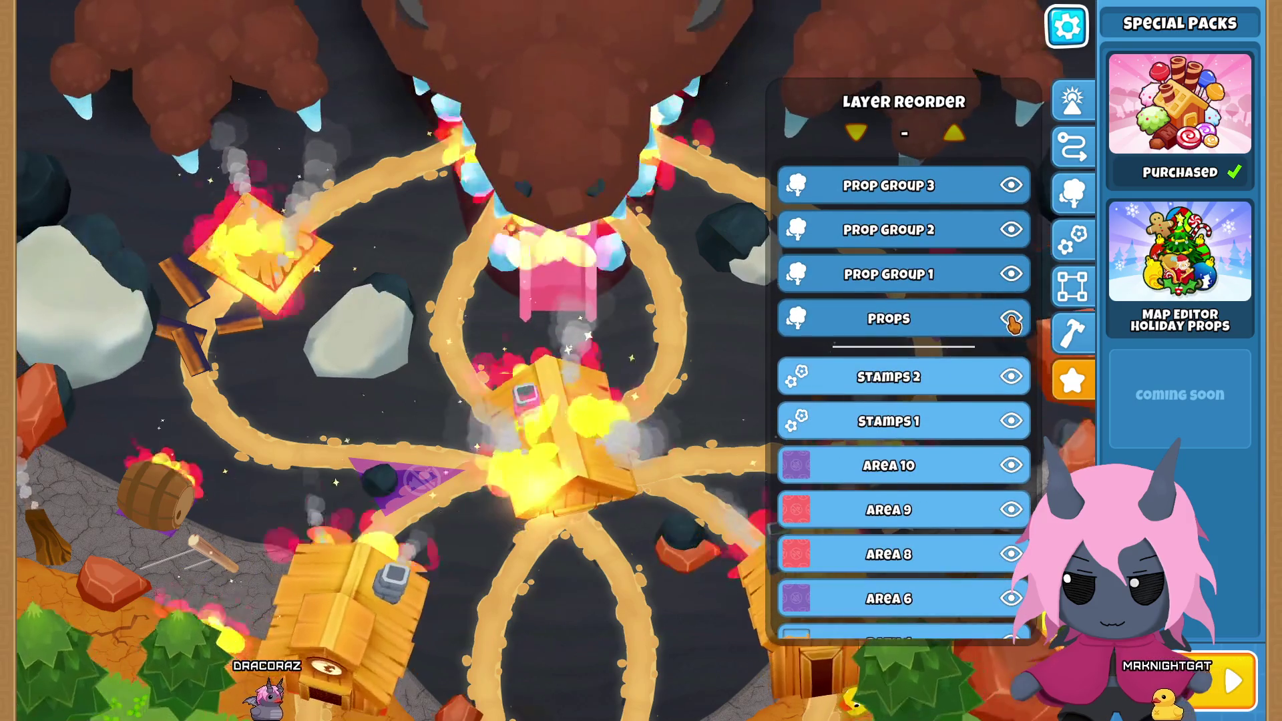
pyautogui.click(670, 607)
# Step: Move the fire effect up onto the lower-right cabin and nudge it slightly lower
pyautogui.click(804, 651)
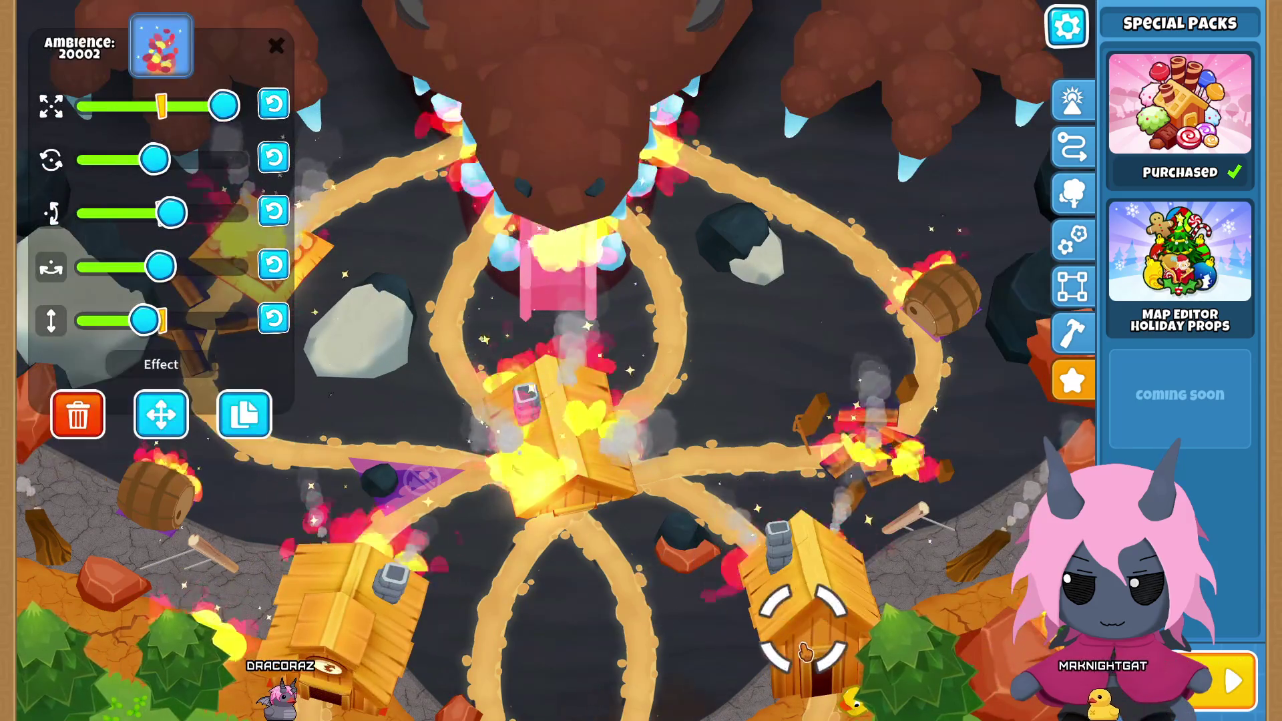
pyautogui.click(813, 549)
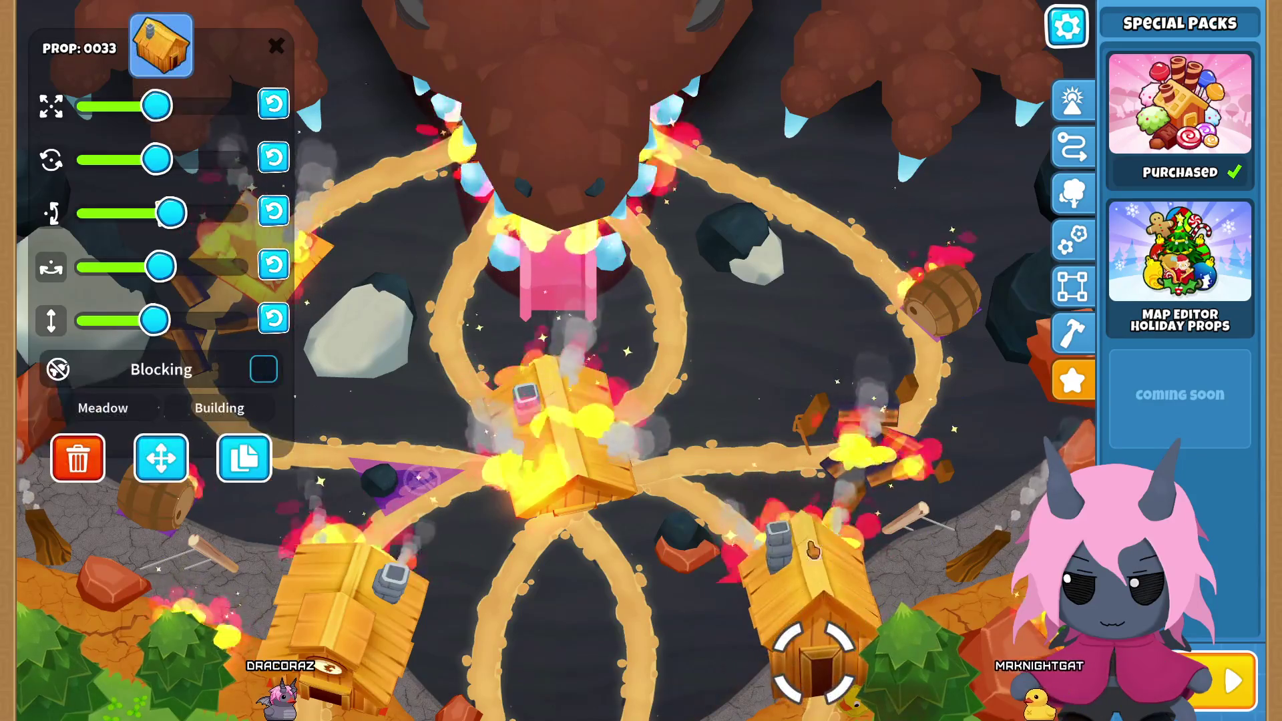
pyautogui.click(171, 475)
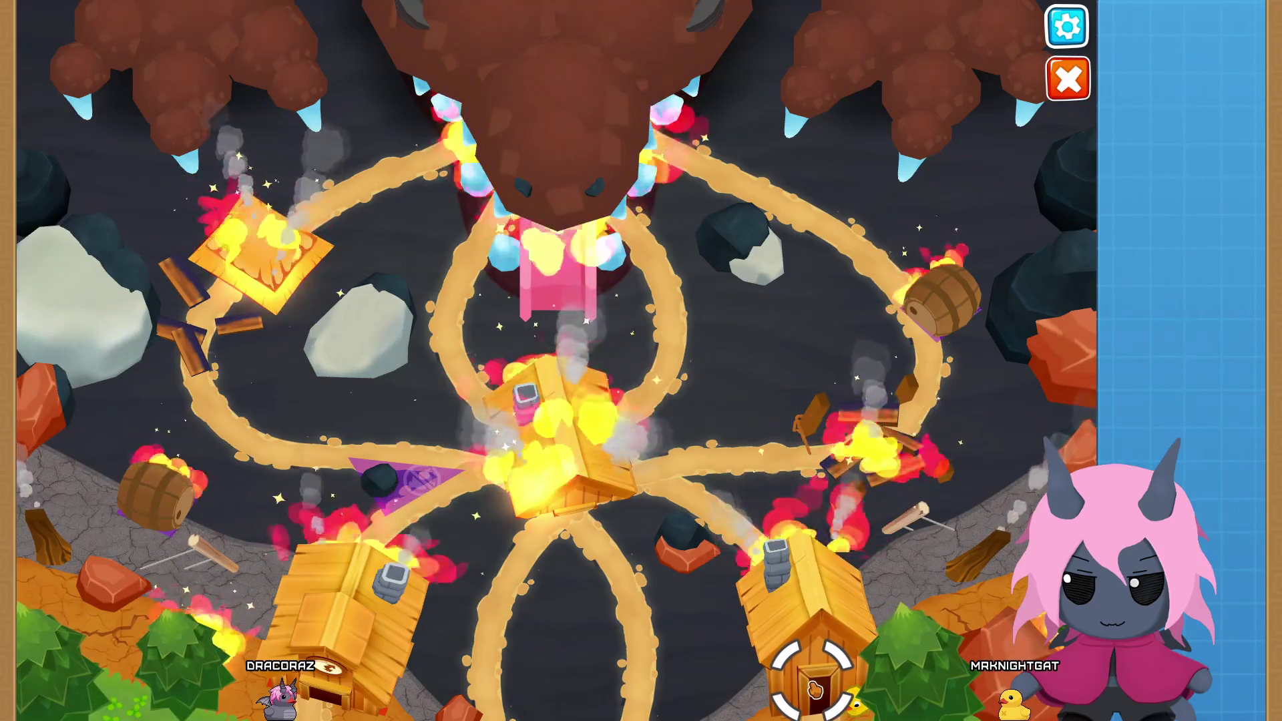
pyautogui.moveTo(815, 691); pyautogui.dragTo(810, 520)
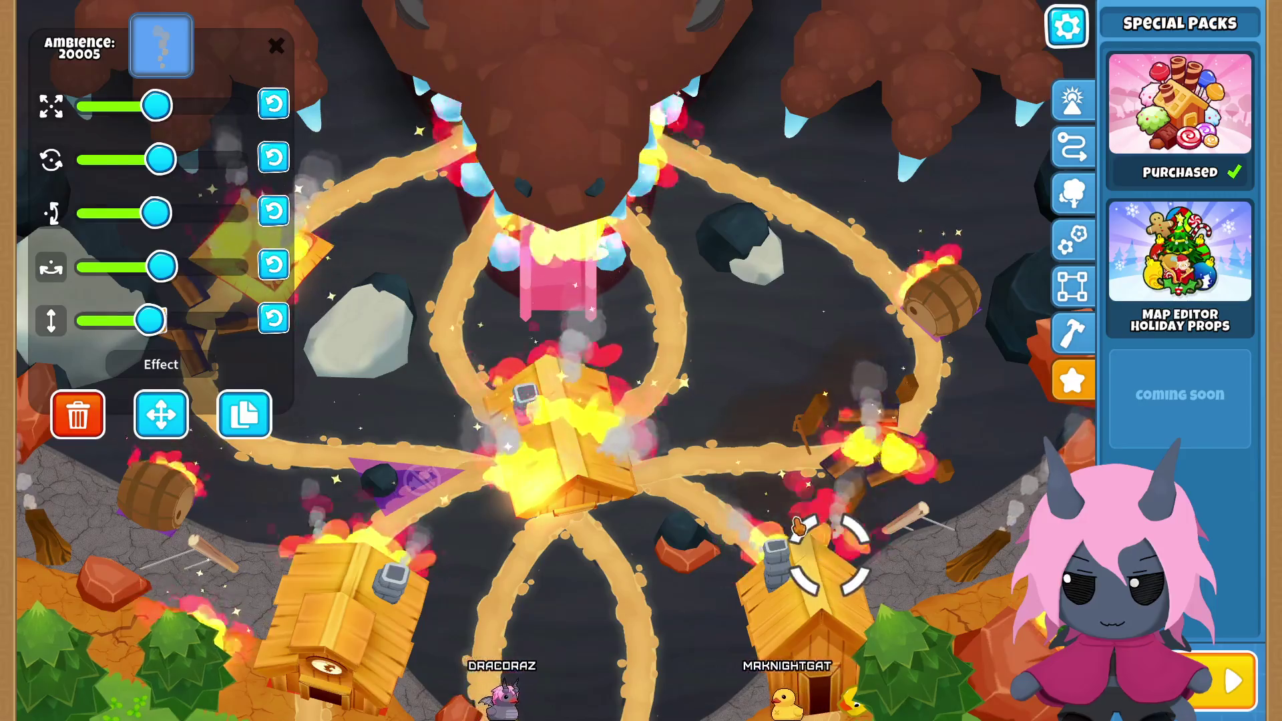
pyautogui.click(814, 611)
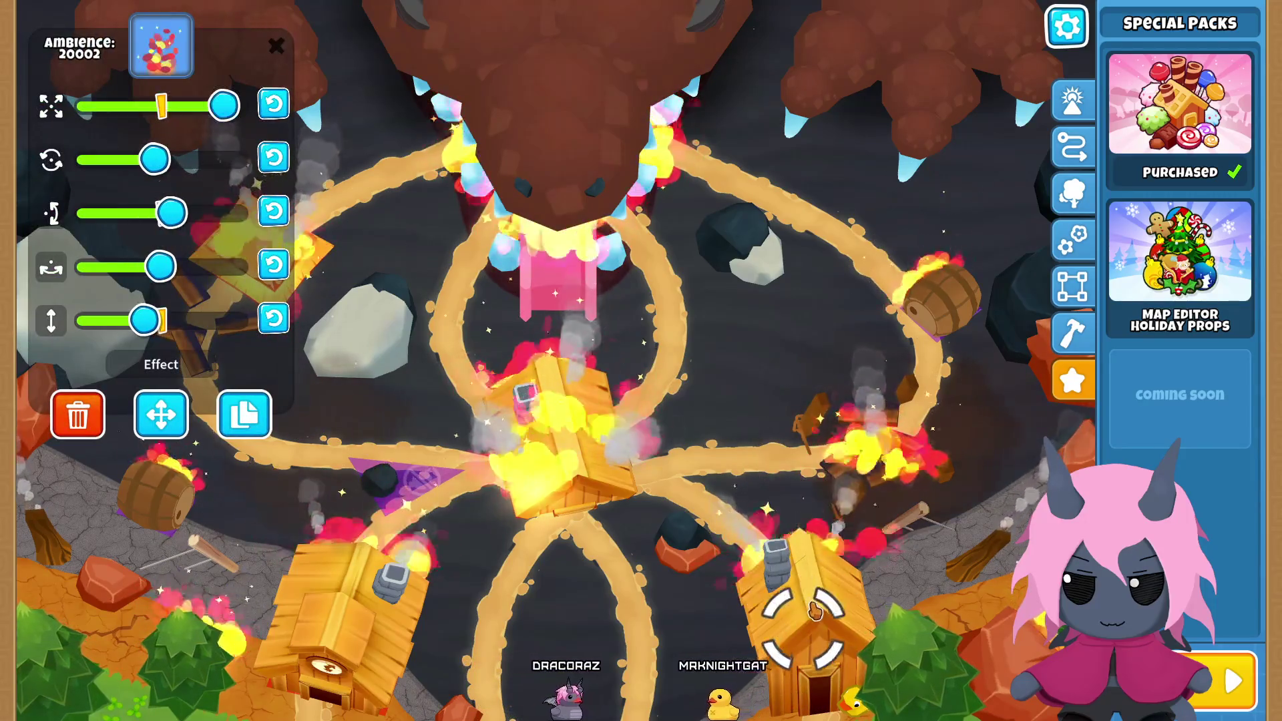
pyautogui.click(828, 617)
pyautogui.moveTo(831, 620)
pyautogui.mouseDown()
pyautogui.moveTo(828, 604)
pyautogui.moveTo(799, 654)
pyautogui.mouseUp()
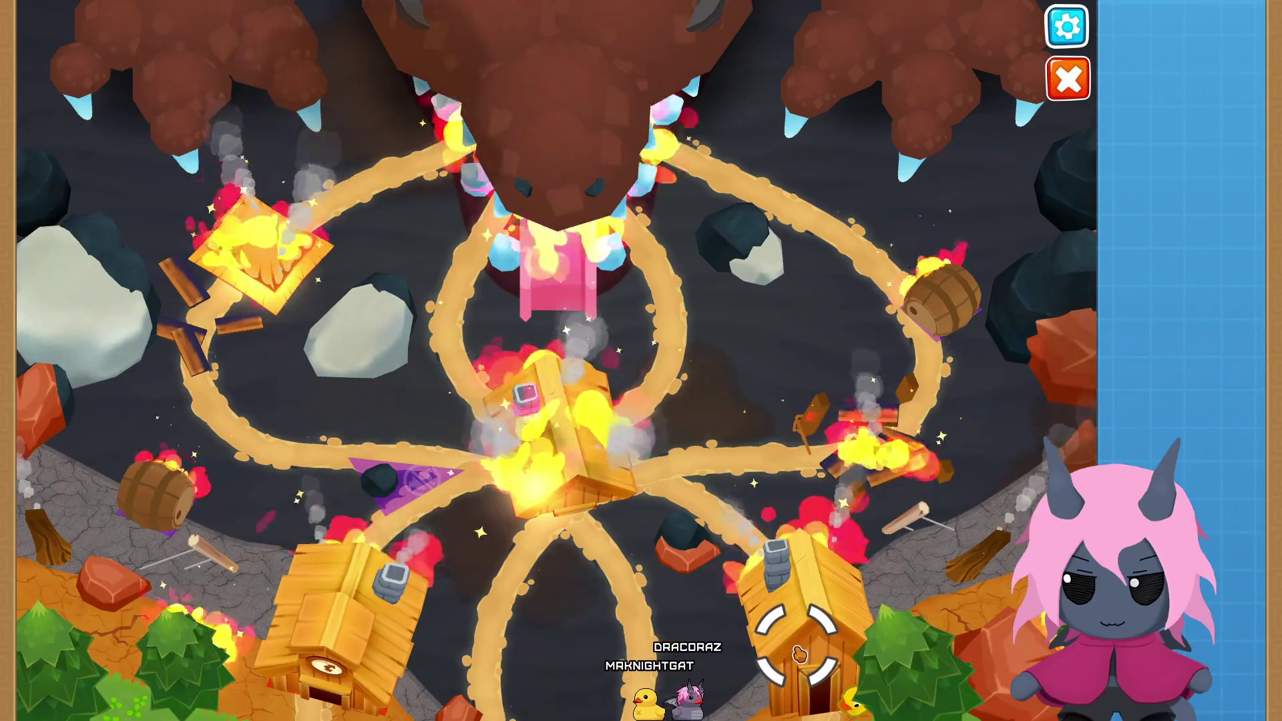
pyautogui.click(799, 654)
pyautogui.click(746, 532)
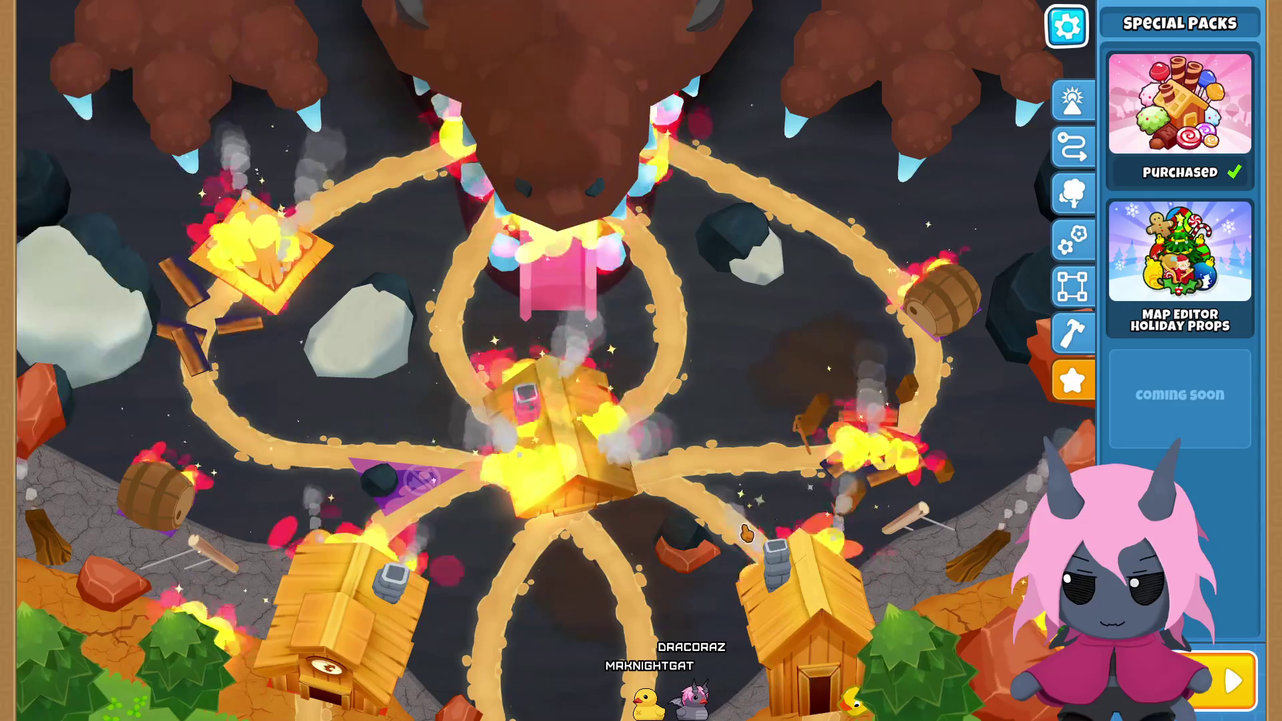
# Step: Reposition the chimney smoke effect onto the lower-right cabin's chimney
pyautogui.click(746, 532)
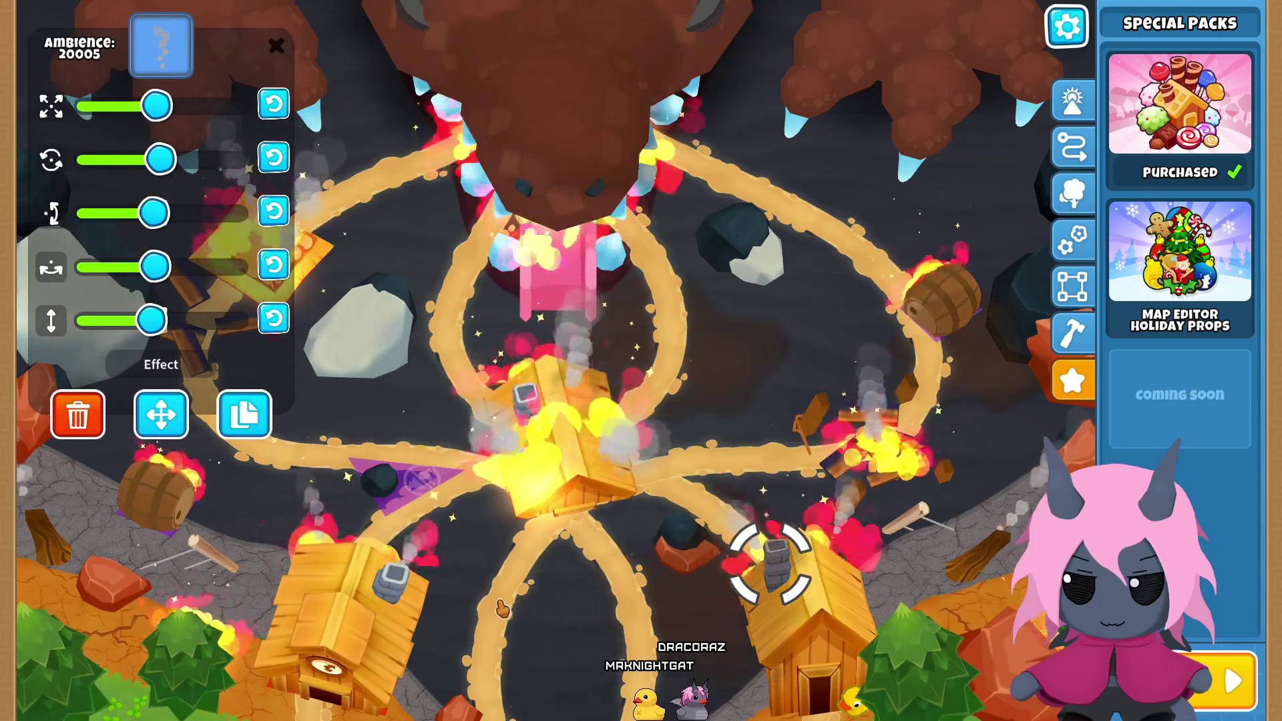
pyautogui.click(786, 593)
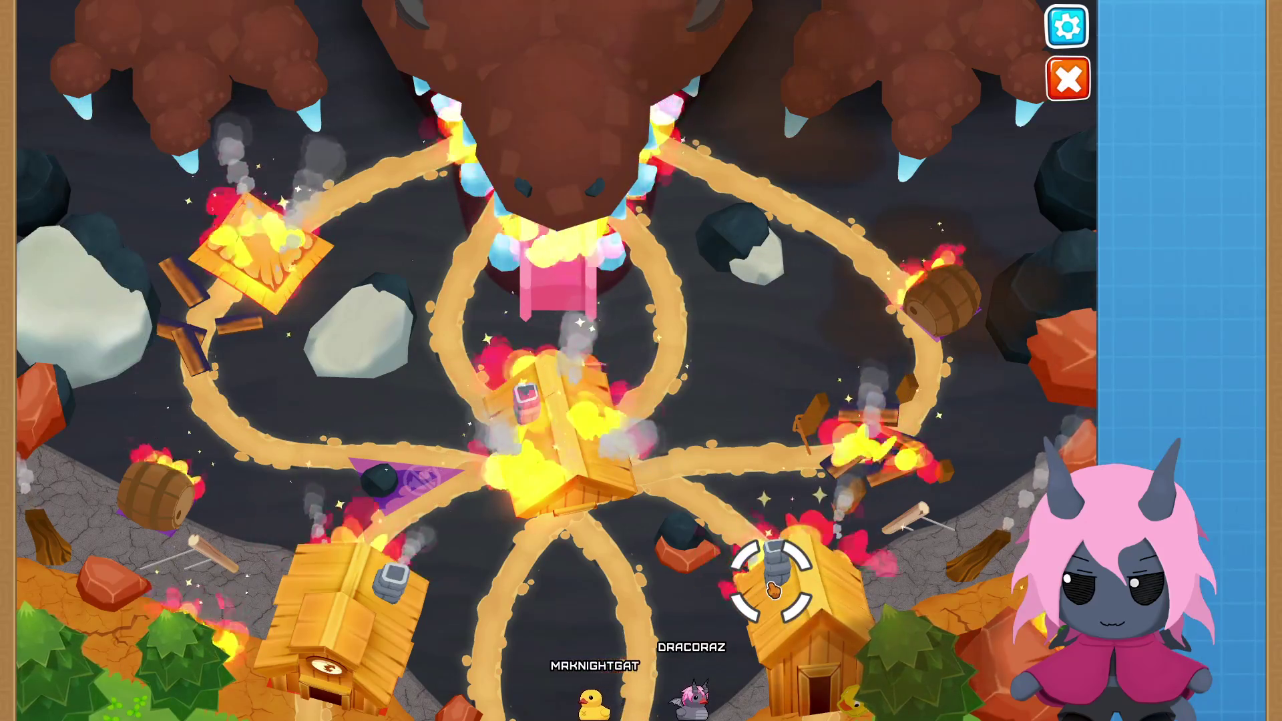
pyautogui.click(773, 590)
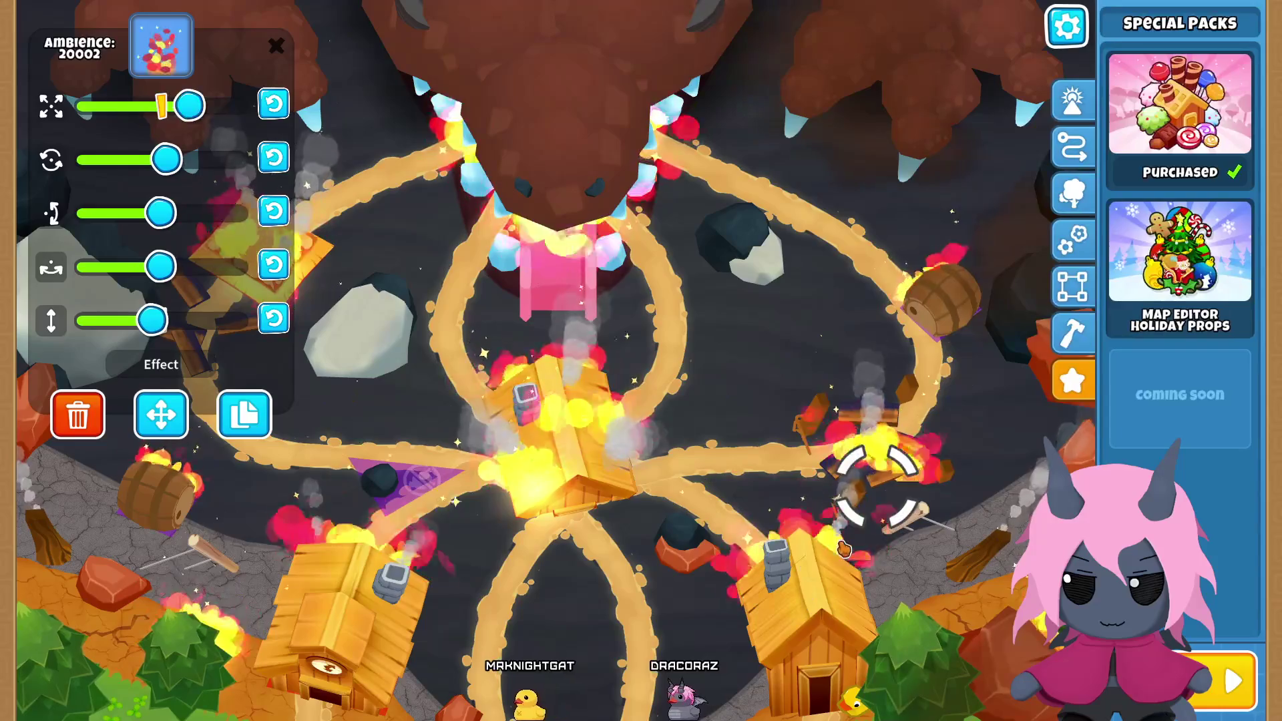
pyautogui.click(752, 513)
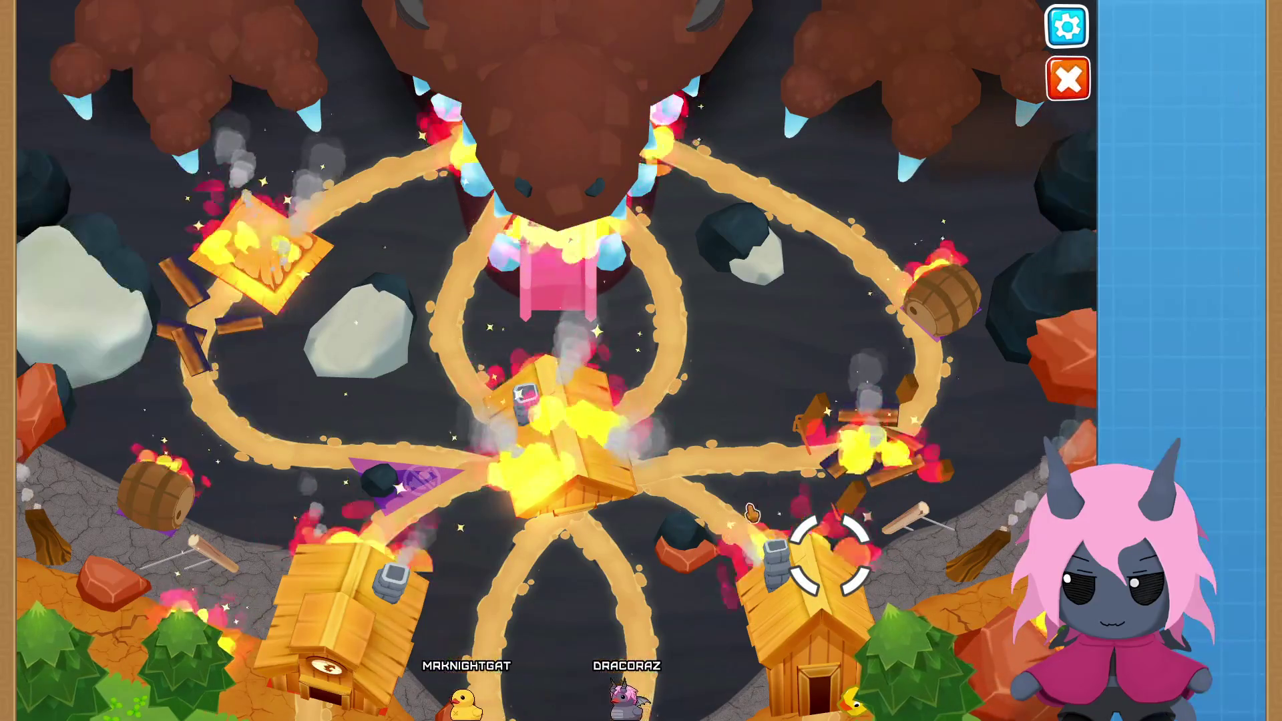
pyautogui.click(826, 578)
pyautogui.click(793, 579)
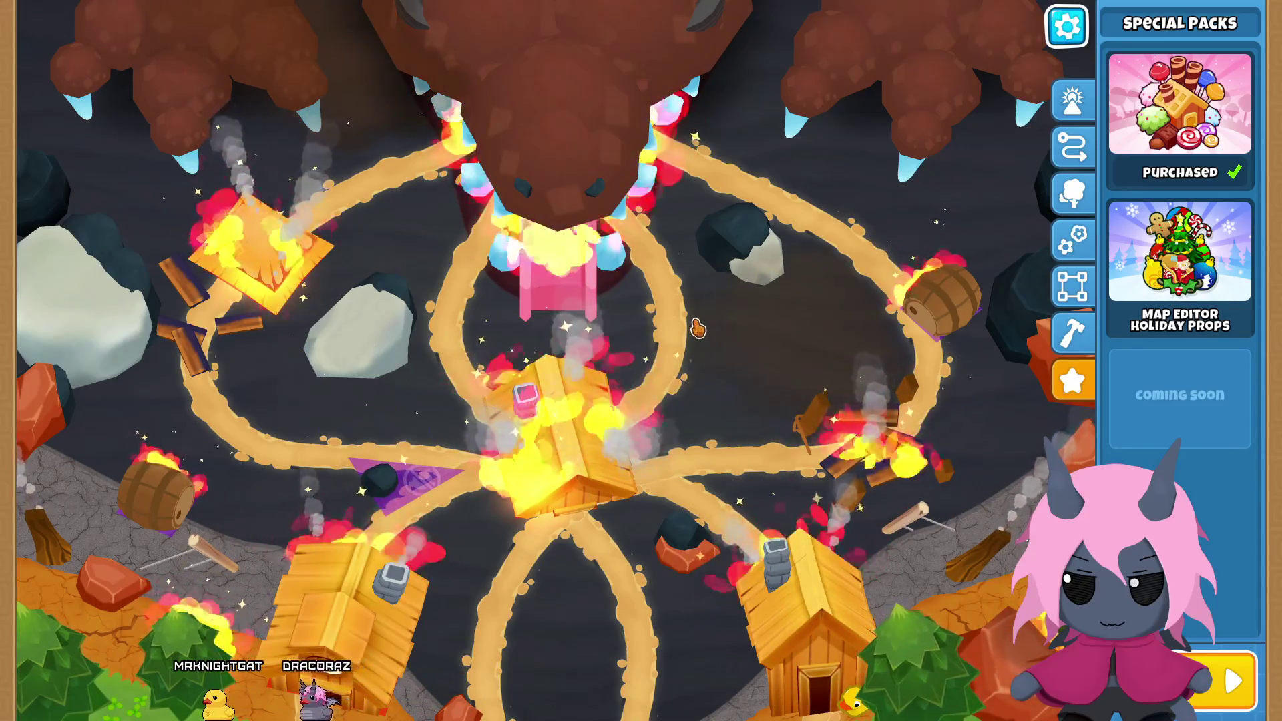
# Step: Review the Blocking settings of the red rock, dark rock and grey boulder props
pyautogui.click(40, 414)
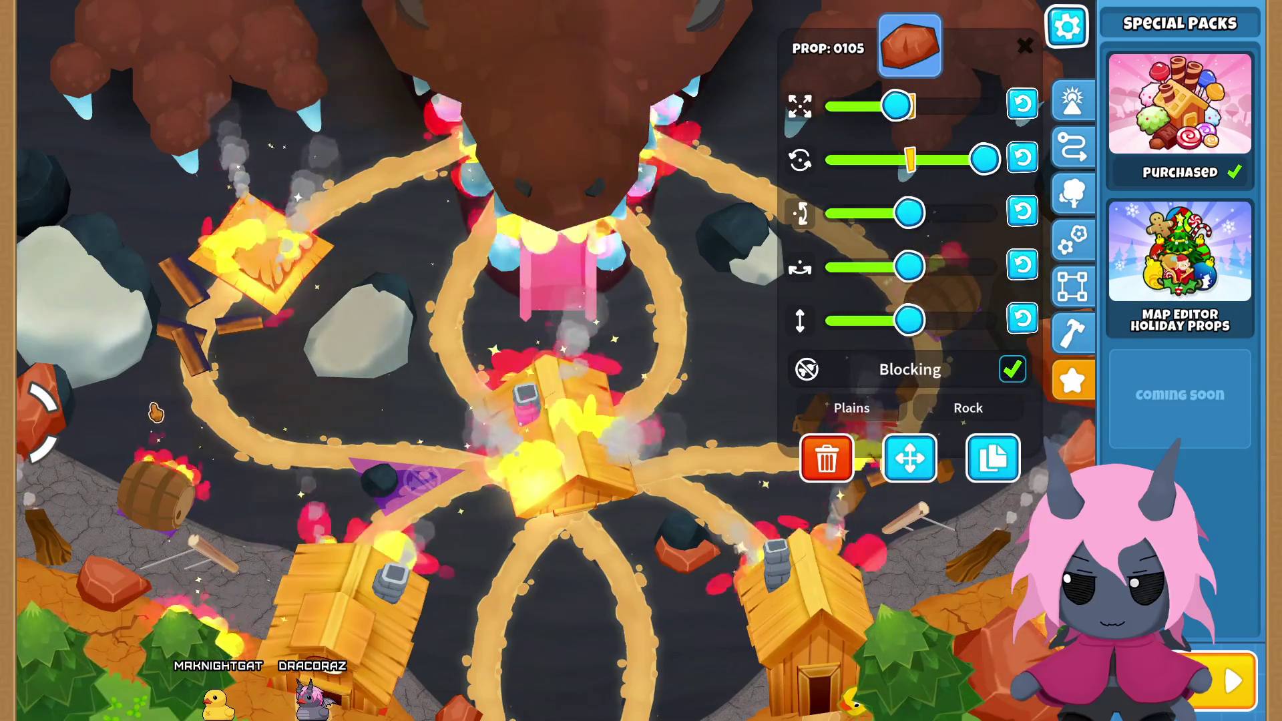
pyautogui.click(94, 400)
pyautogui.click(369, 419)
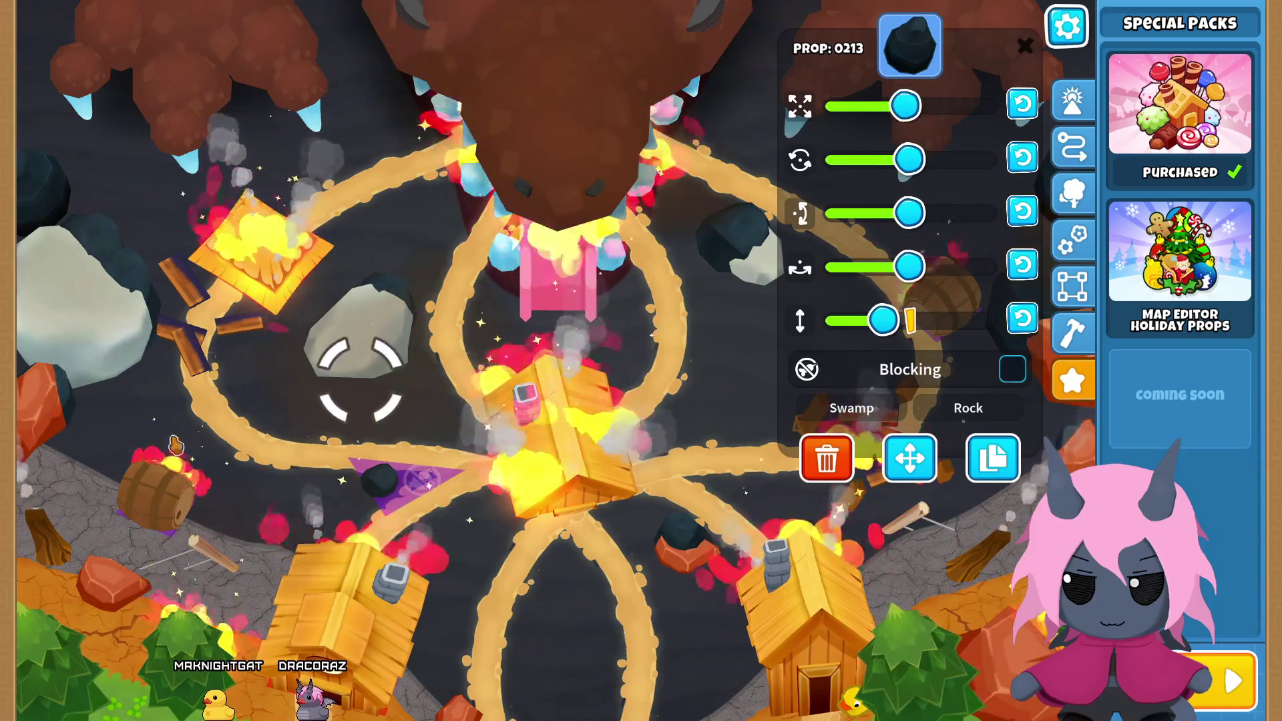
pyautogui.click(91, 397)
pyautogui.click(40, 417)
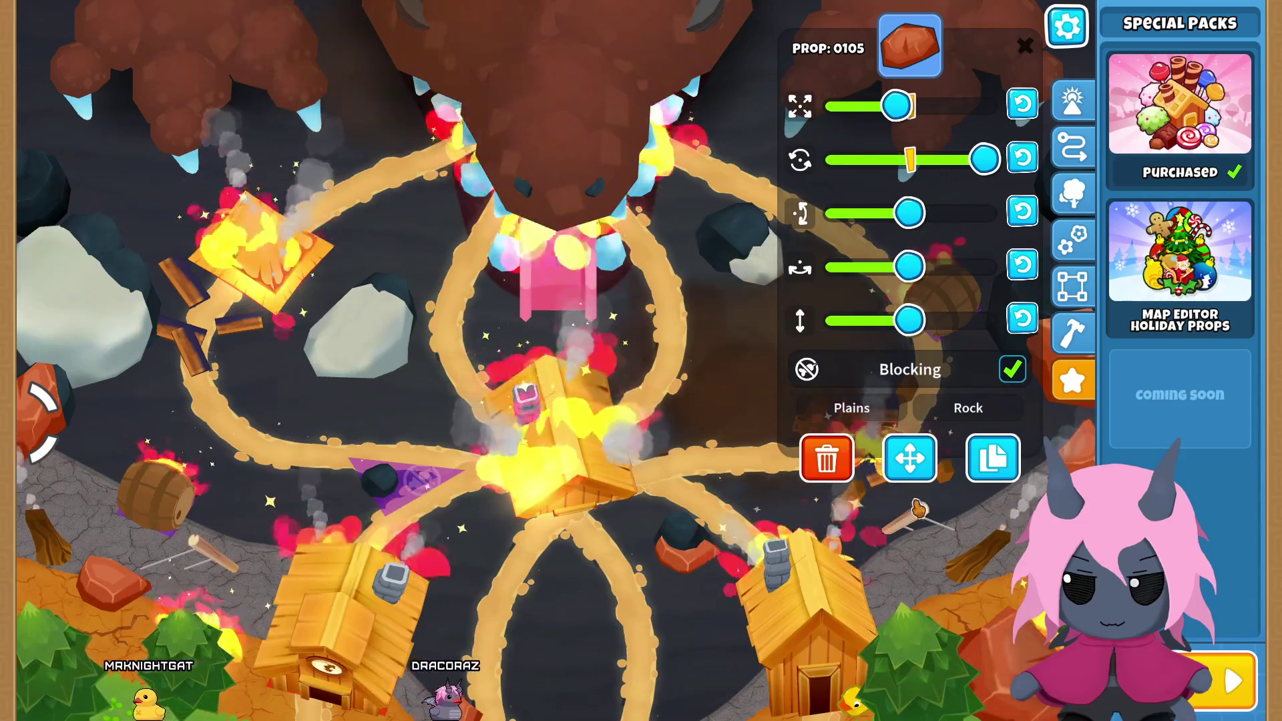
pyautogui.click(725, 371)
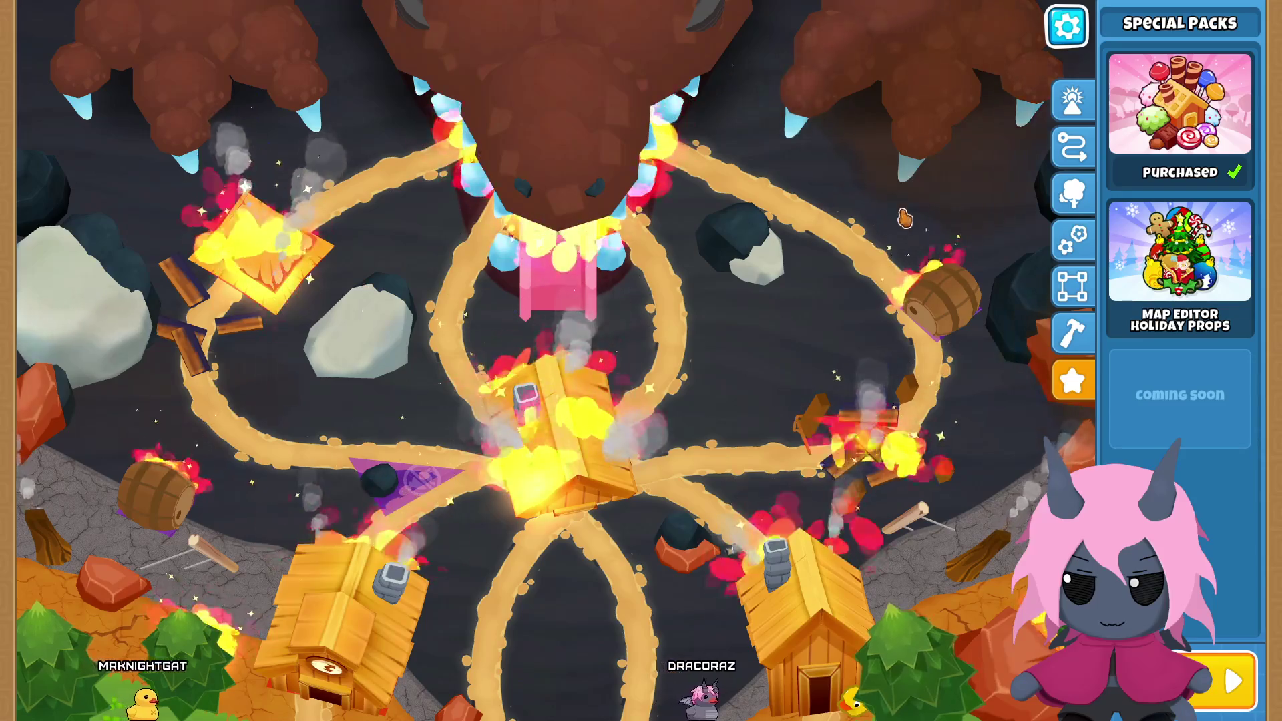
pyautogui.click(1078, 332)
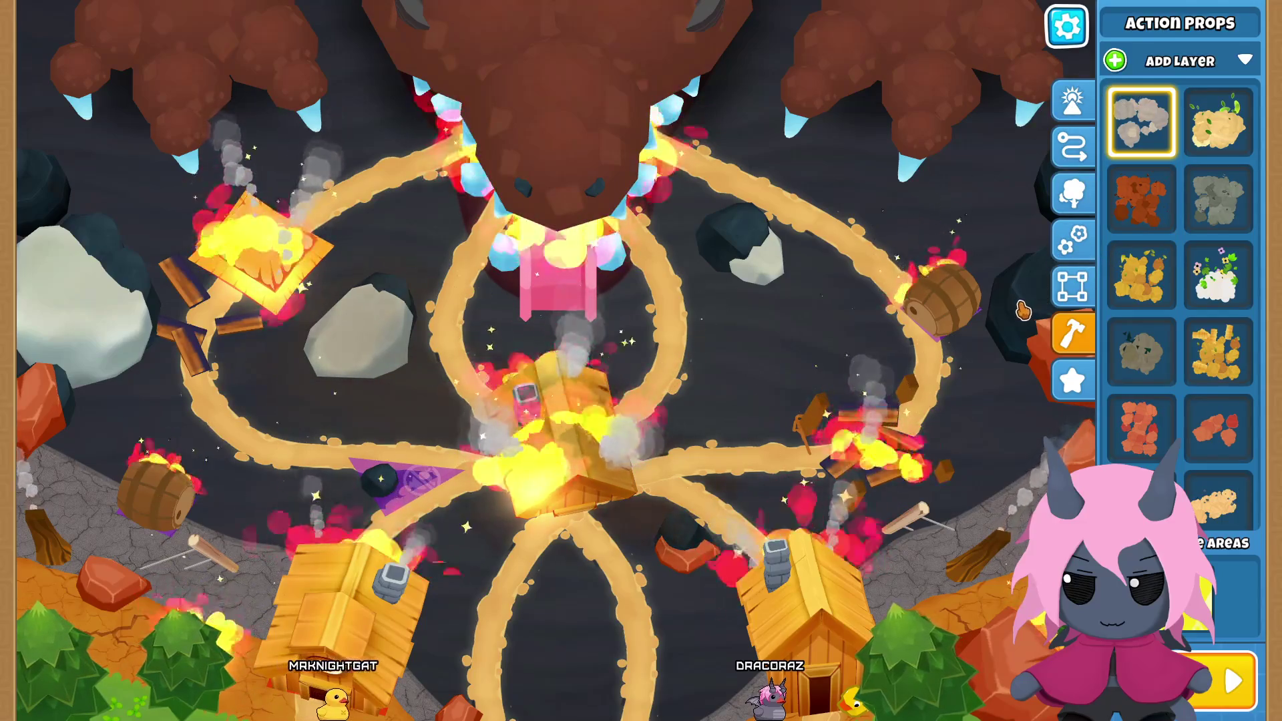
# Step: Place a white flower prop at the map's bottom-left and shrink it slightly
pyautogui.click(1072, 193)
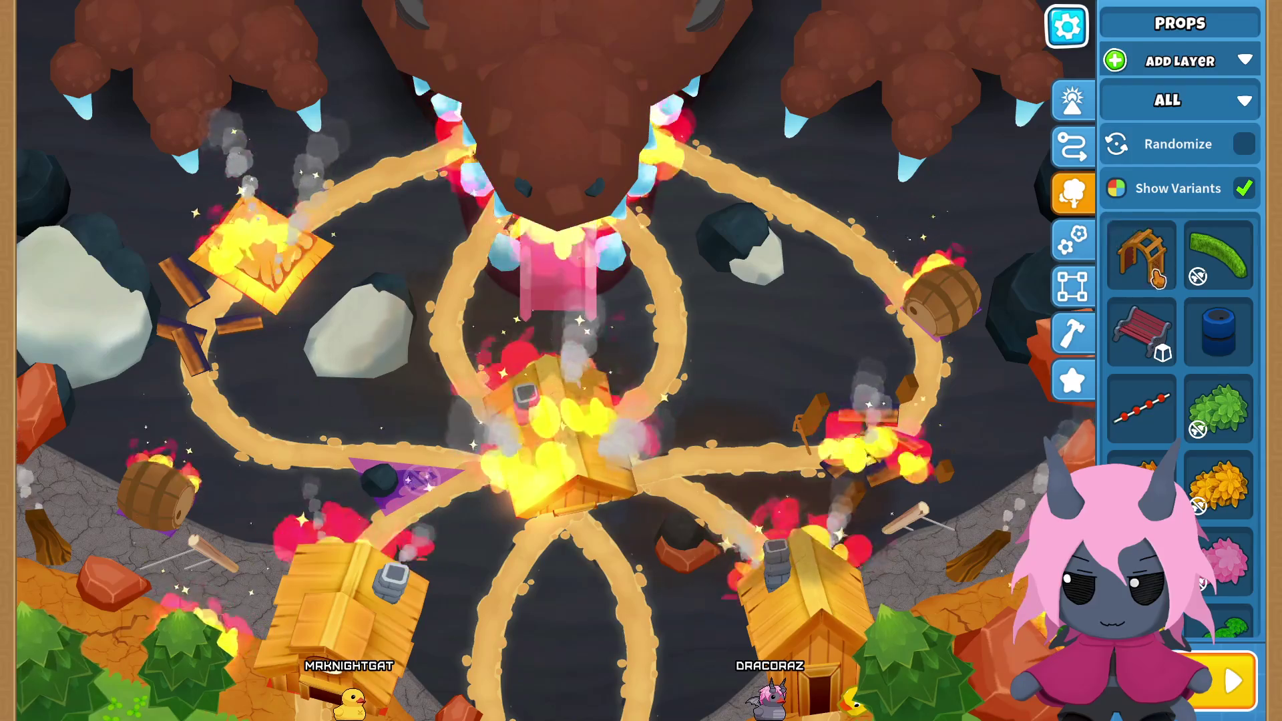
pyautogui.scroll(-6, 1157, 277)
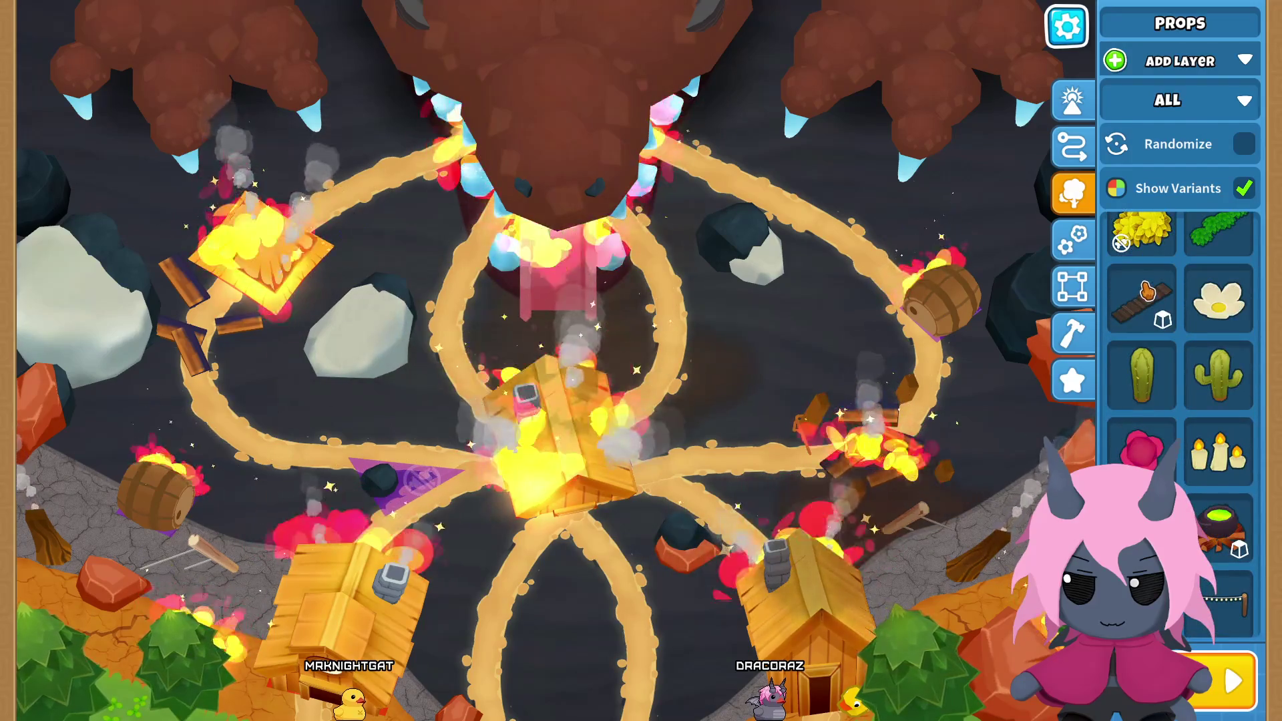
pyautogui.scroll(-2, 1146, 291)
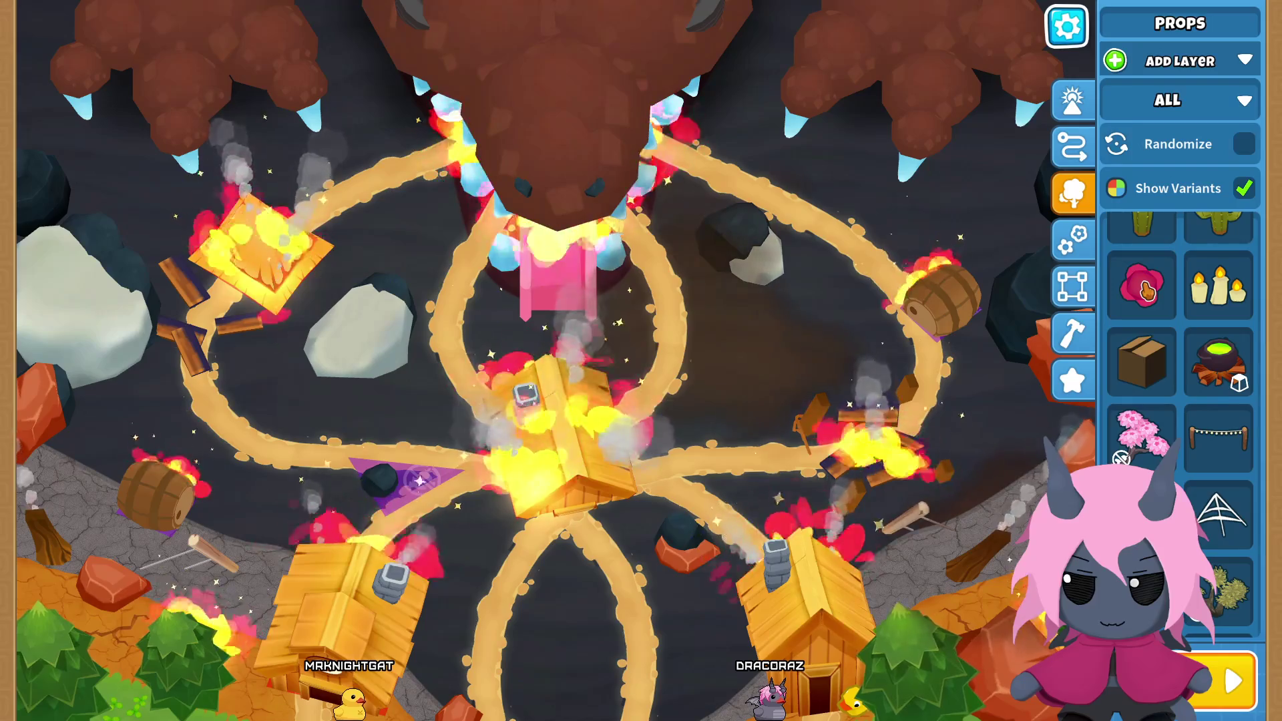
pyautogui.scroll(2, 1162, 281)
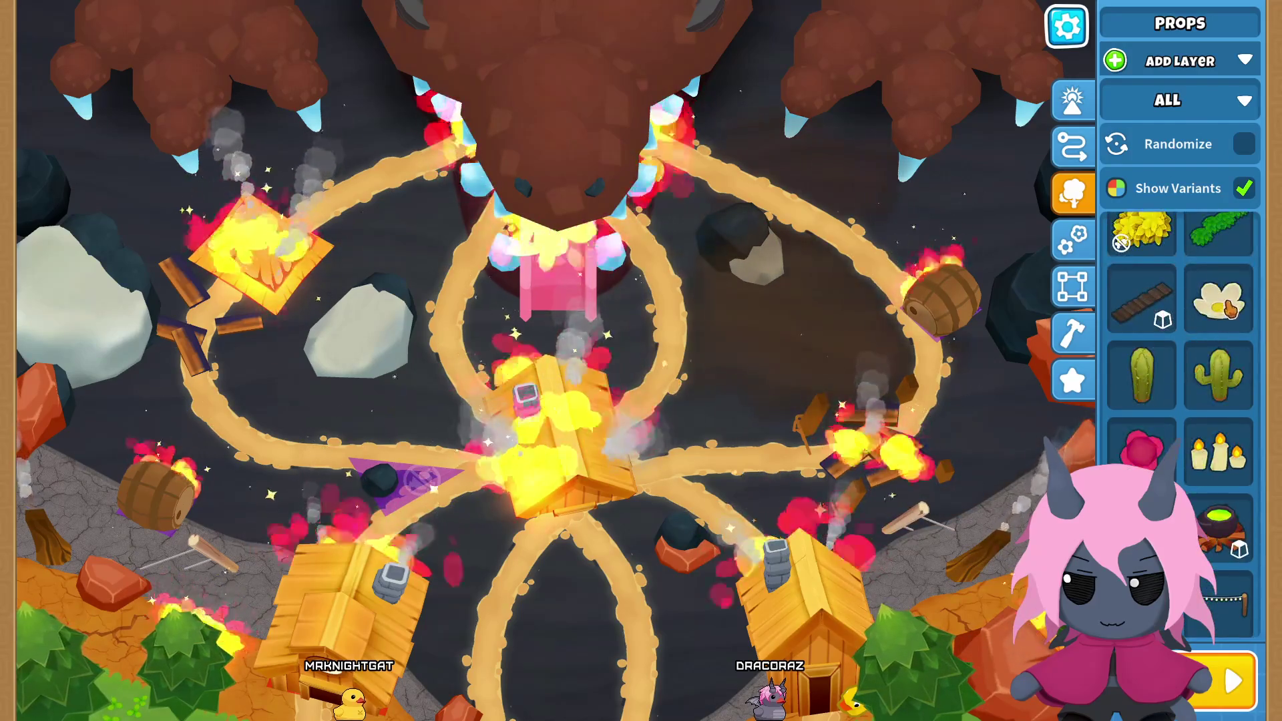
pyautogui.click(1230, 308)
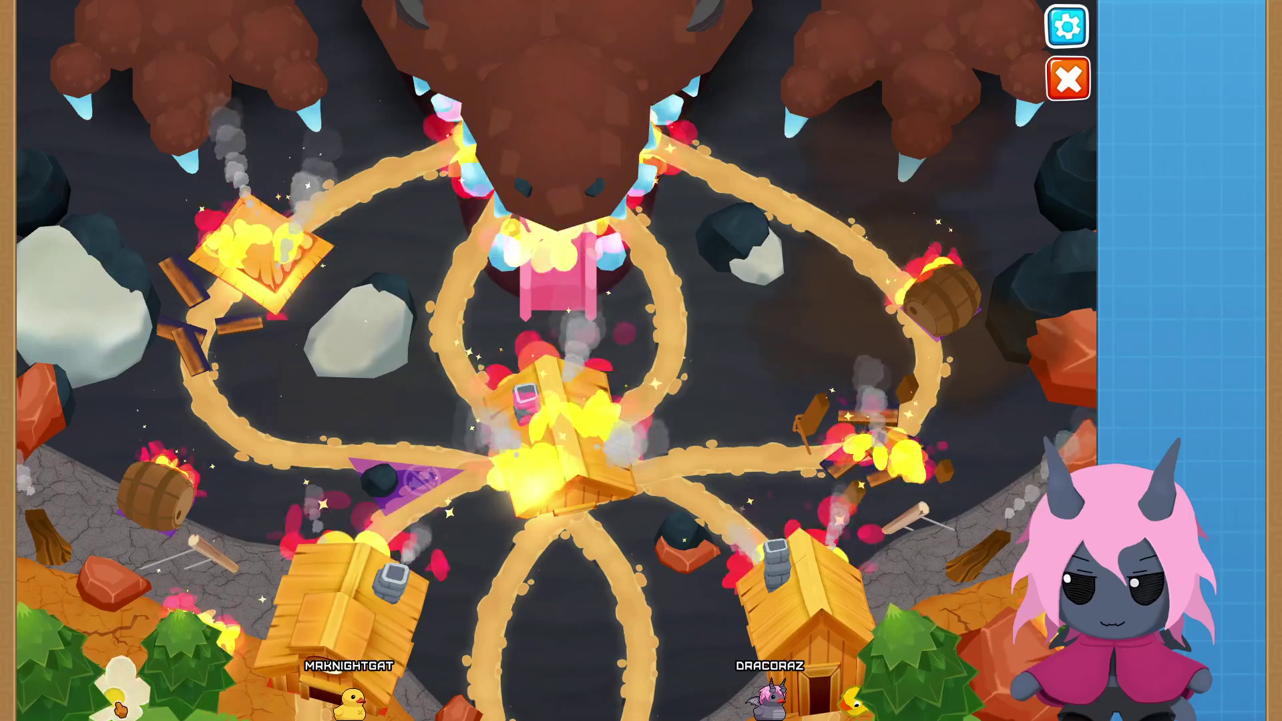
pyautogui.click(121, 708)
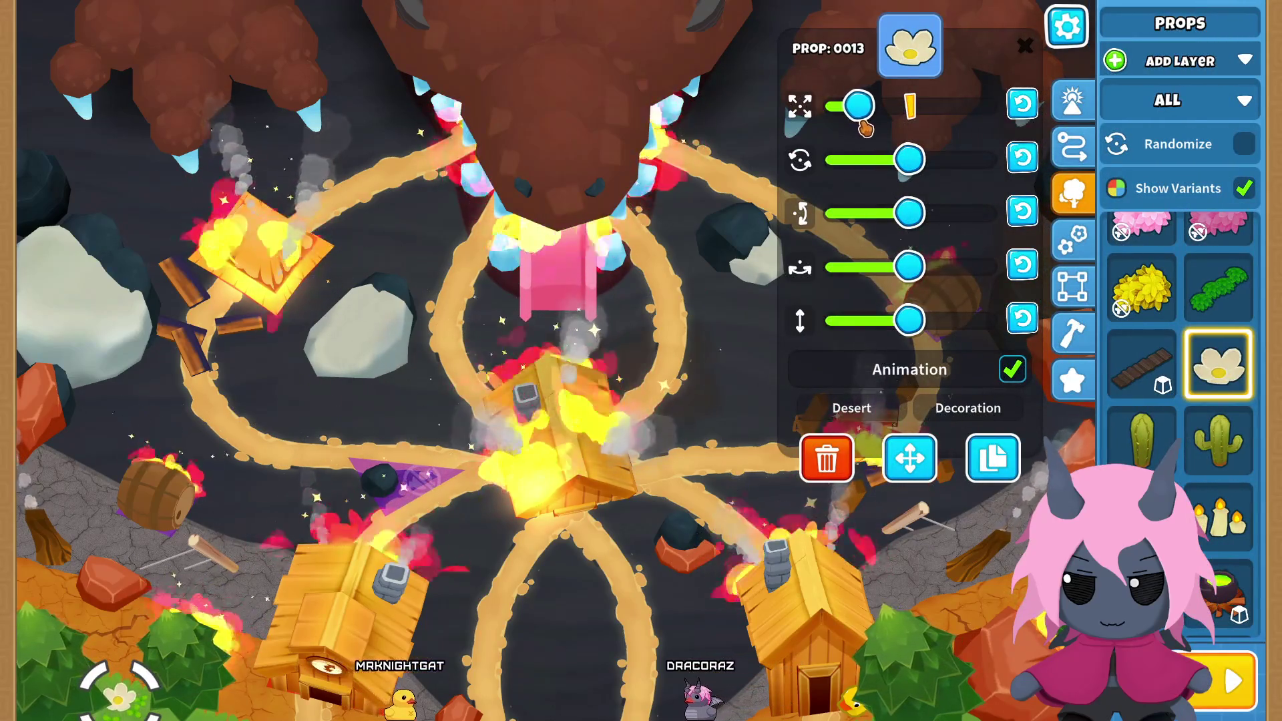
pyautogui.moveTo(863, 127); pyautogui.dragTo(856, 127)
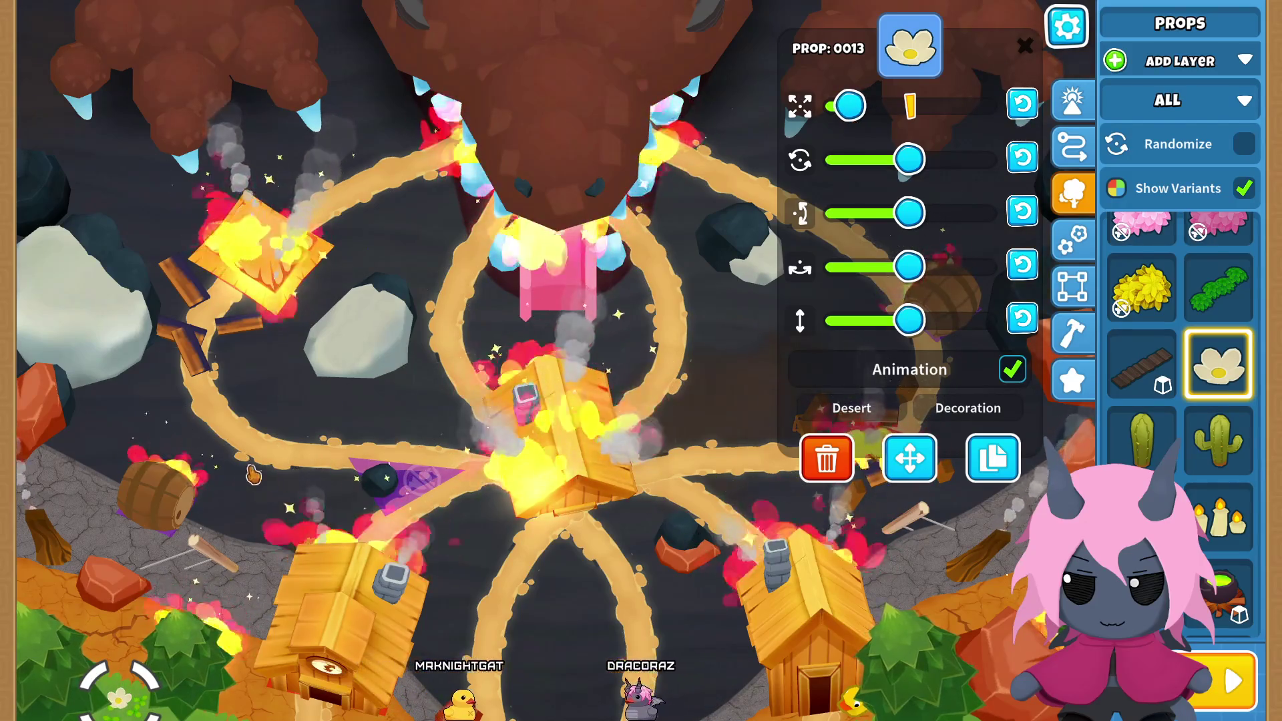
pyautogui.click(254, 480)
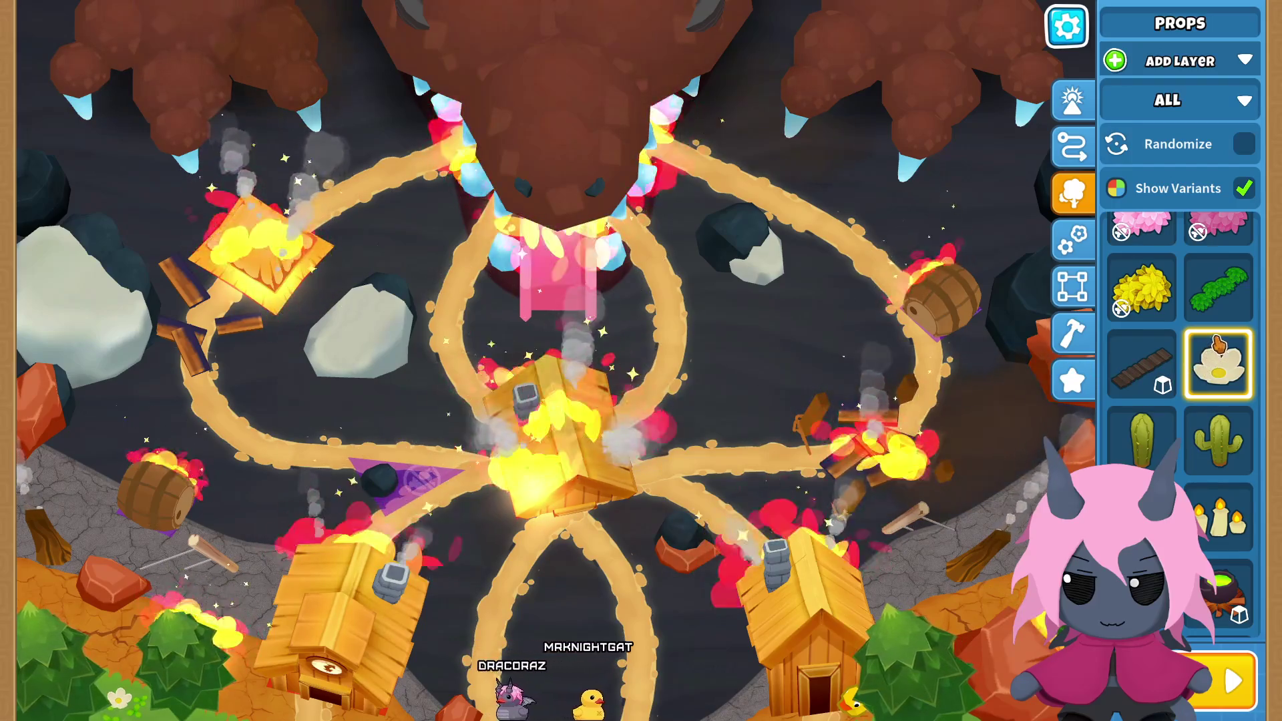
# Step: Scroll down the props catalogue and select the bird prop for placement
pyautogui.scroll(-5, 1238, 460)
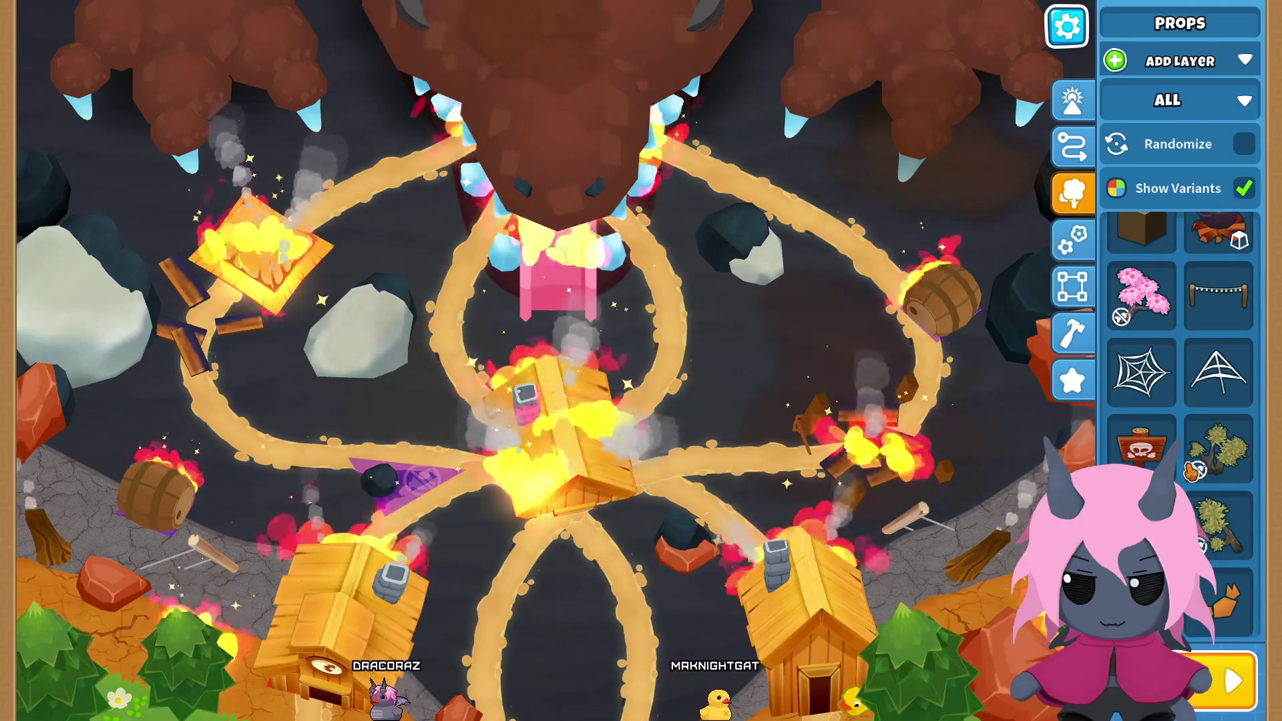
pyautogui.scroll(-1, 1191, 470)
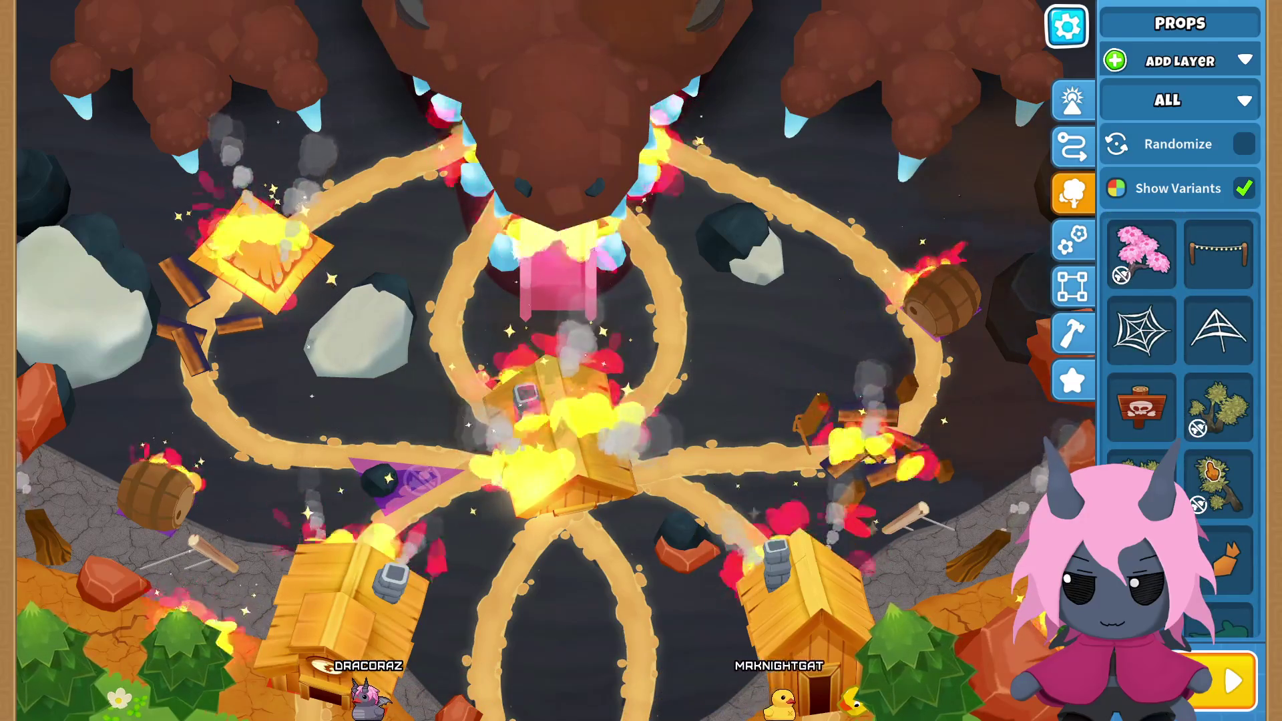
pyautogui.scroll(-1, 1191, 470)
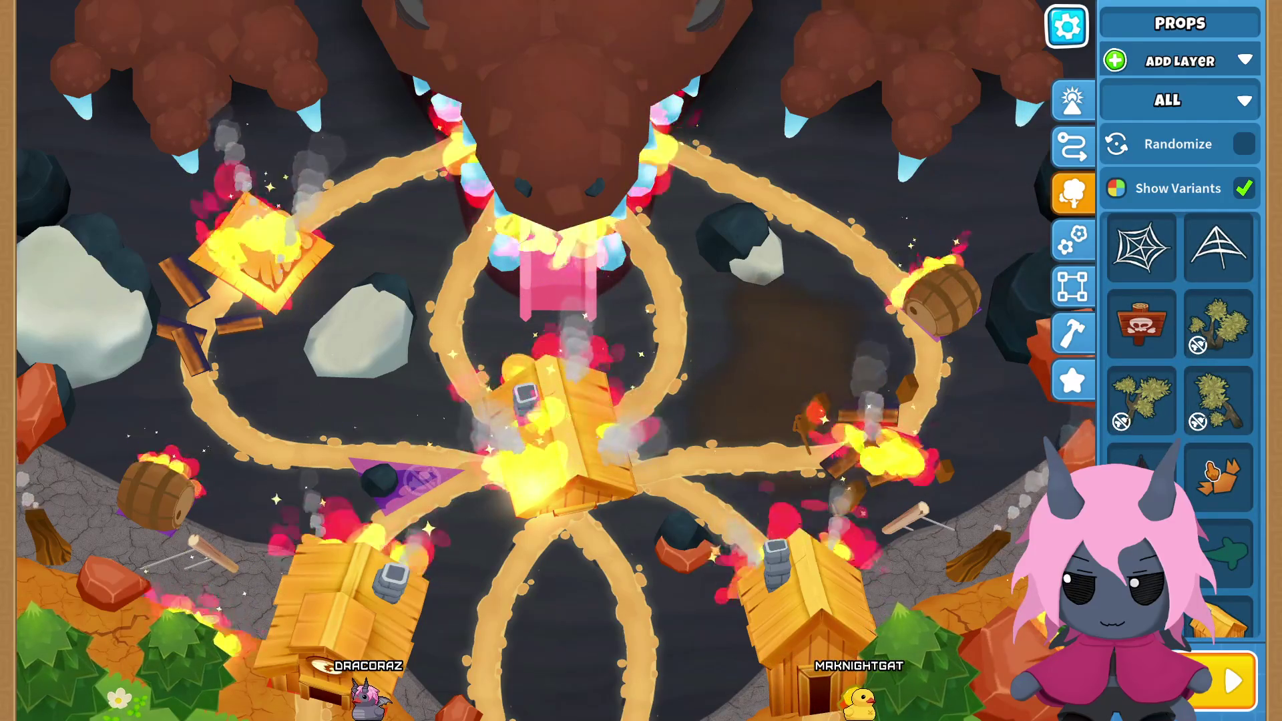
pyautogui.scroll(-2, 1210, 471)
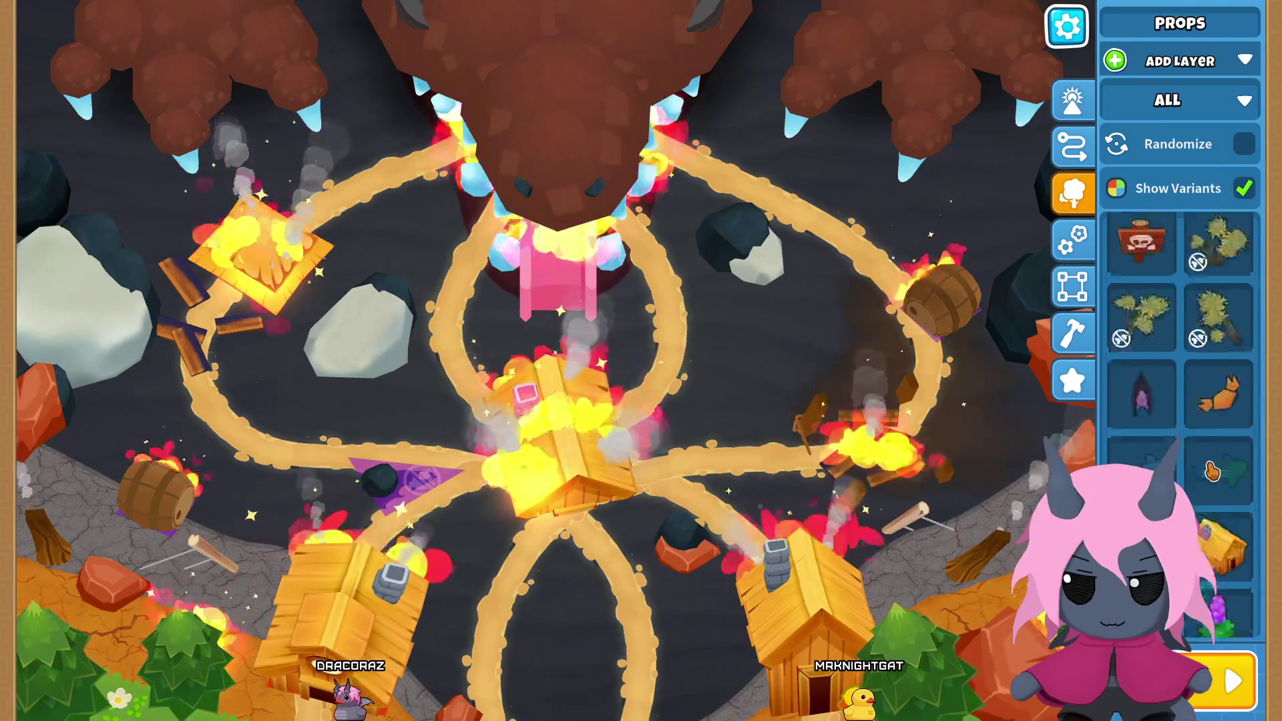
pyautogui.scroll(-2, 1210, 468)
pyautogui.scroll(-2, 1209, 459)
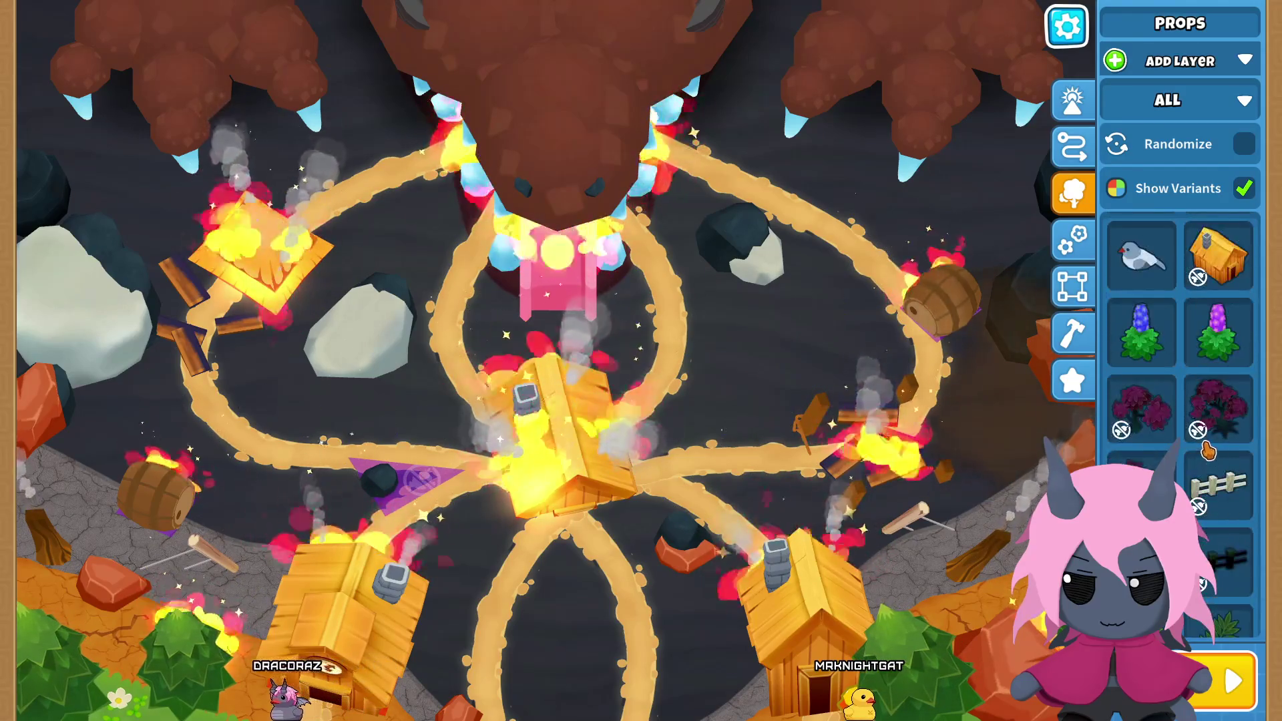
pyautogui.click(1158, 274)
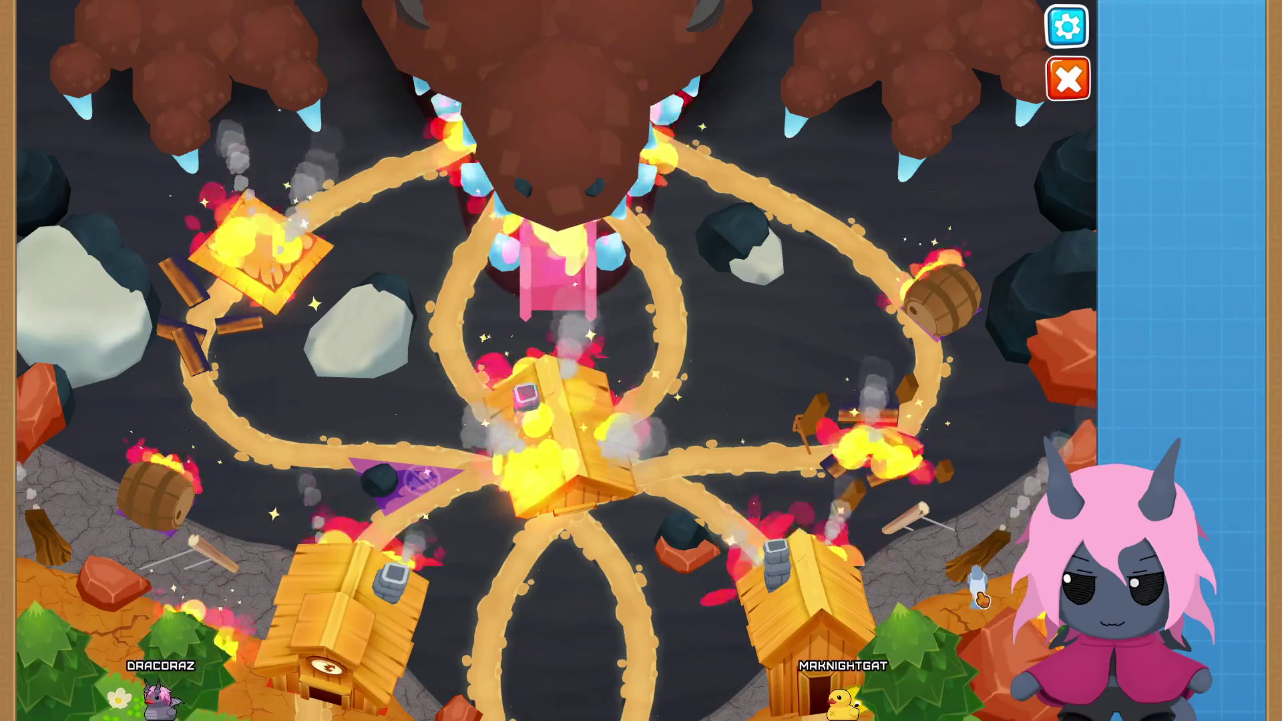
# Step: Place the bird prop on the map, delete it, then inspect the right-hand house prop
pyautogui.click(1009, 471)
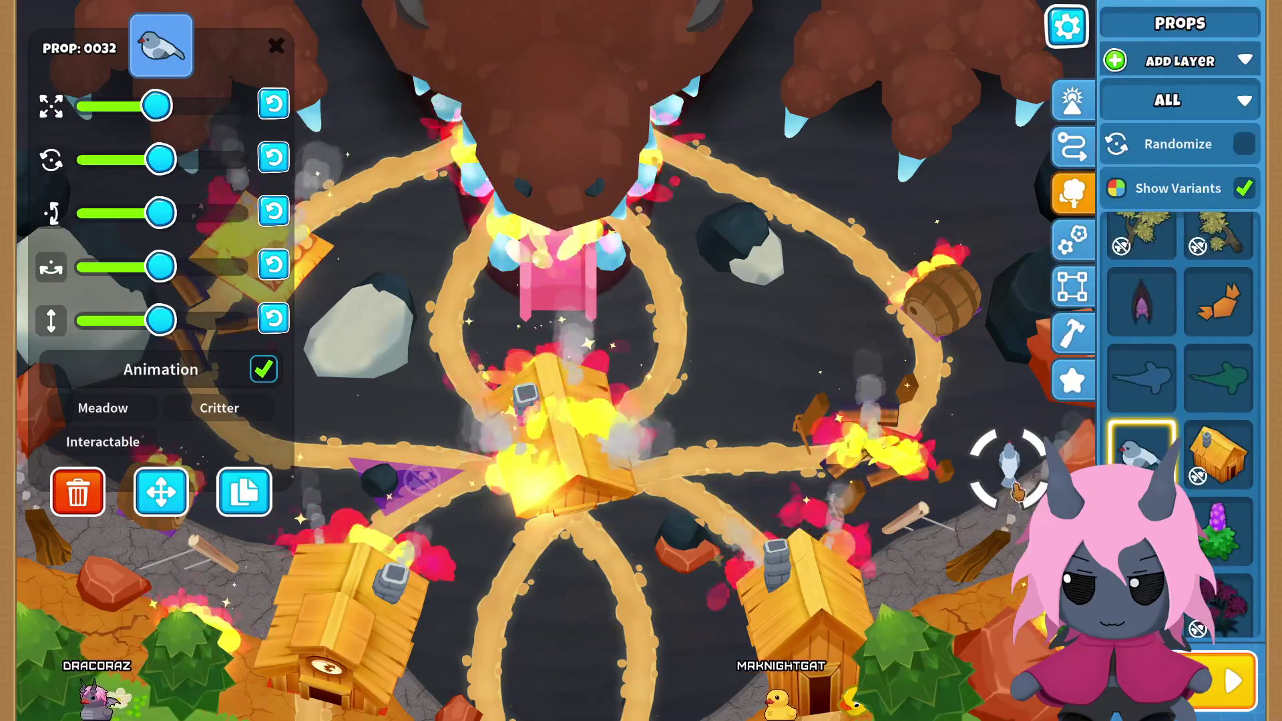
pyautogui.click(79, 492)
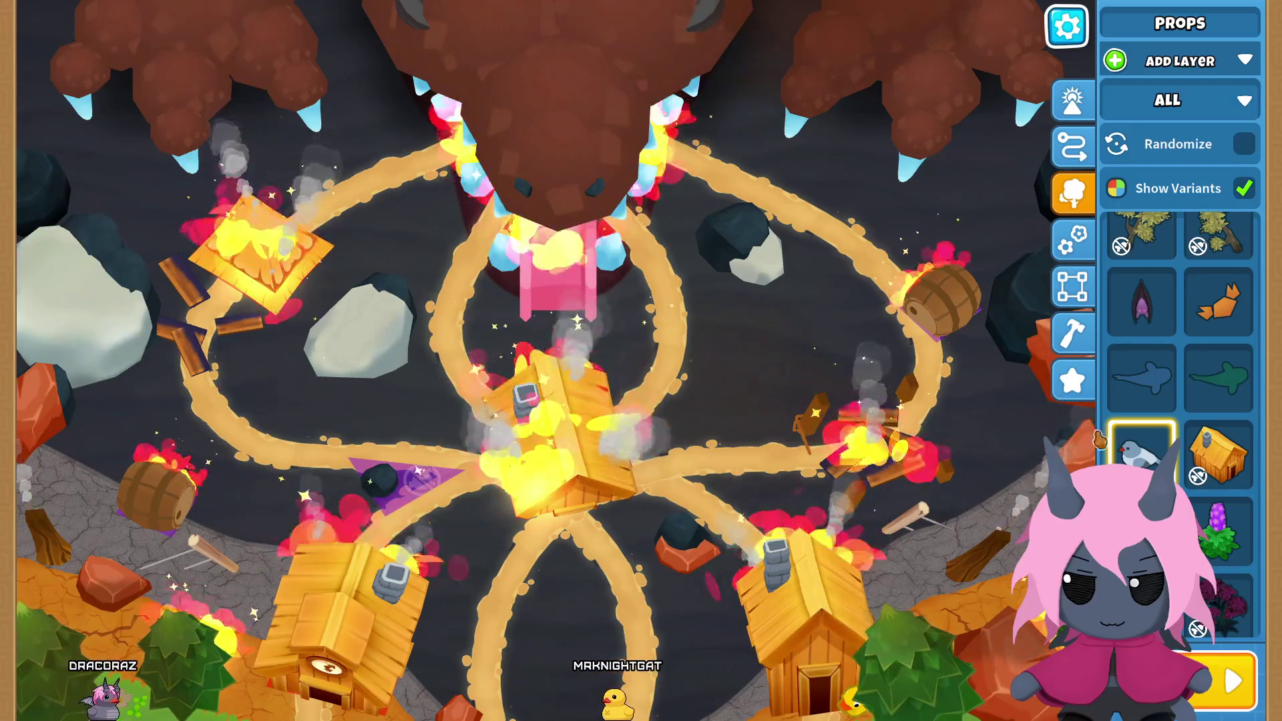
pyautogui.click(808, 614)
pyautogui.click(801, 643)
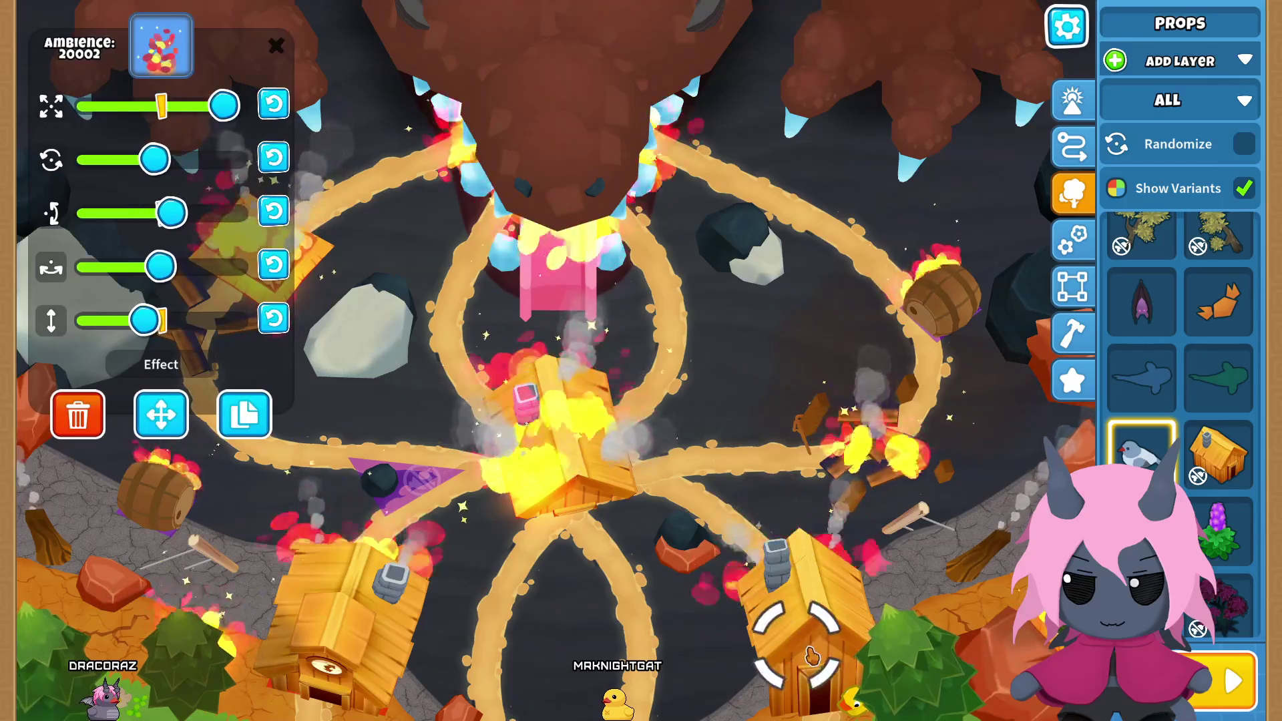
pyautogui.click(823, 686)
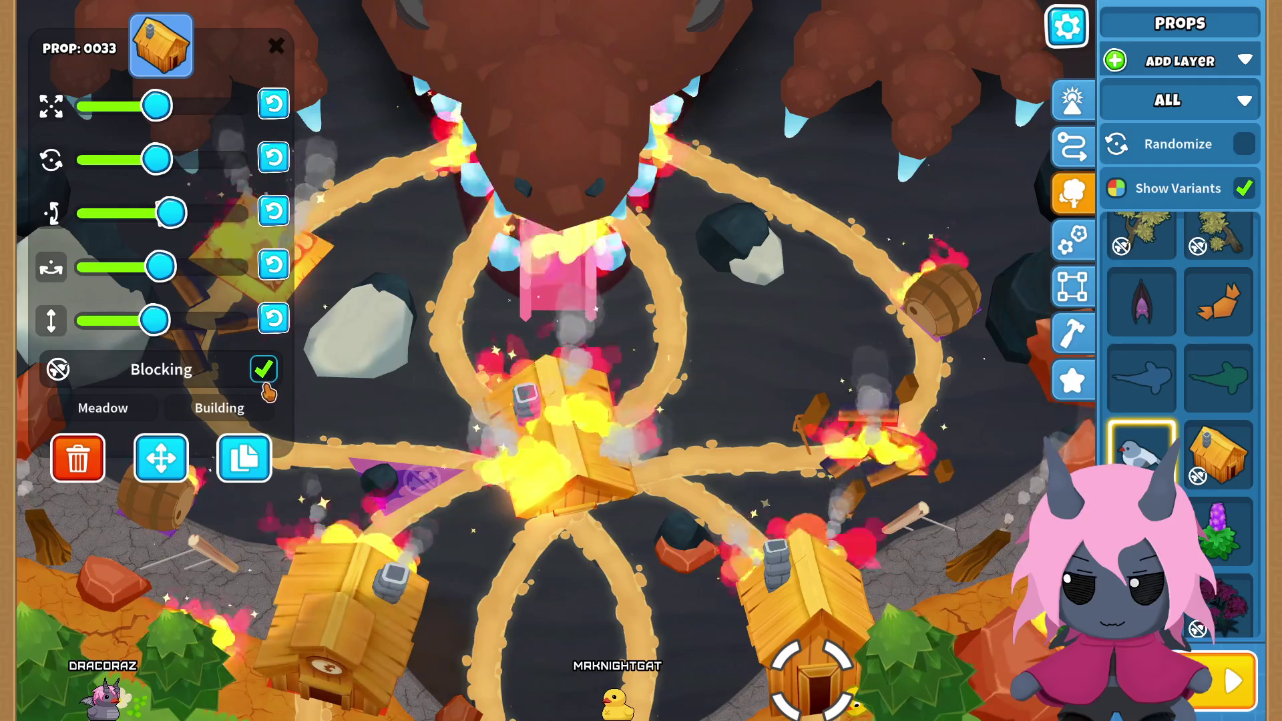
# Step: Inspect the left house prop and its fire effect settings, then close them
pyautogui.click(348, 631)
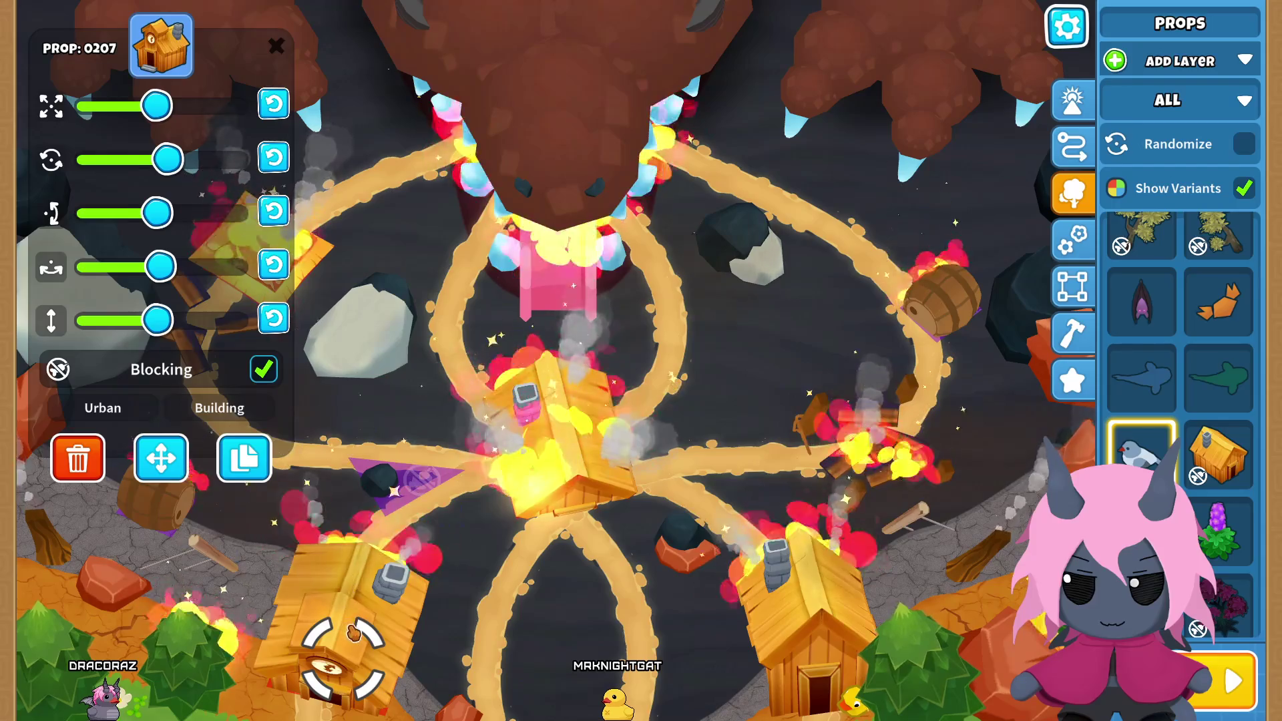
pyautogui.click(353, 632)
pyautogui.click(374, 626)
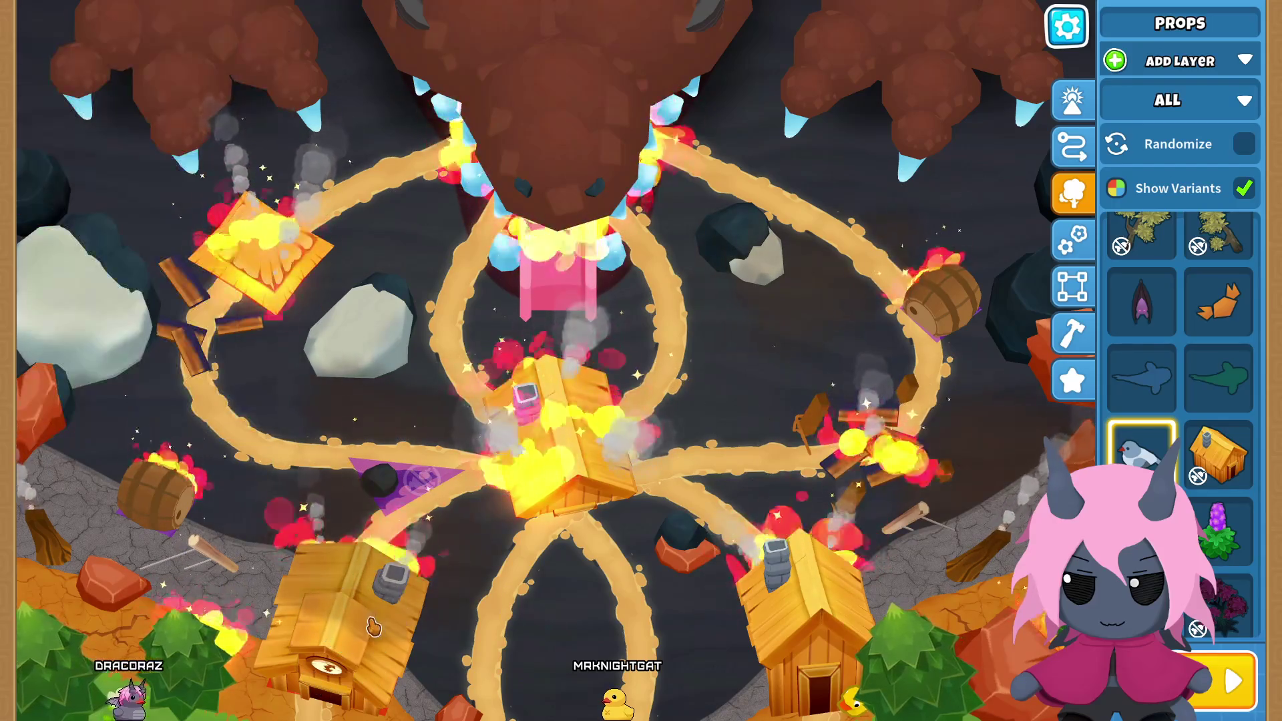
pyautogui.press('l')
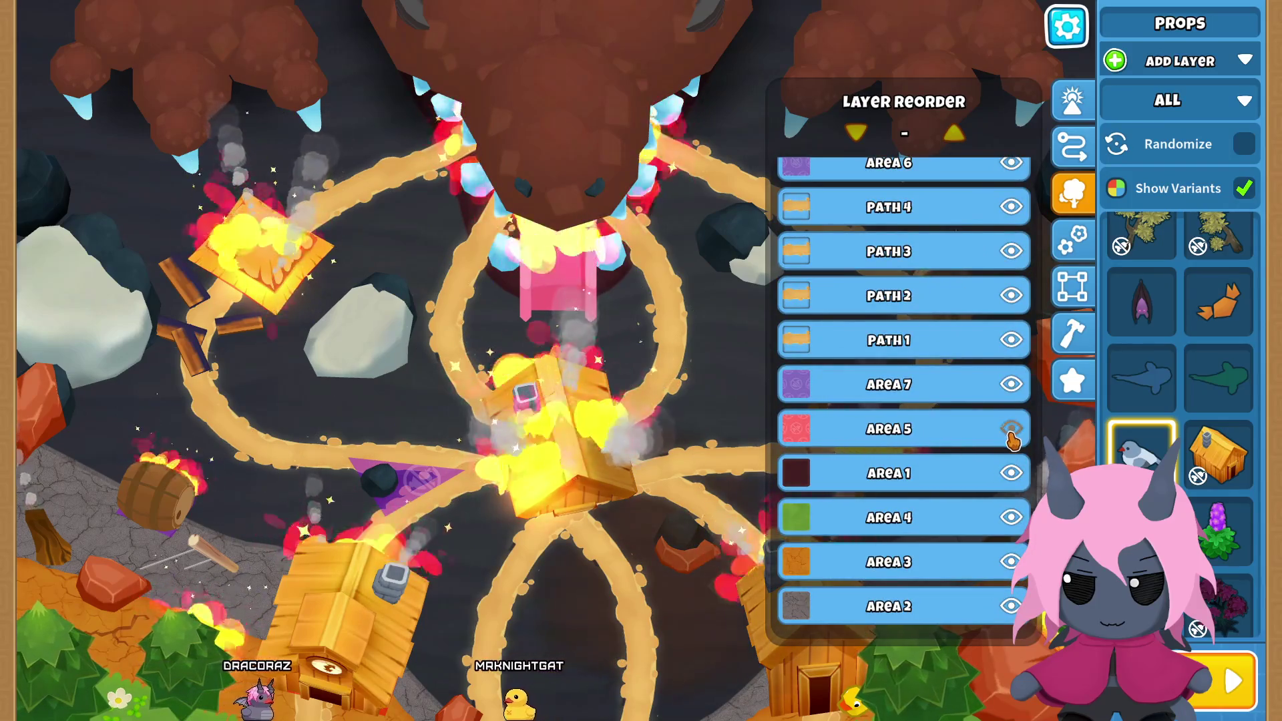
# Step: Delete the Area 8 layer from Layer Reorder and confirm
pyautogui.scroll(5, 1011, 433)
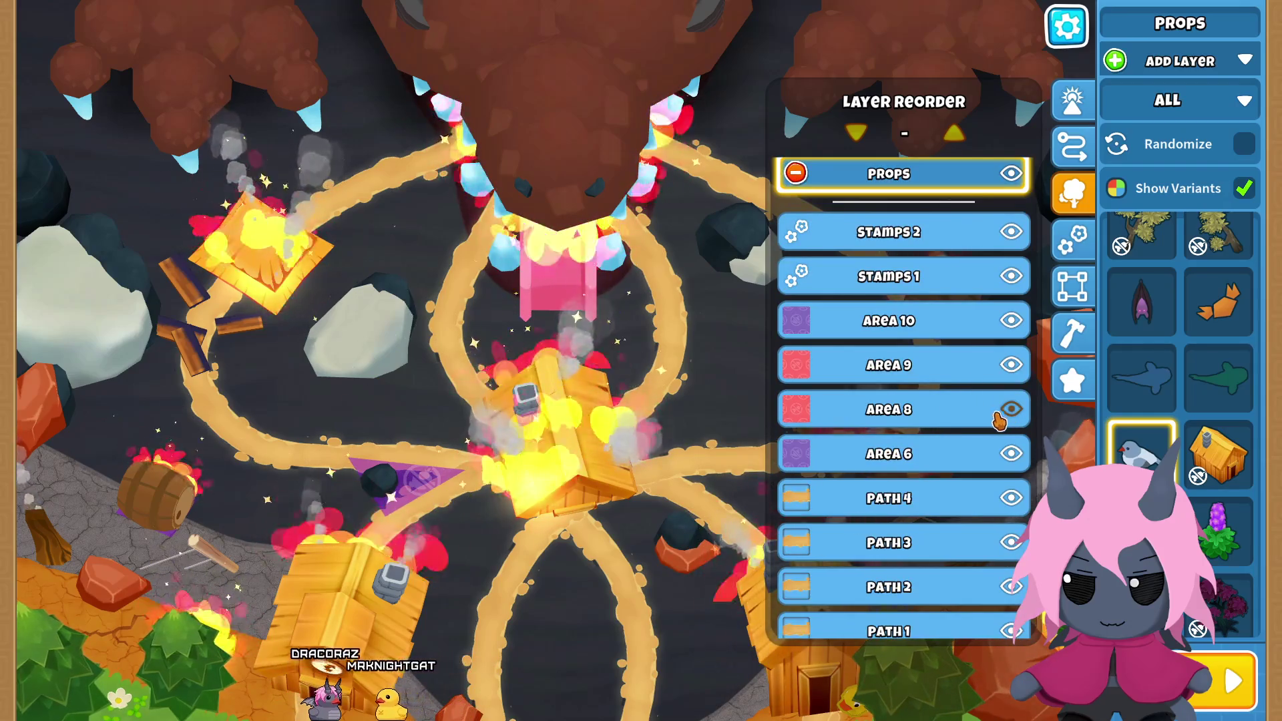
pyautogui.click(937, 418)
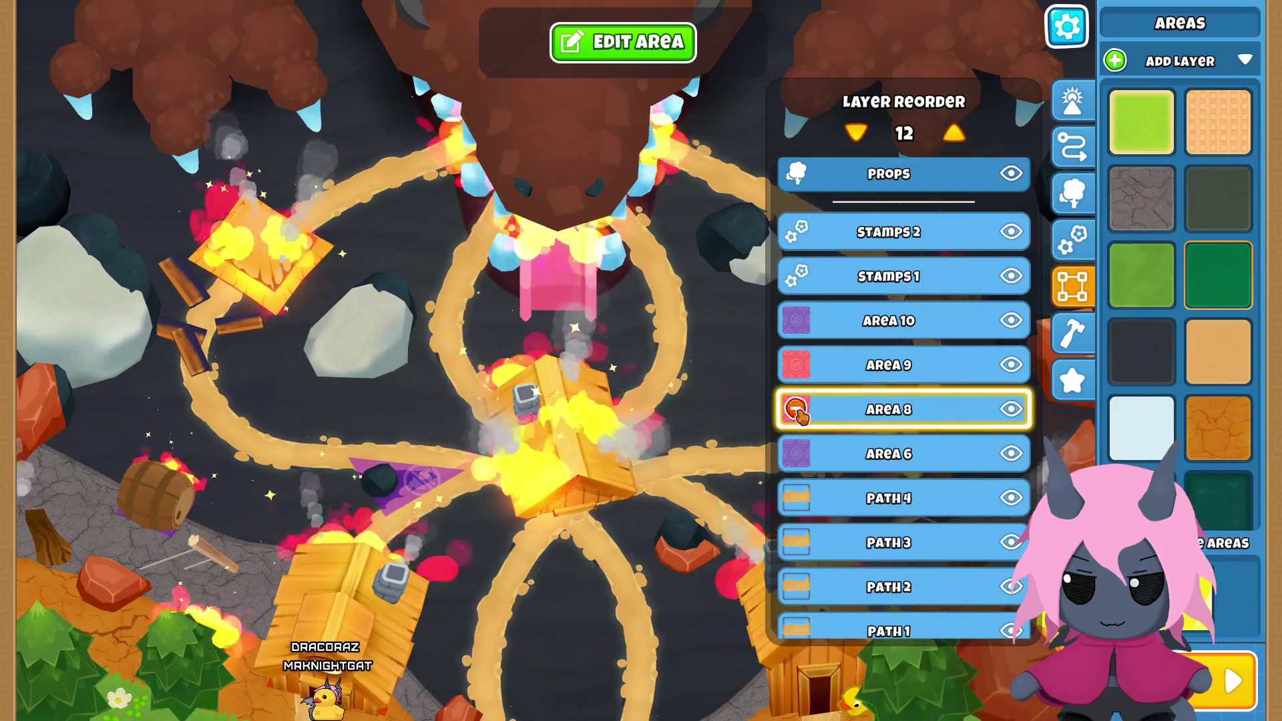
pyautogui.click(796, 409)
pyautogui.click(758, 483)
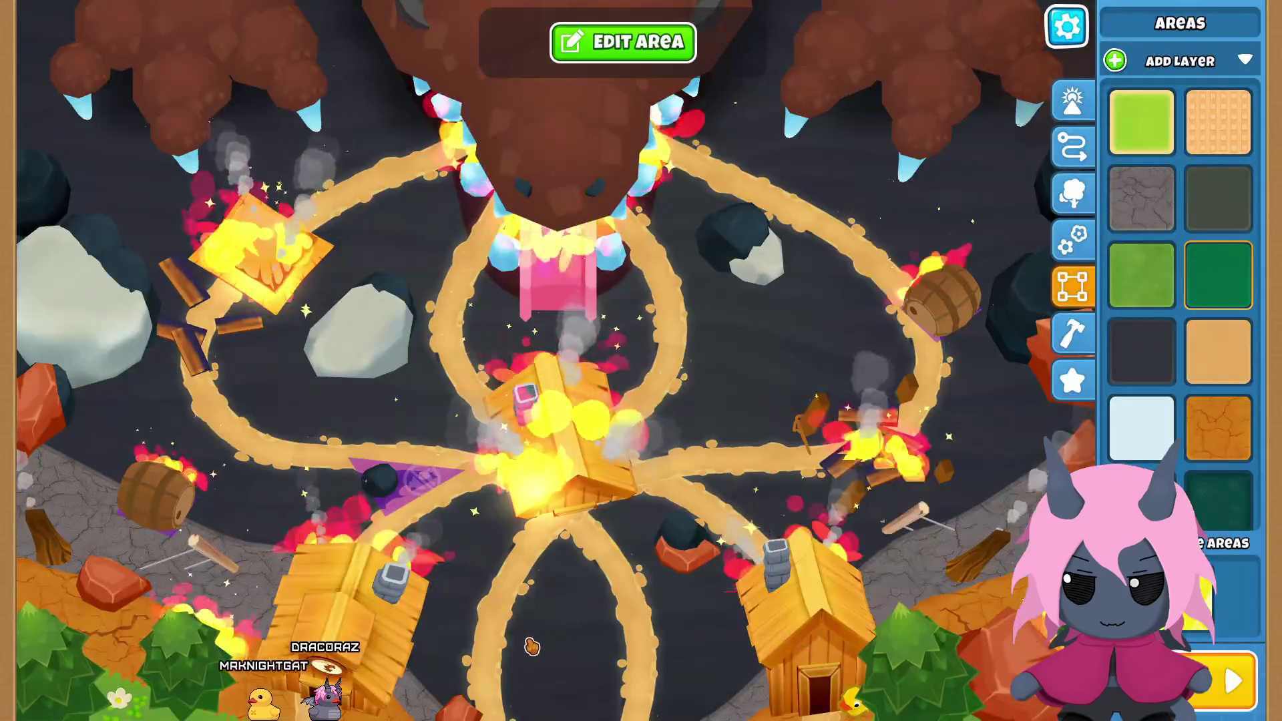
# Step: Inspect the log, house fire effect and dark rock props, then pause with Escape
pyautogui.click(1072, 386)
pyautogui.click(954, 560)
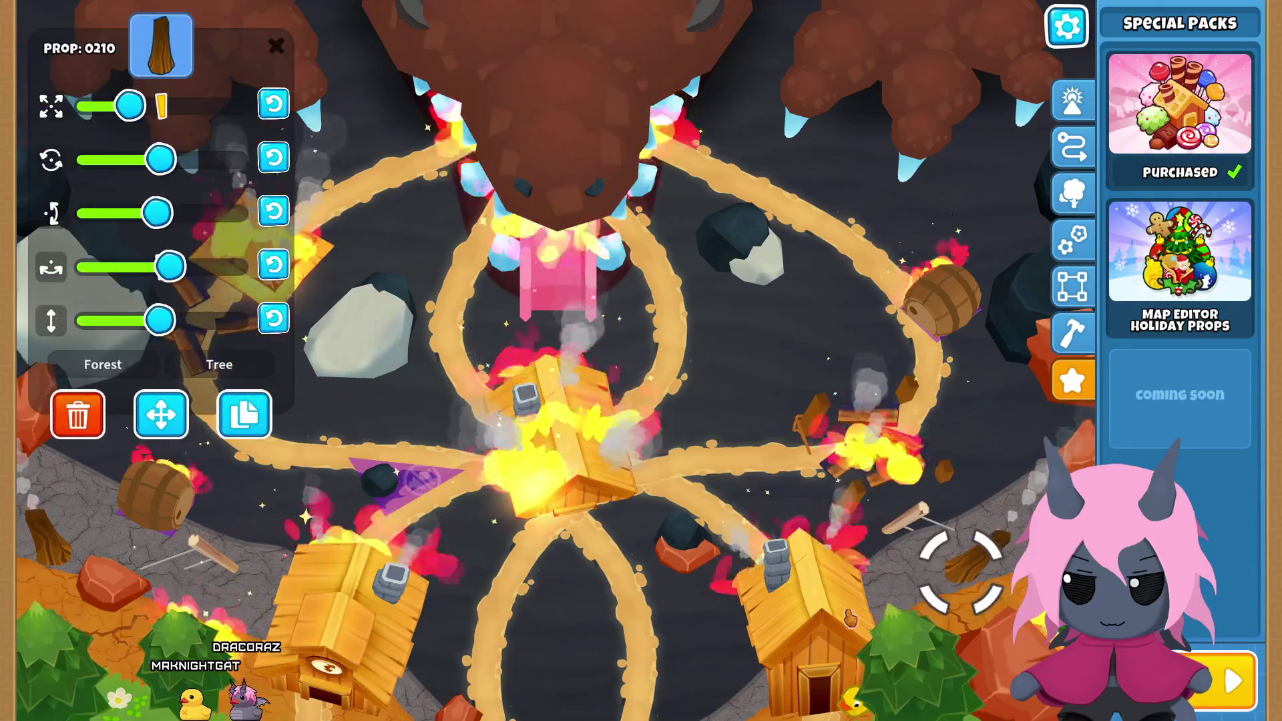
pyautogui.click(816, 631)
pyautogui.click(706, 632)
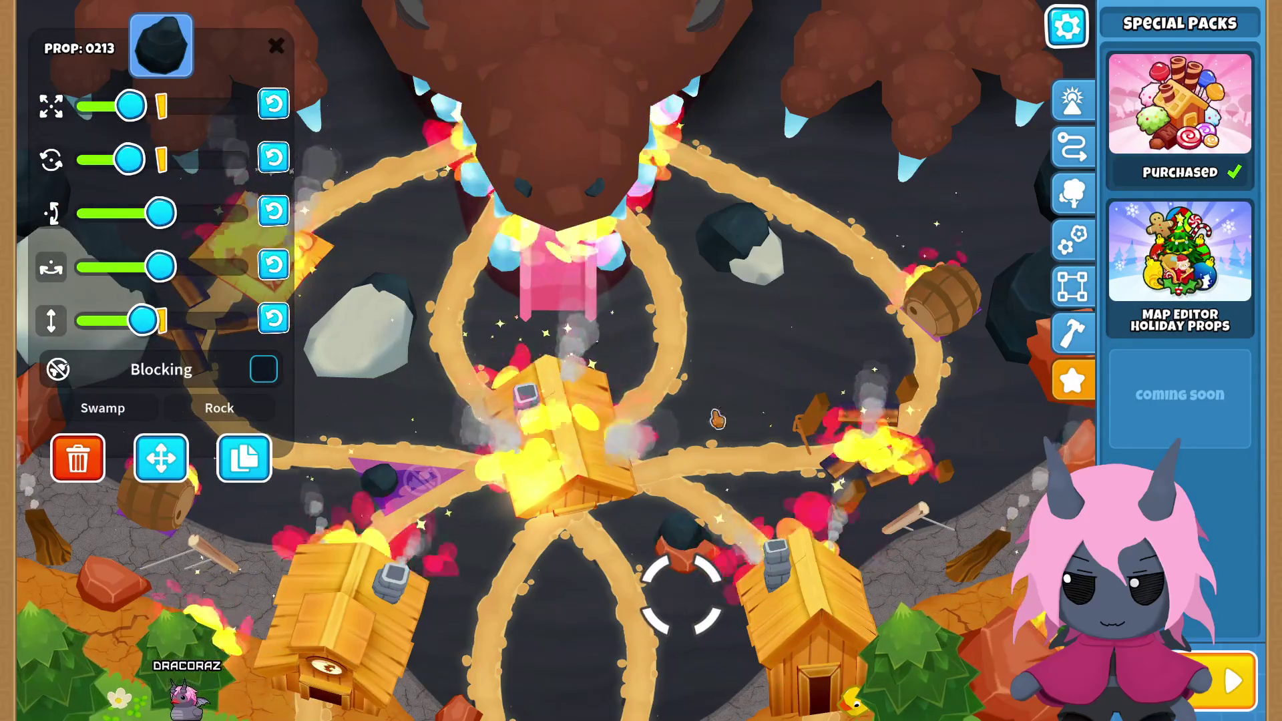
pyautogui.click(716, 419)
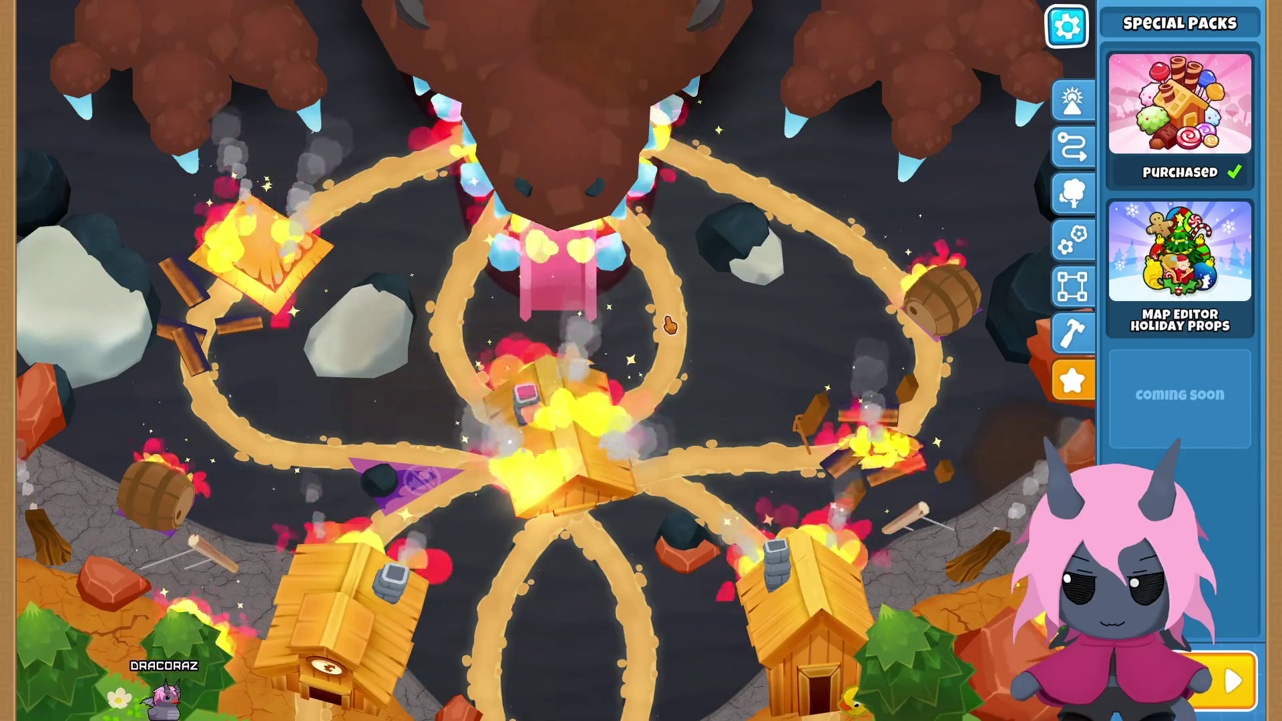
pyautogui.press('Escape')
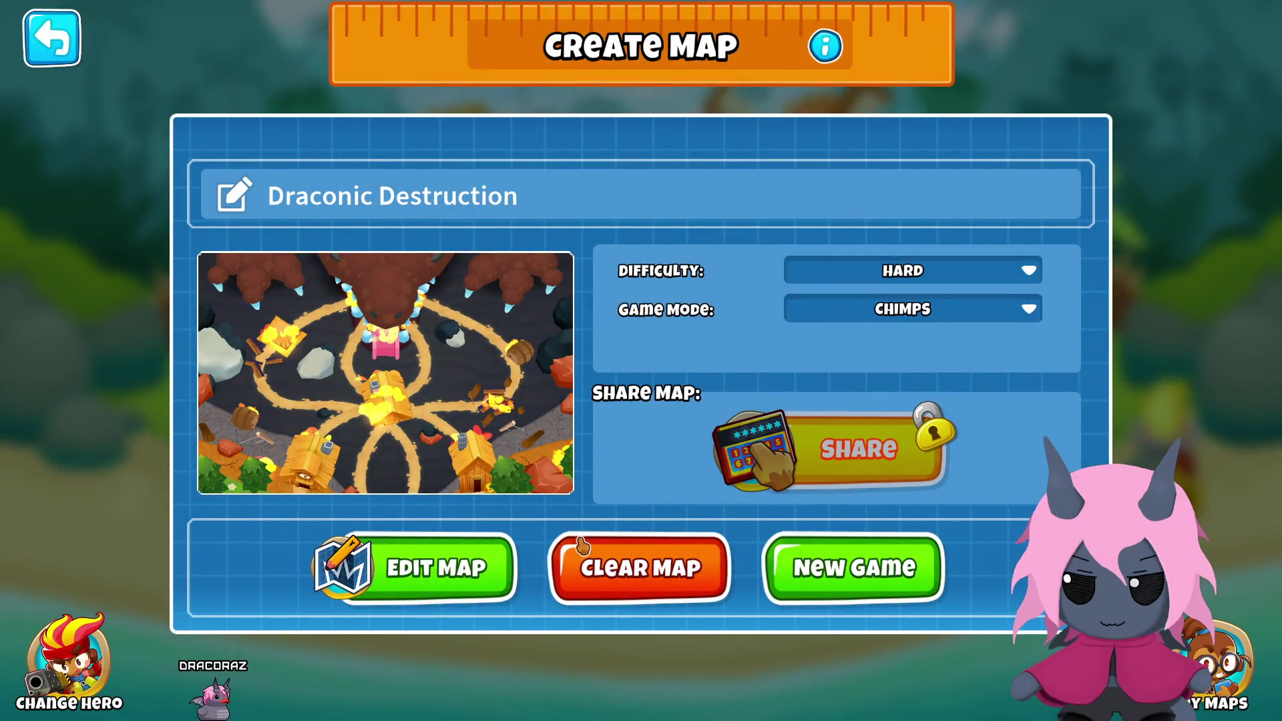
# Step: Start a new Hard CHIMPS game on Draconic Destruction
pyautogui.click(840, 578)
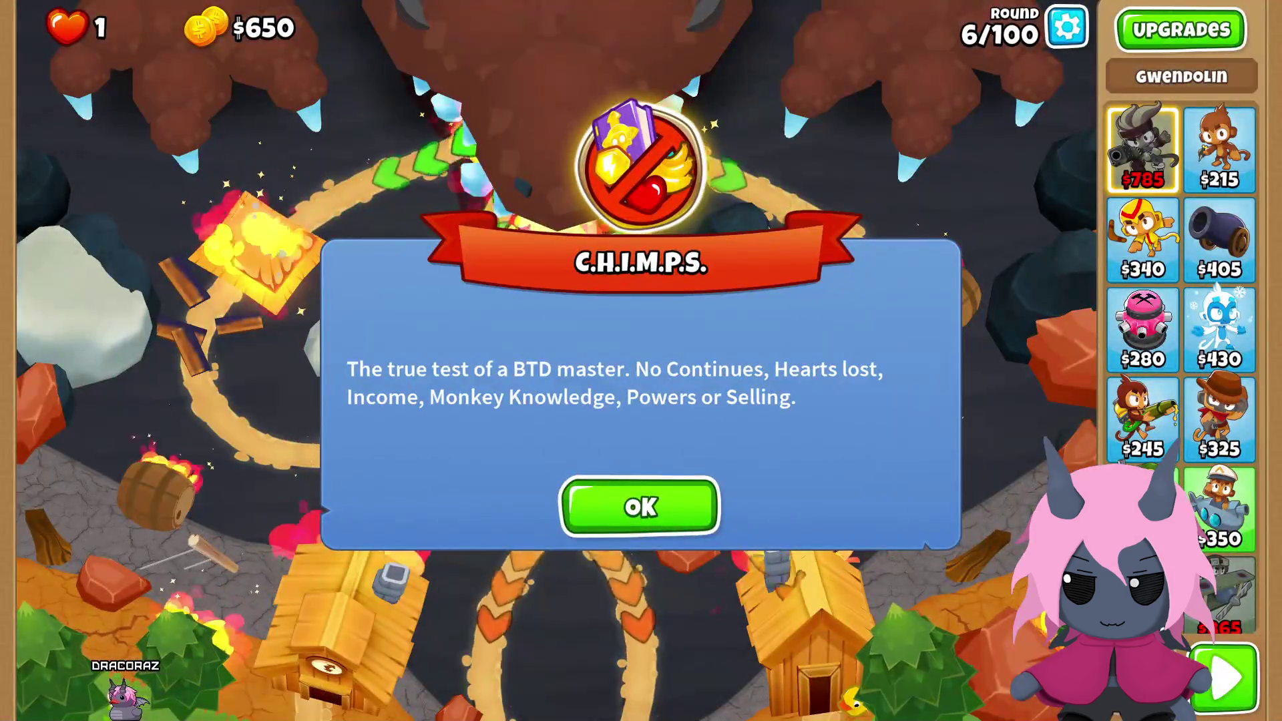
# Step: Dismiss the CHIMPS notice, place Desperados left and right of the central track, and start round 6
pyautogui.press('Return')
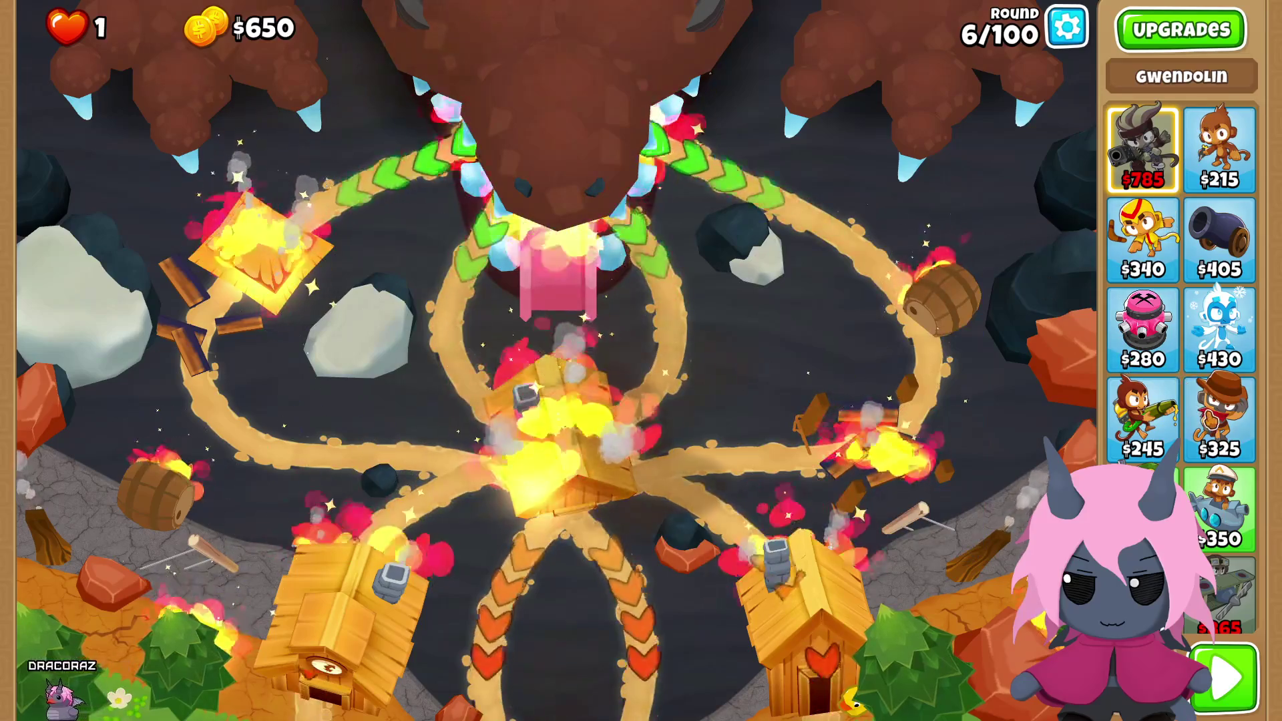
pyautogui.click(1218, 431)
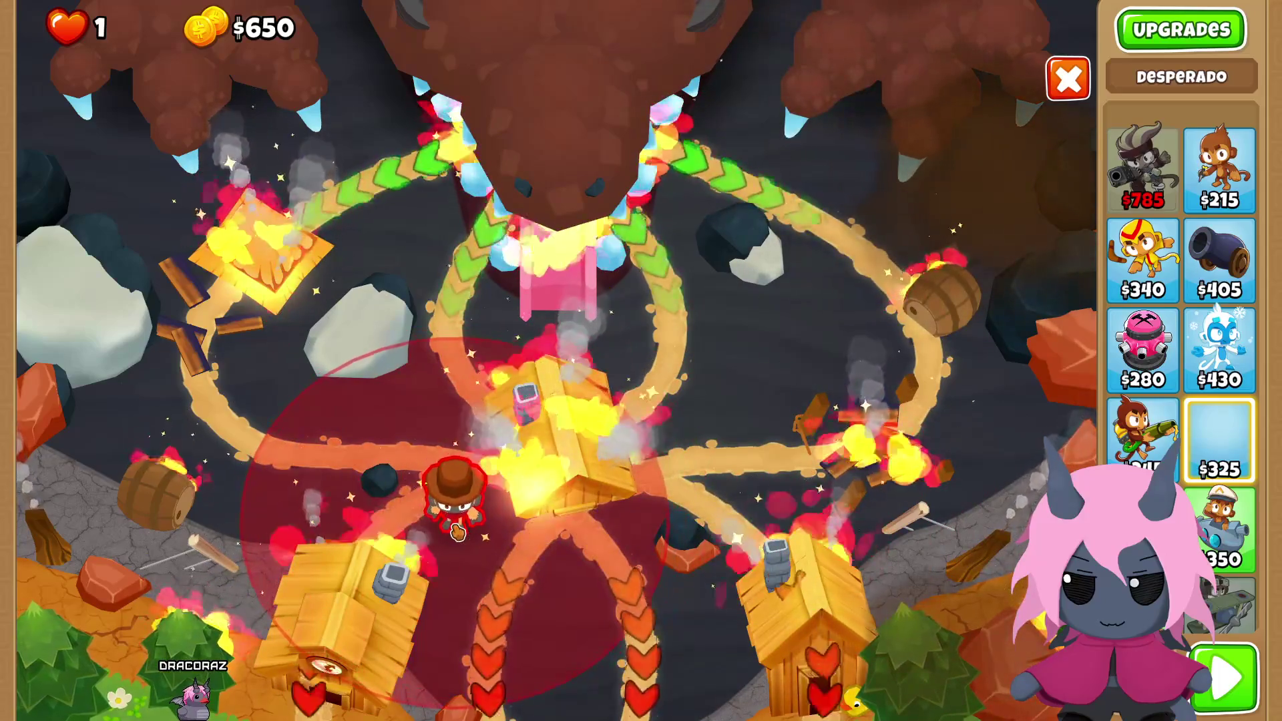
pyautogui.click(452, 502)
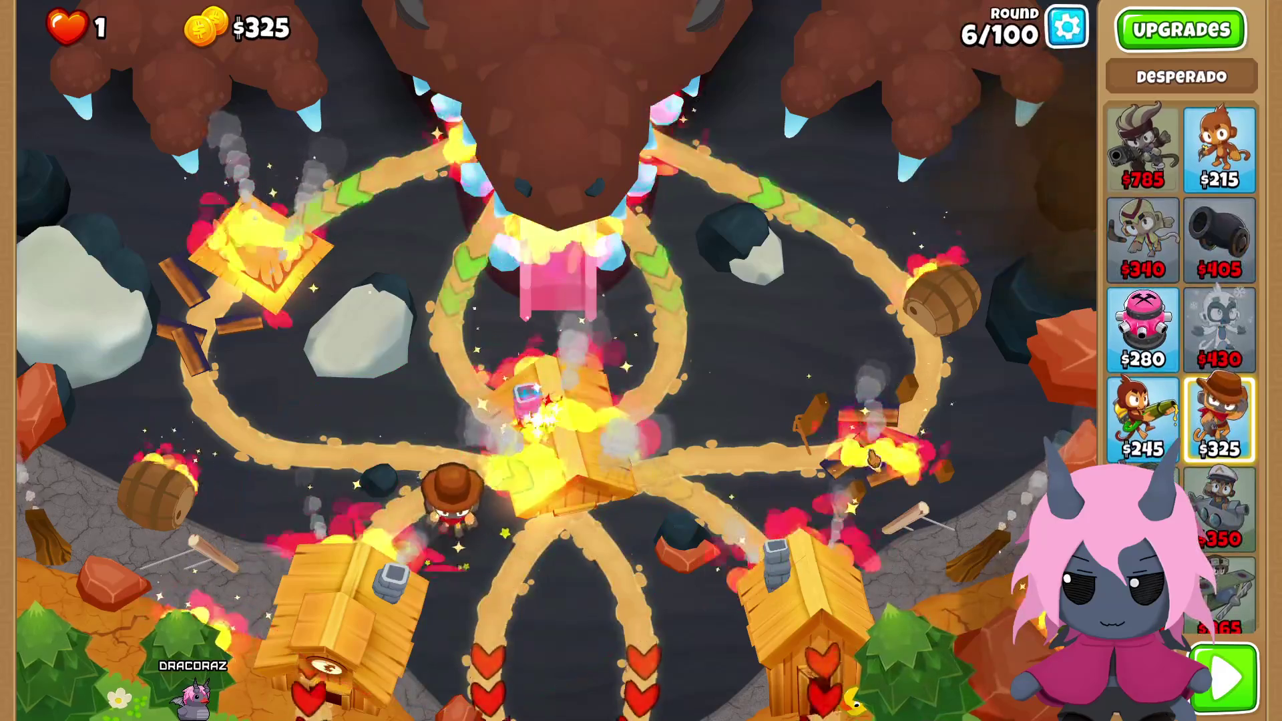
pyautogui.press('u')
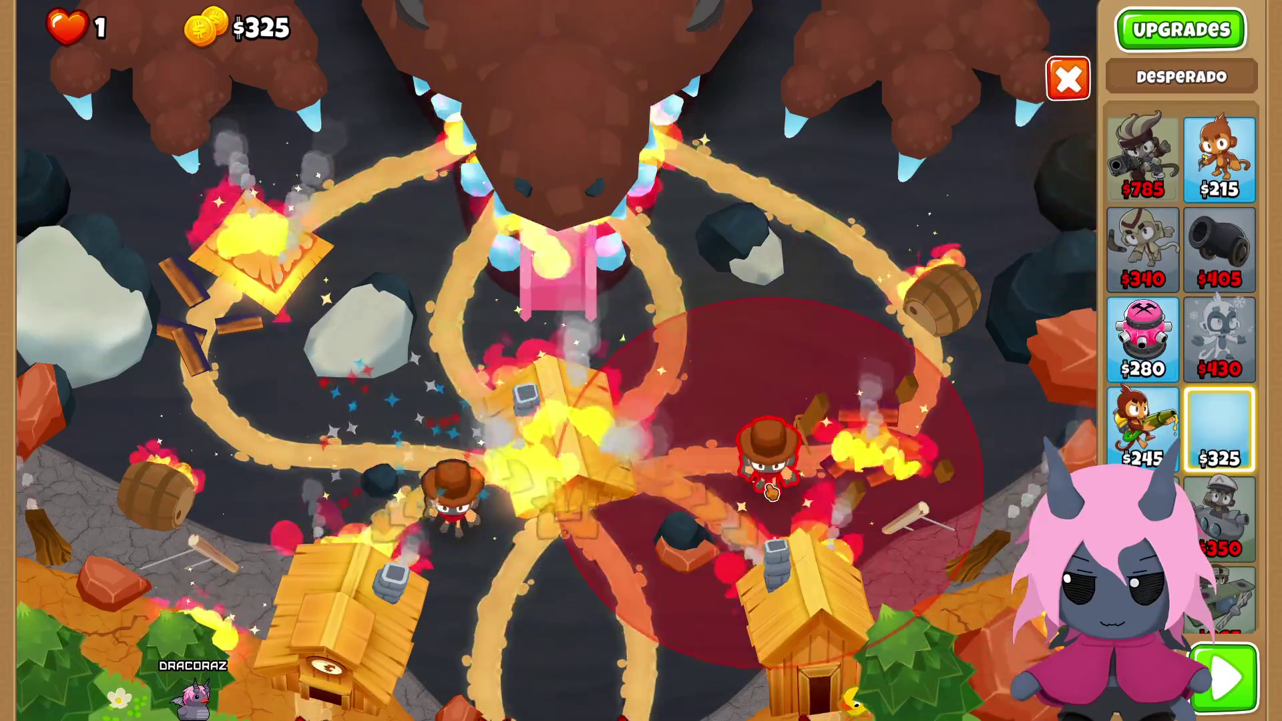
pyautogui.click(768, 504)
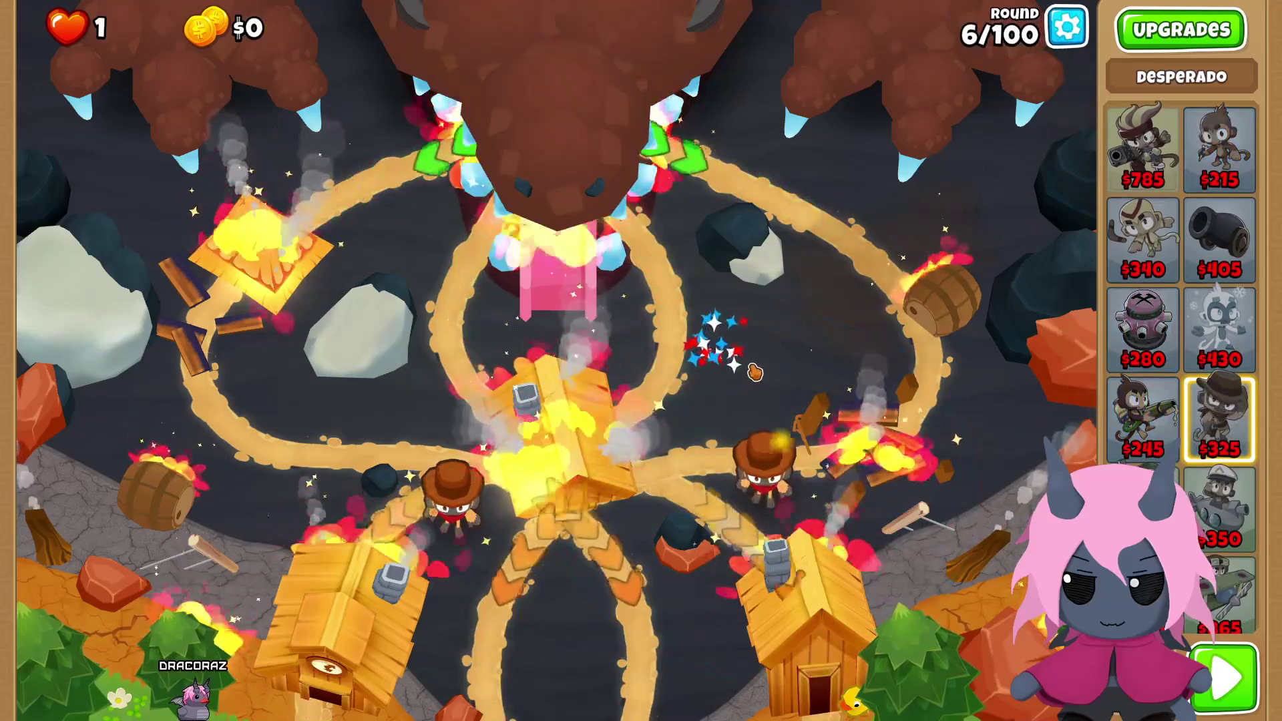
pyautogui.click(1225, 675)
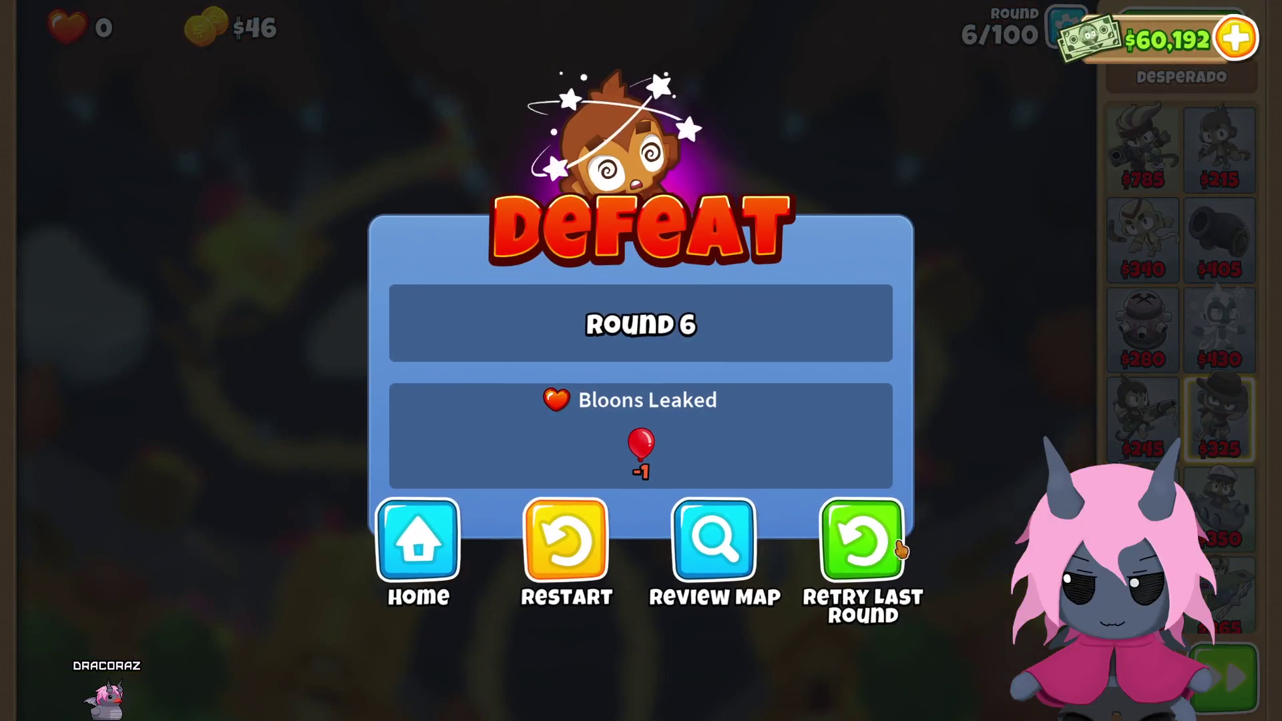
# Step: Retry round 6, place a Desperado beside the left path, and select a second Desperado
pyautogui.click(854, 546)
pyautogui.click(830, 483)
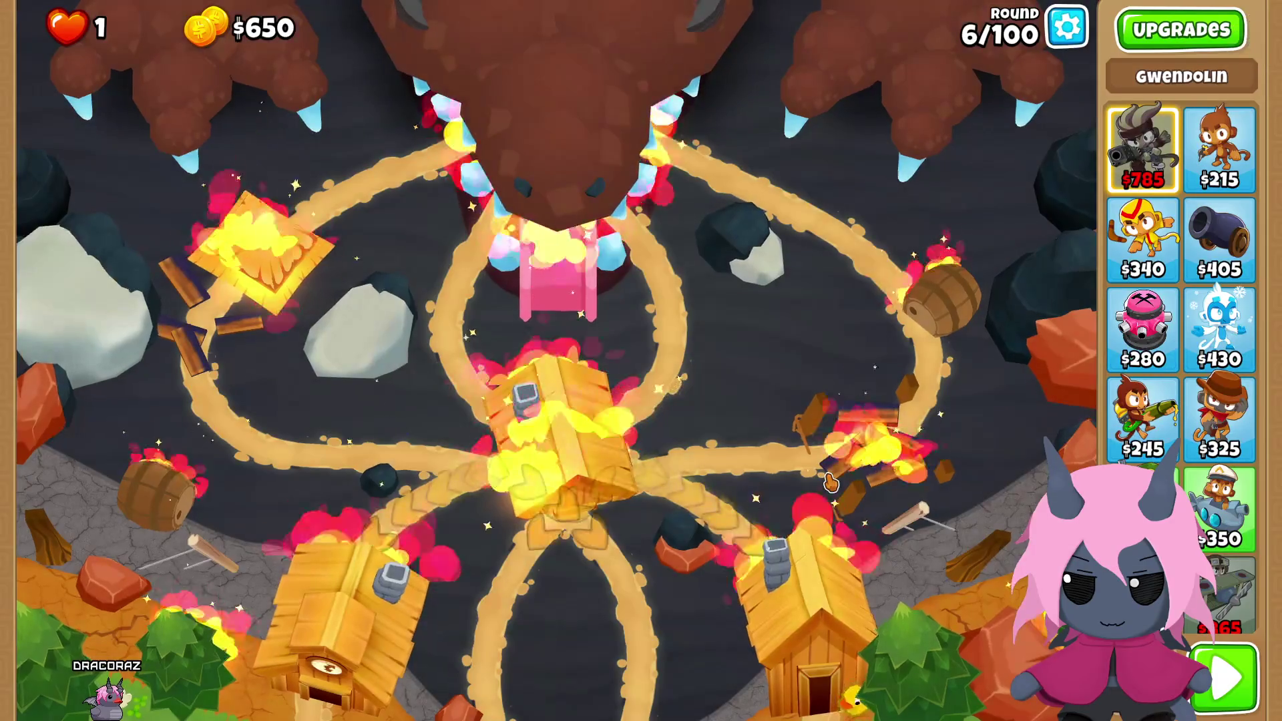
pyautogui.click(1219, 417)
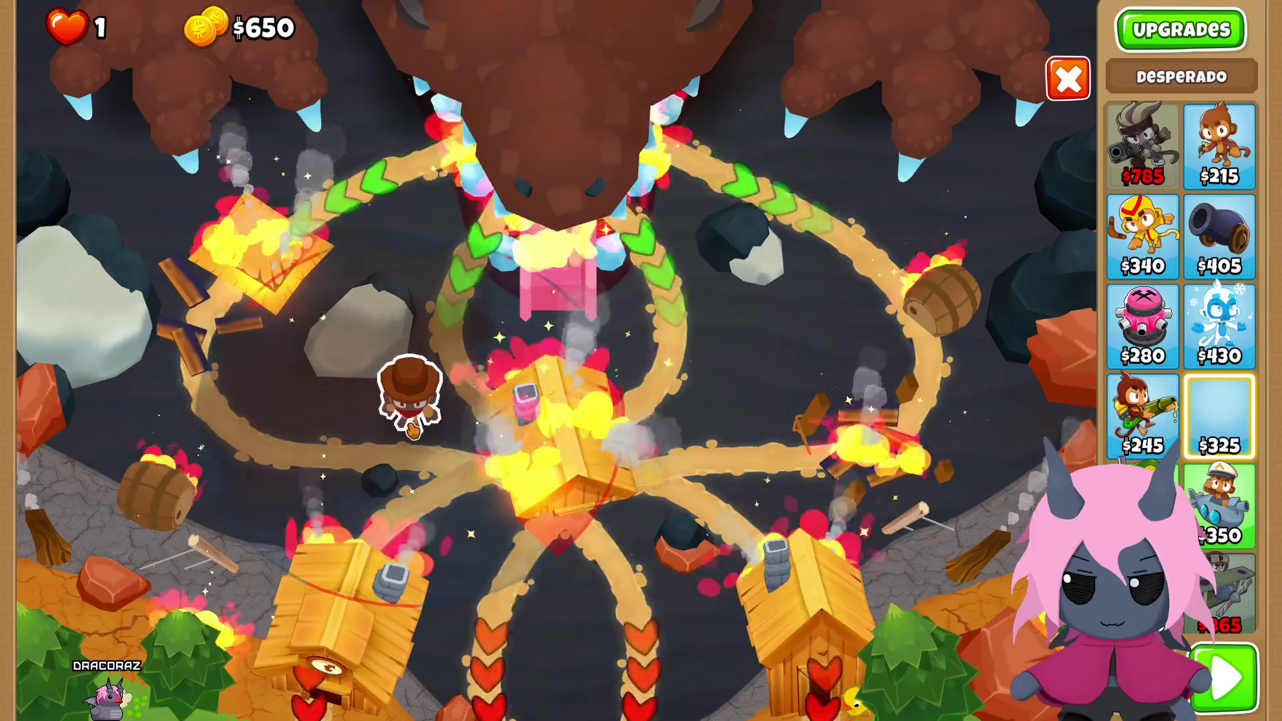
pyautogui.click(410, 394)
pyautogui.click(1210, 431)
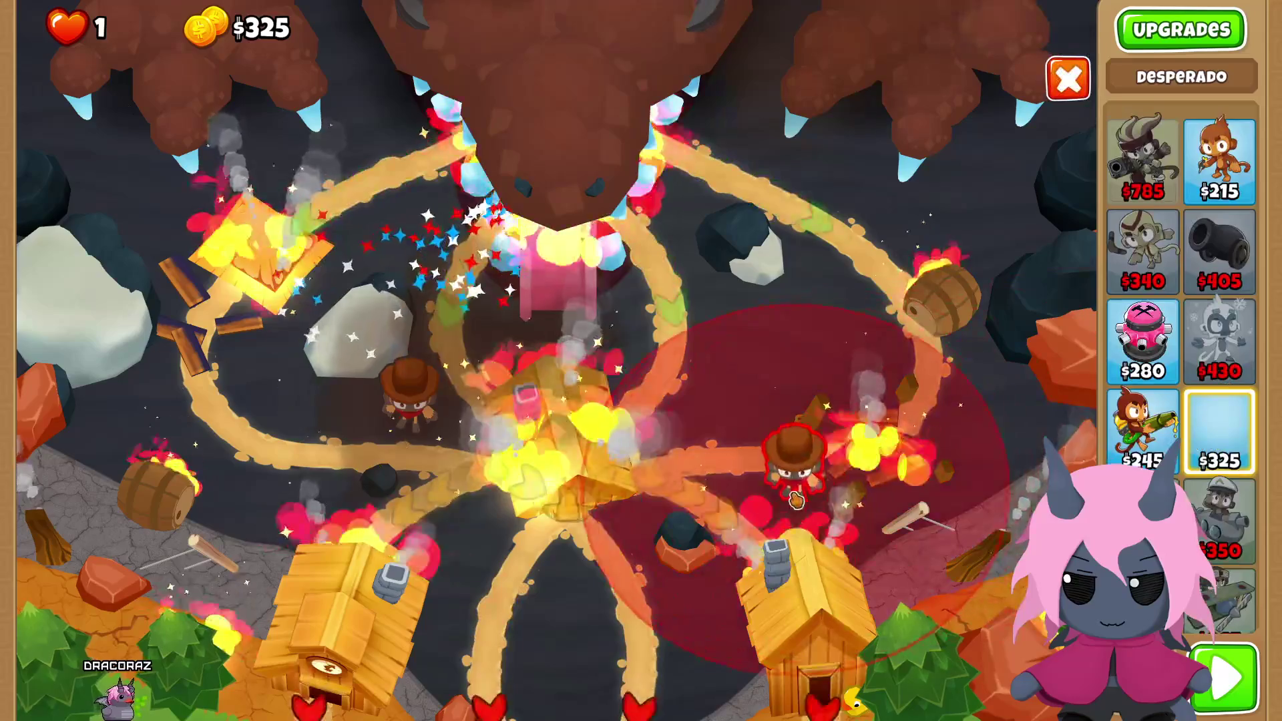
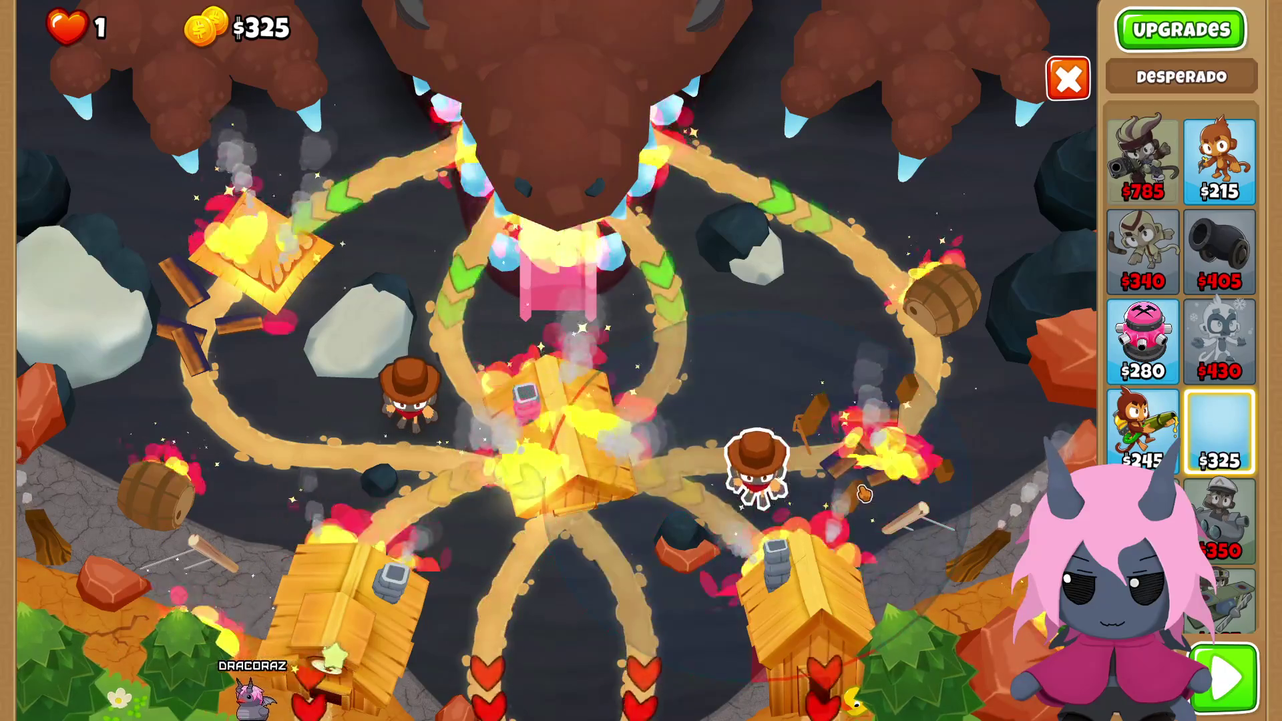
# Step: Place a Desperado by the central loops, retry round 6, and put one left of centre
pyautogui.click(863, 493)
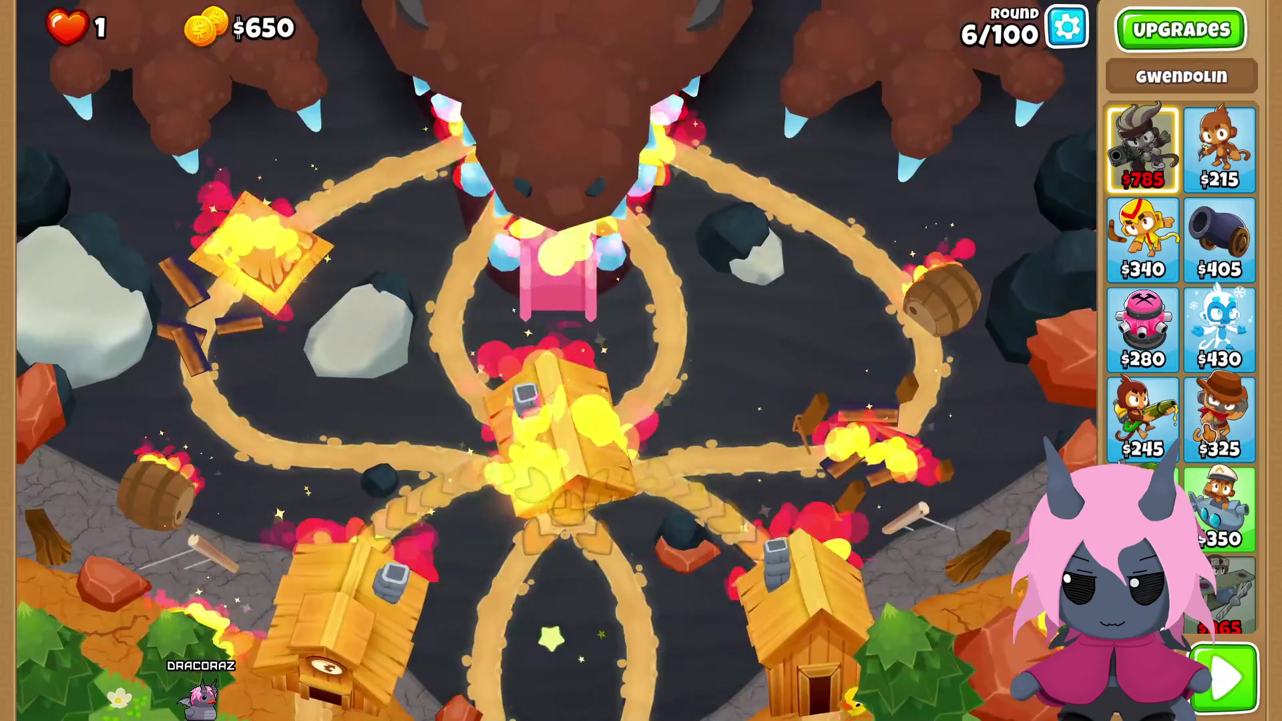
pyautogui.click(1218, 421)
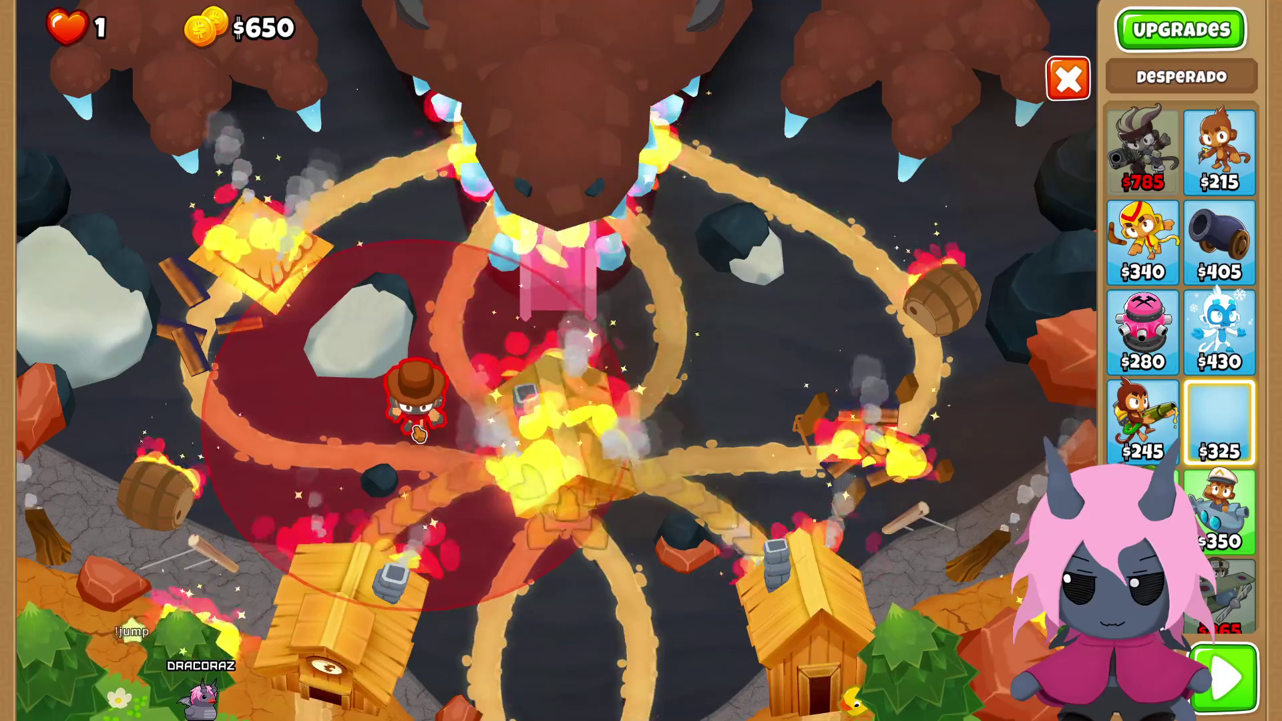
pyautogui.click(419, 431)
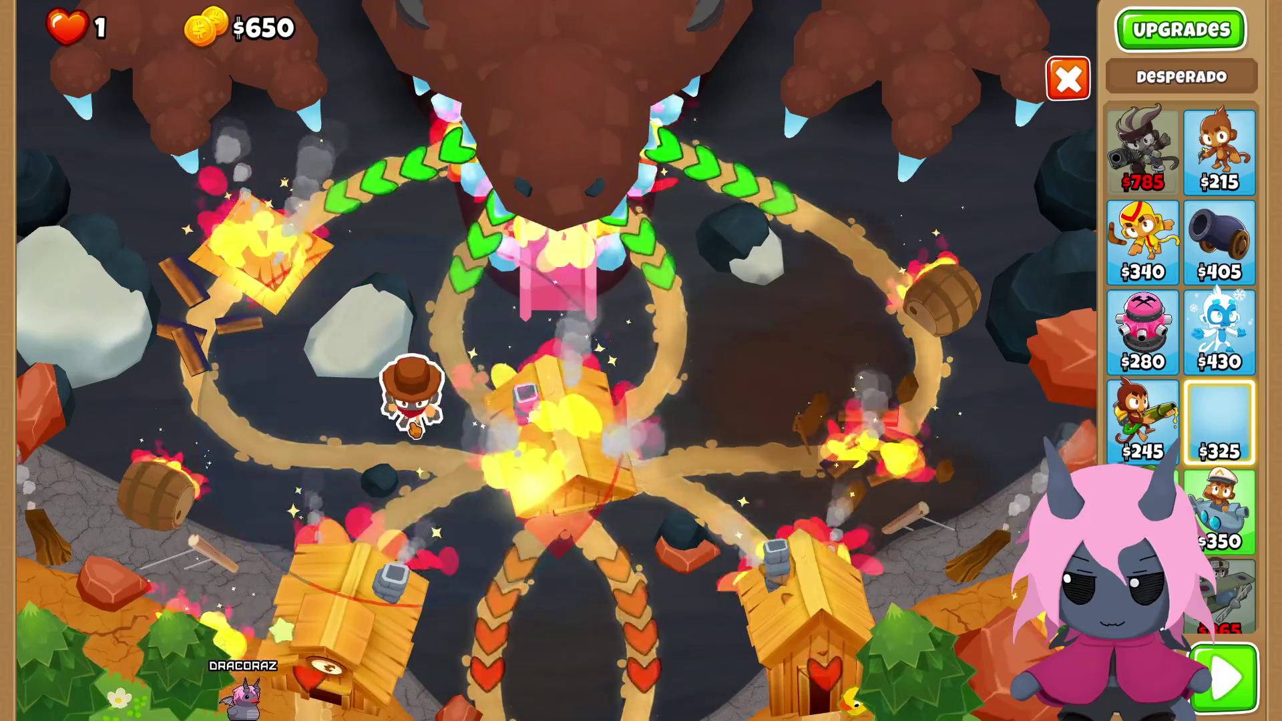
pyautogui.click(412, 401)
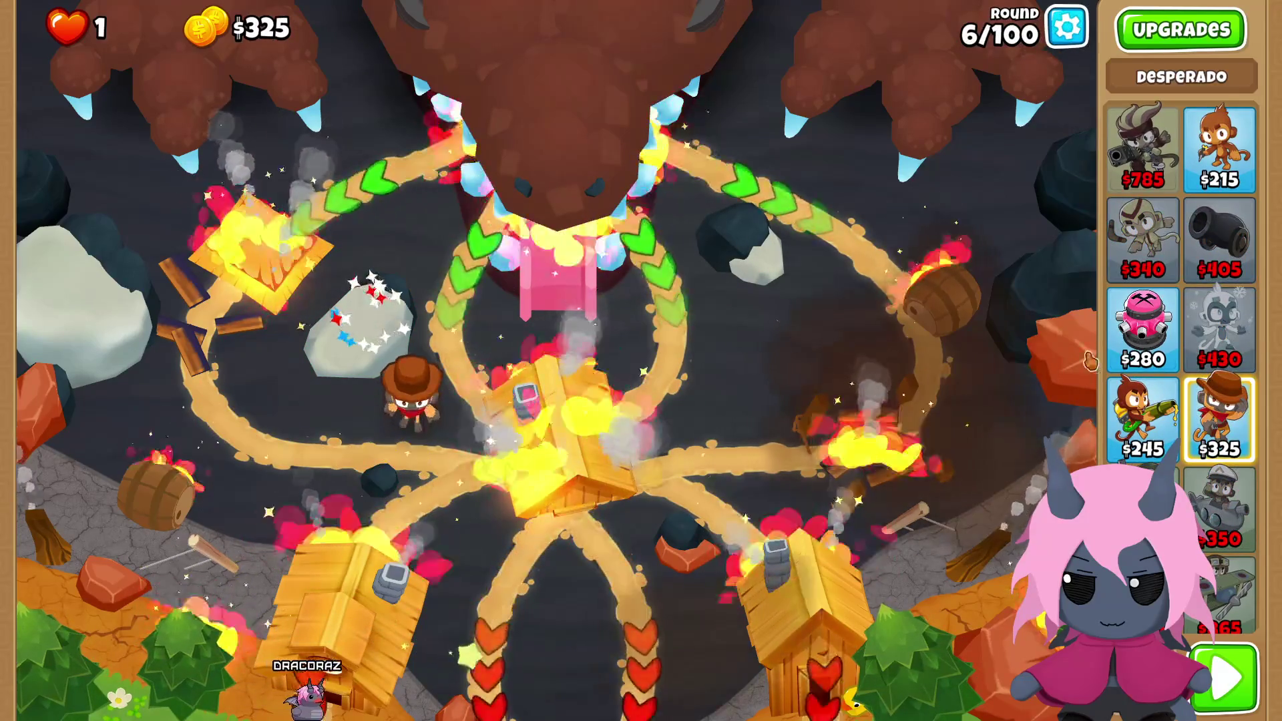
# Step: Place a second Desperado right of centre and run round 6 at double speed
pyautogui.click(1219, 419)
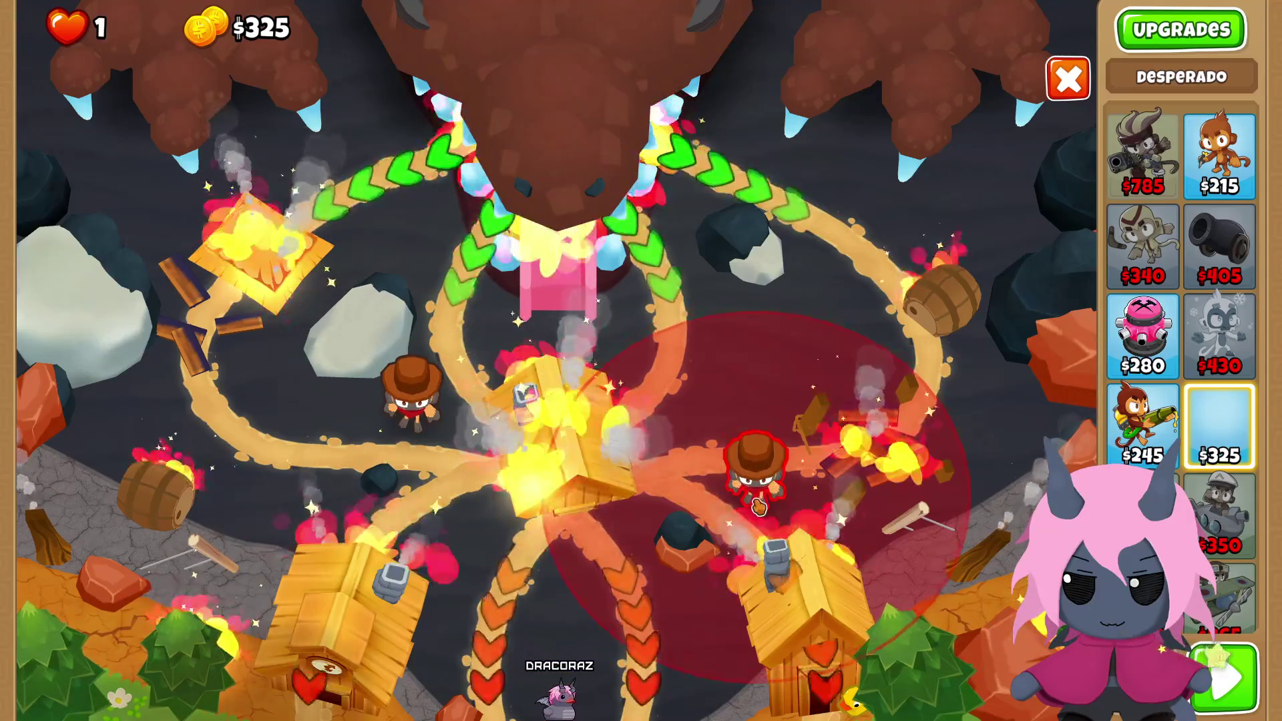
pyautogui.click(755, 468)
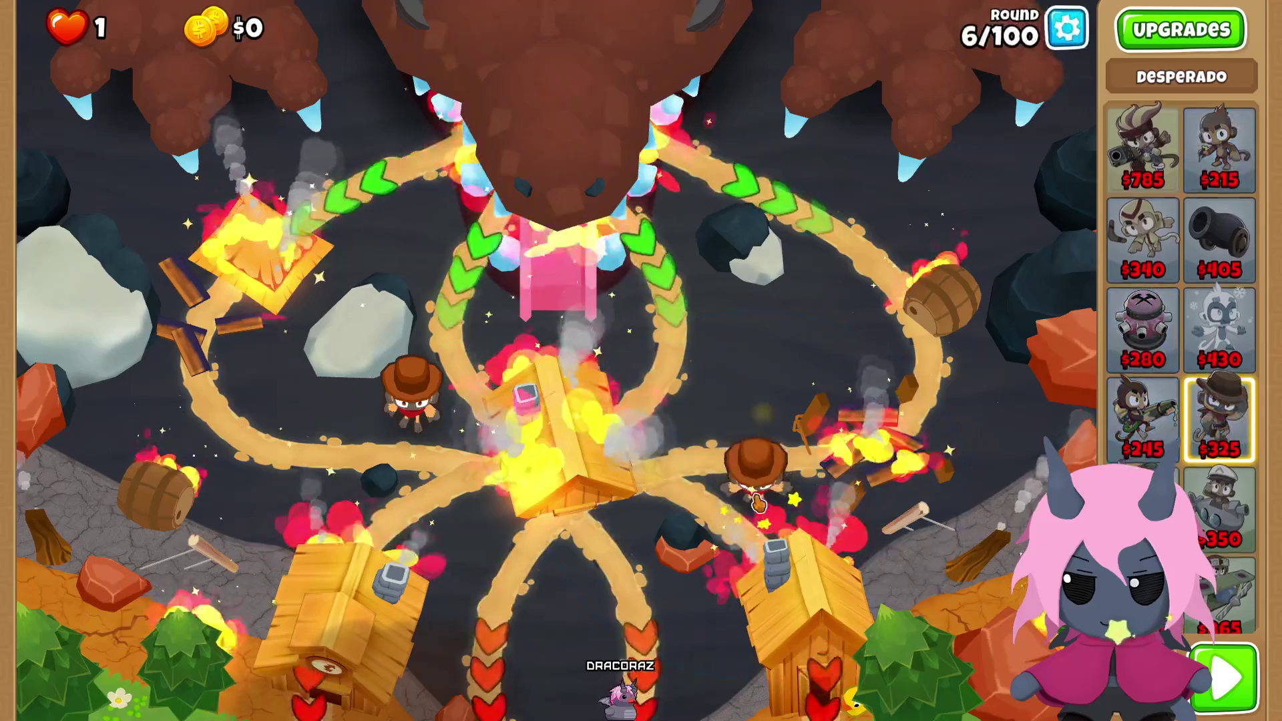
pyautogui.click(755, 467)
pyautogui.click(1216, 696)
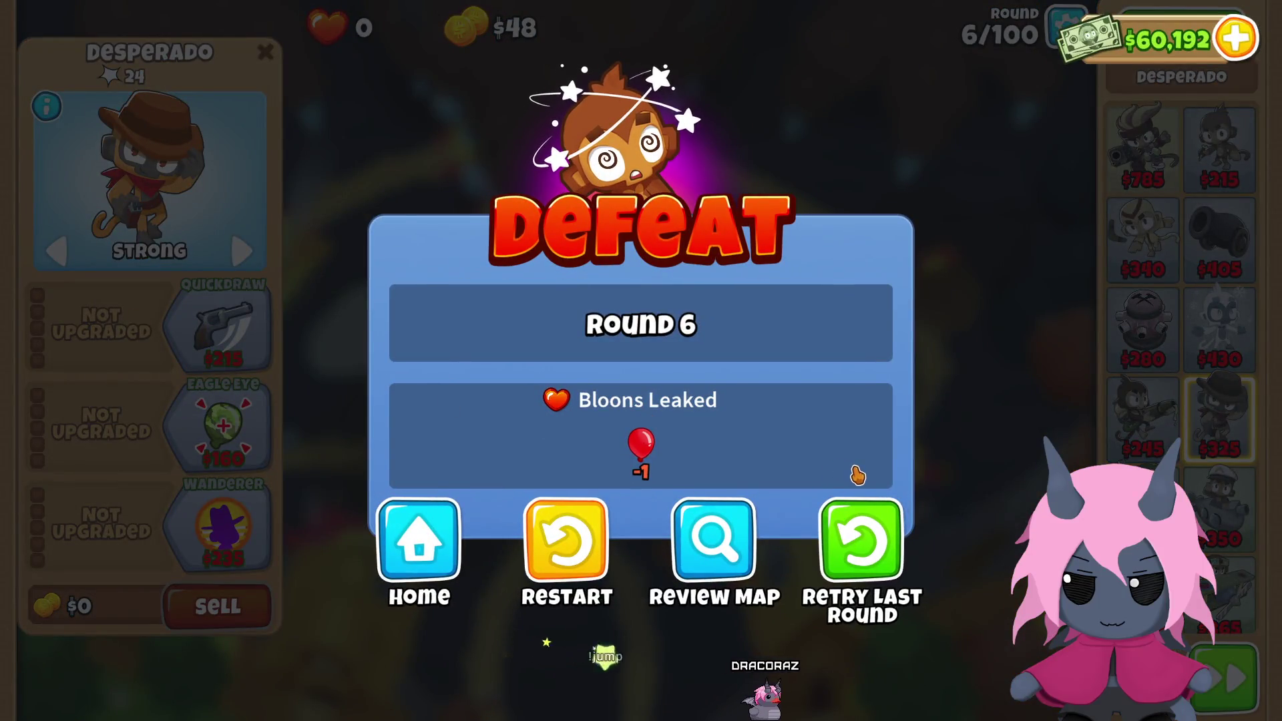
# Step: Retry round 6 with Desperados placed right and left of the central loops
pyautogui.click(866, 527)
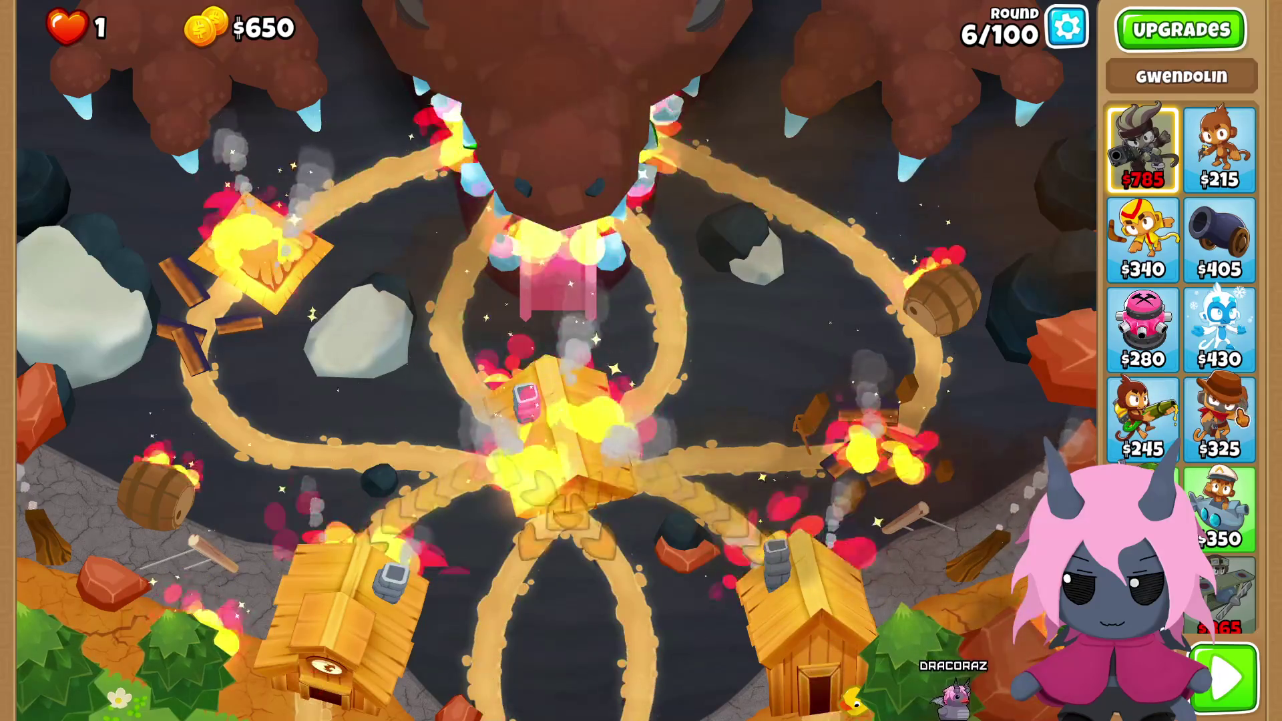
pyautogui.click(1219, 418)
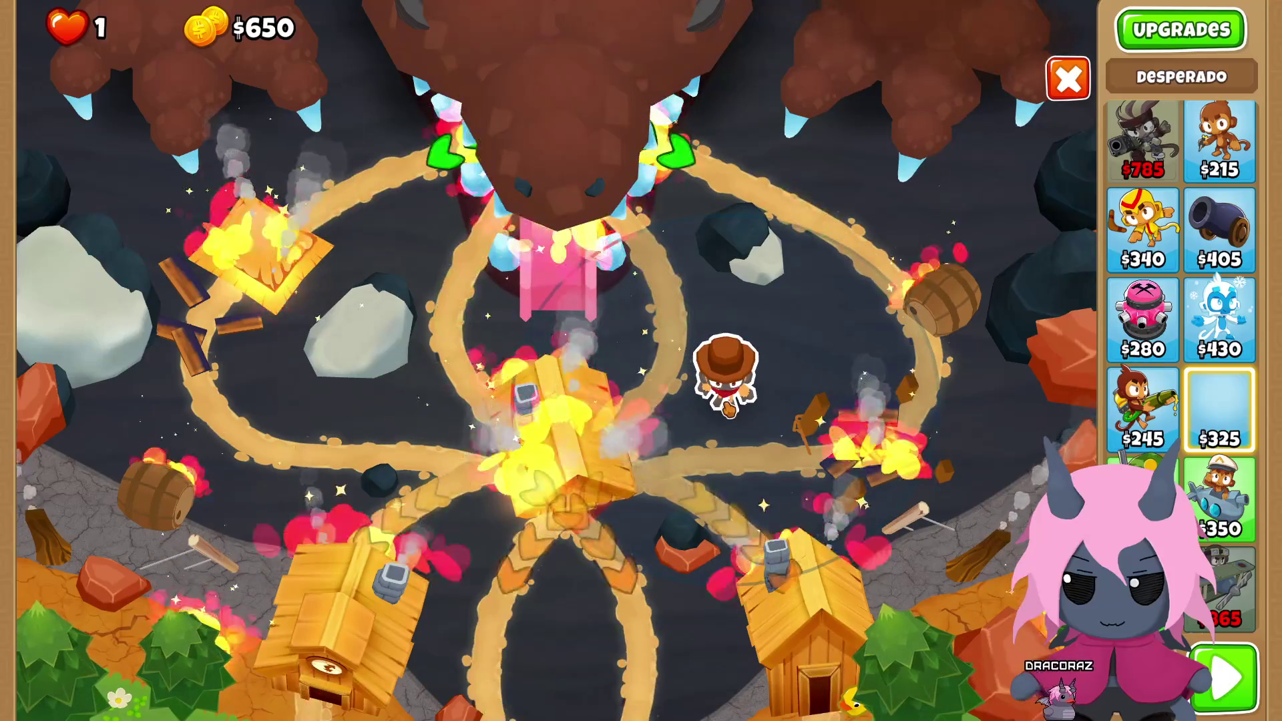
pyautogui.click(729, 408)
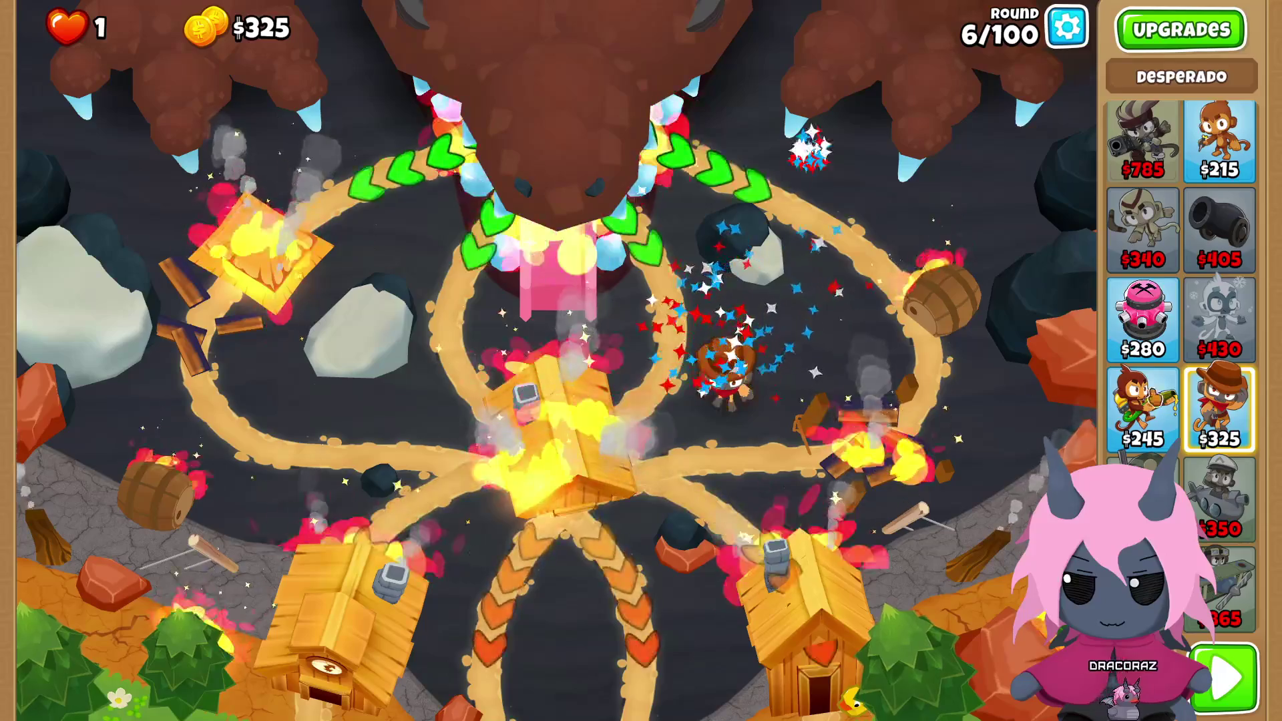
pyautogui.click(1219, 407)
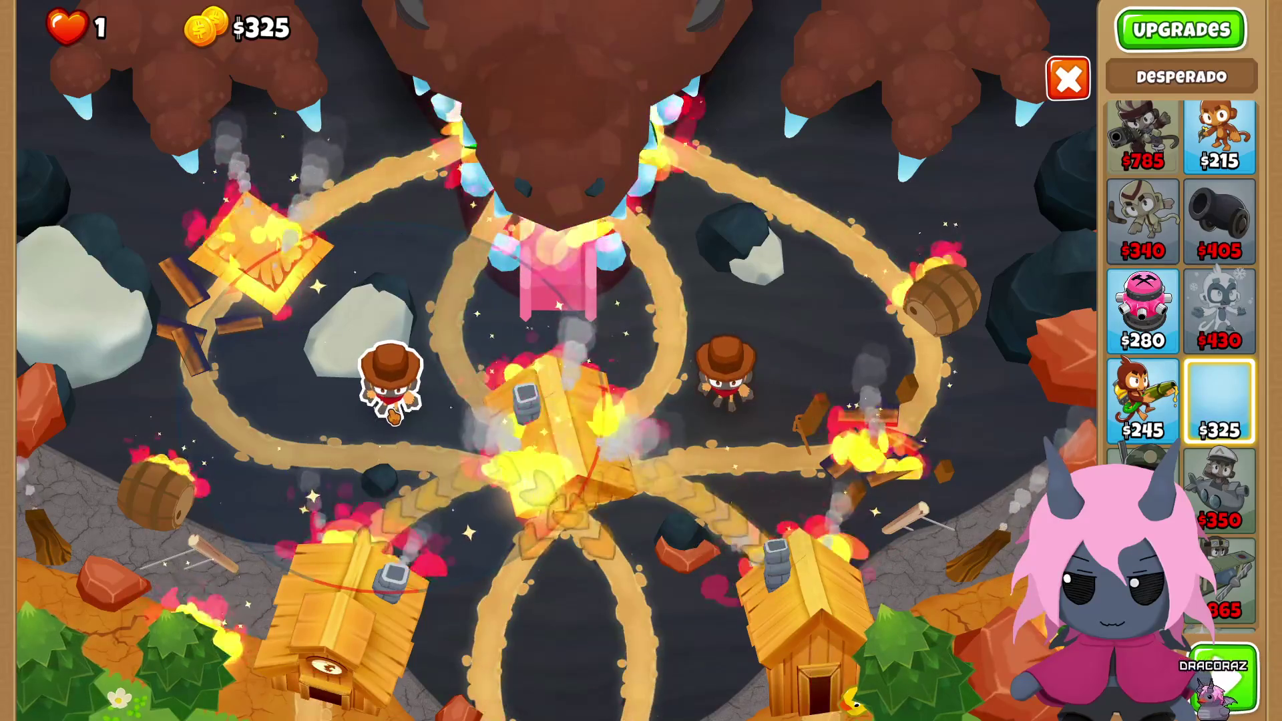
pyautogui.click(392, 415)
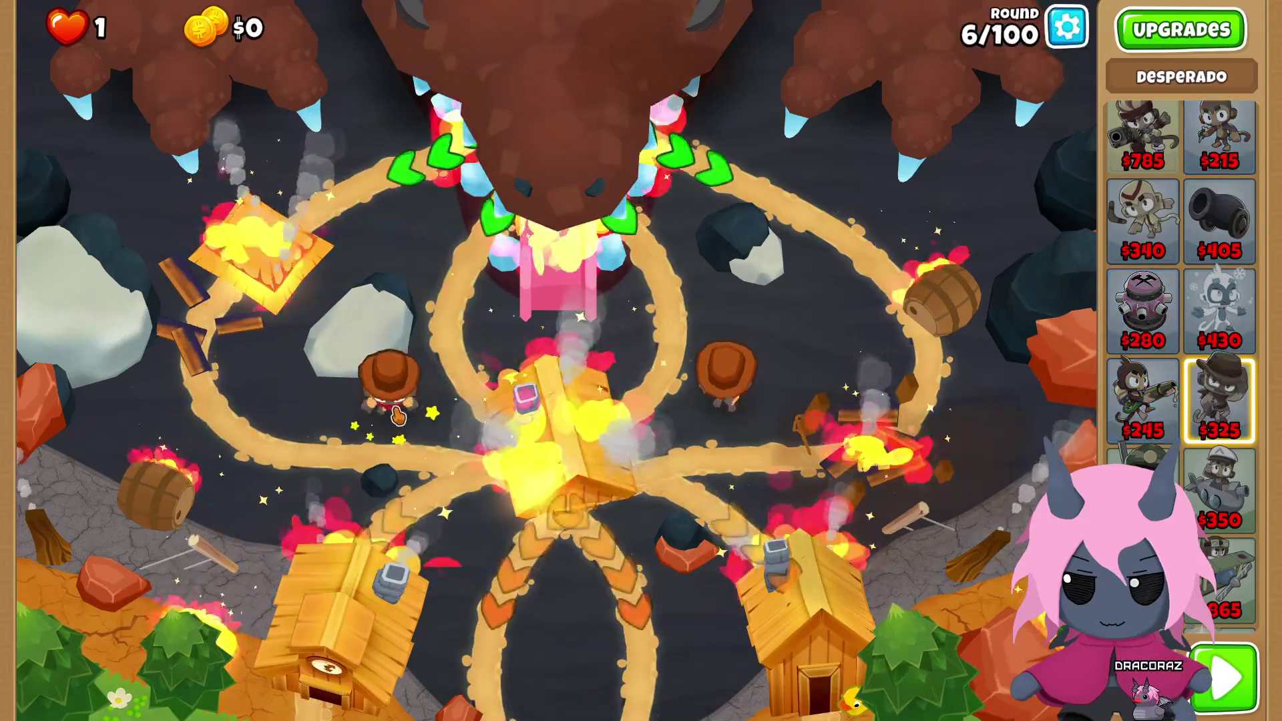
# Step: Check a Desperado's upgrade panel, then retry after losing on round 7
pyautogui.click(752, 402)
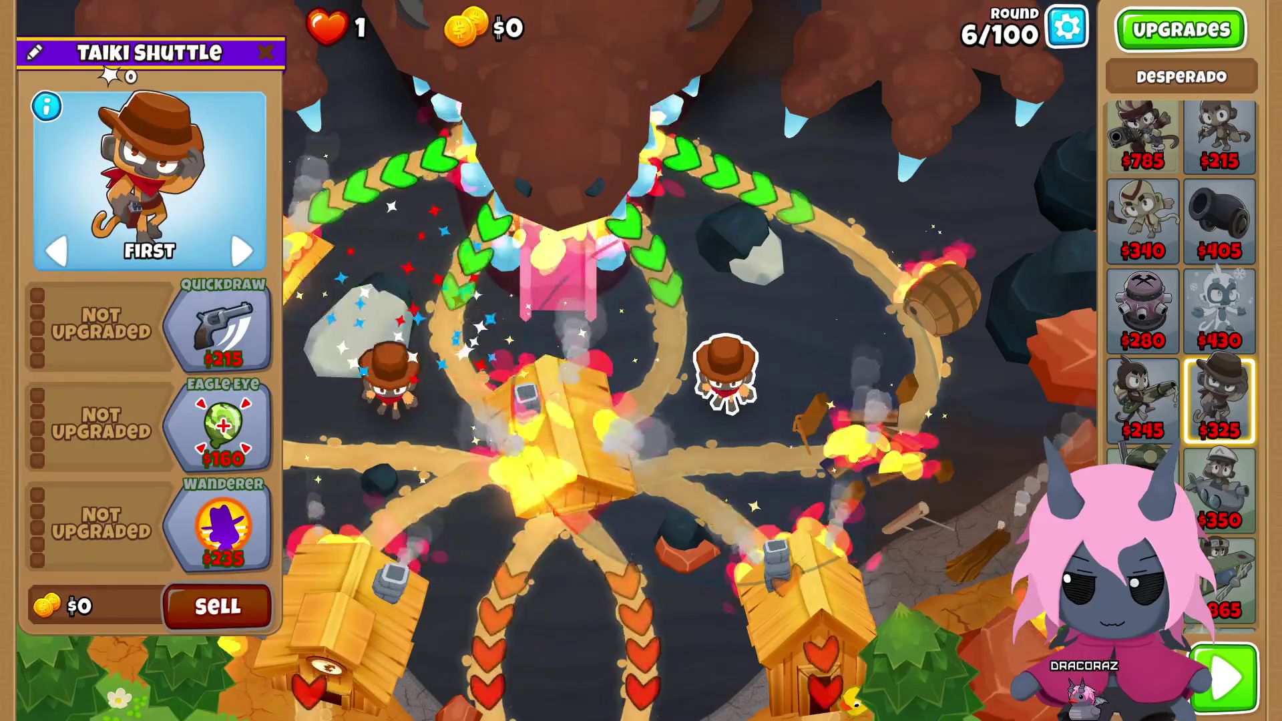
pyautogui.click(860, 400)
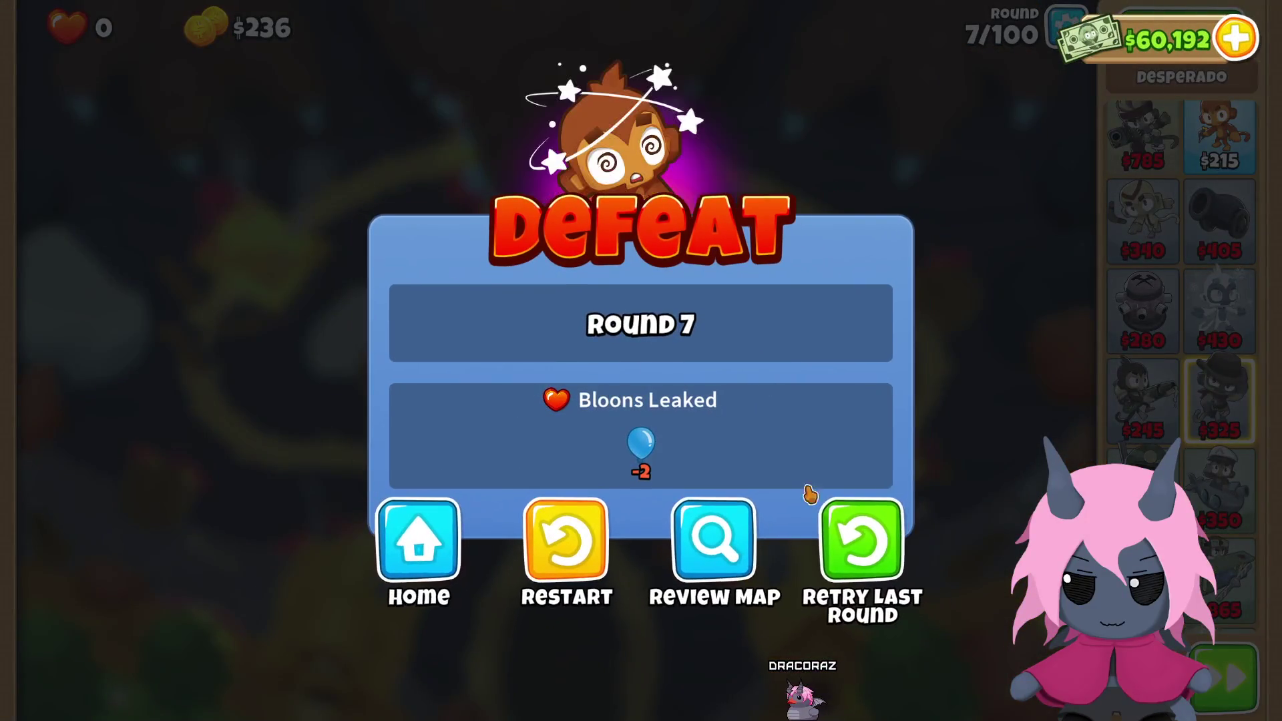
pyautogui.click(866, 541)
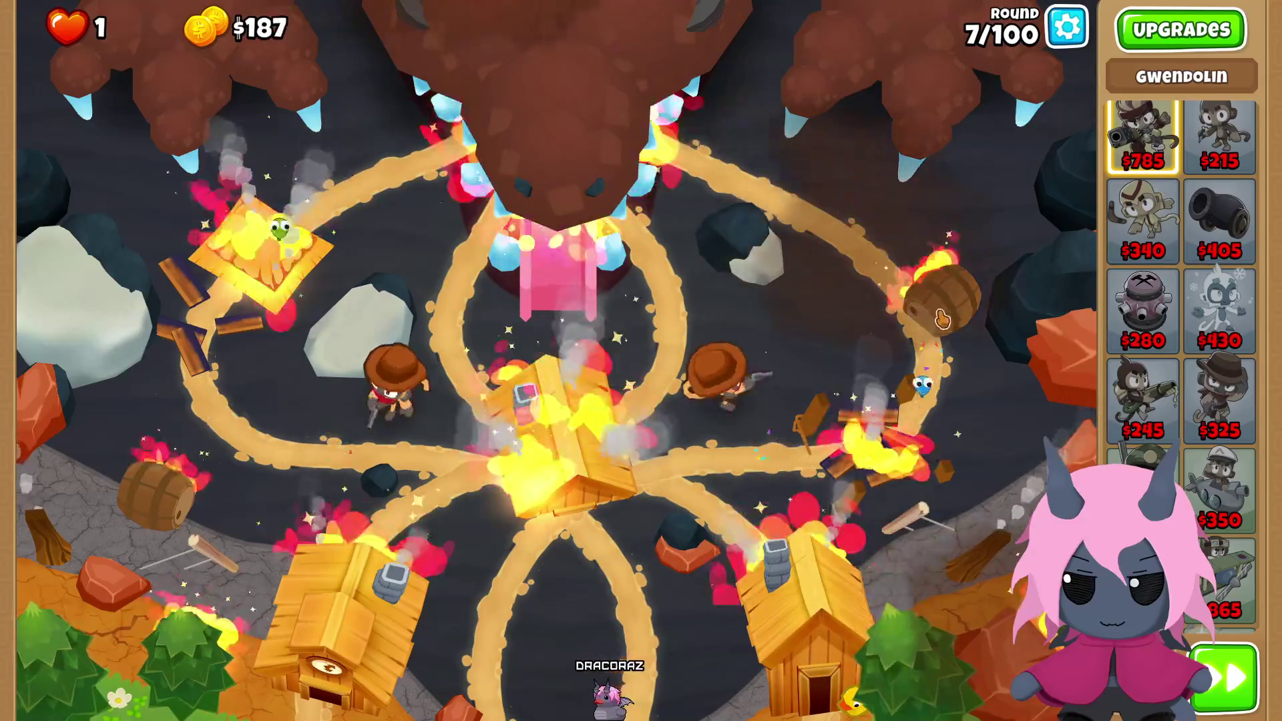
# Step: Check the right Desperado's upgrades, then retry and start round 7
pyautogui.click(724, 374)
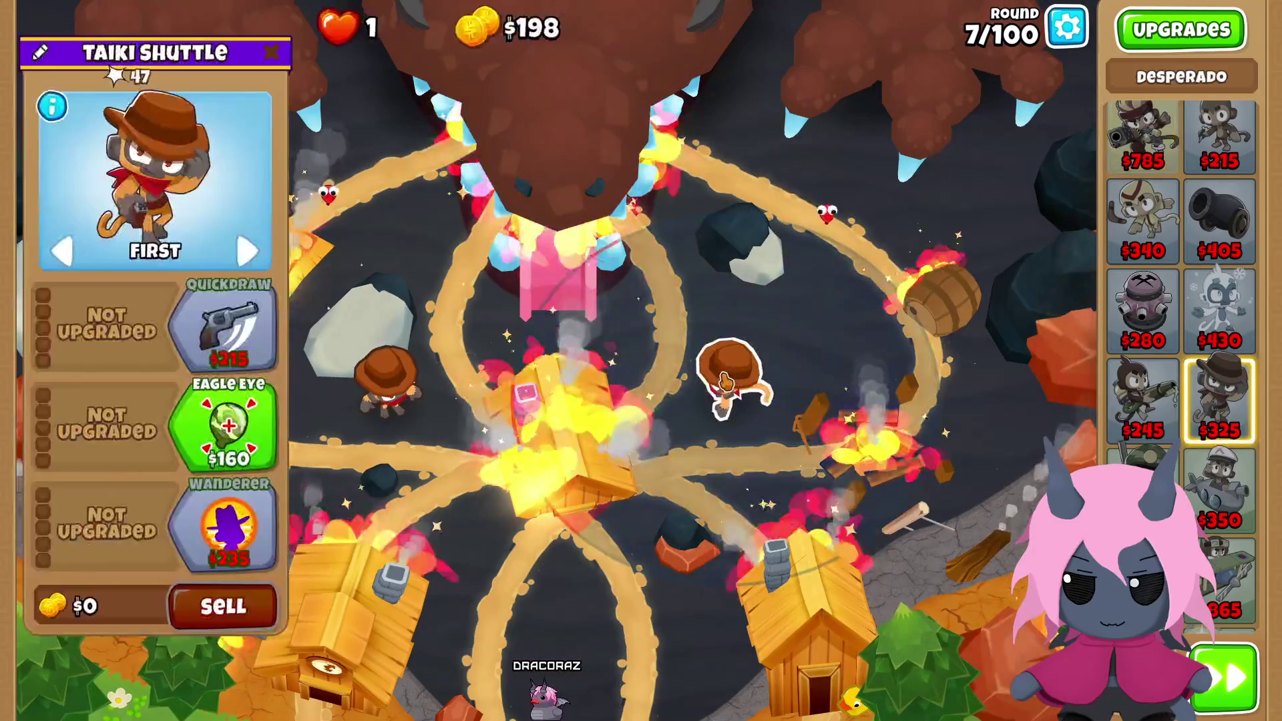
pyautogui.click(724, 382)
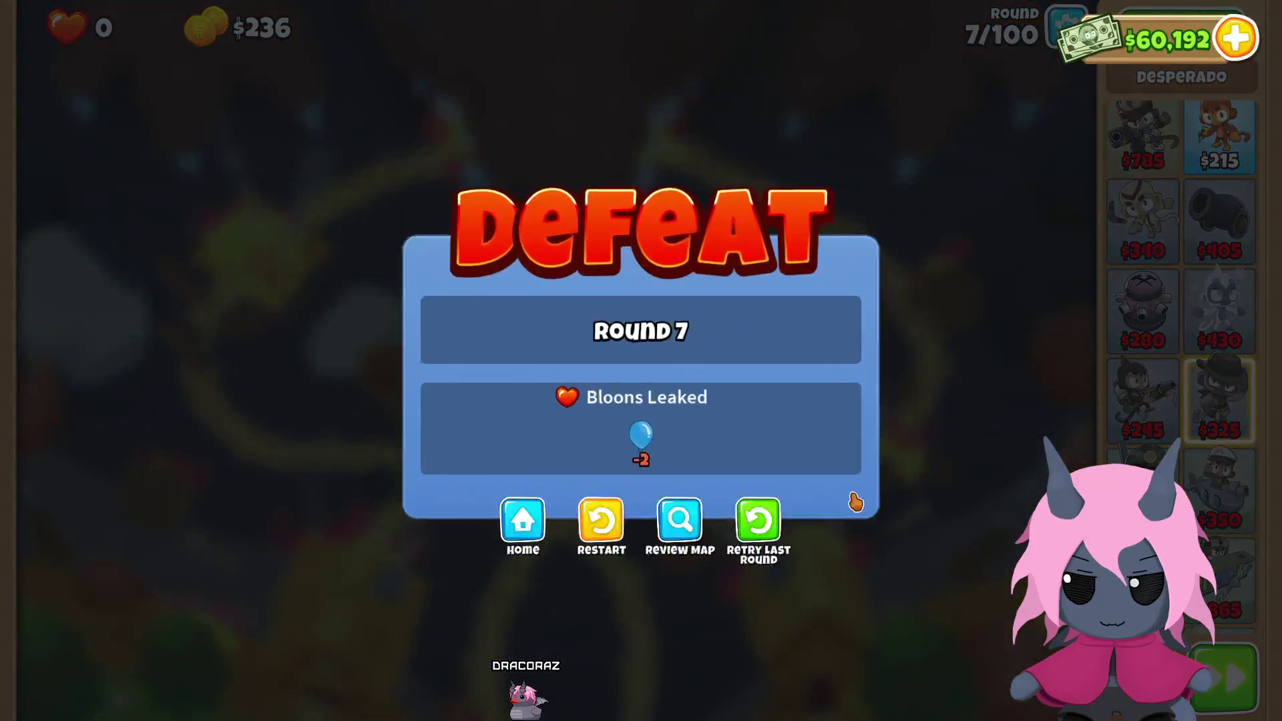
pyautogui.click(758, 520)
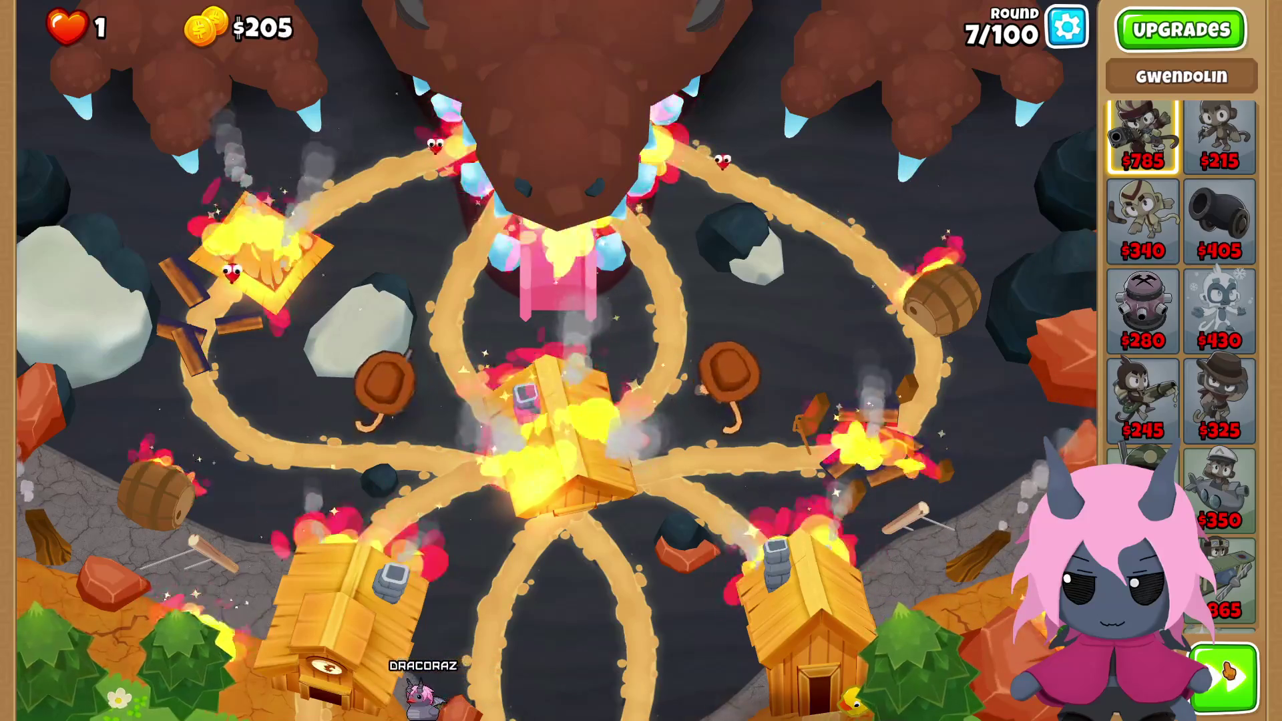
pyautogui.click(1227, 673)
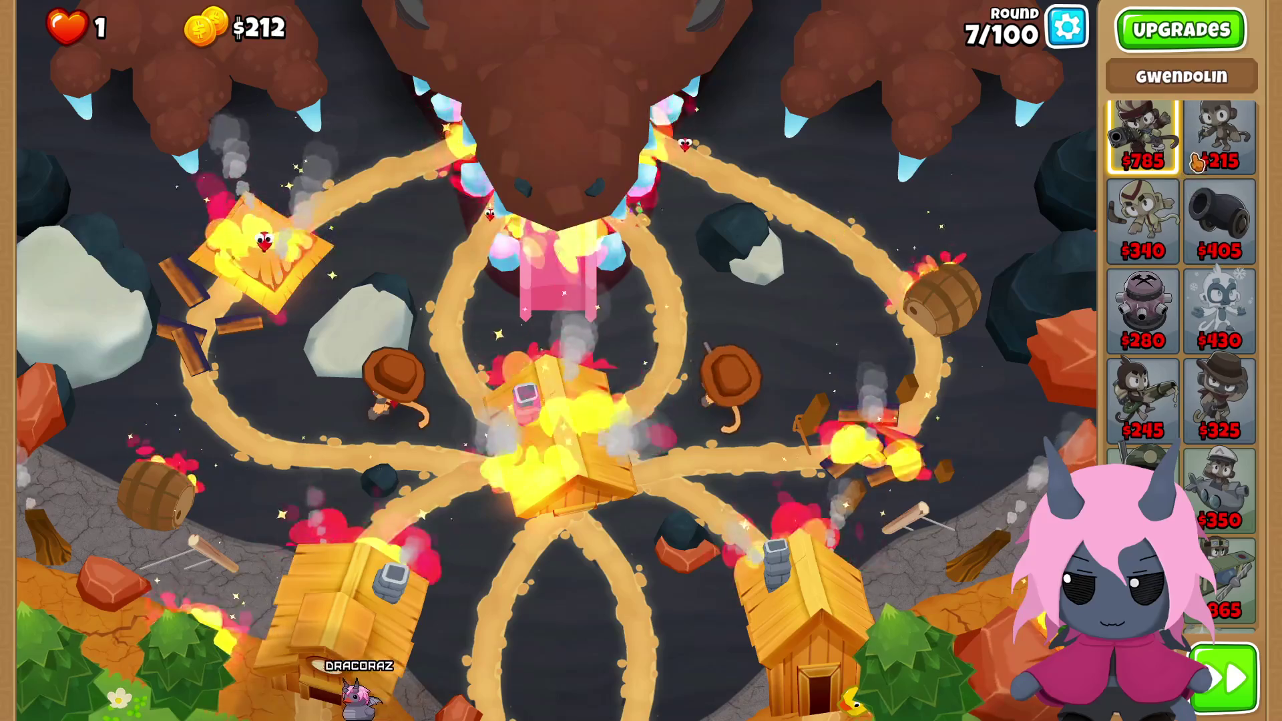
# Step: Place a Dart Monkey beside the right Desperado and review the towers' upgrade panels
pyautogui.click(1226, 148)
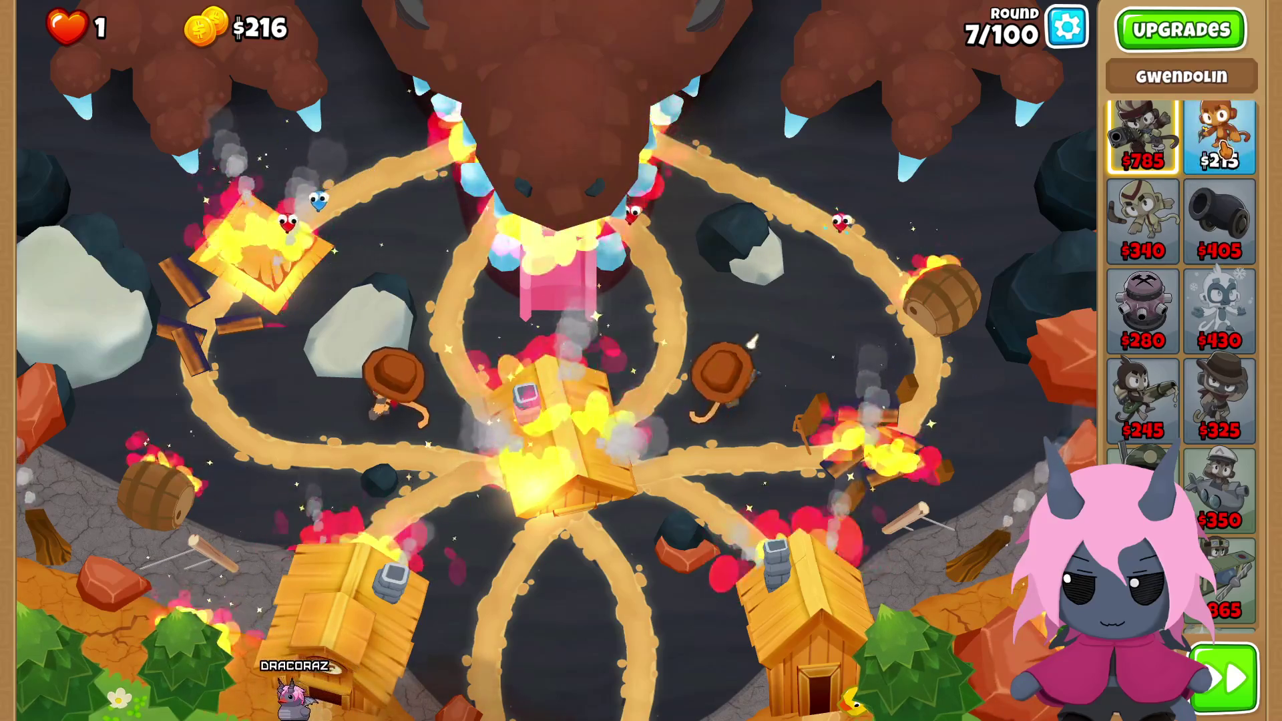
pyautogui.click(772, 441)
pyautogui.click(768, 411)
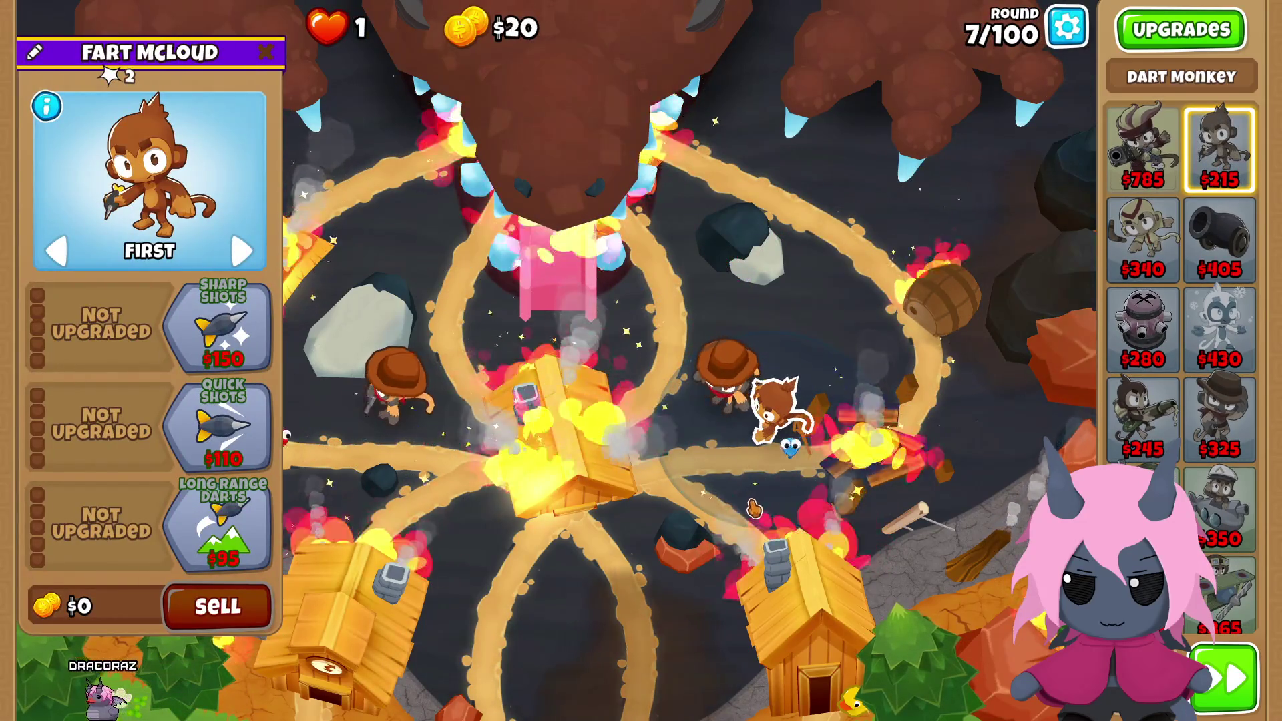
pyautogui.click(917, 404)
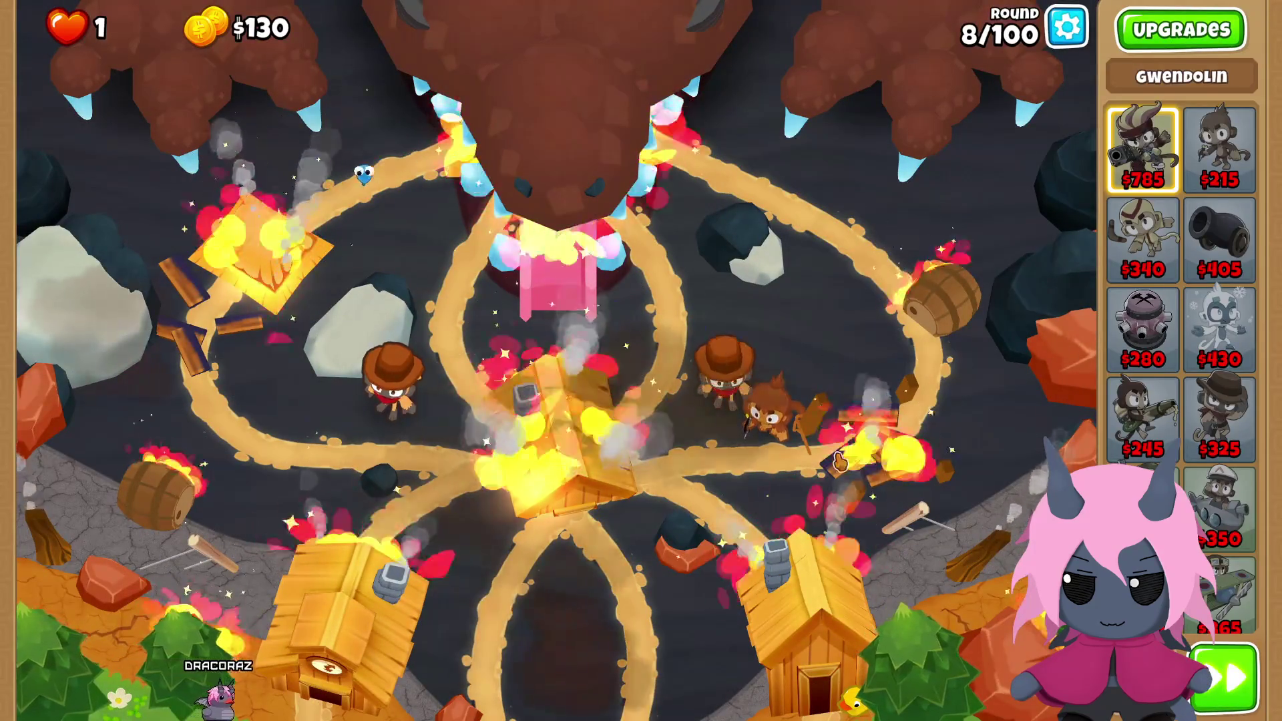
pyautogui.click(774, 414)
pyautogui.press('Escape')
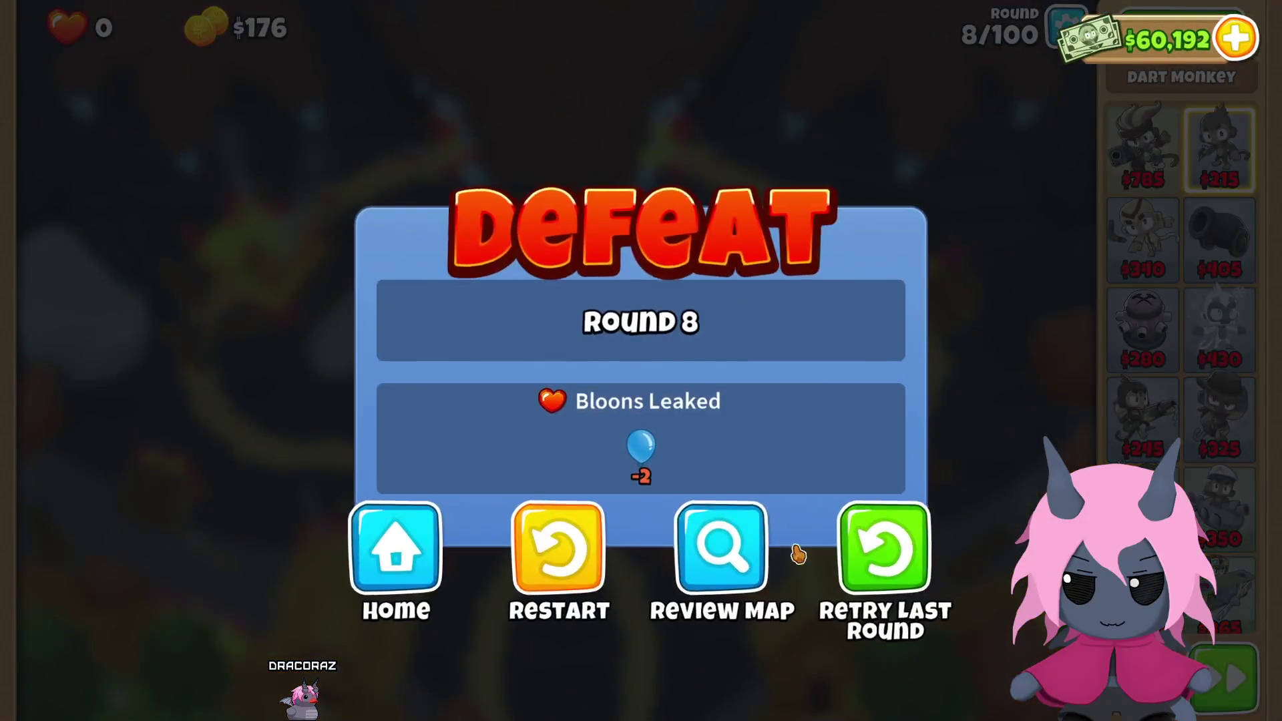
pyautogui.click(882, 548)
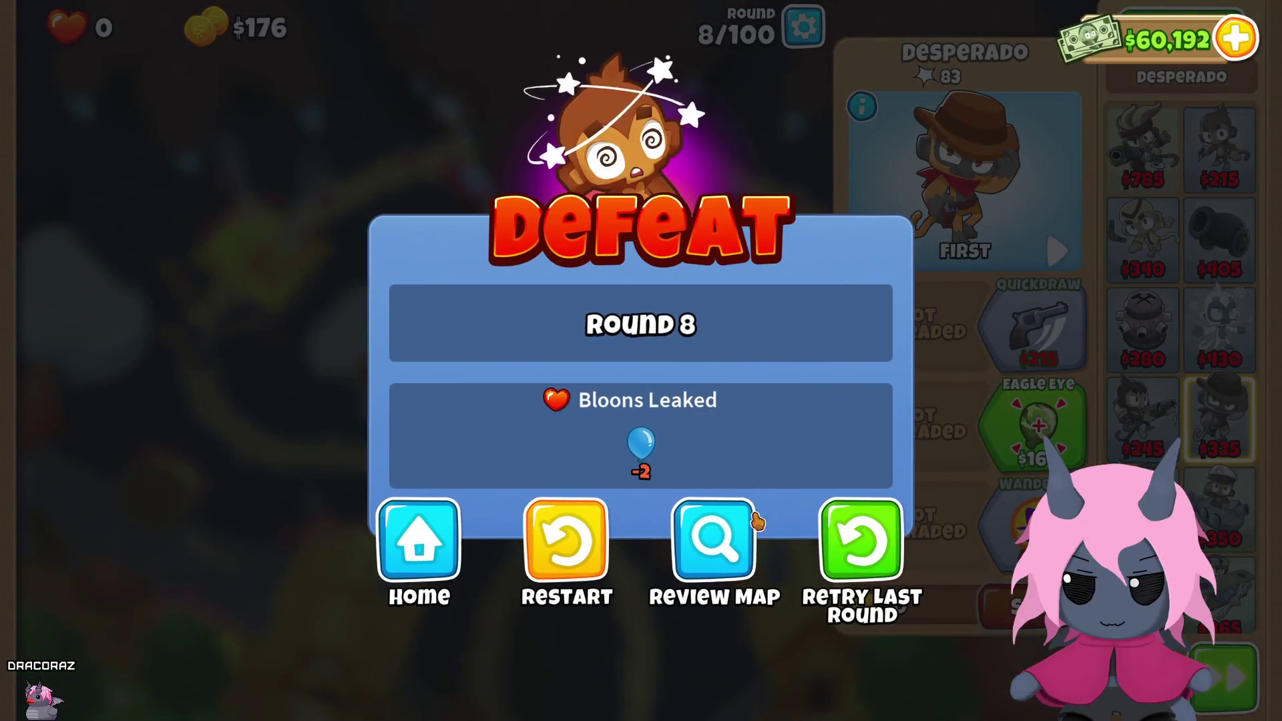
# Step: Retry round 8 and glance at the Dart Monkey's upgrade panel
pyautogui.click(867, 558)
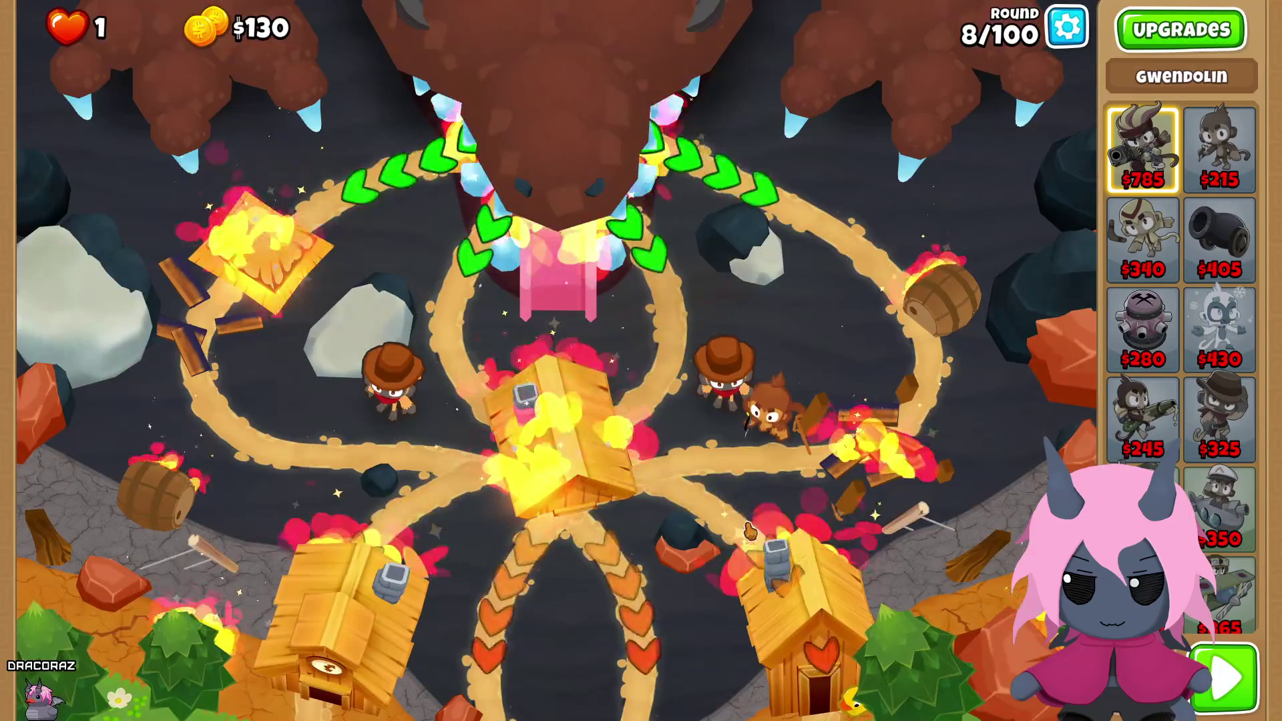
pyautogui.click(771, 411)
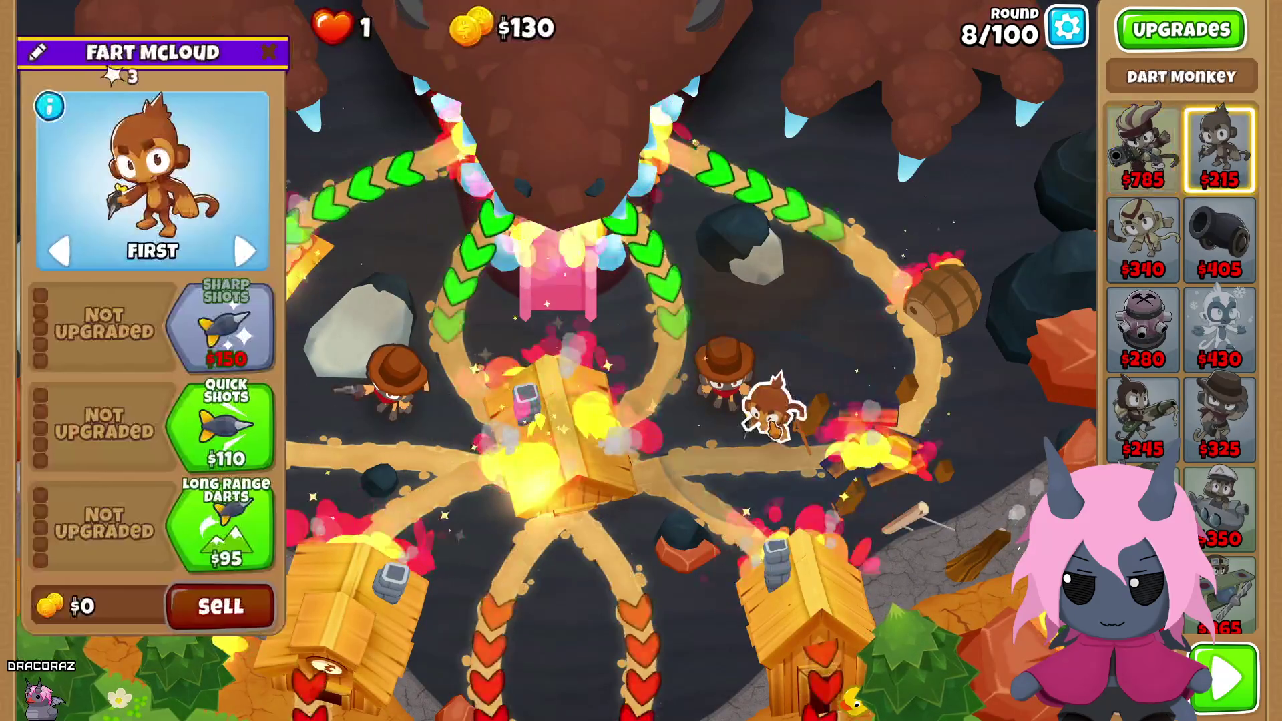
pyautogui.click(782, 337)
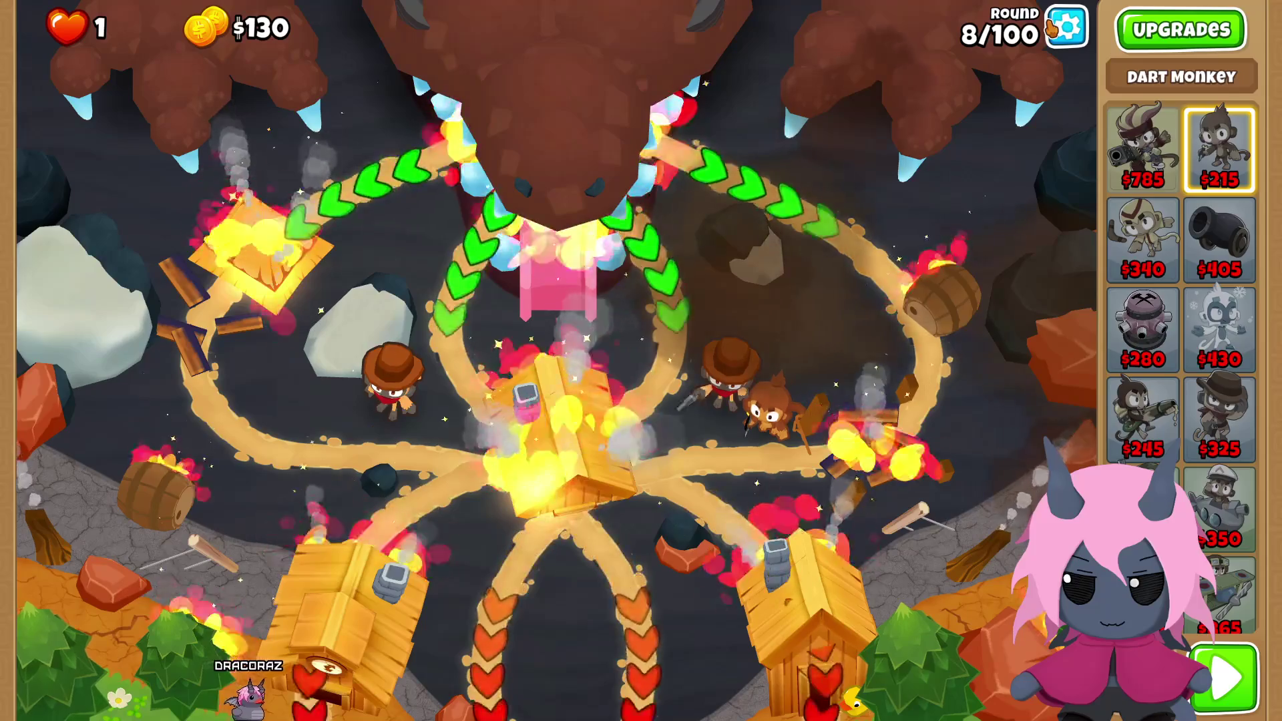
# Step: Quit the playtest from the pause menu and reopen Draconic Destruction in the editor
pyautogui.click(1067, 26)
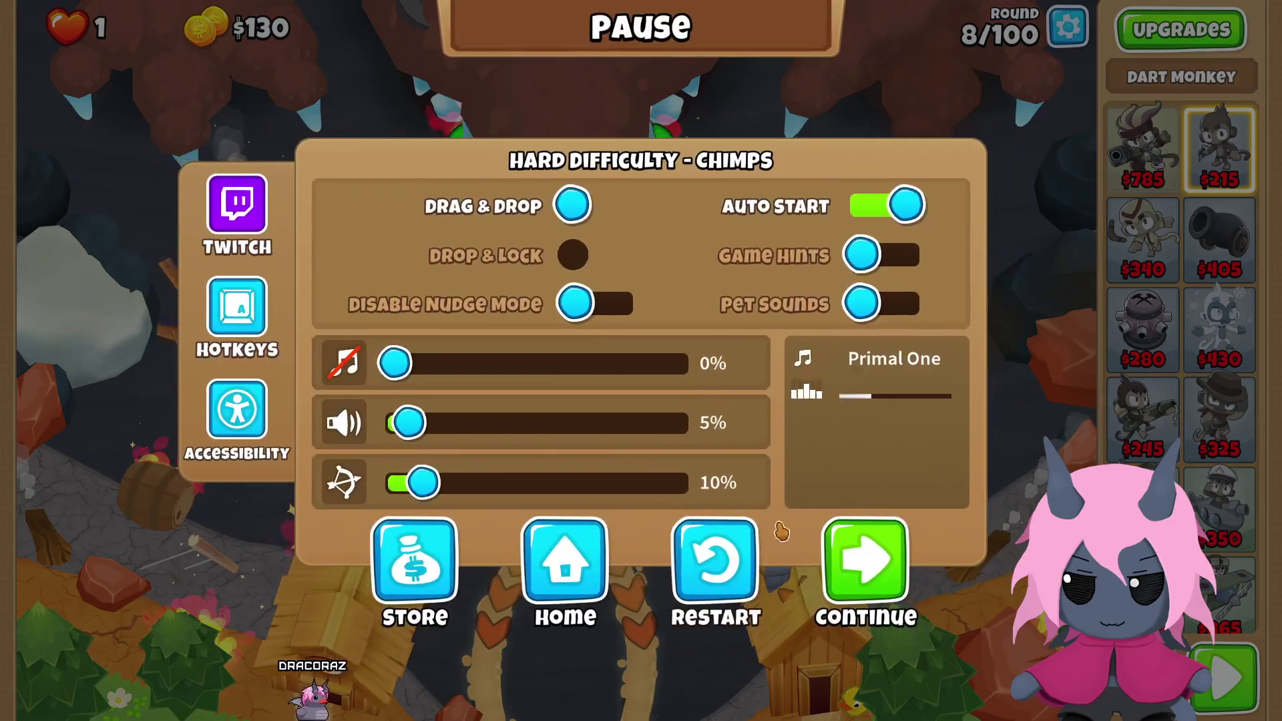
pyautogui.click(538, 543)
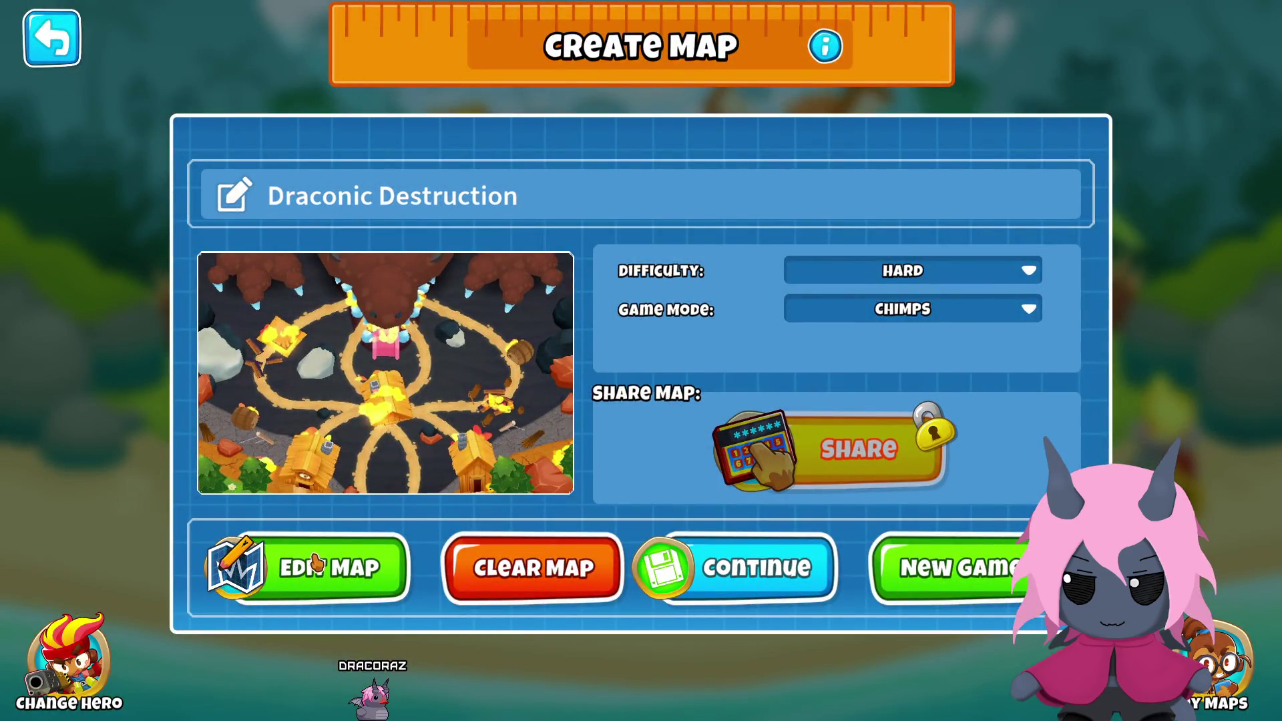
pyautogui.click(319, 556)
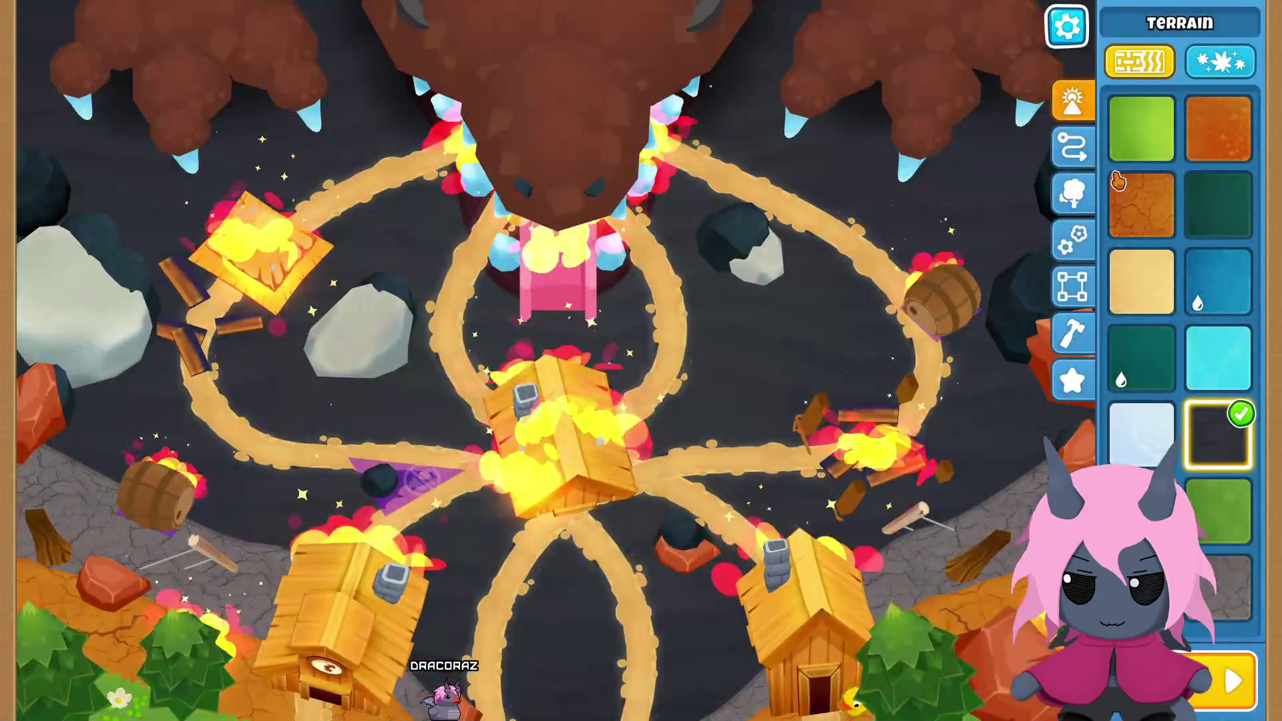
# Step: Under Paths, review the path pattern settings twice, then begin editing the route
pyautogui.click(1072, 146)
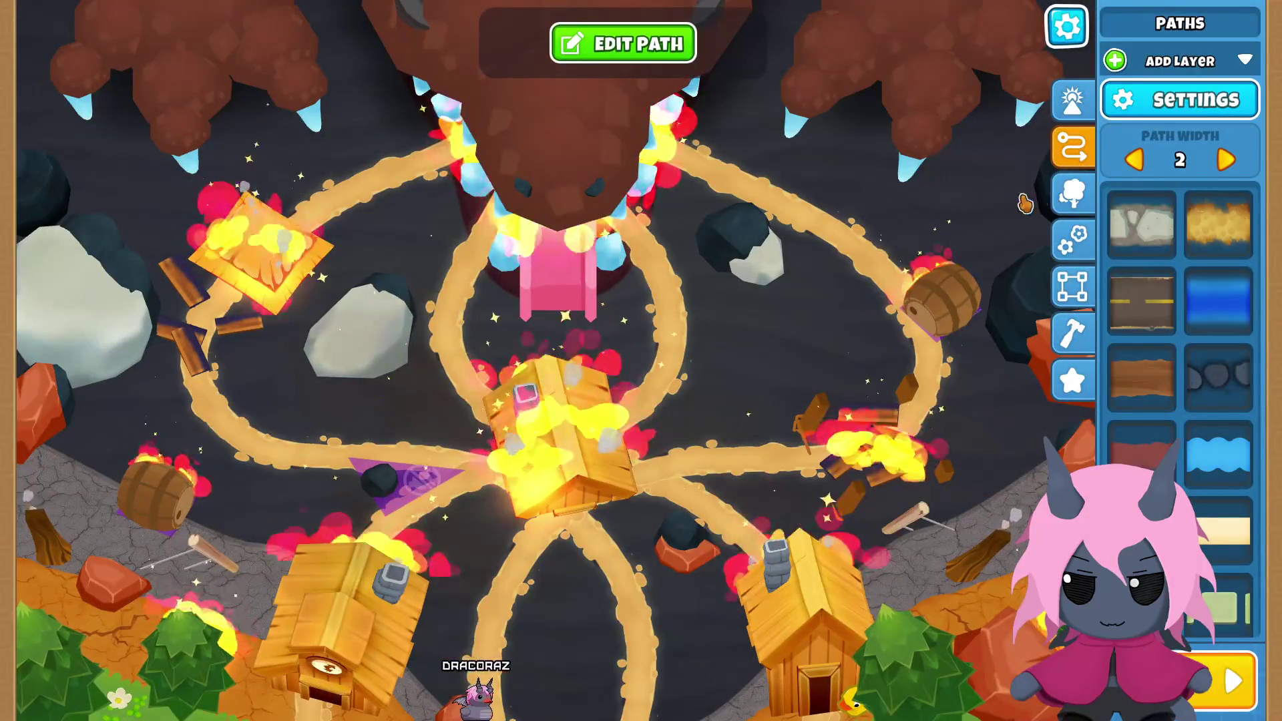
pyautogui.click(1133, 114)
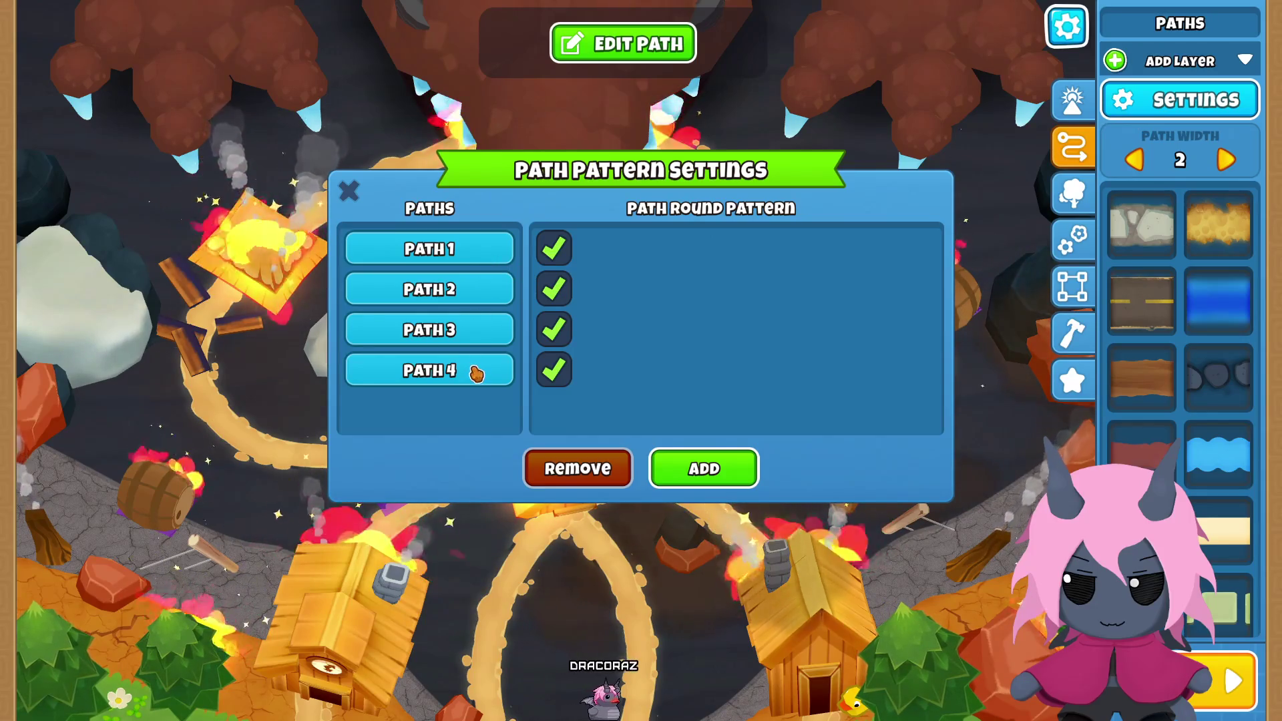
pyautogui.click(349, 194)
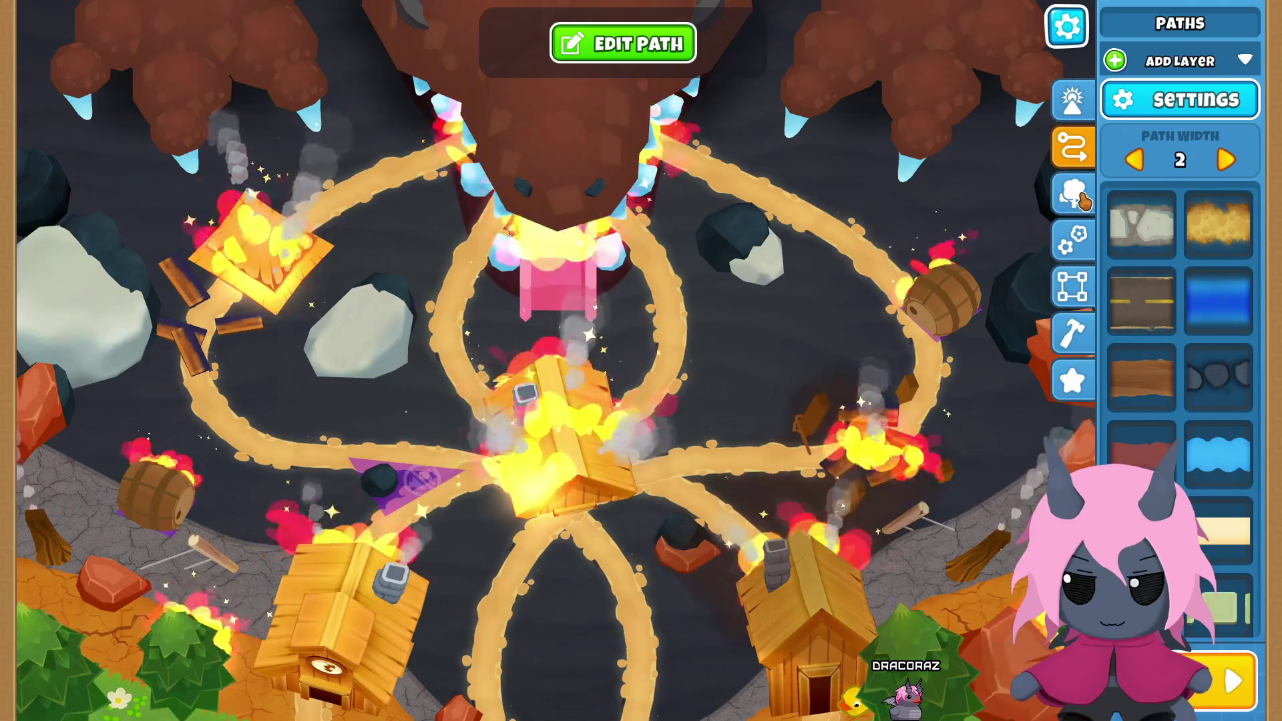
pyautogui.click(1147, 107)
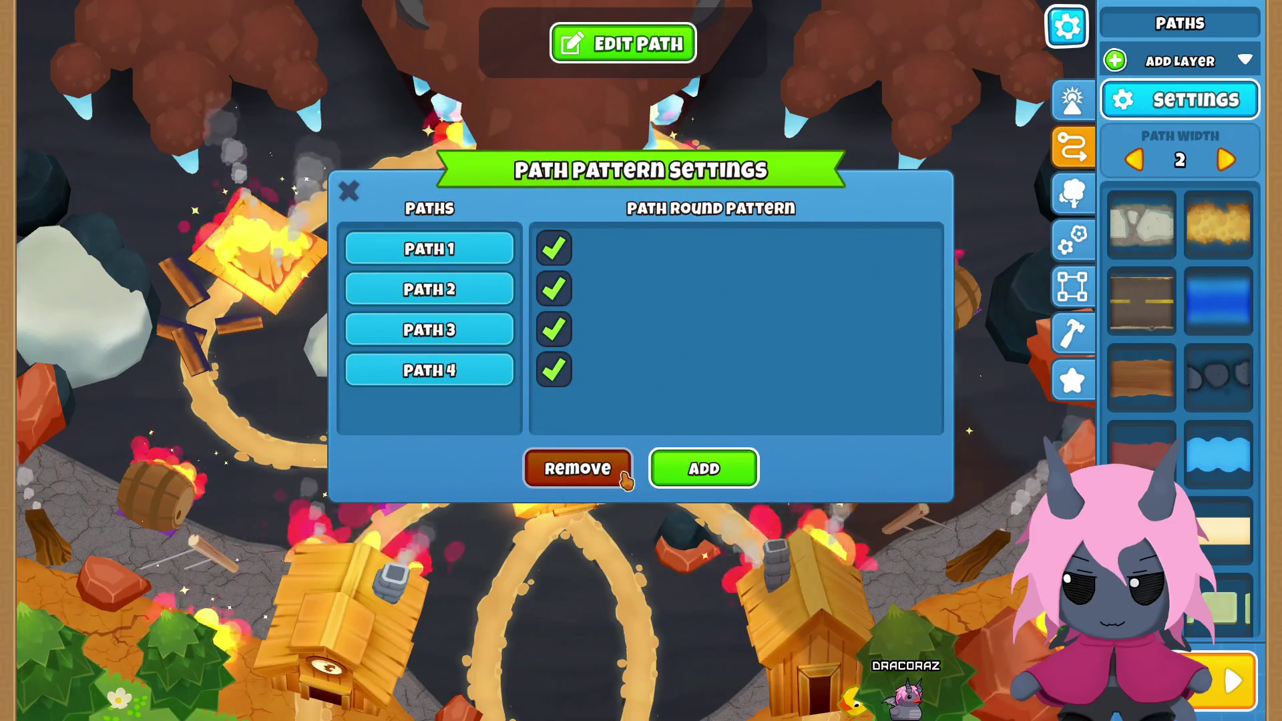
pyautogui.click(348, 189)
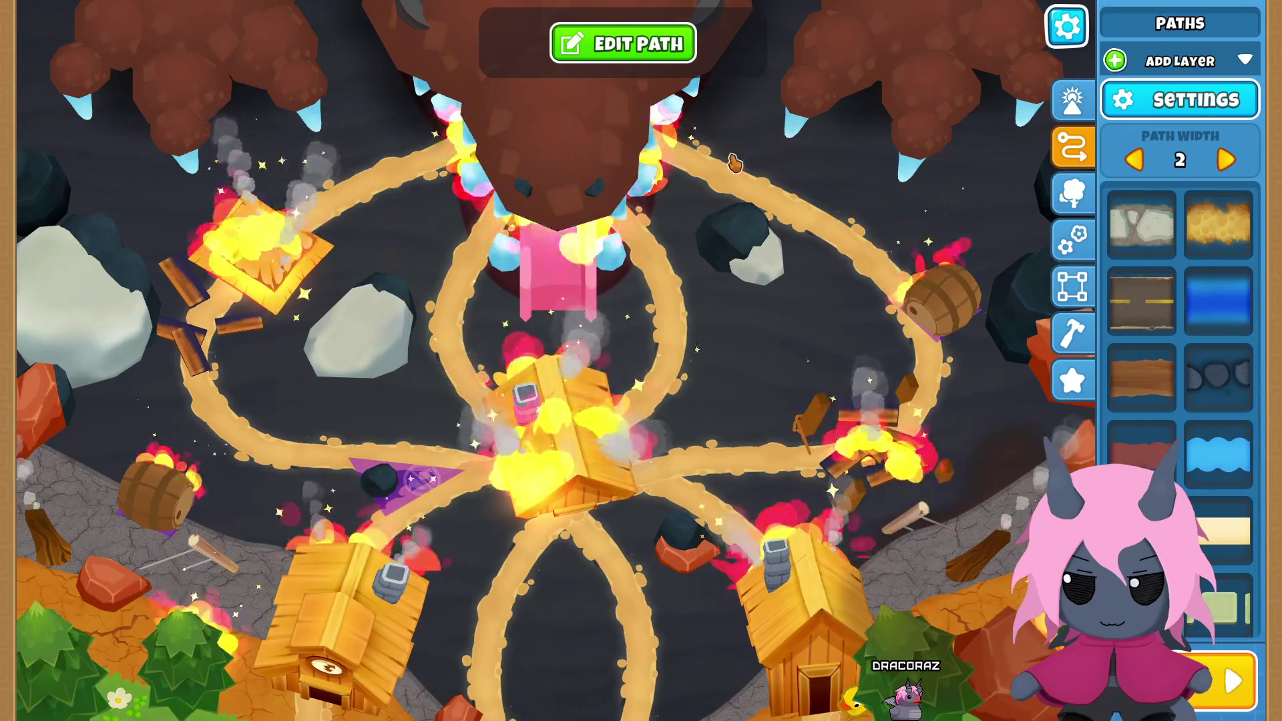
pyautogui.click(658, 48)
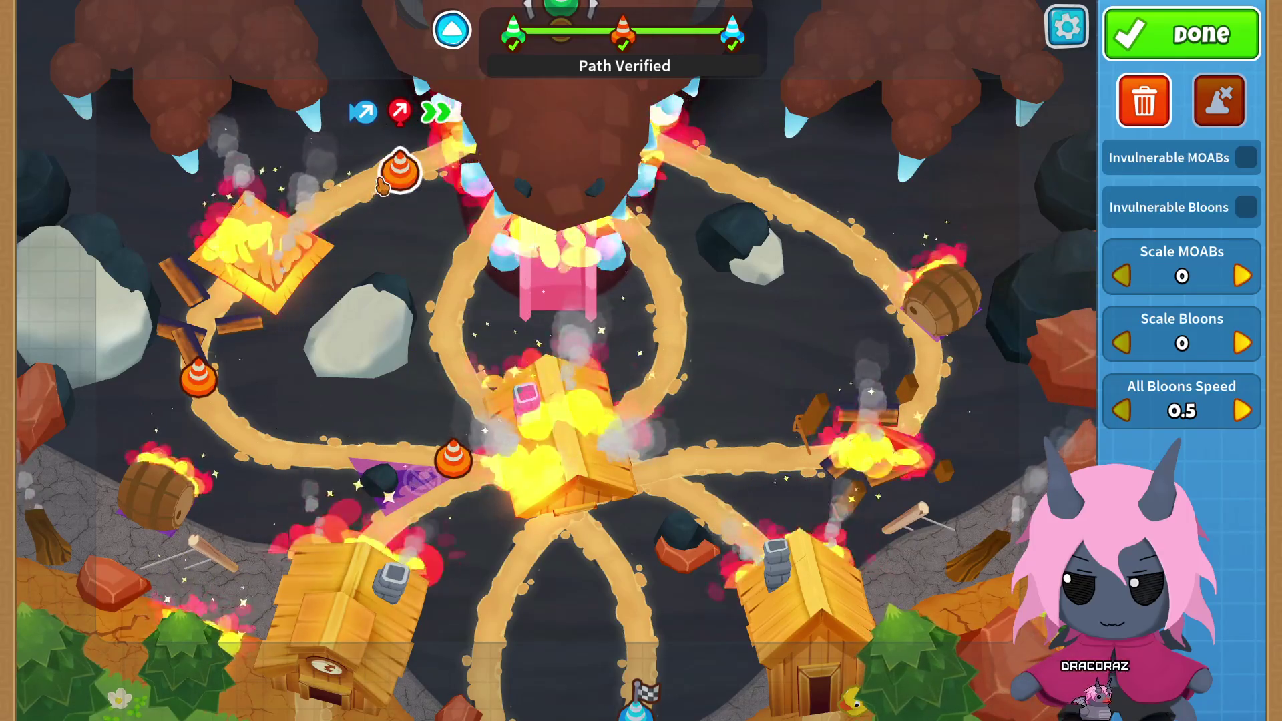
# Step: Nudge the top-left marker, raise spawn All Bloons Speed from 0.5 to 1, then pause
pyautogui.moveTo(401, 171); pyautogui.dragTo(384, 180)
pyautogui.click(202, 377)
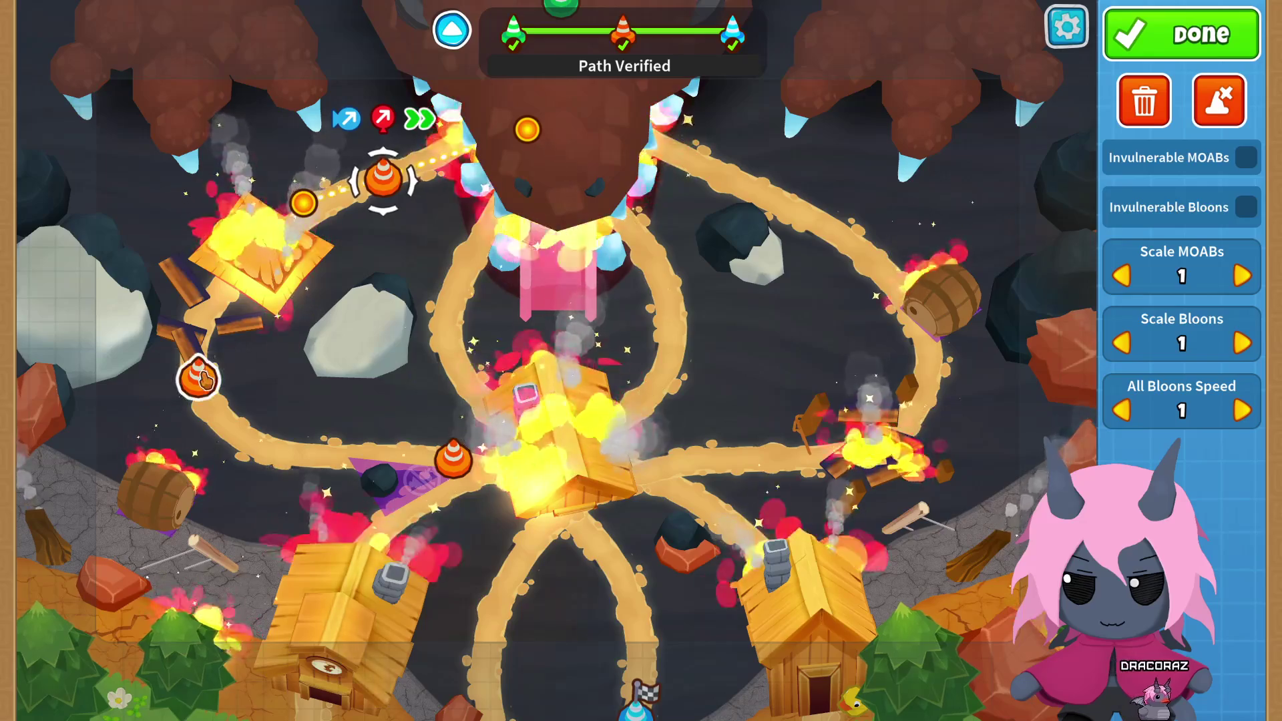
pyautogui.click(553, 17)
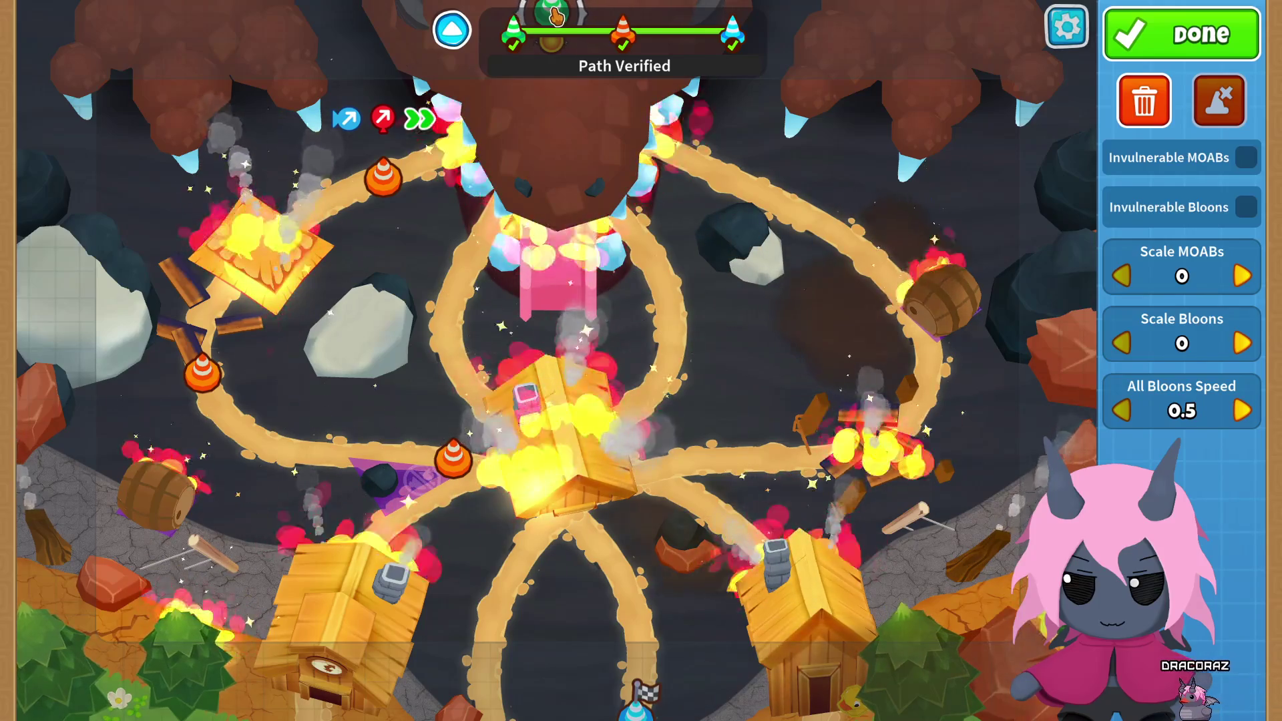
pyautogui.click(1240, 411)
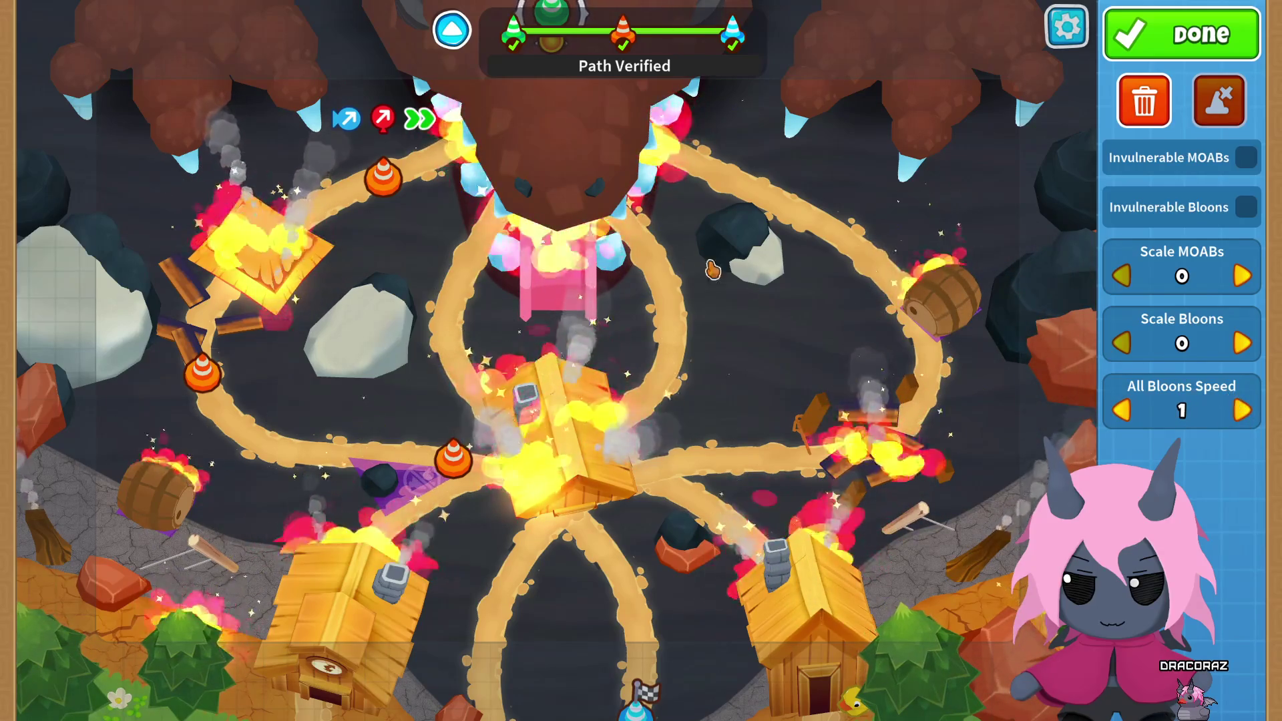
pyautogui.click(389, 186)
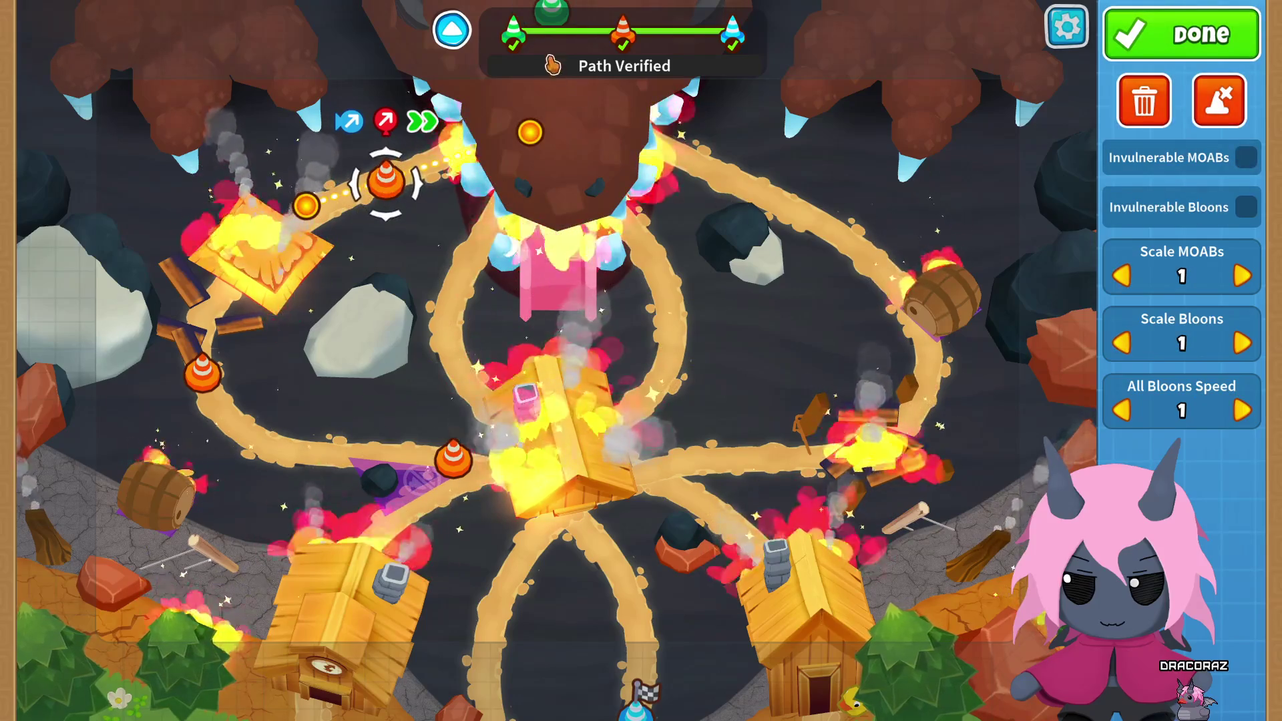
pyautogui.click(545, 27)
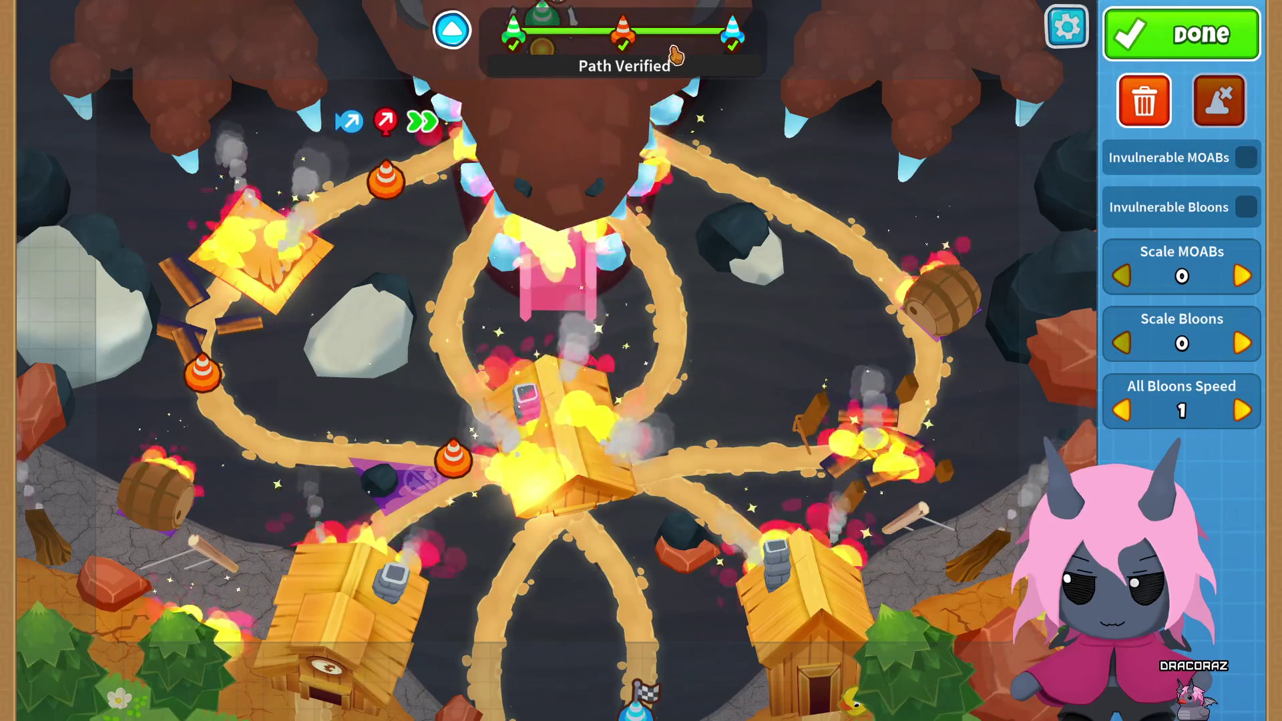
pyautogui.click(1085, 33)
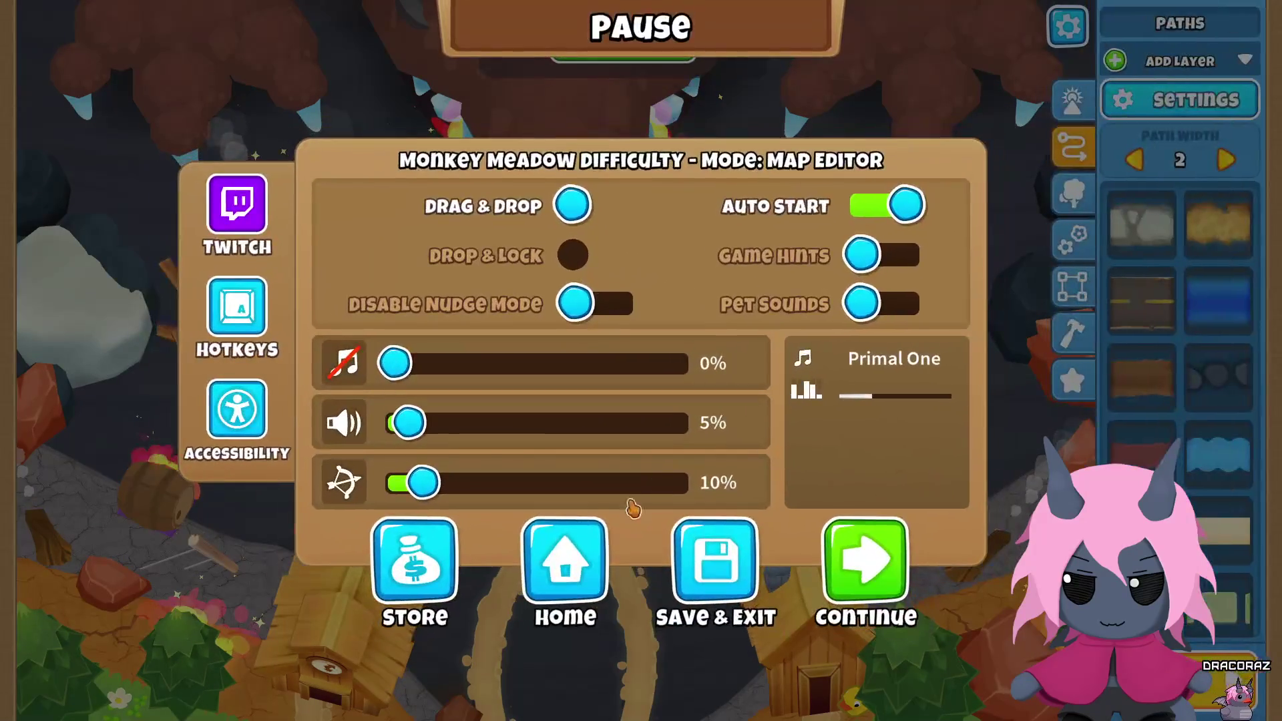
# Step: Exit the editor without saving and reopen the map for editing
pyautogui.click(564, 559)
pyautogui.click(758, 487)
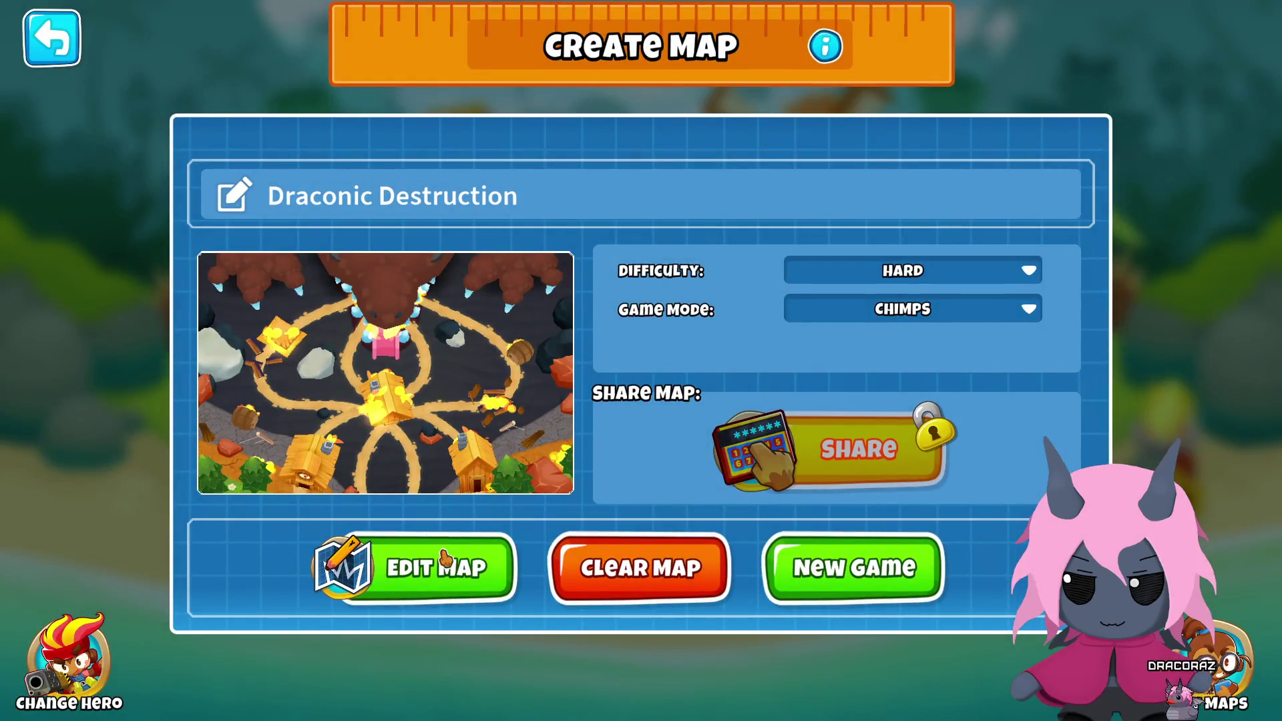
pyautogui.click(445, 564)
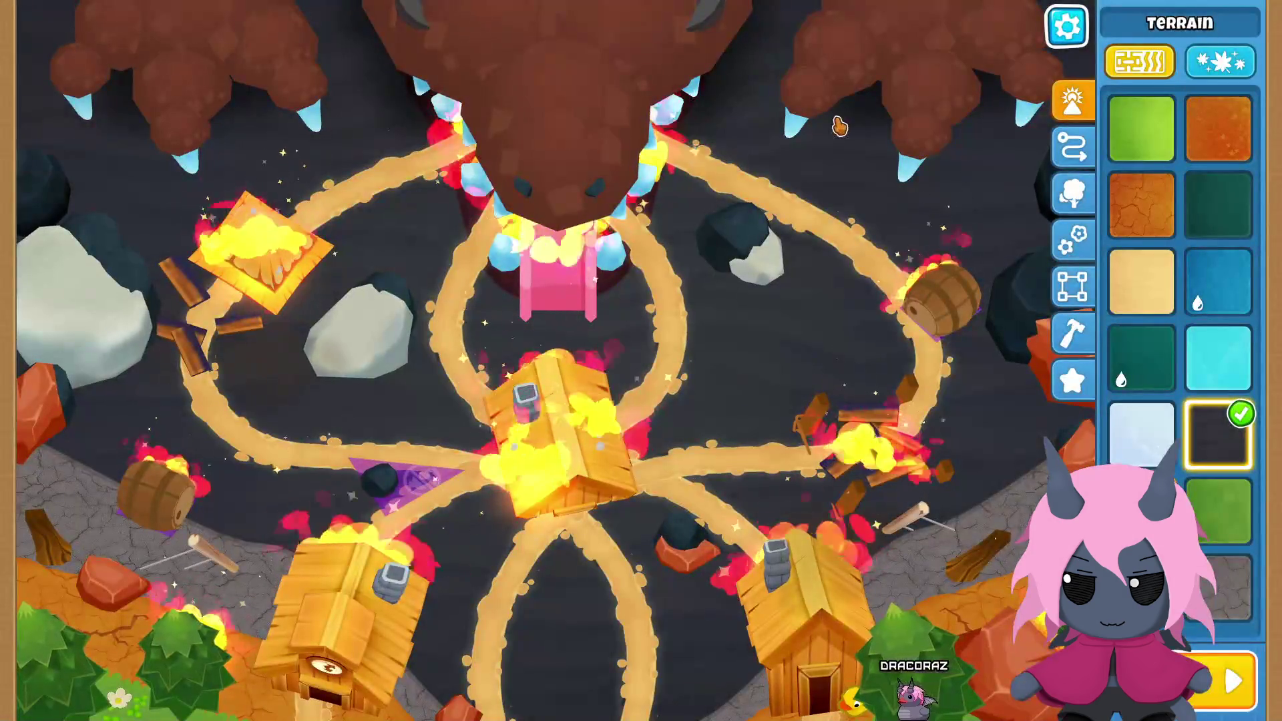
# Step: Raise the path's bloon speed to 1.25, add then delete a marker, and finish editing
pyautogui.click(1073, 146)
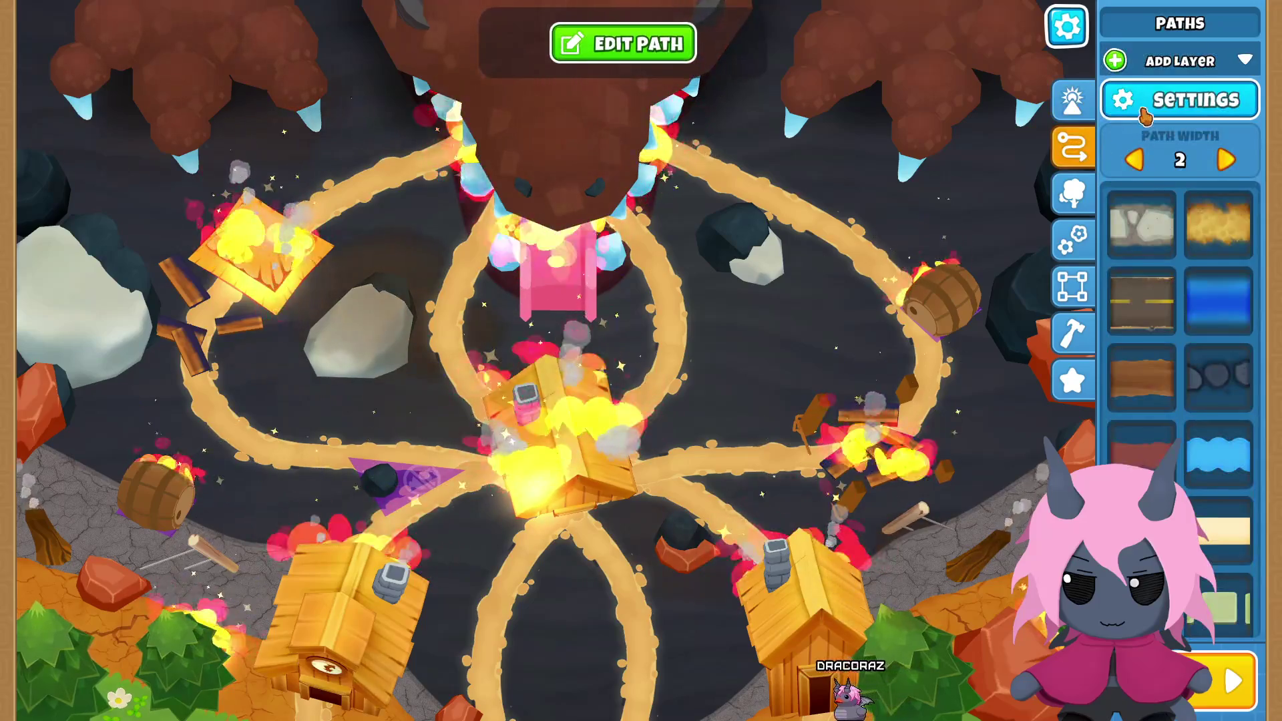
pyautogui.click(628, 43)
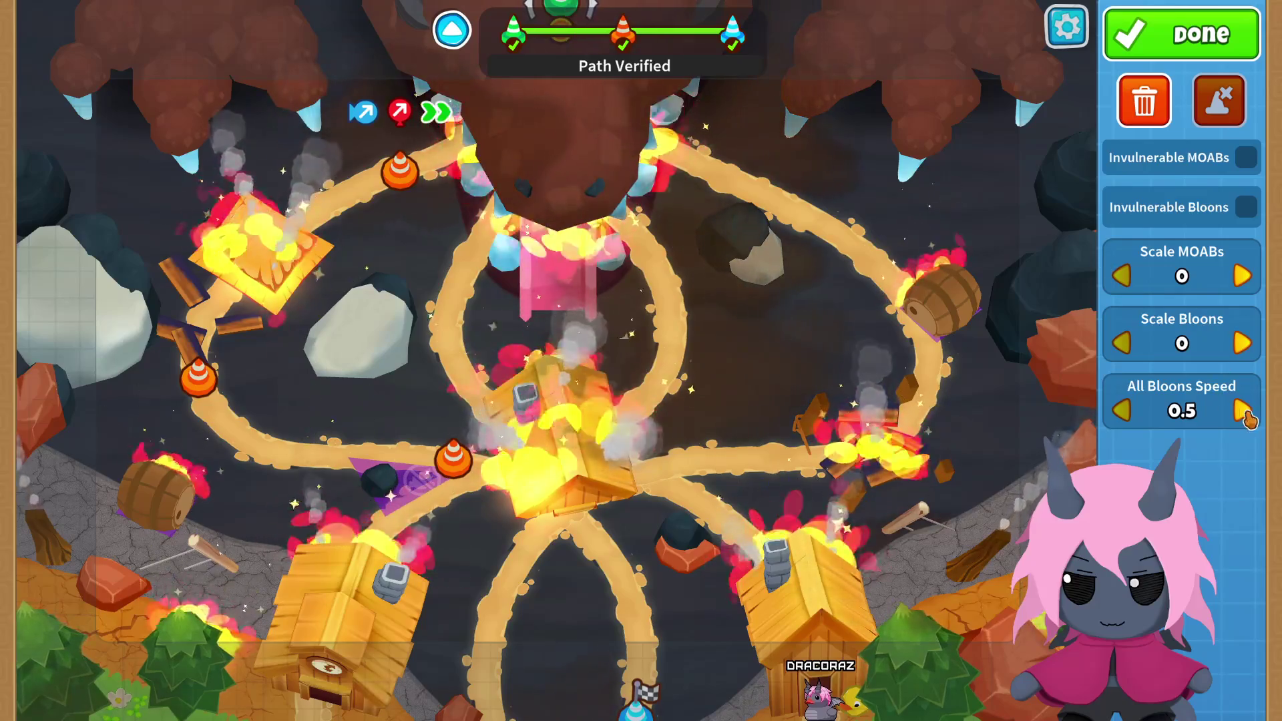
pyautogui.click(1240, 420)
pyautogui.click(1240, 418)
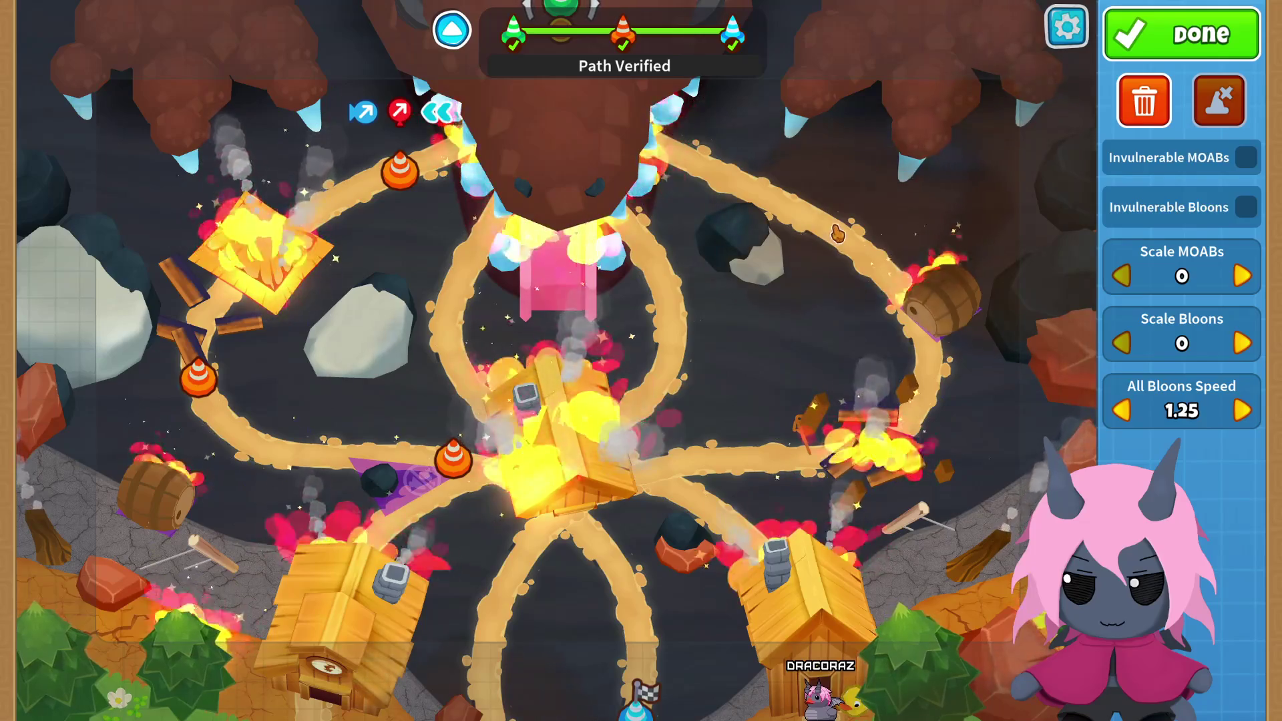
pyautogui.click(836, 230)
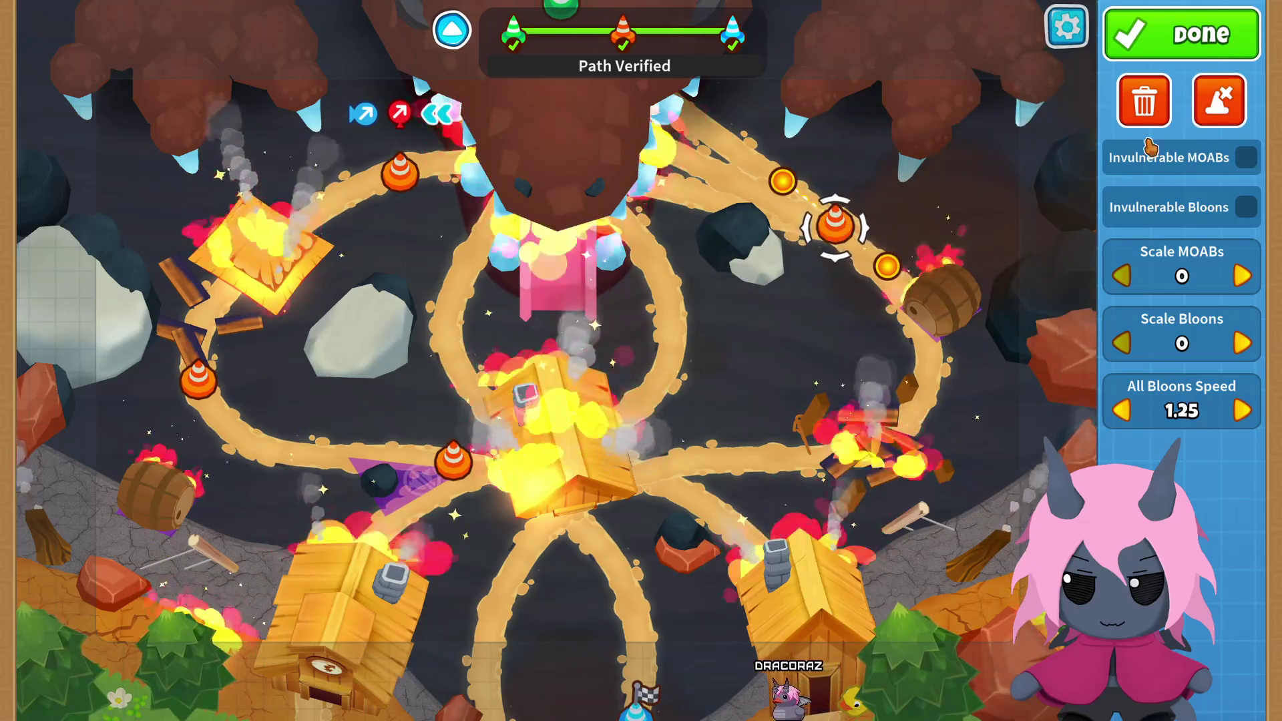
pyautogui.click(1202, 114)
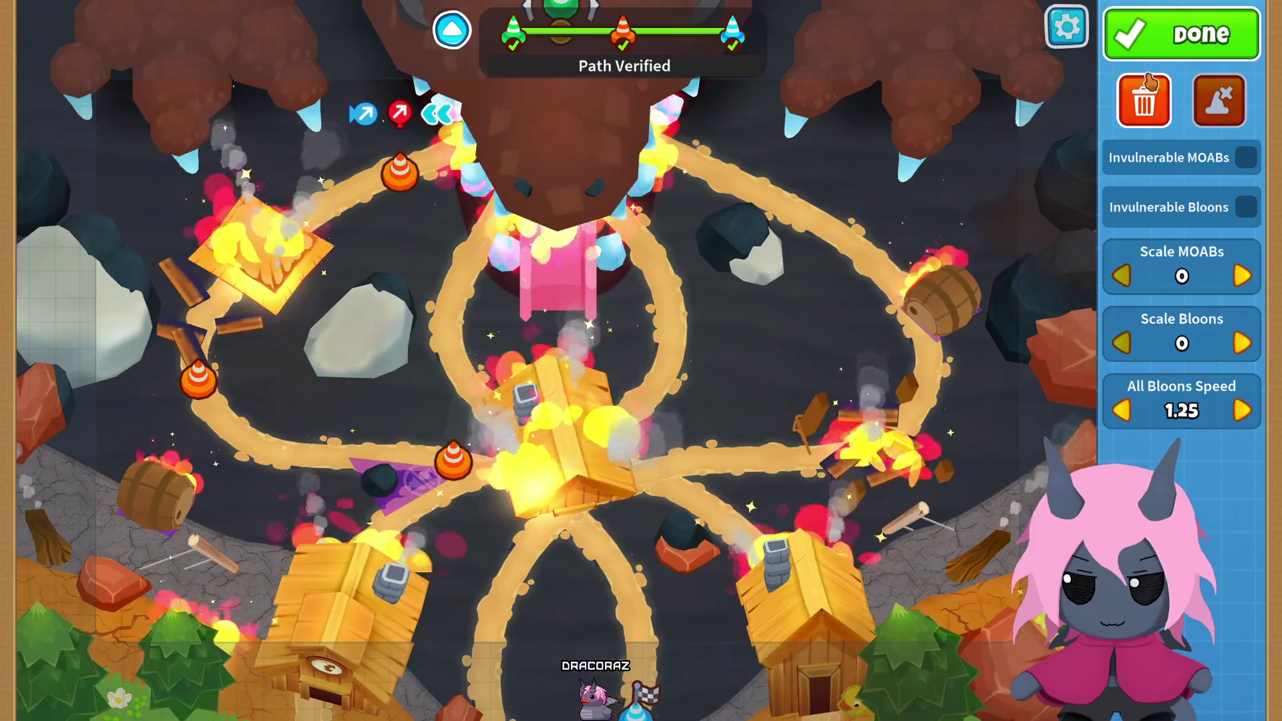
pyautogui.click(1176, 52)
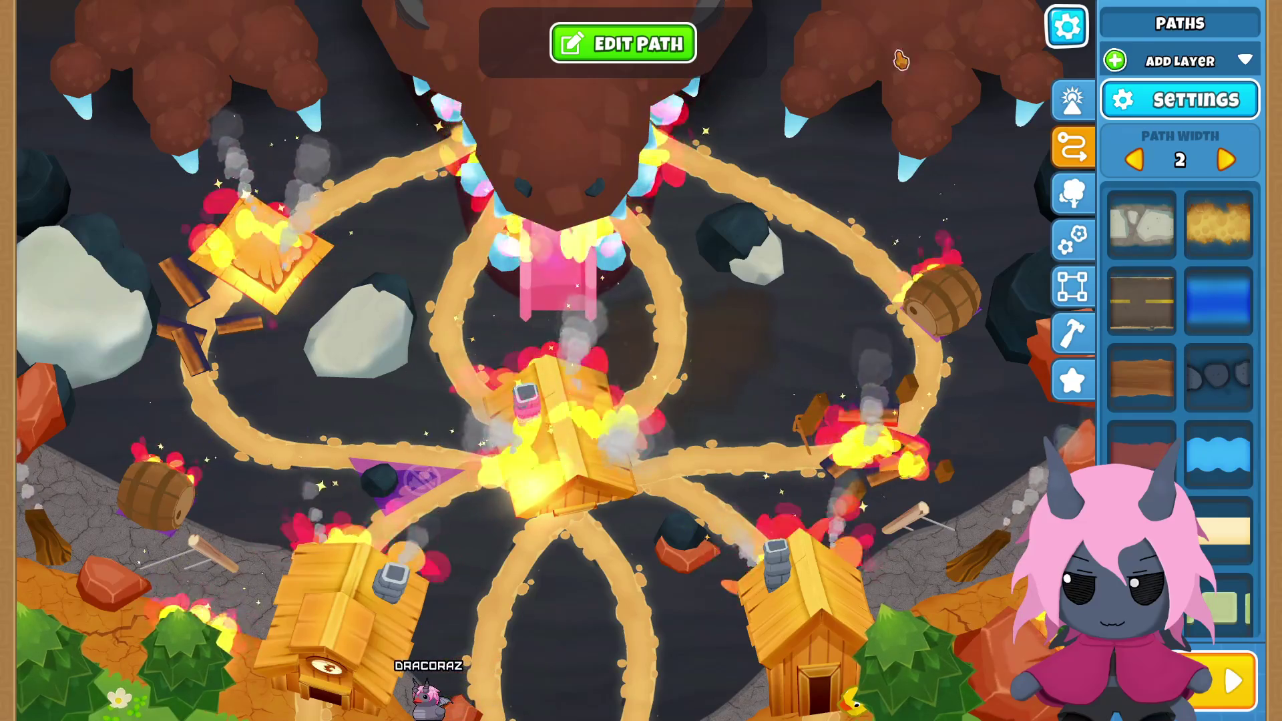
# Step: Exit to home without saving again and reopen Draconic Destruction in the editor
pyautogui.press('Escape')
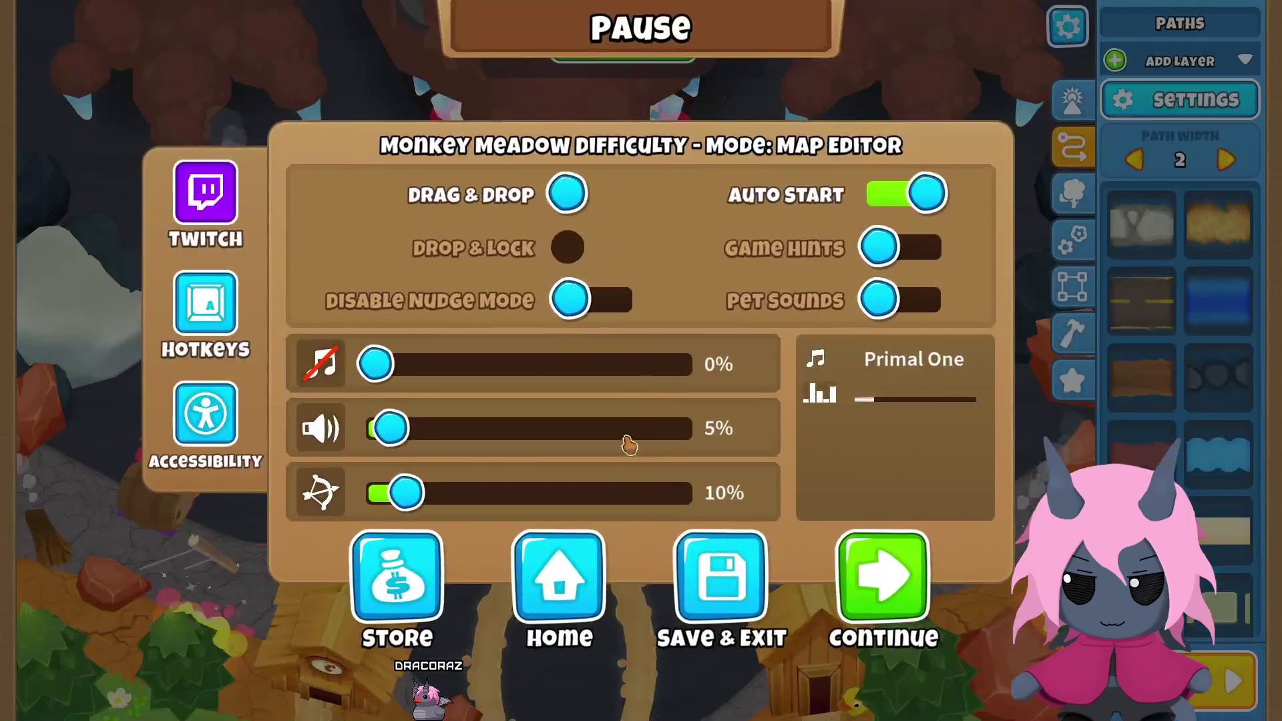
pyautogui.click(567, 547)
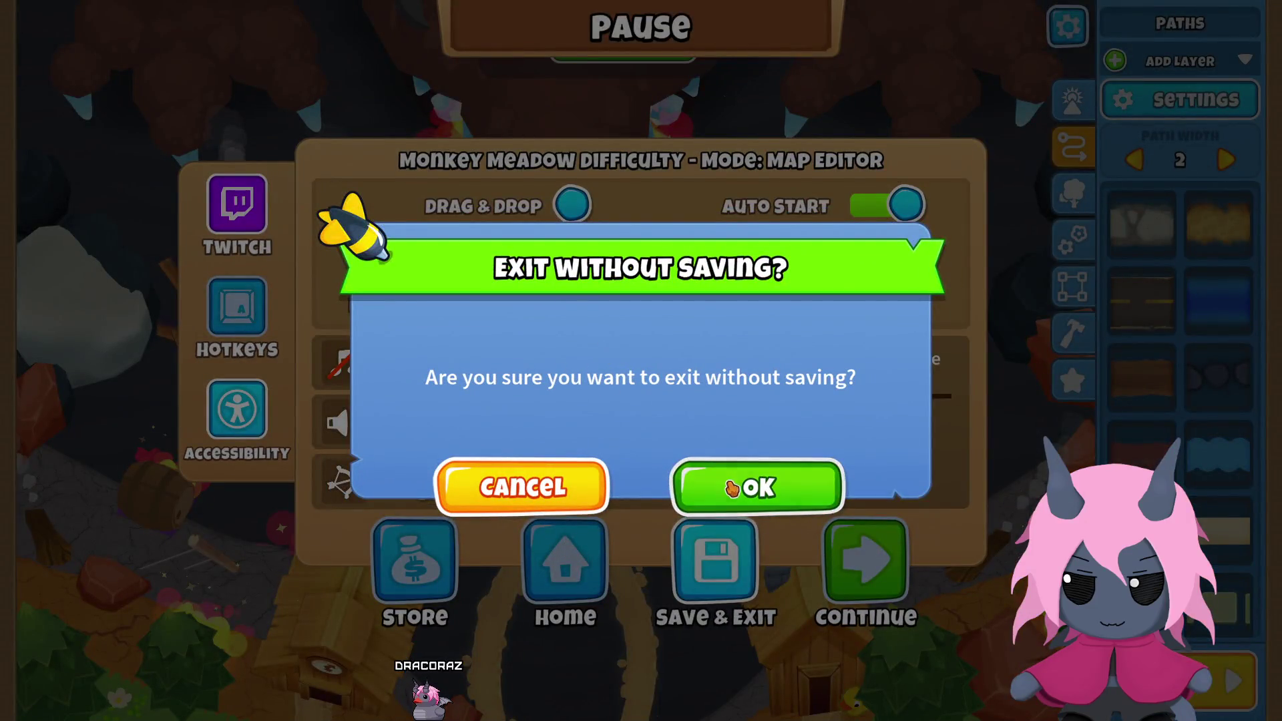
pyautogui.click(732, 488)
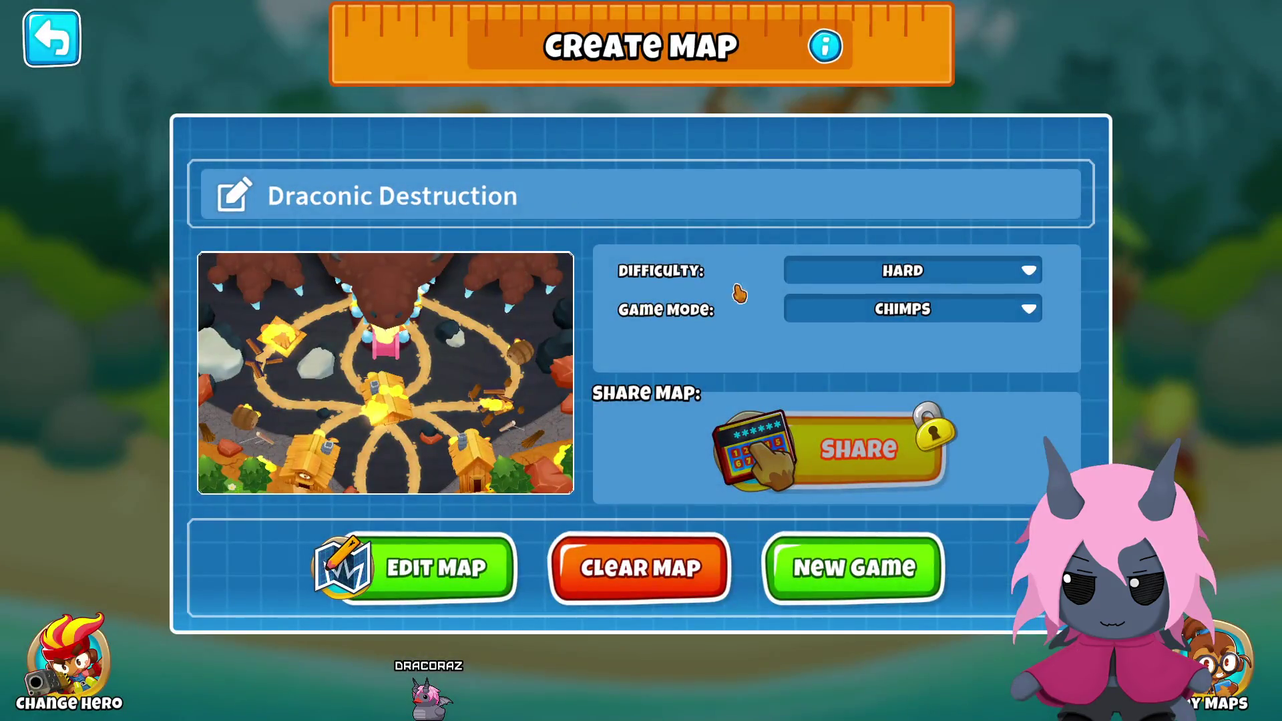
pyautogui.click(451, 582)
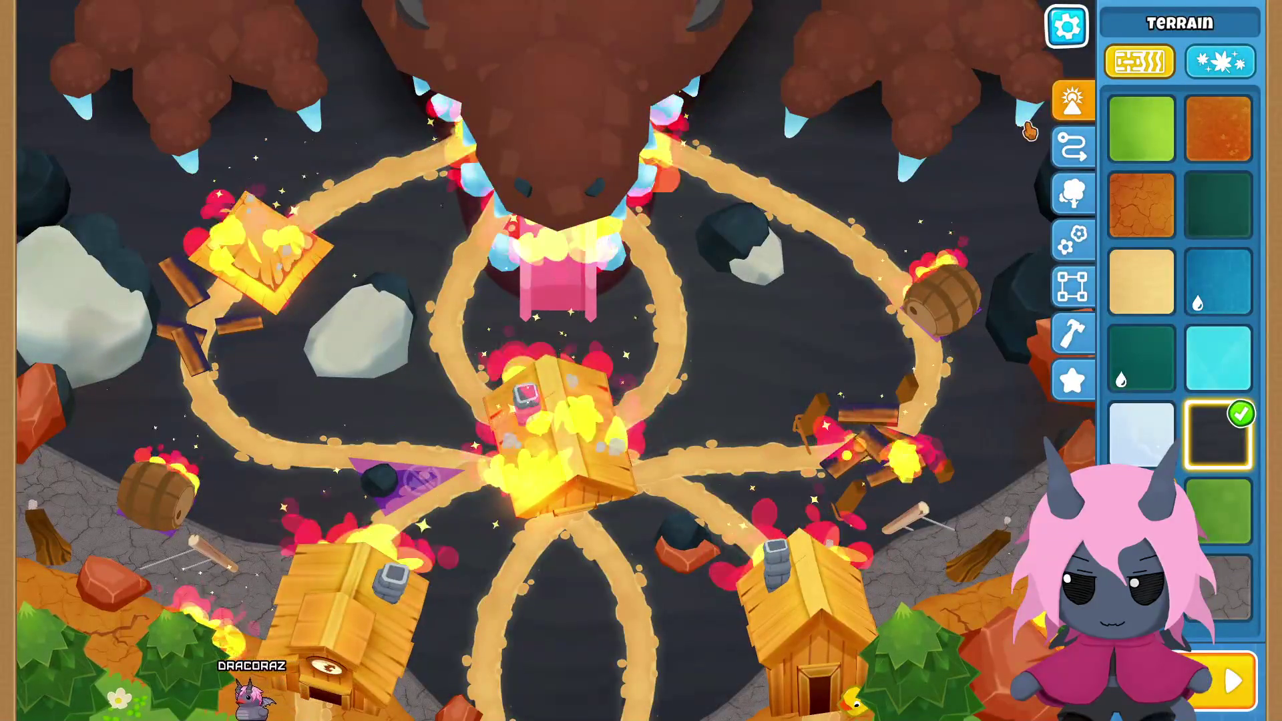
# Step: Review the layer list and pattern settings, then raise the path's bloon speed
pyautogui.click(1073, 147)
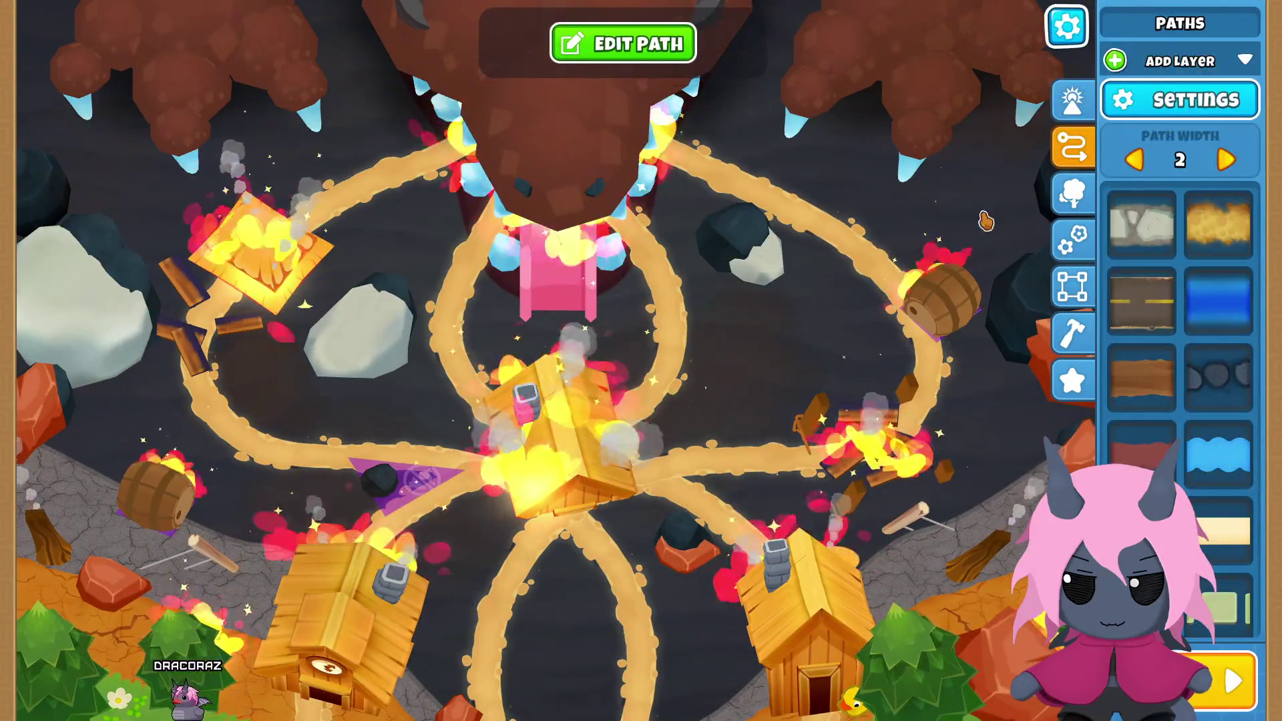
pyautogui.click(1073, 147)
pyautogui.scroll(3, 980, 339)
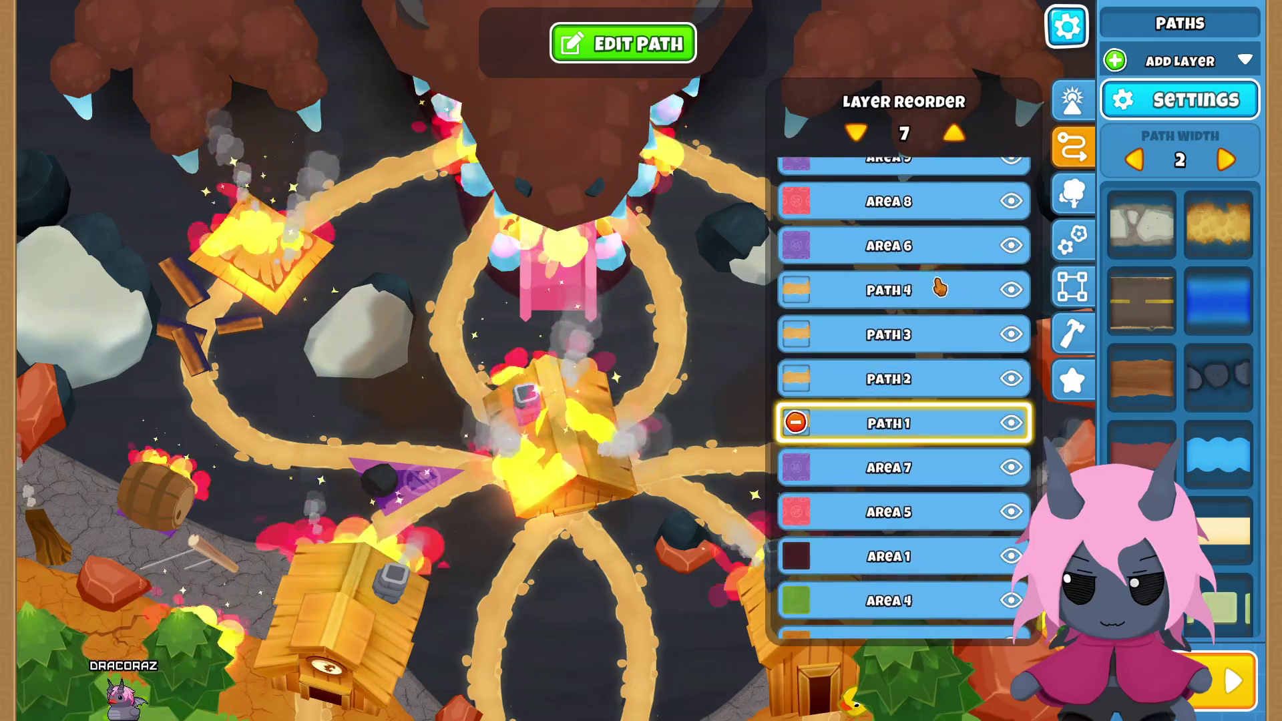
pyautogui.click(1152, 105)
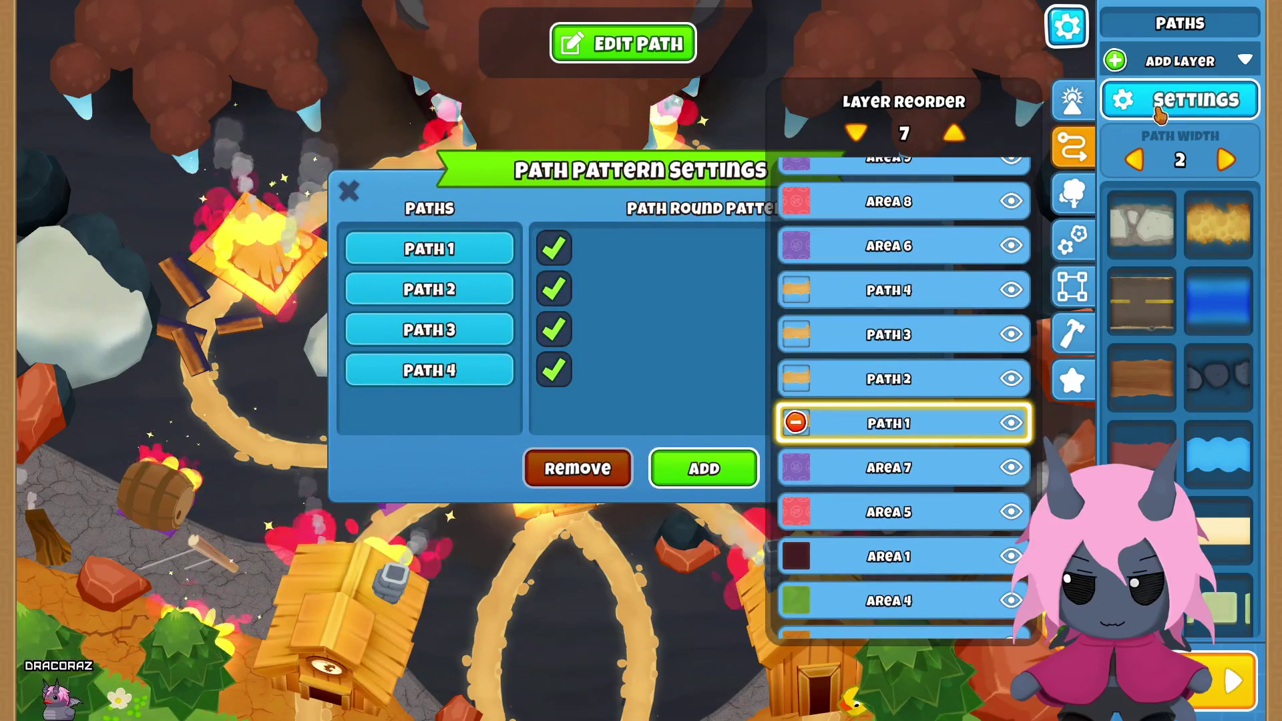
pyautogui.click(1159, 110)
pyautogui.click(623, 44)
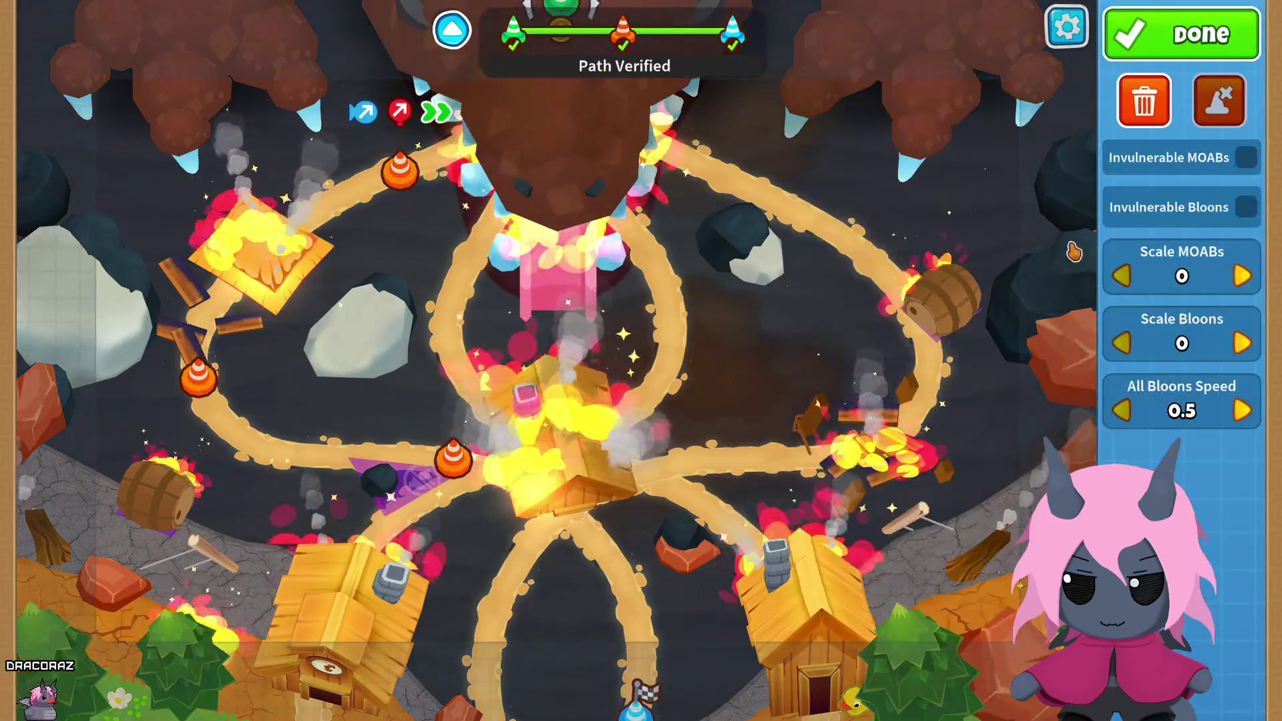
pyautogui.click(1238, 411)
pyautogui.click(1238, 411)
pyautogui.click(1238, 412)
pyautogui.click(1181, 34)
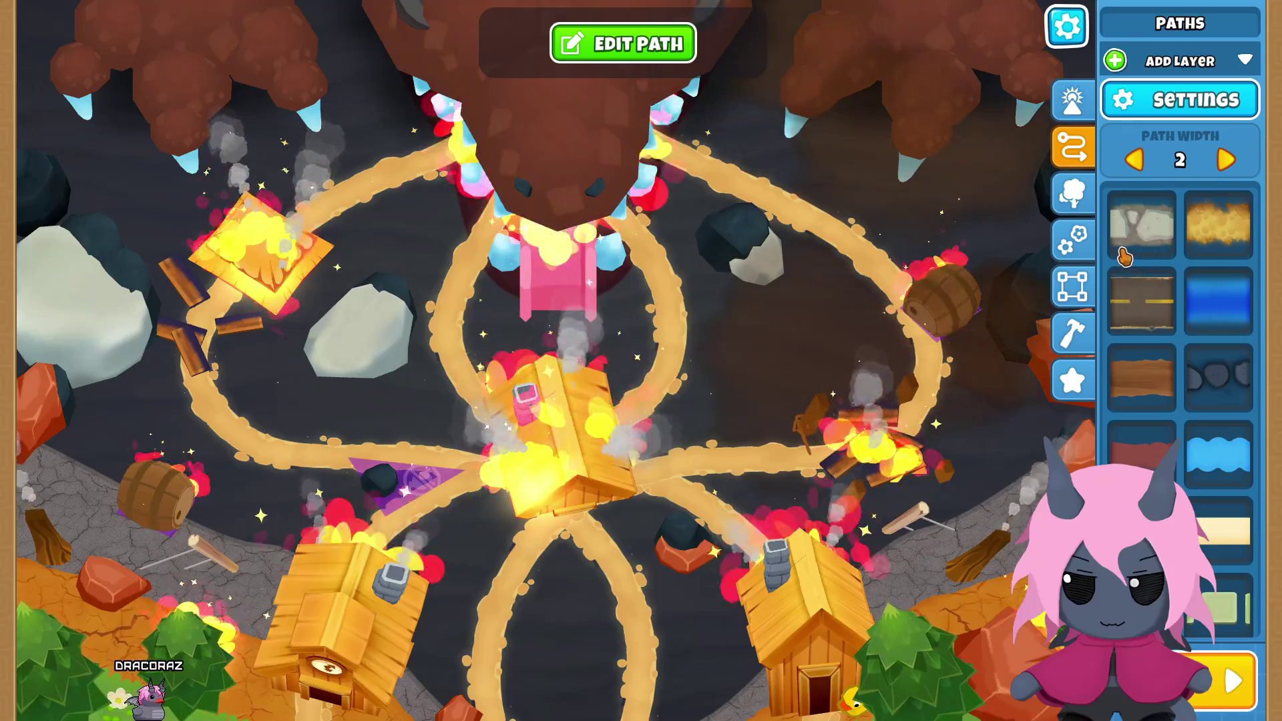
# Step: Select the Path 2 layer and start editing its route
pyautogui.click(1079, 398)
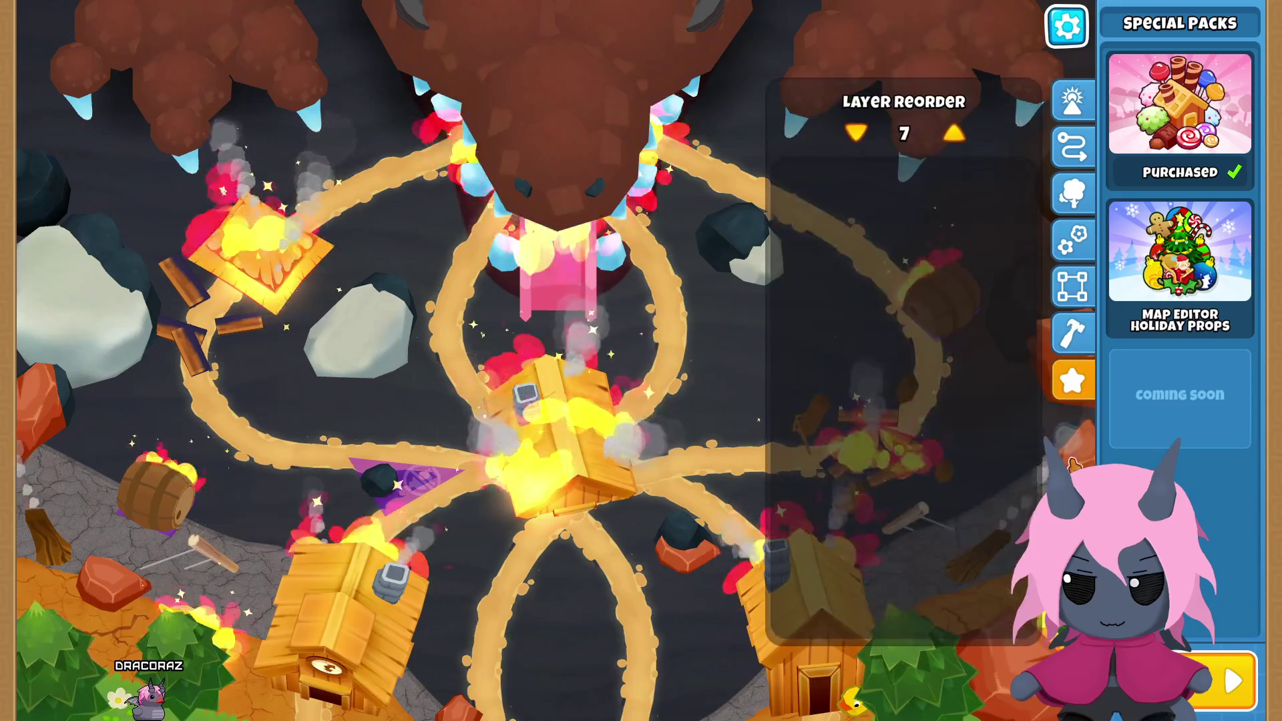
pyautogui.click(953, 304)
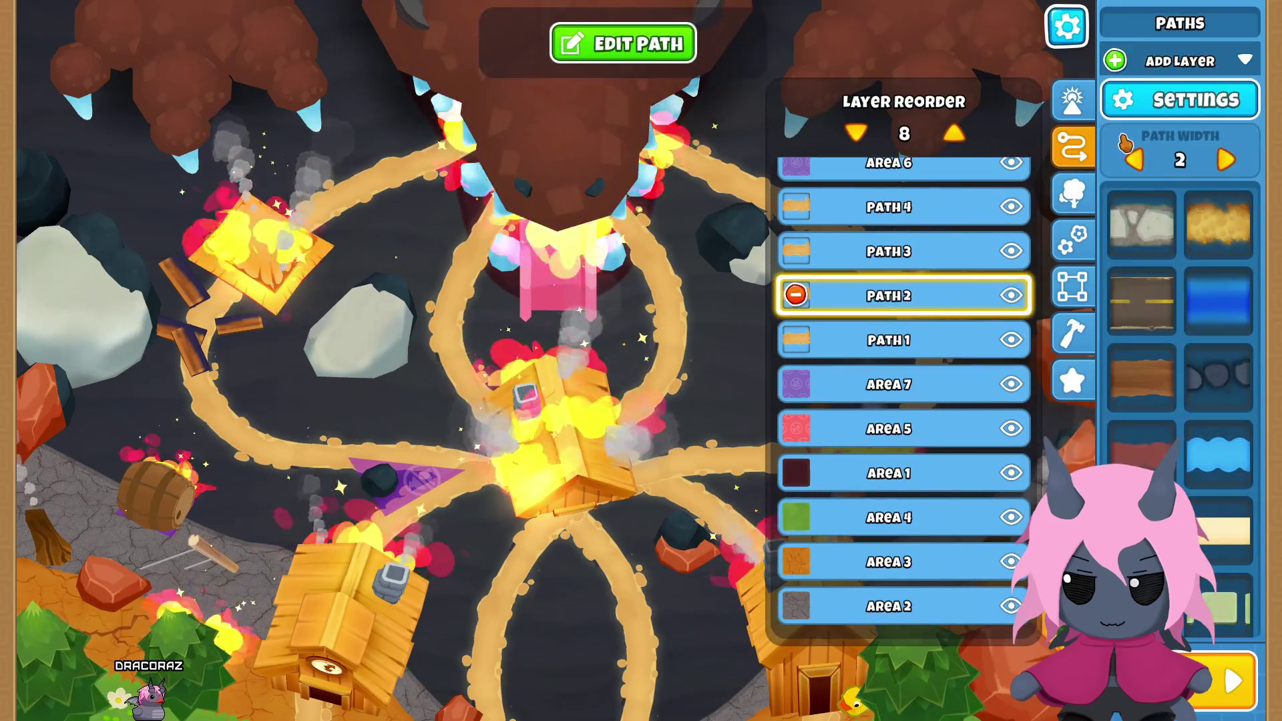
pyautogui.click(586, 53)
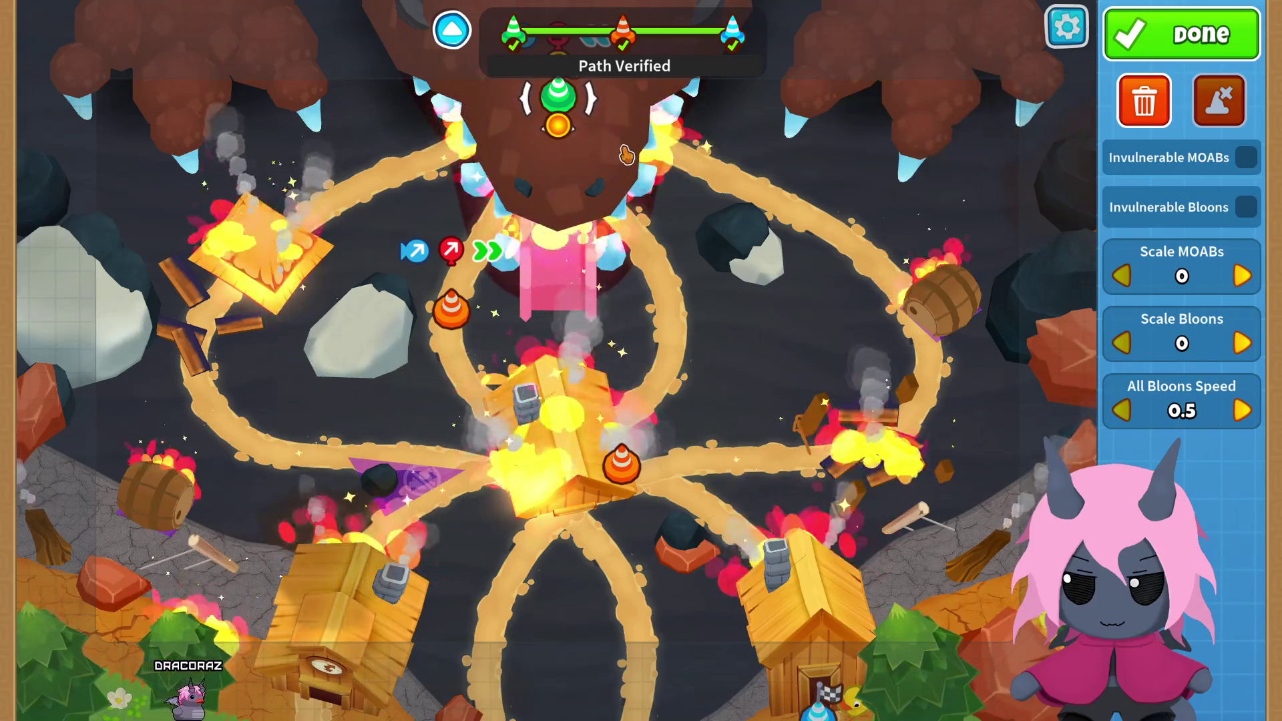
# Step: Exit to home without saving, then select a dark rock on the reloaded map
pyautogui.click(1084, 39)
pyautogui.click(565, 560)
pyautogui.click(720, 482)
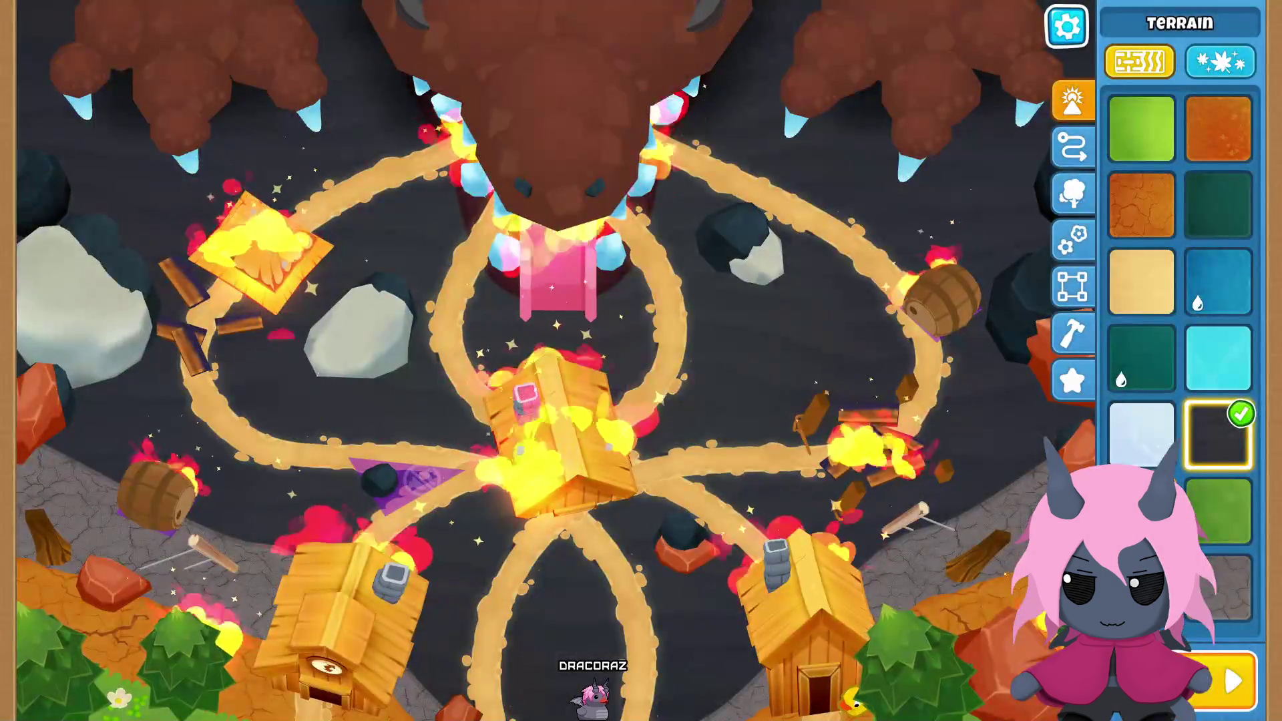
pyautogui.click(734, 234)
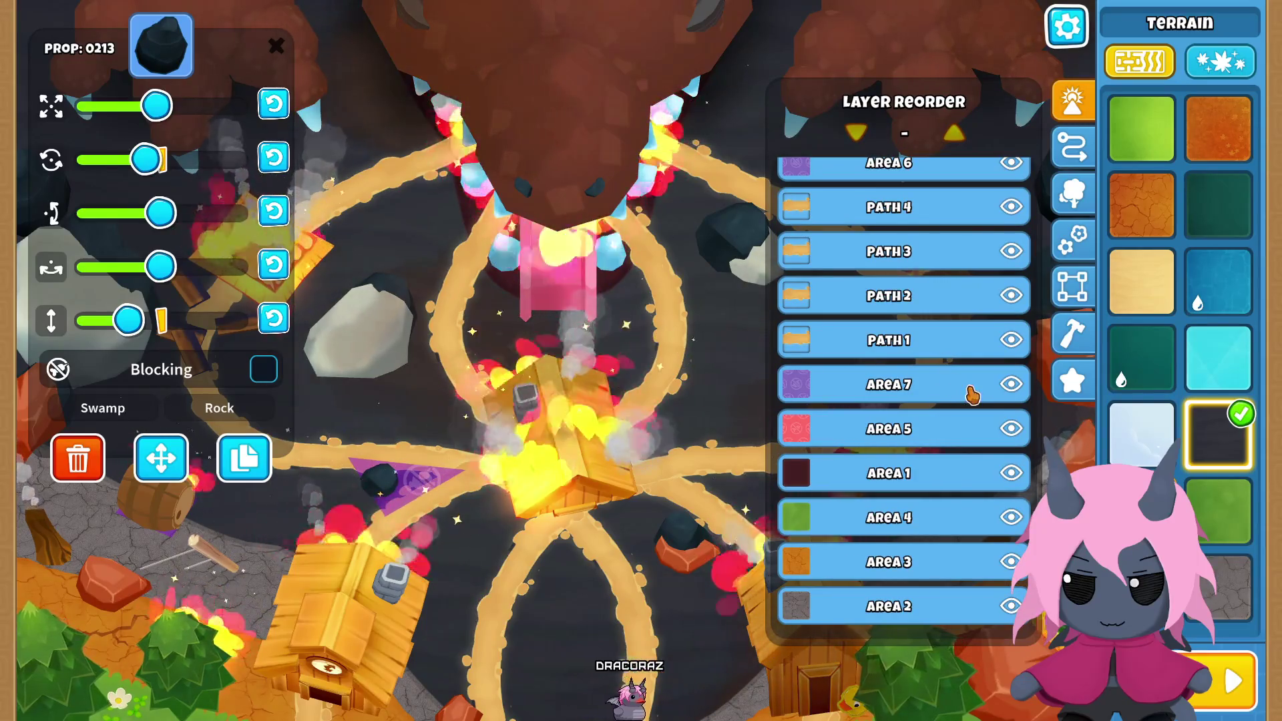
# Step: Toggle the props layer off and back on, then select the Path 1 layer (width 2)
pyautogui.scroll(3, 968, 448)
pyautogui.scroll(4, 968, 454)
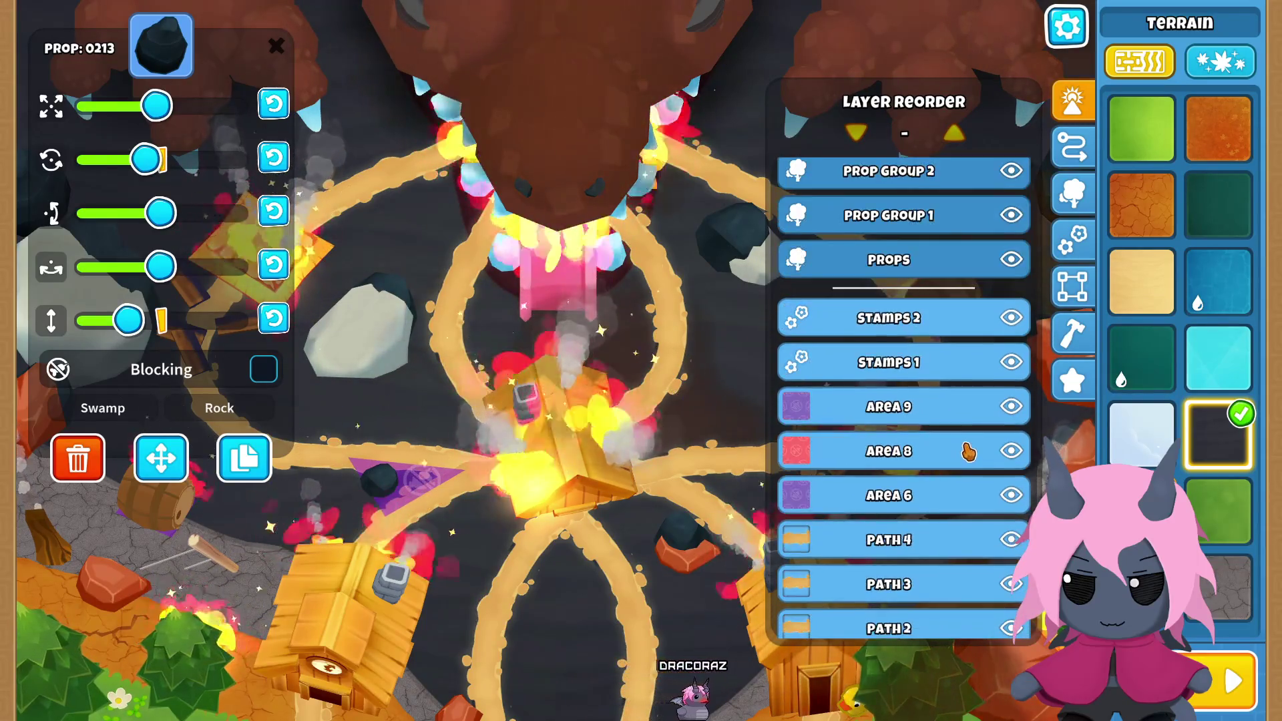
pyautogui.click(1012, 318)
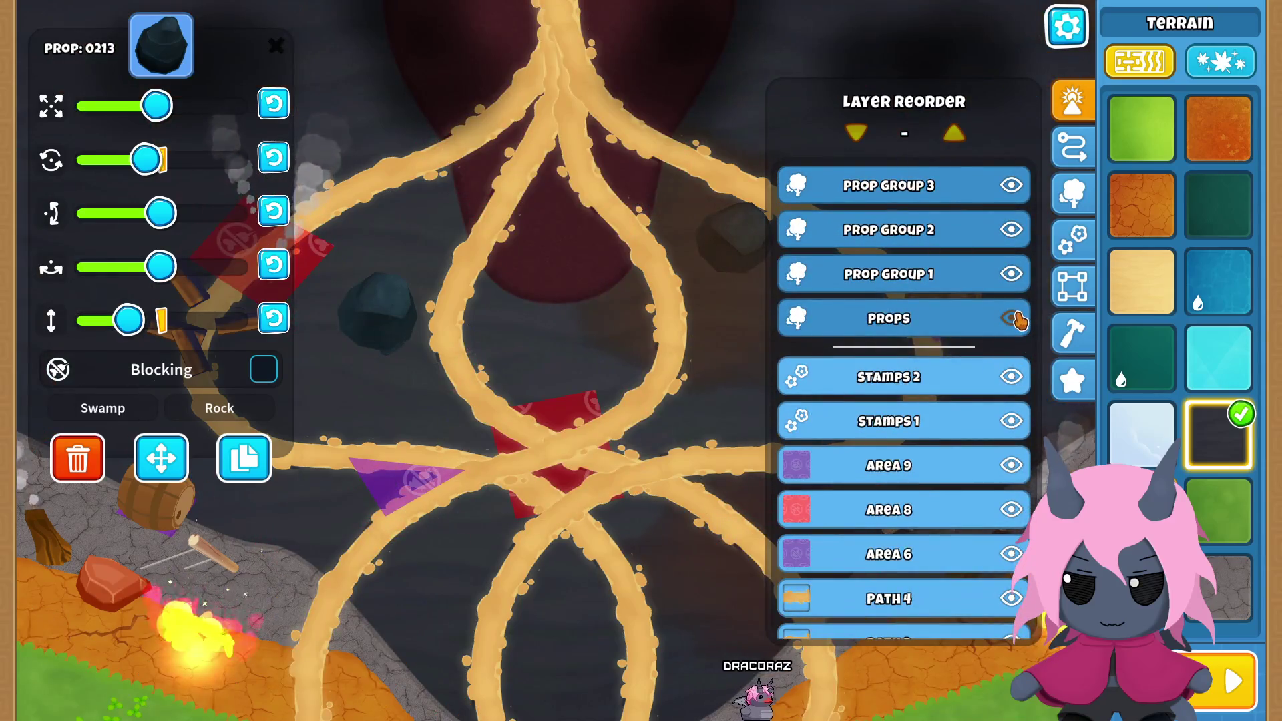
pyautogui.click(806, 122)
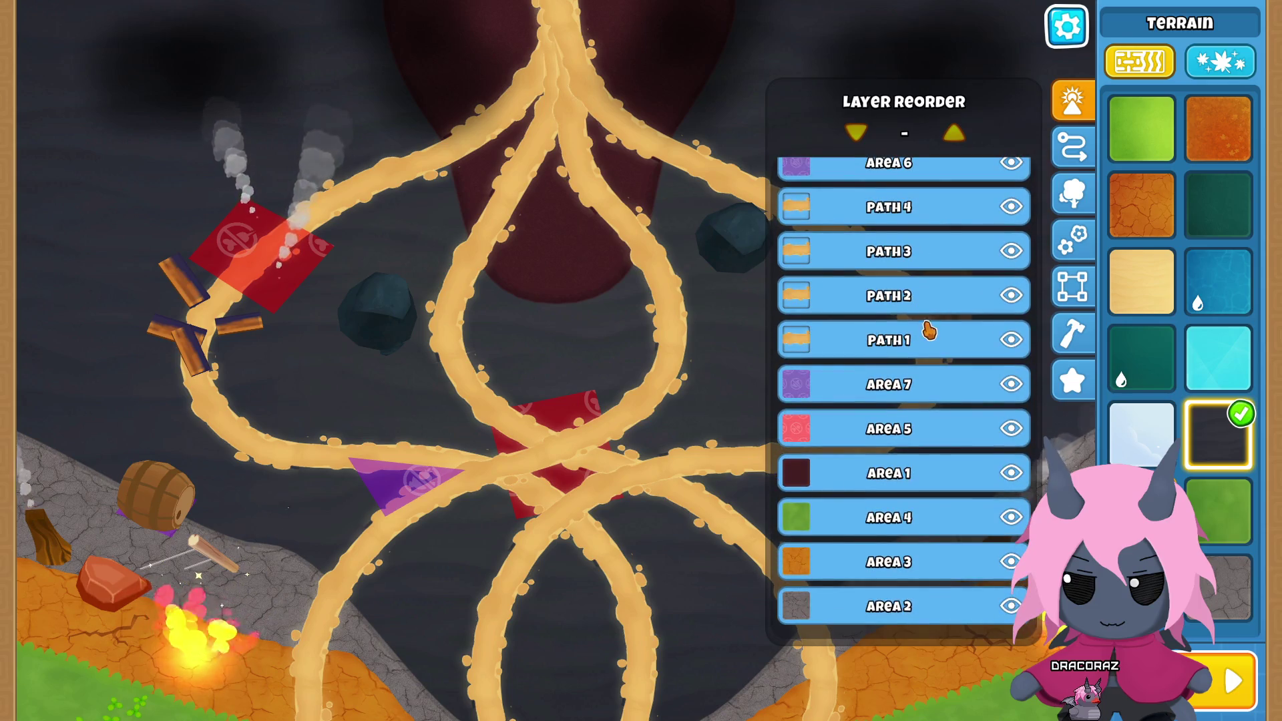
pyautogui.click(928, 337)
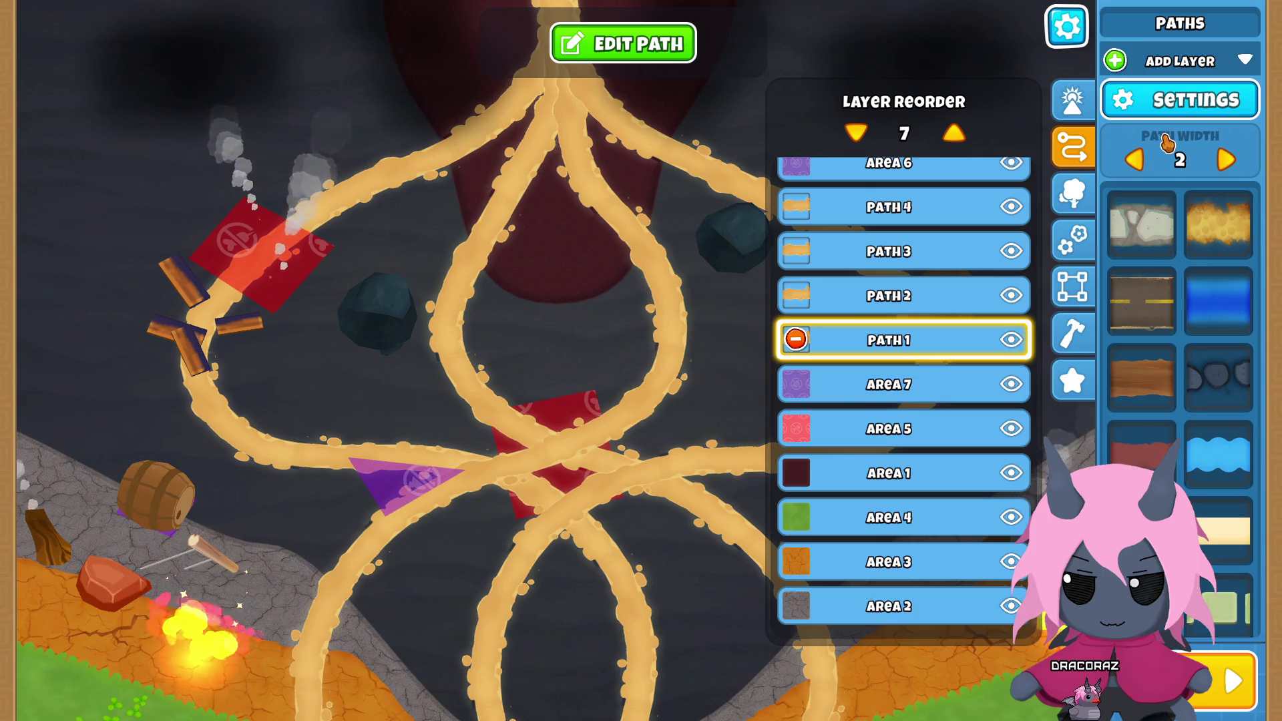
pyautogui.scroll(2, 961, 361)
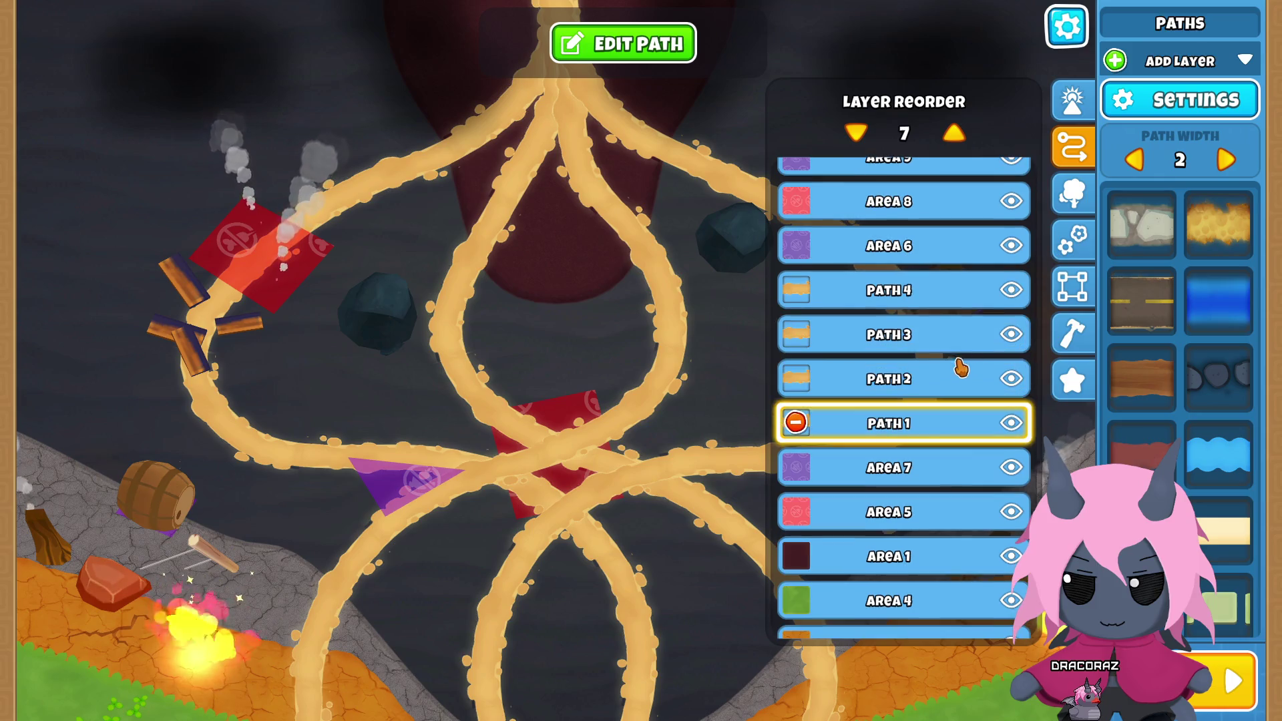
# Step: Raise Path 1's All Bloons Speed to 1.25 and finish editing it
pyautogui.click(675, 42)
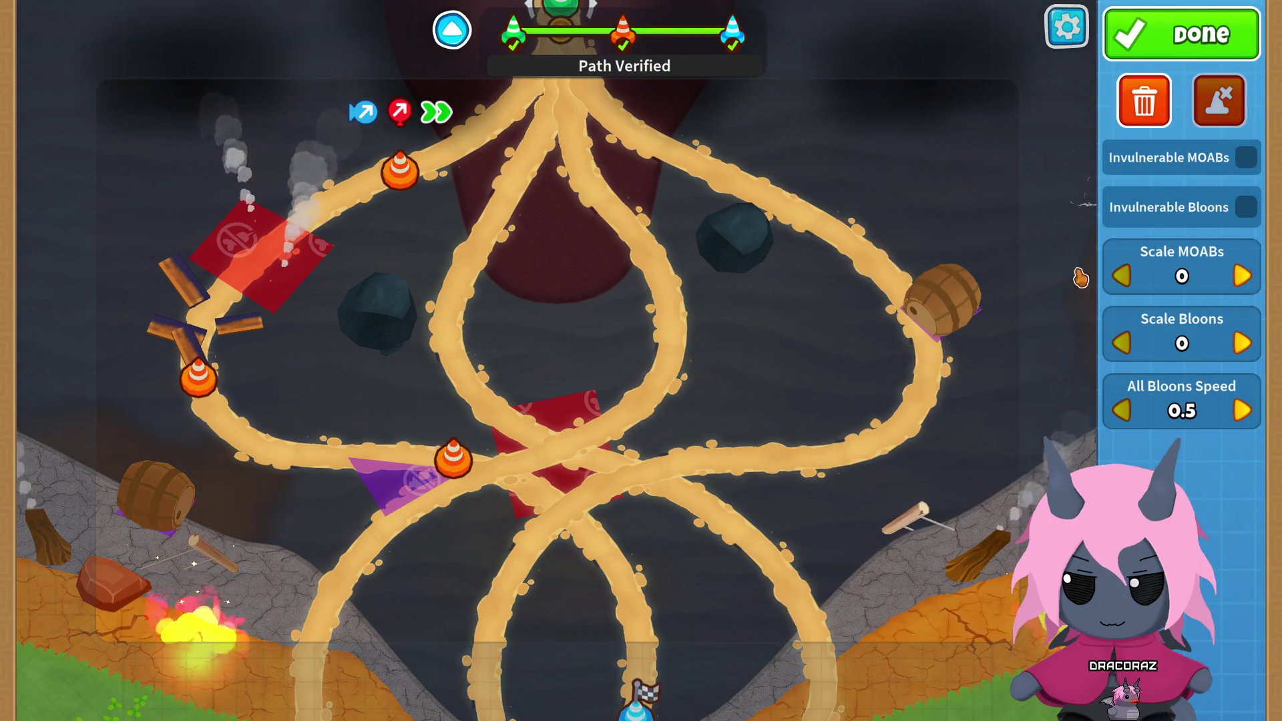
pyautogui.click(1241, 413)
pyautogui.click(1242, 411)
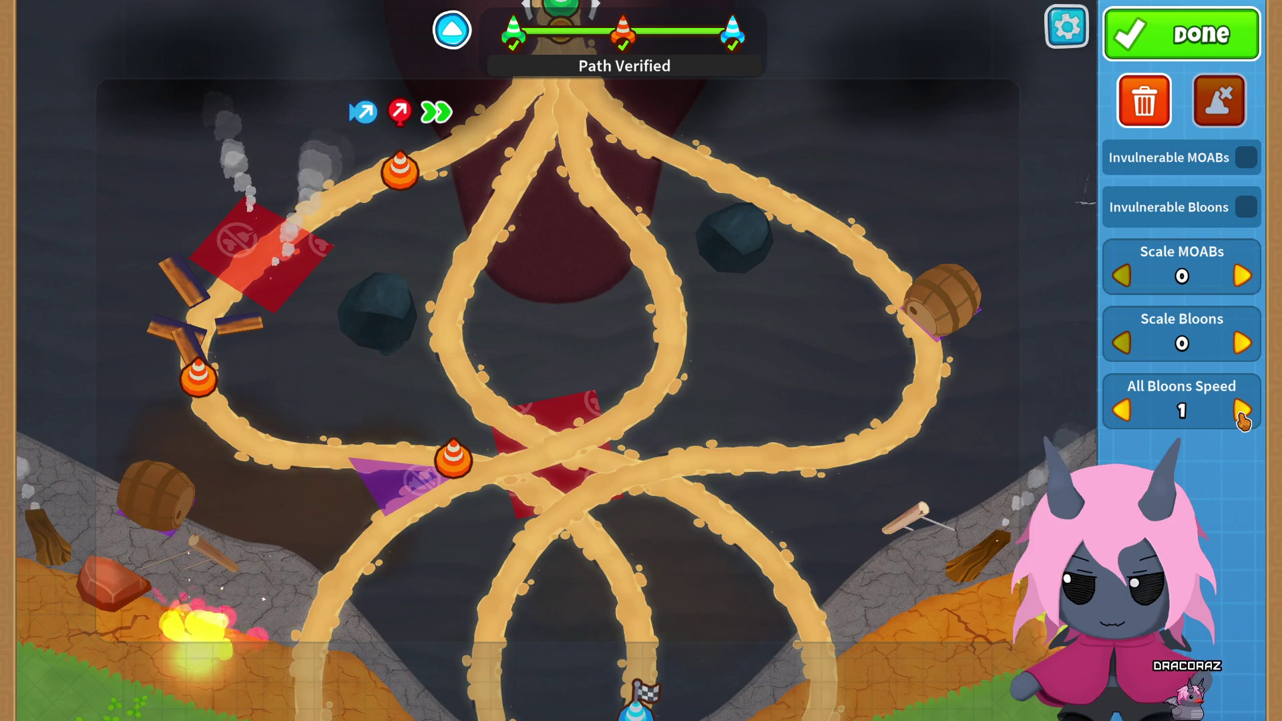
pyautogui.click(1242, 411)
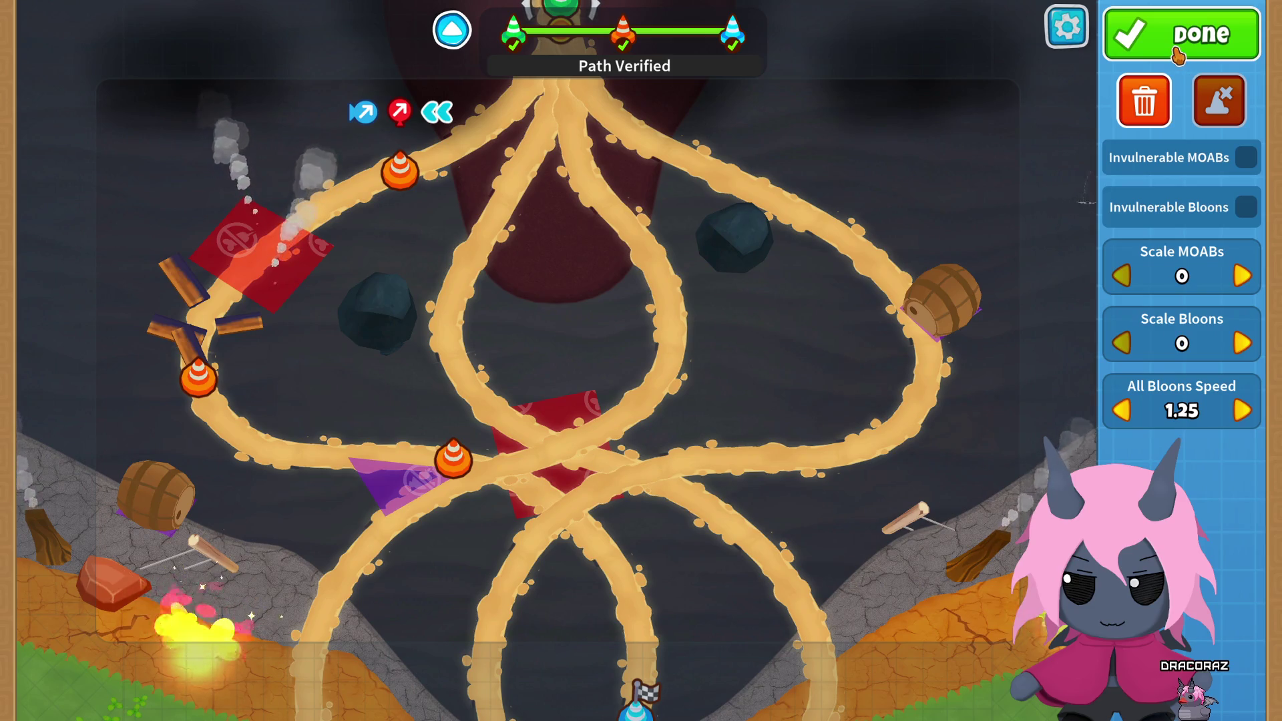
pyautogui.click(1177, 56)
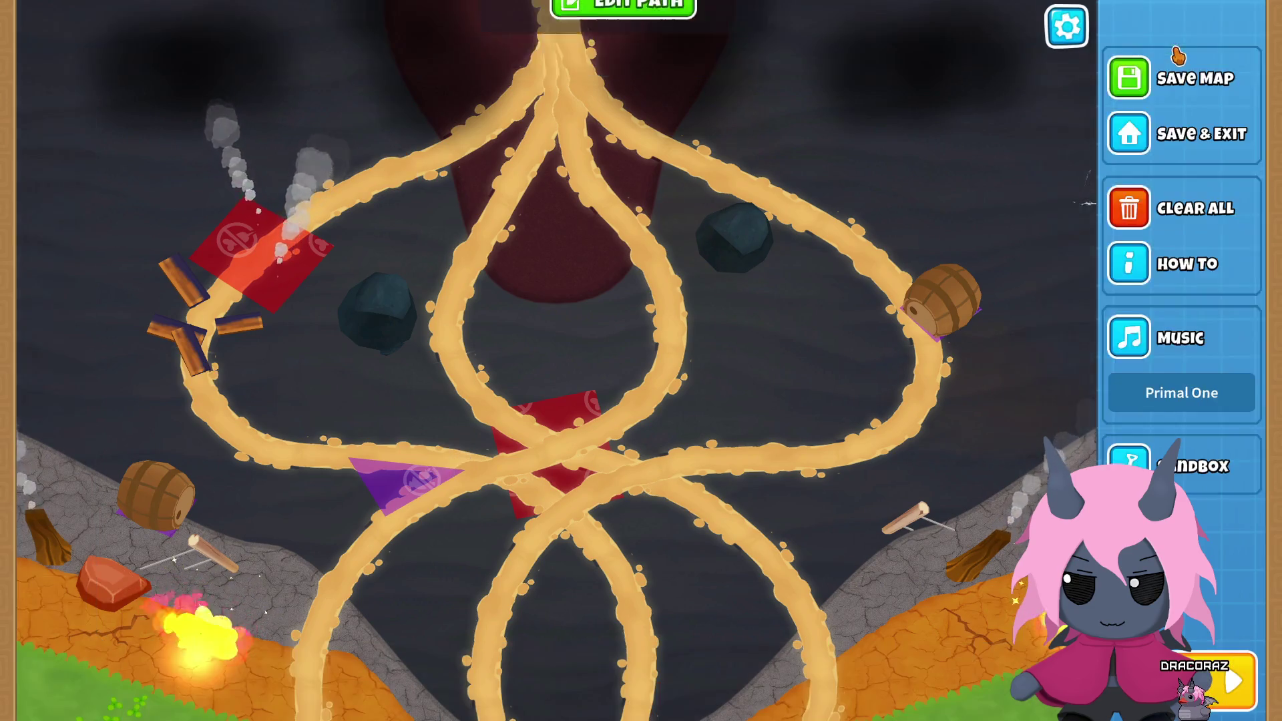
# Step: Set Path 2's speed to 1.25, nudge its start up, and add a waypoint near the top
pyautogui.scroll(1, 827, 400)
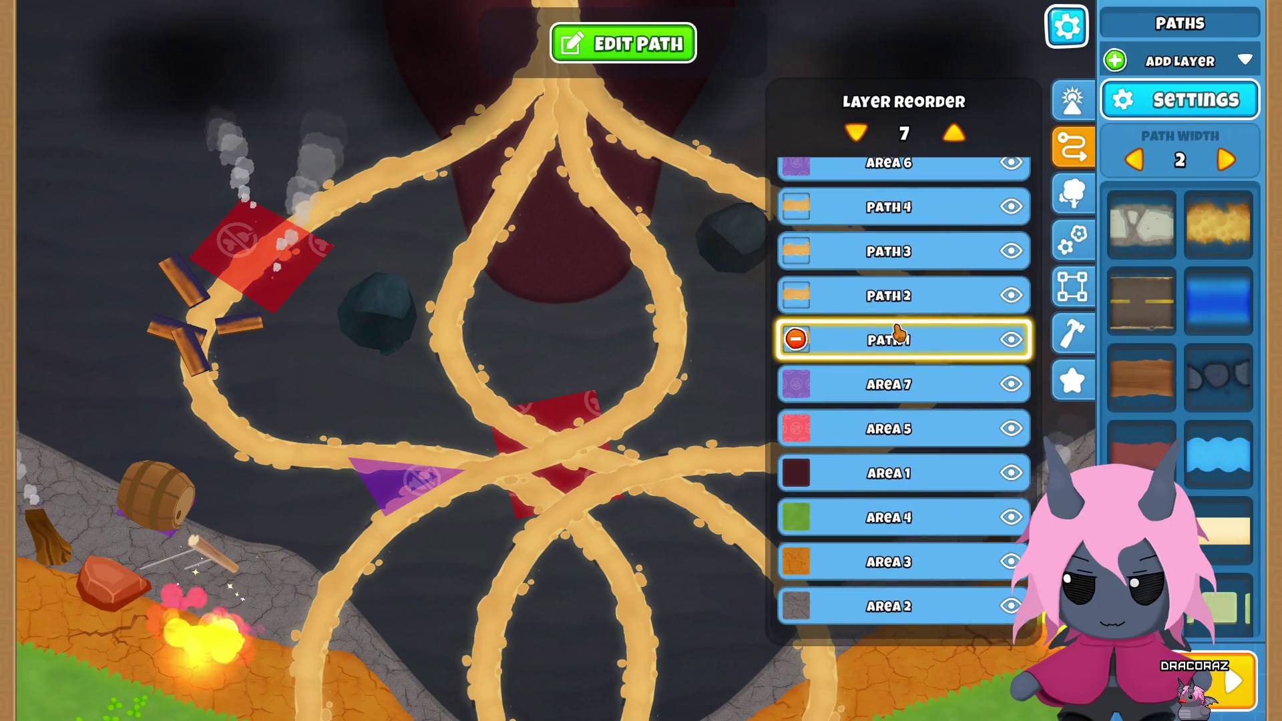
pyautogui.click(921, 294)
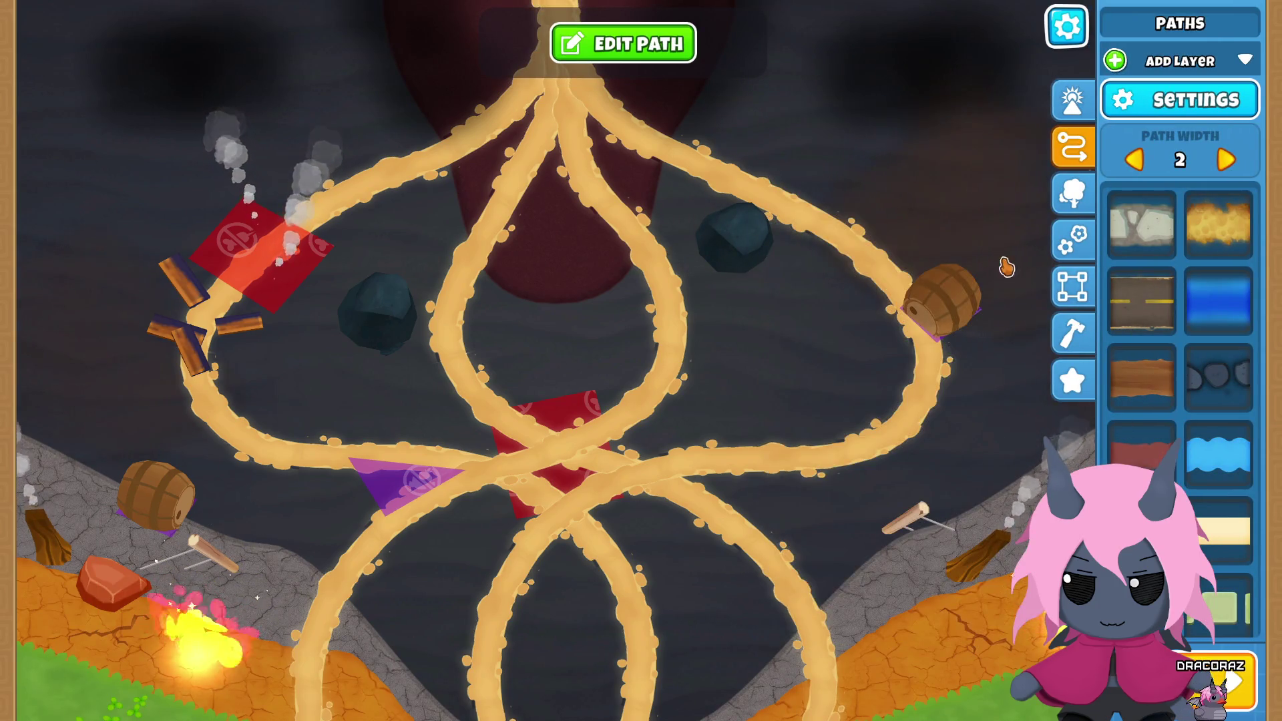
pyautogui.scroll(-1, 905, 347)
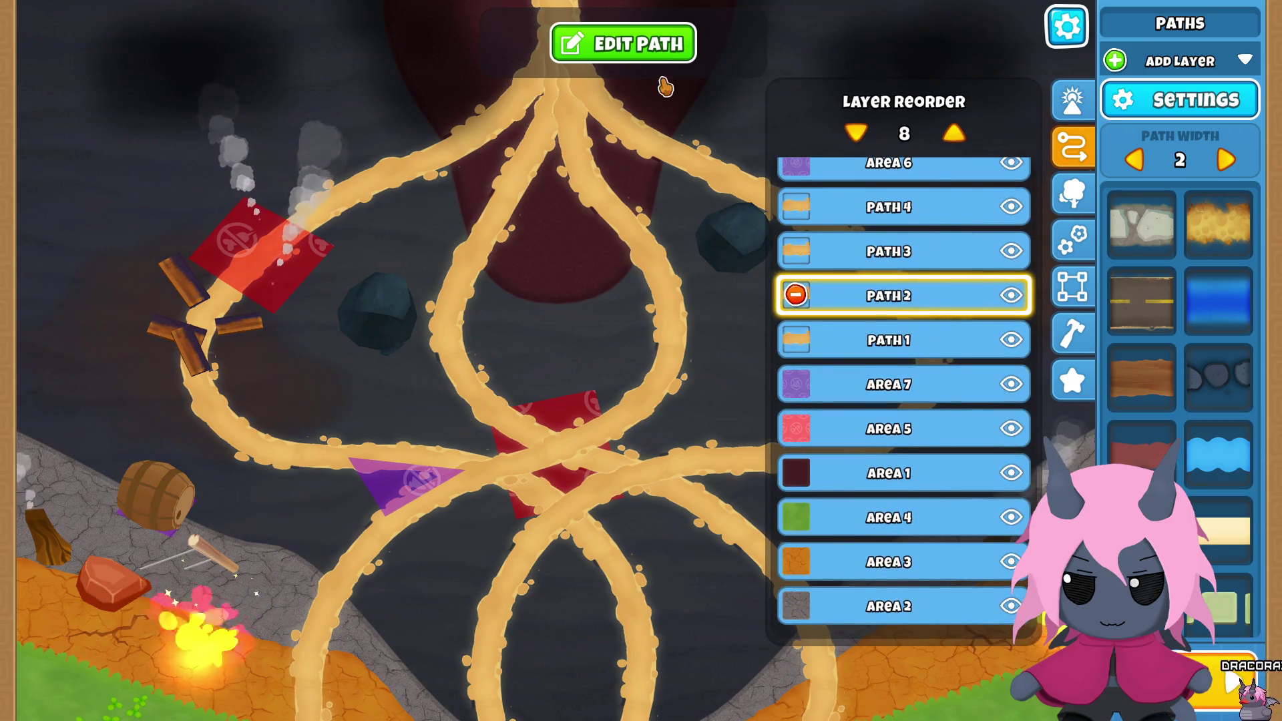
pyautogui.click(658, 47)
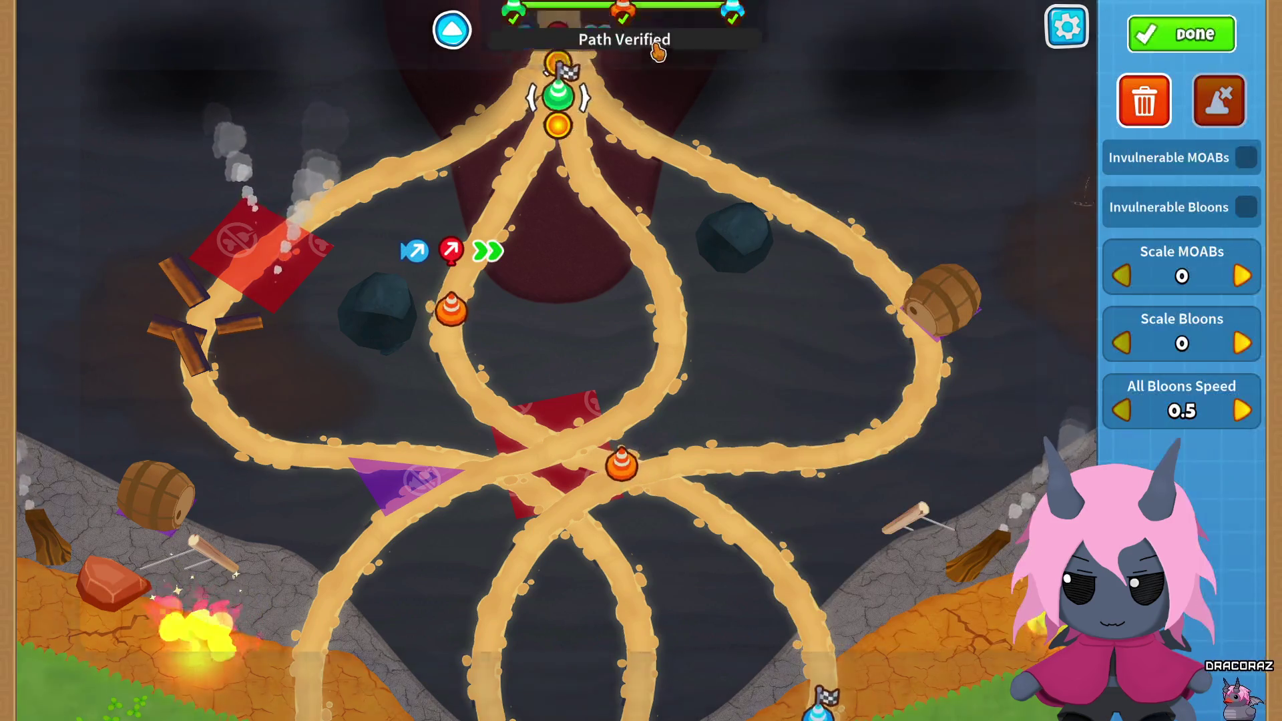
pyautogui.click(1240, 424)
pyautogui.click(1239, 423)
pyautogui.click(1240, 424)
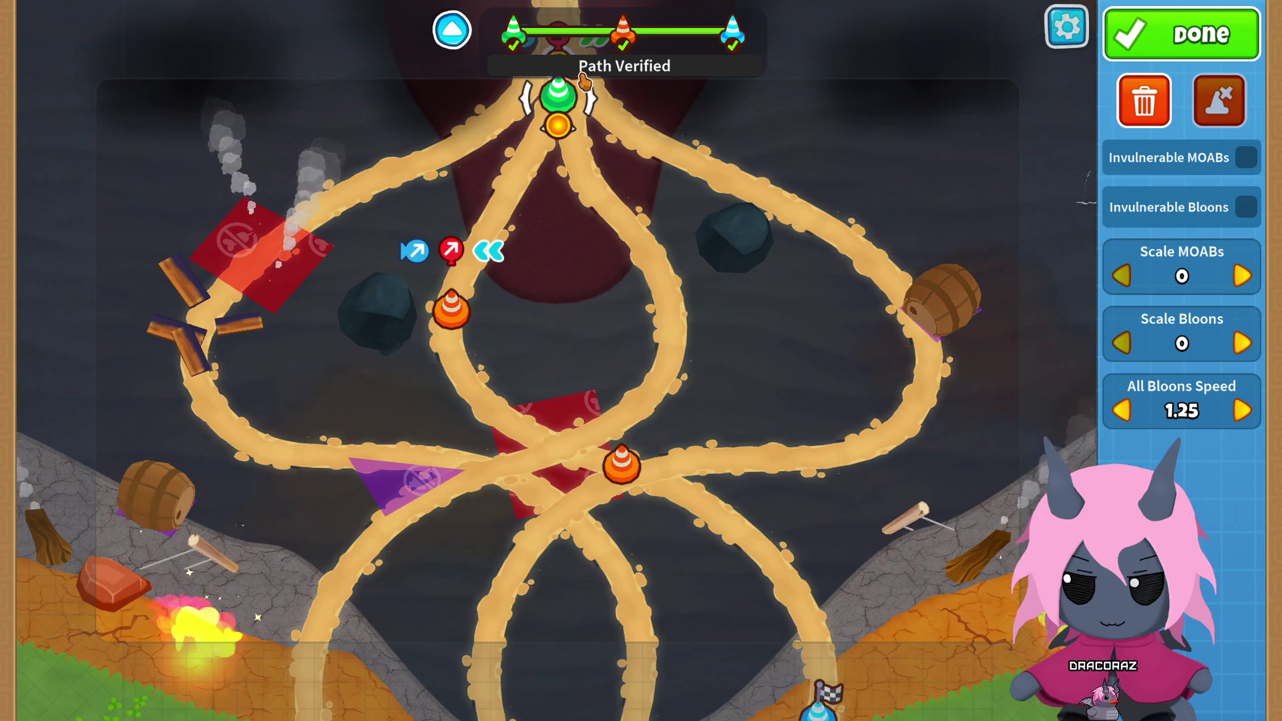
pyautogui.moveTo(584, 80)
pyautogui.mouseDown()
pyautogui.moveTo(567, 79)
pyautogui.moveTo(559, 8)
pyautogui.mouseUp()
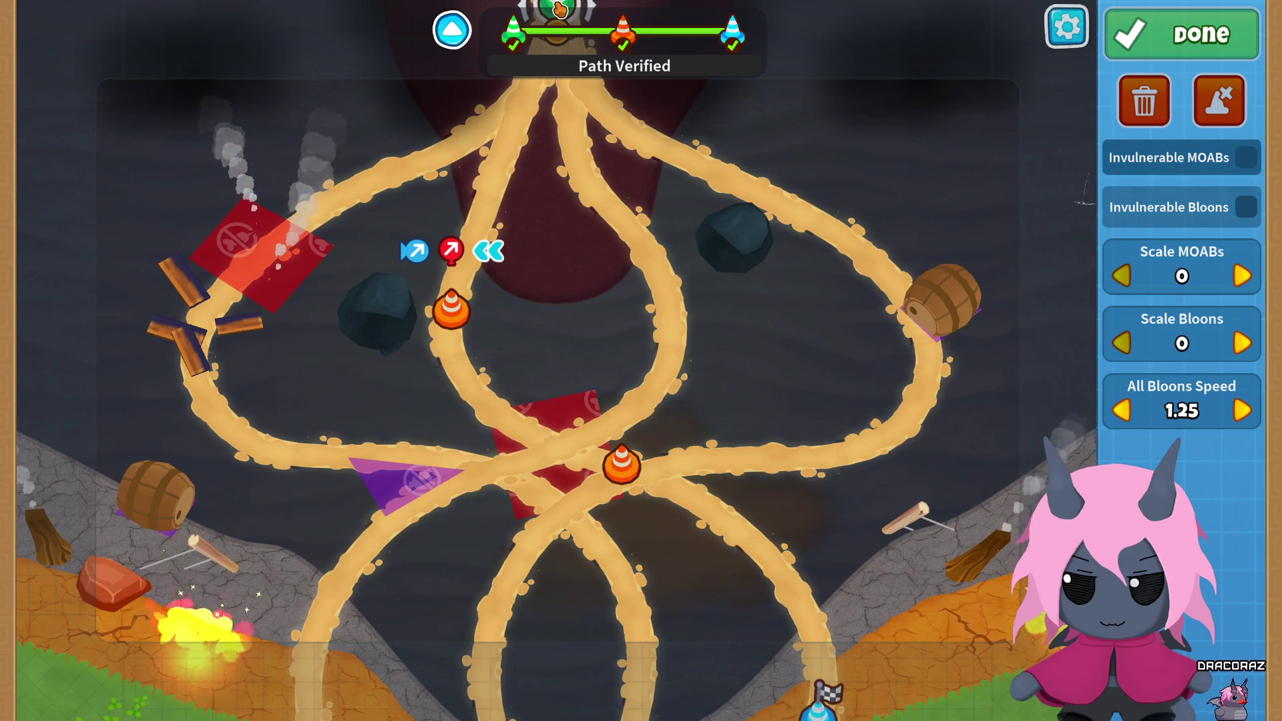
pyautogui.click(527, 183)
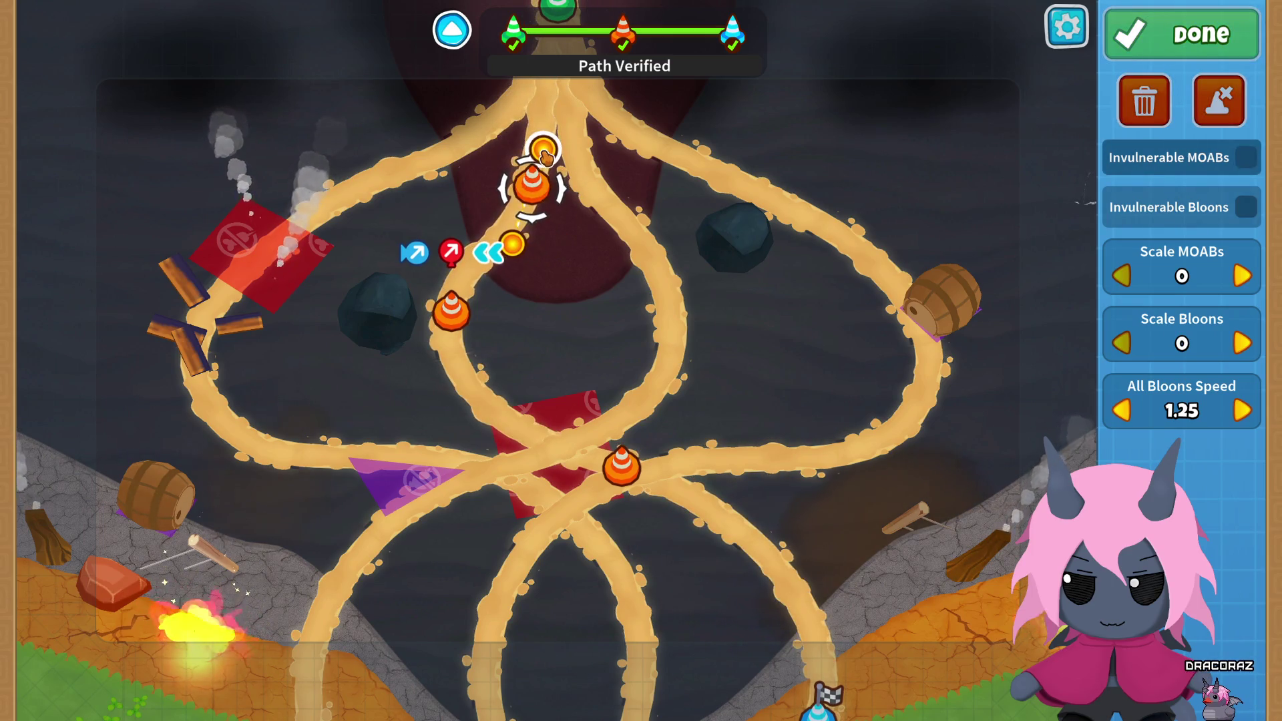
# Step: Nudge the new upper waypoint up-left, bend its lower handle, and shift the lower waypoint right
pyautogui.moveTo(534, 186); pyautogui.dragTo(529, 182)
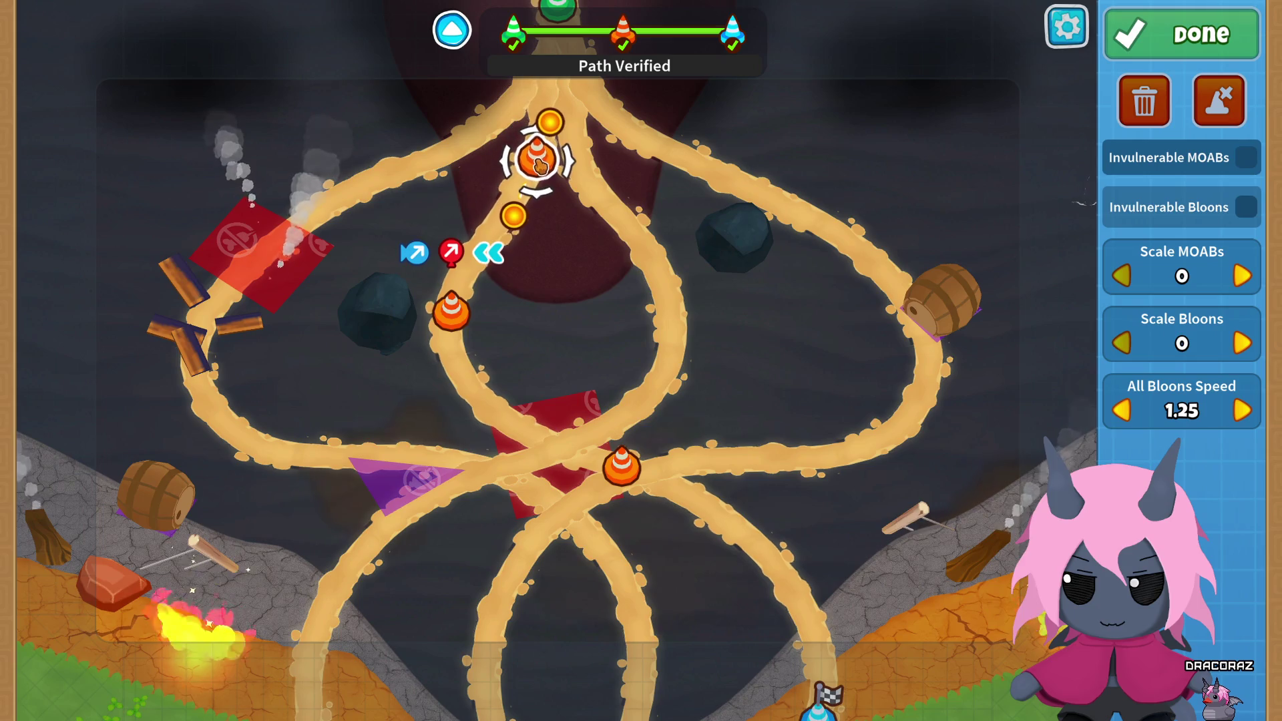
pyautogui.moveTo(540, 162); pyautogui.dragTo(538, 160)
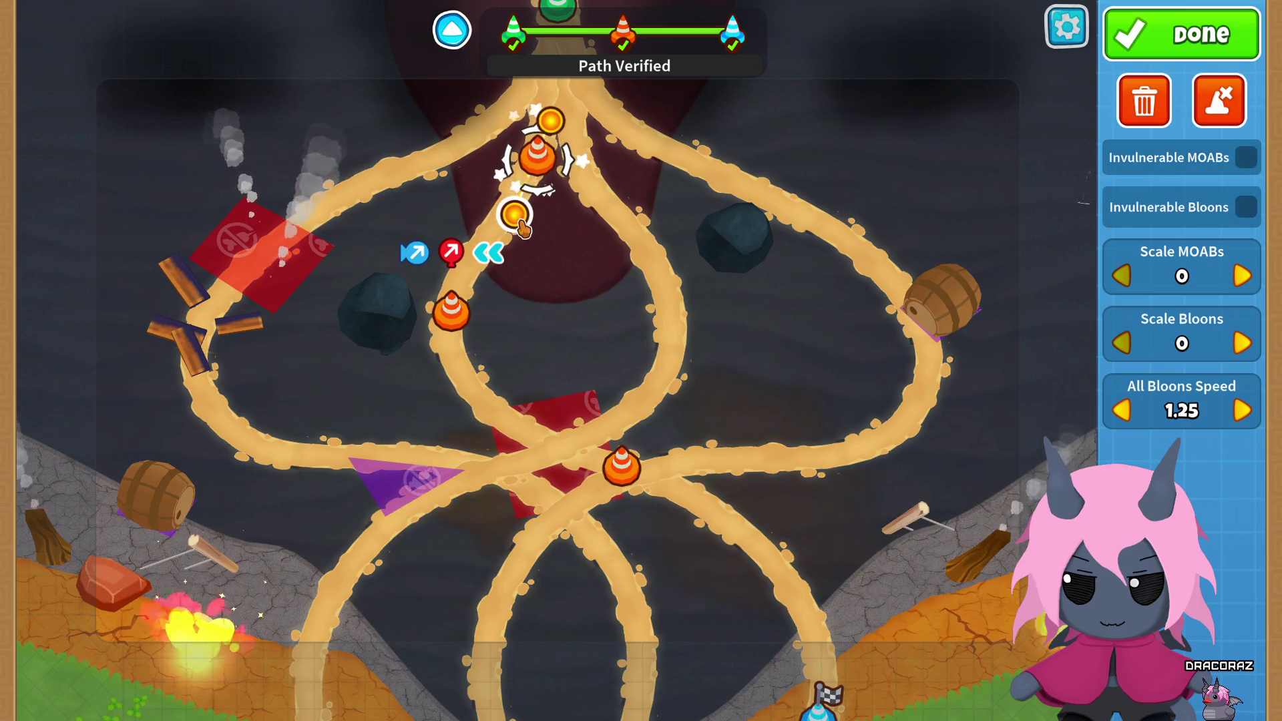
pyautogui.moveTo(516, 229); pyautogui.dragTo(504, 222)
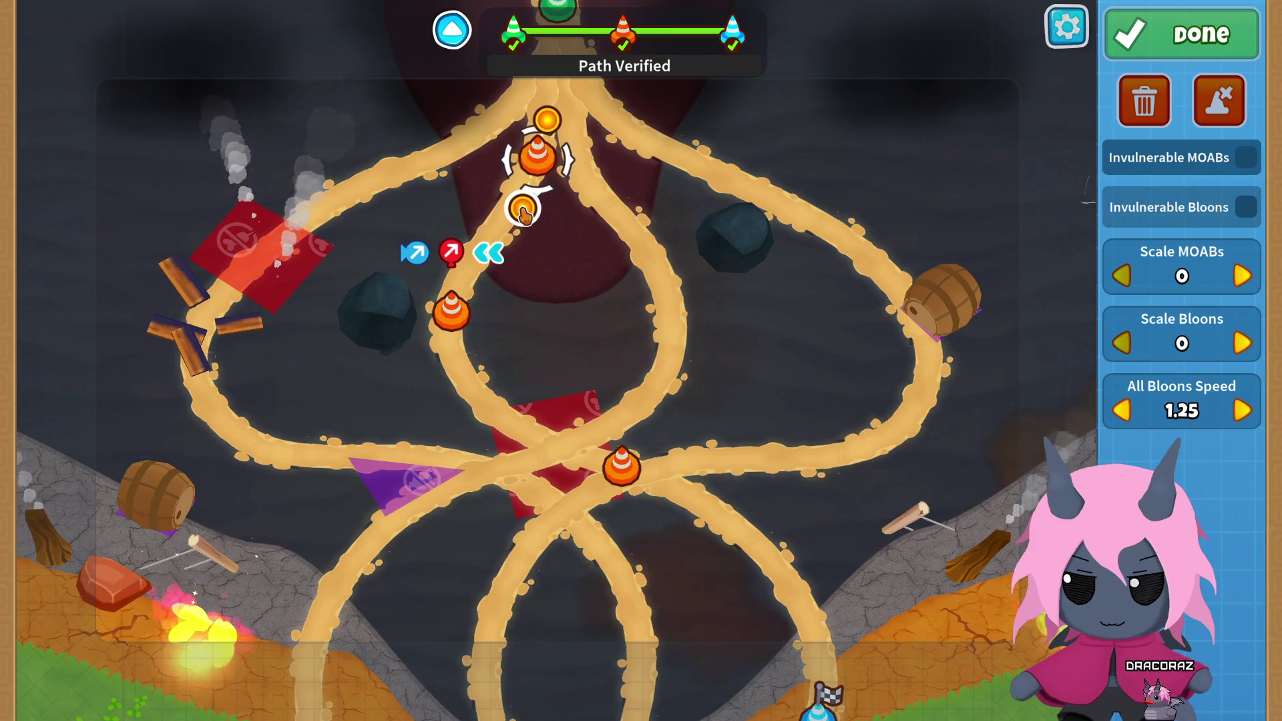
pyautogui.click(445, 309)
pyautogui.moveTo(446, 308); pyautogui.dragTo(452, 311)
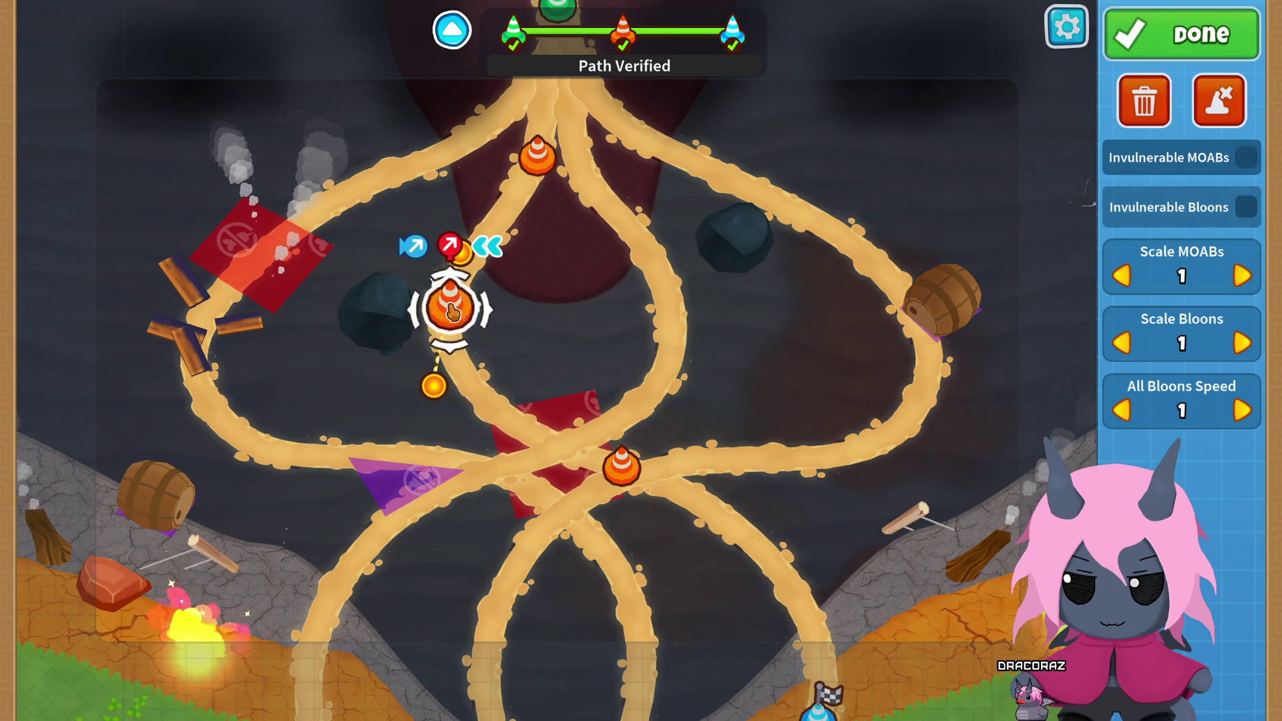
# Step: Move the top waypoint near the dragon's head and flip its curve handle above it to reshape the curve
pyautogui.click(538, 165)
pyautogui.moveTo(535, 167); pyautogui.dragTo(526, 166)
pyautogui.click(525, 209)
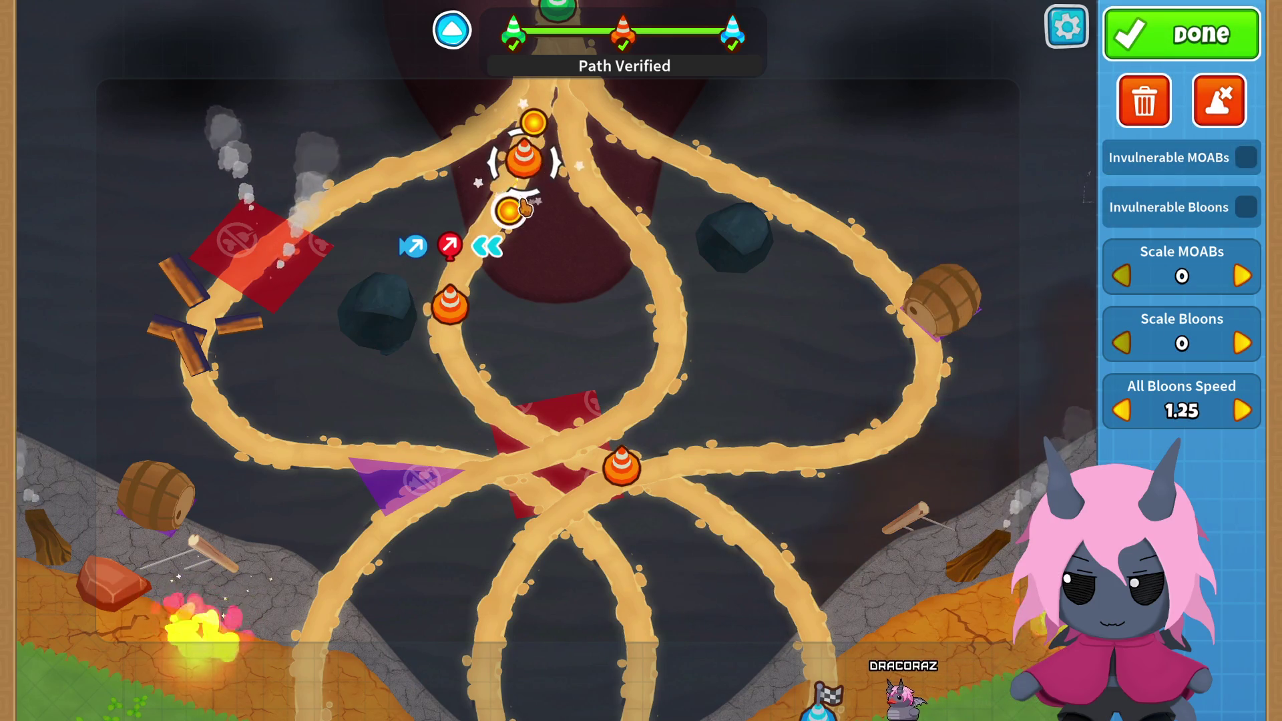
pyautogui.moveTo(512, 214)
pyautogui.mouseDown()
pyautogui.moveTo(516, 122)
pyautogui.moveTo(549, 97)
pyautogui.mouseUp()
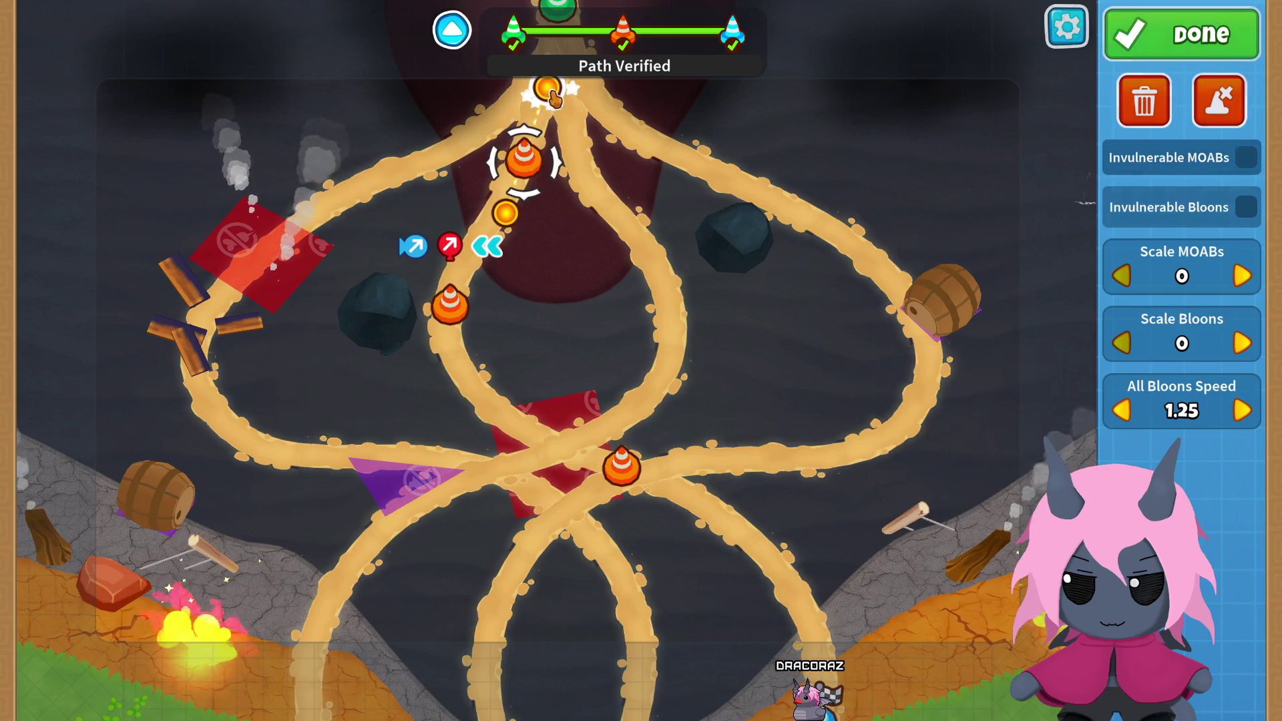
pyautogui.moveTo(526, 162); pyautogui.dragTo(556, 160)
pyautogui.moveTo(582, 95); pyautogui.dragTo(565, 88)
pyautogui.moveTo(554, 158); pyautogui.dragTo(544, 162)
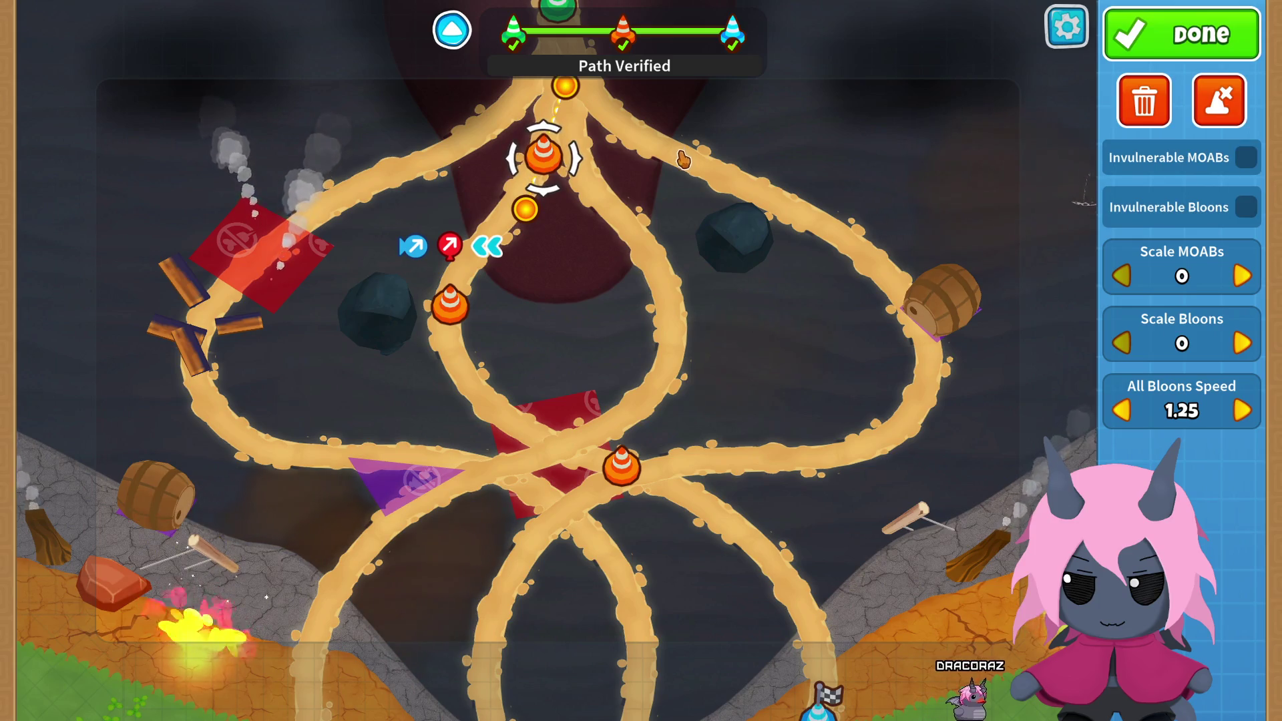
pyautogui.moveTo(567, 92); pyautogui.dragTo(561, 95)
# Step: Reposition the cone marker and nearby path points, then delete one path point
pyautogui.moveTo(544, 154); pyautogui.dragTo(489, 245)
pyautogui.moveTo(502, 179)
pyautogui.mouseDown()
pyautogui.moveTo(512, 154)
pyautogui.moveTo(550, 179)
pyautogui.moveTo(525, 201)
pyautogui.moveTo(554, 177)
pyautogui.mouseUp()
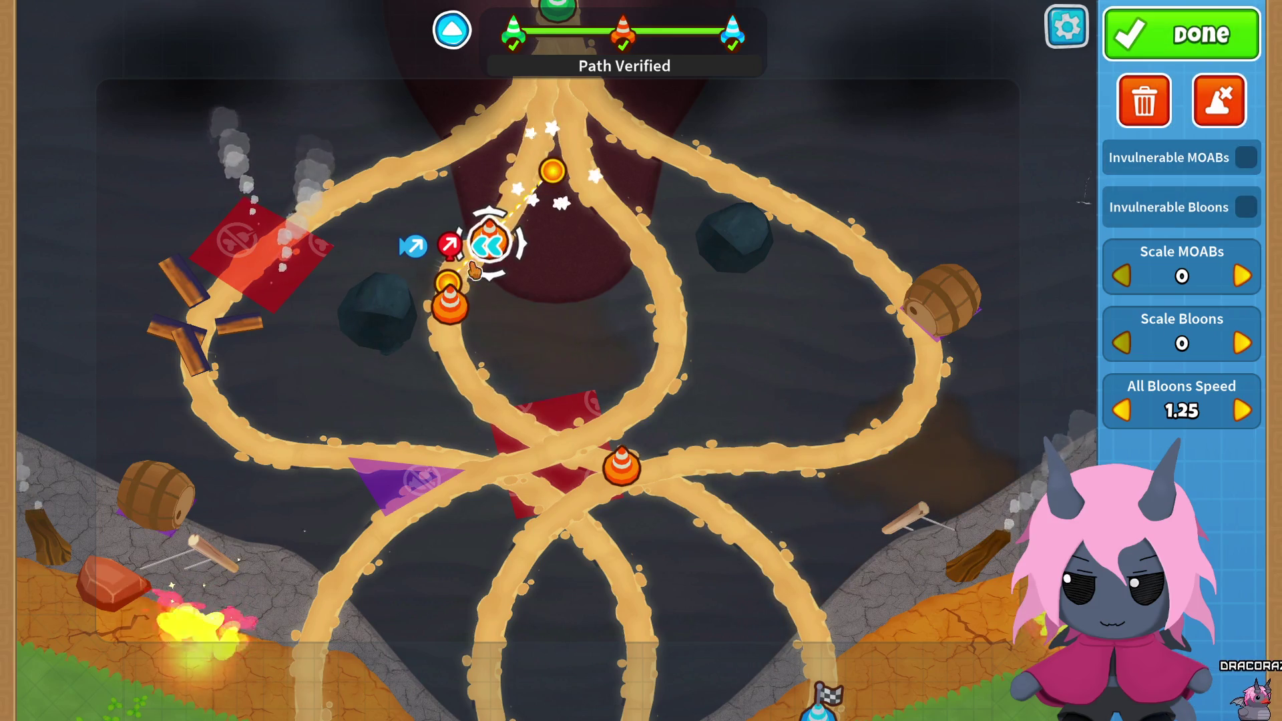
pyautogui.moveTo(455, 277); pyautogui.dragTo(477, 264)
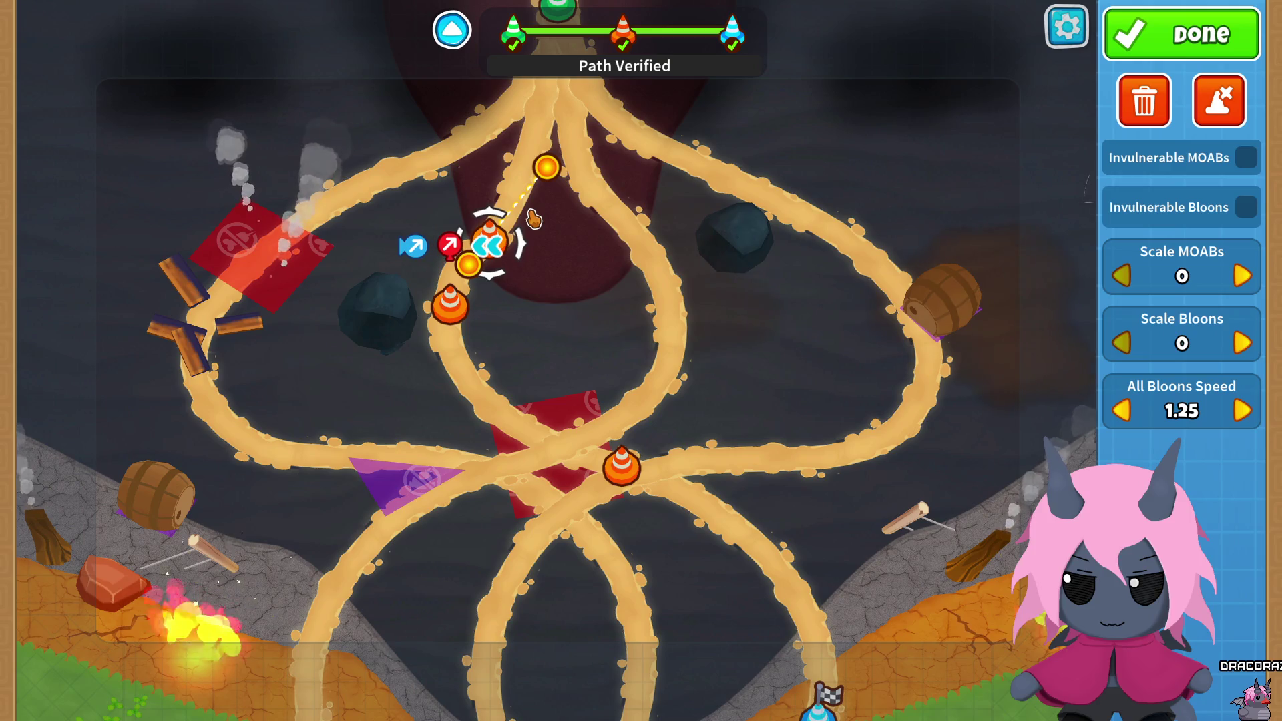
pyautogui.click(1215, 100)
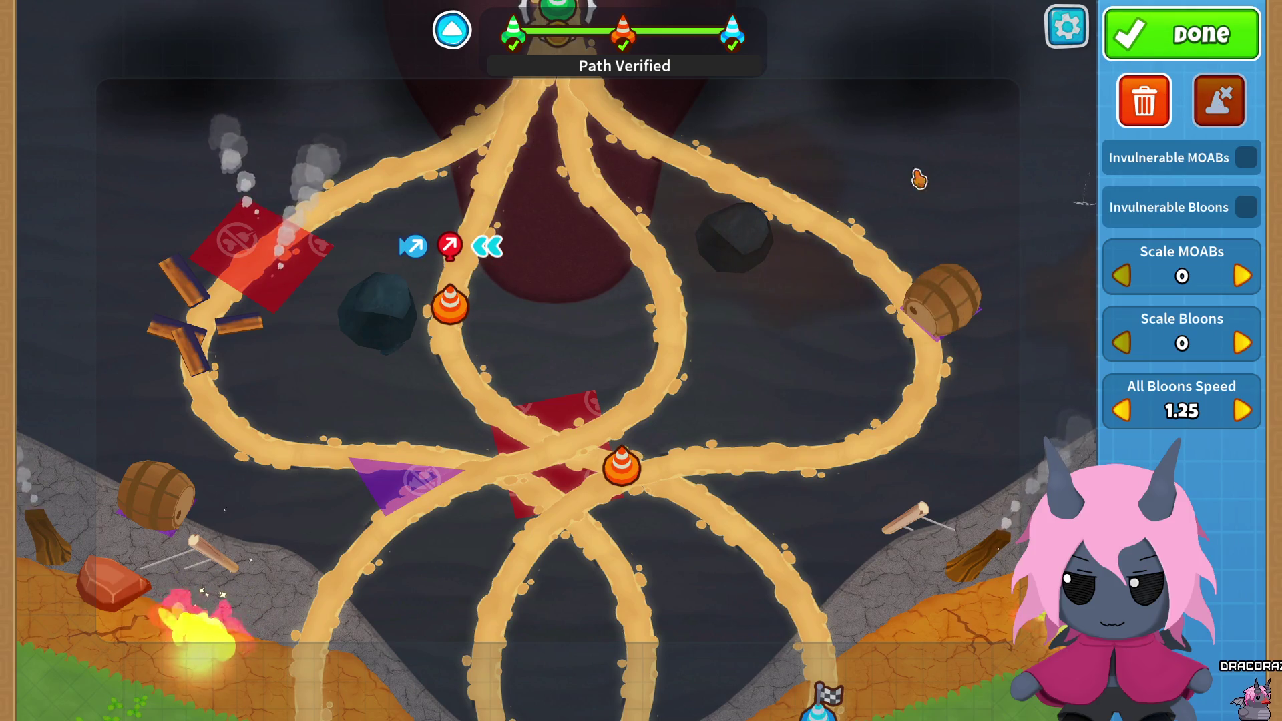
# Step: Exit the editor without saving the path edits and reopen Draconic Destruction with Edit Map
pyautogui.press('Escape')
pyautogui.press('Escape')
pyautogui.click(565, 557)
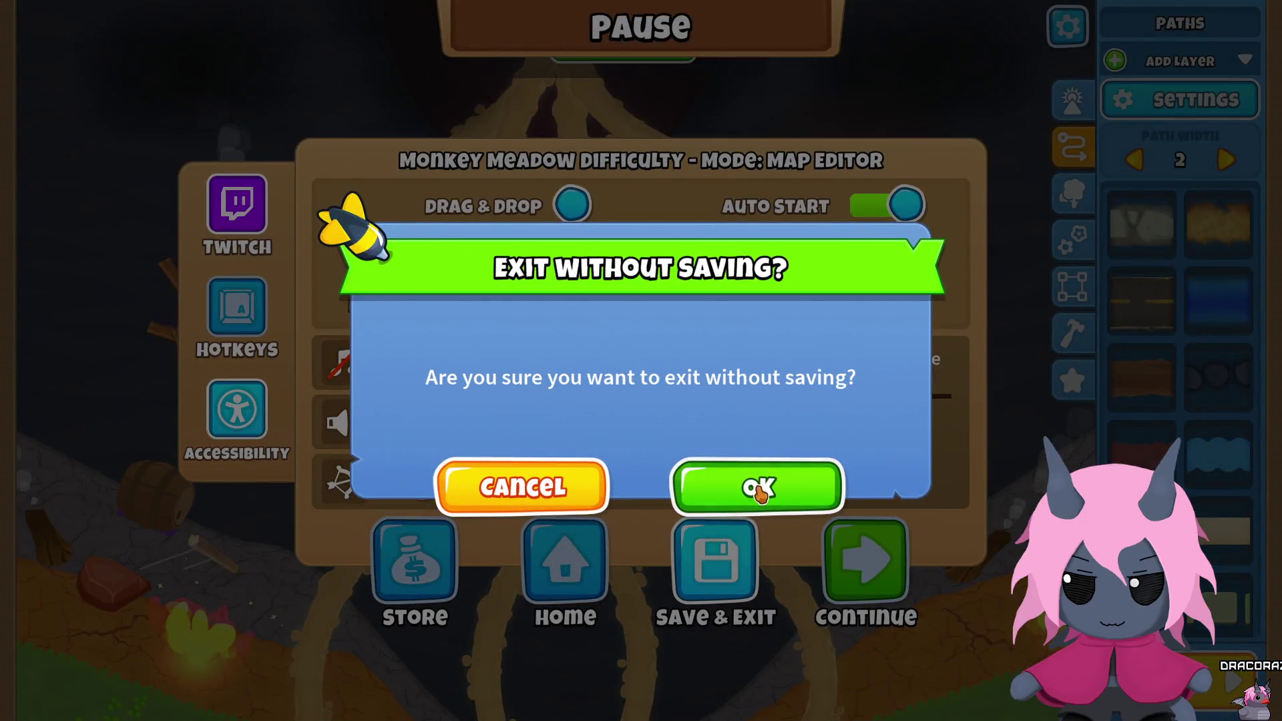
pyautogui.click(759, 490)
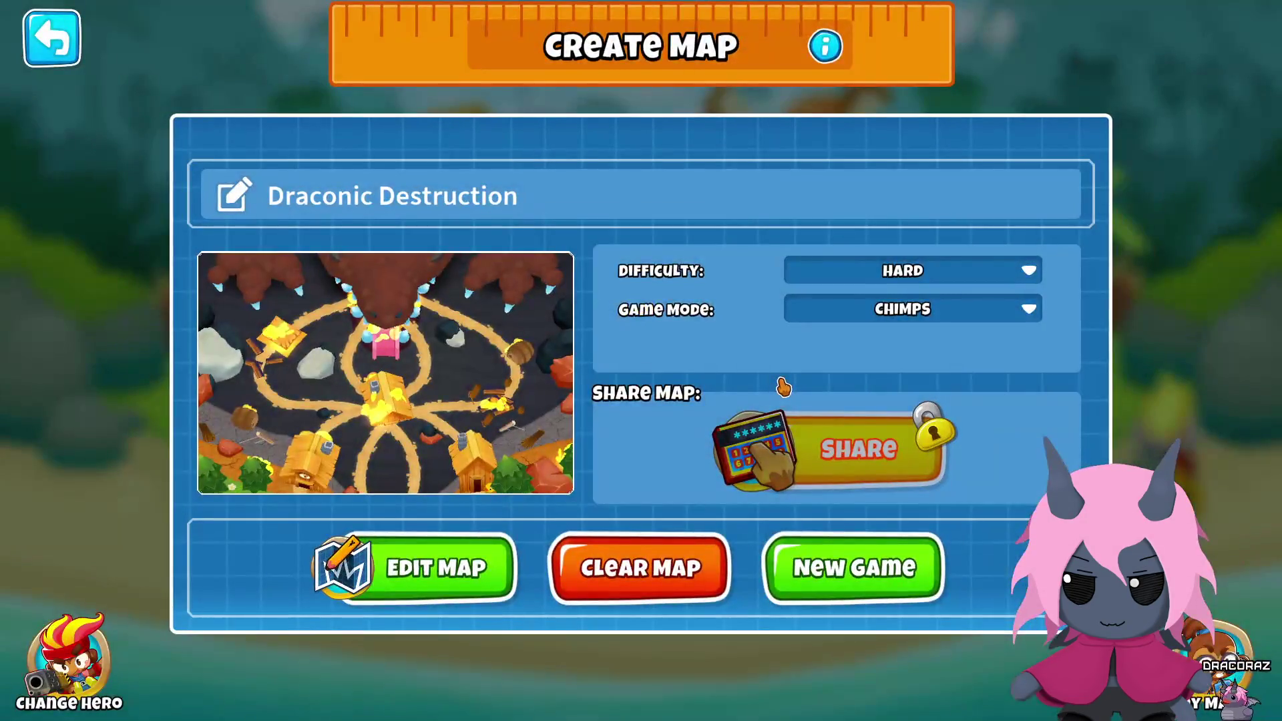
pyautogui.click(427, 568)
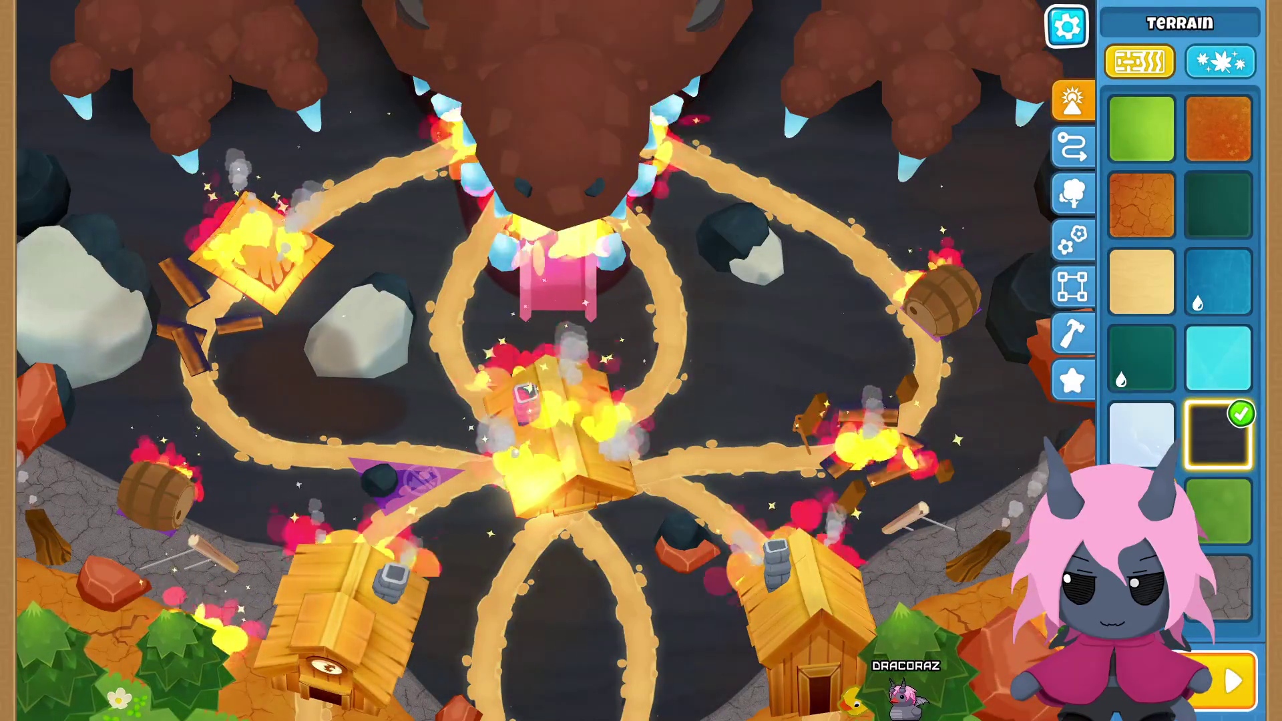
# Step: Hide the Props layer in the Layer Reorder list
pyautogui.press('l')
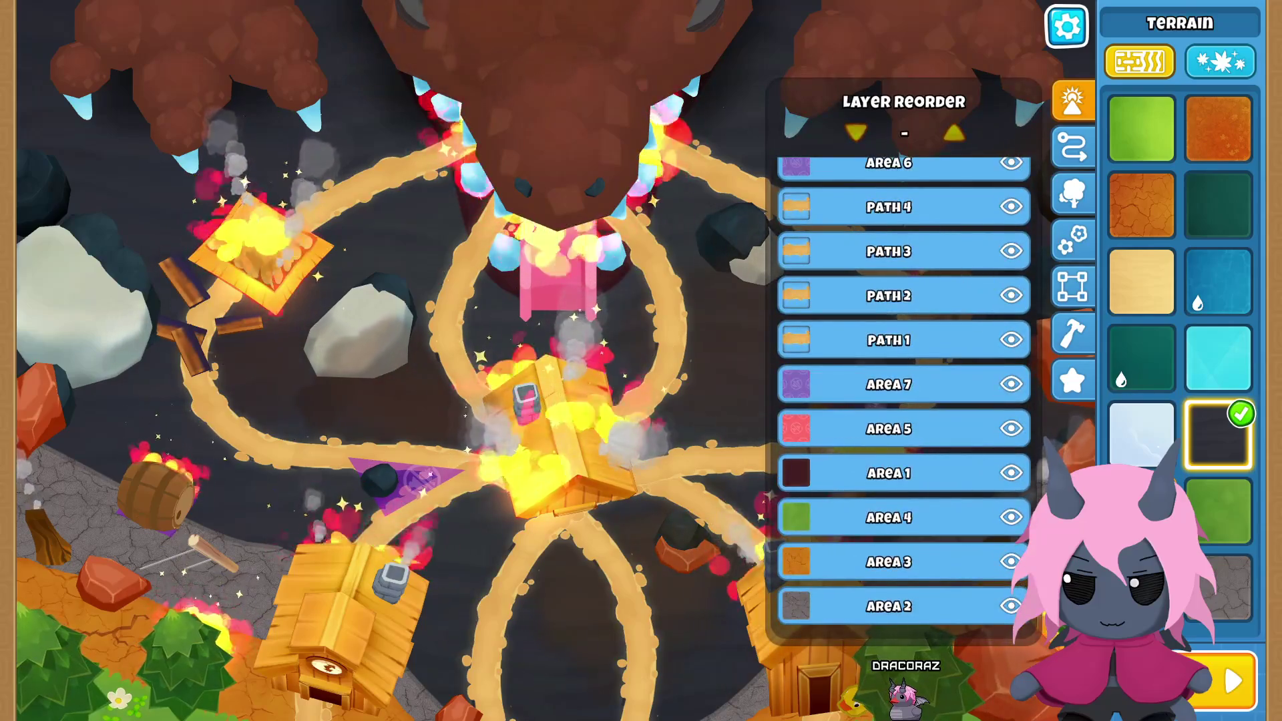
pyautogui.press('Escape')
pyautogui.press('l')
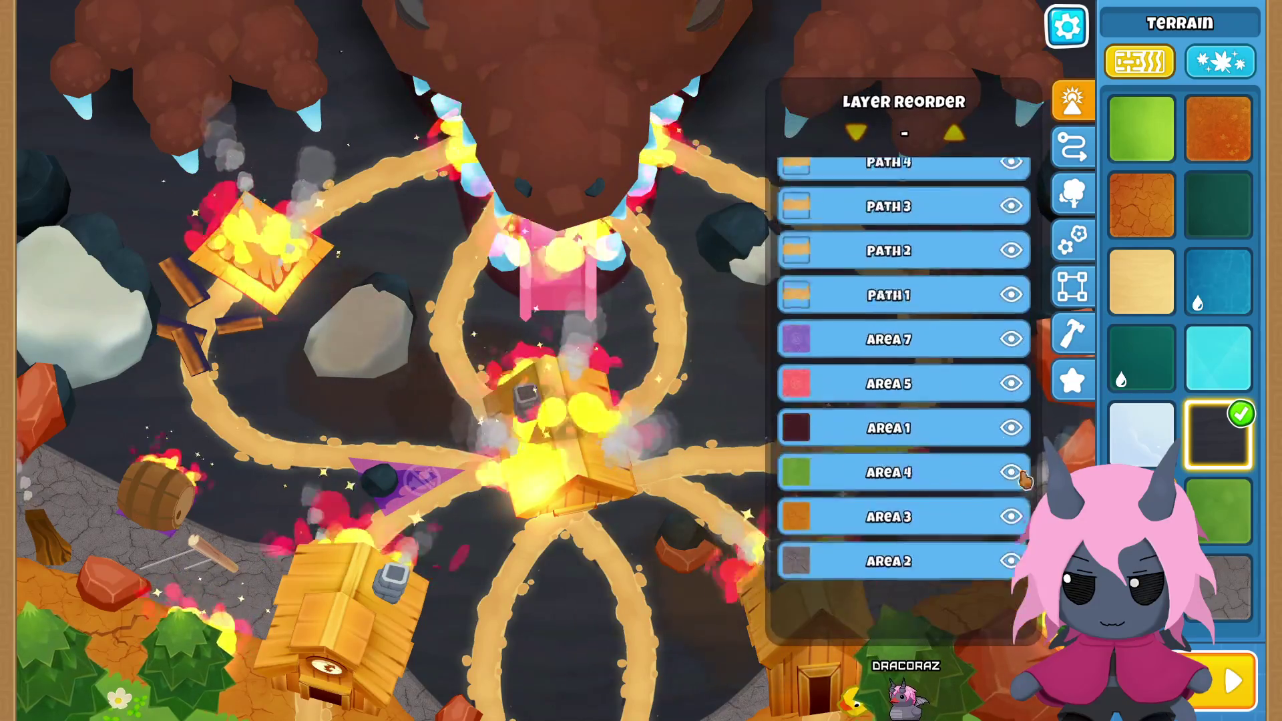
pyautogui.scroll(5, 944, 360)
pyautogui.click(1012, 319)
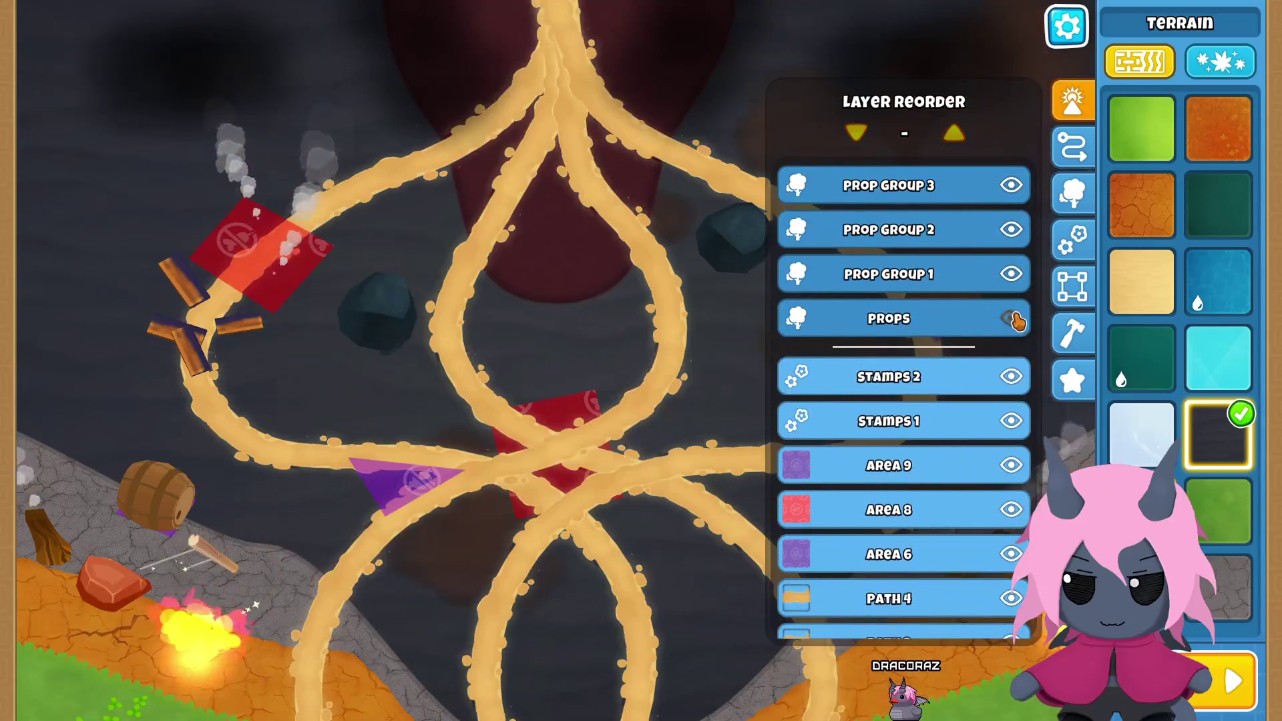
# Step: Select the Path 1 layer and start a test run of its route
pyautogui.scroll(-4, 942, 354)
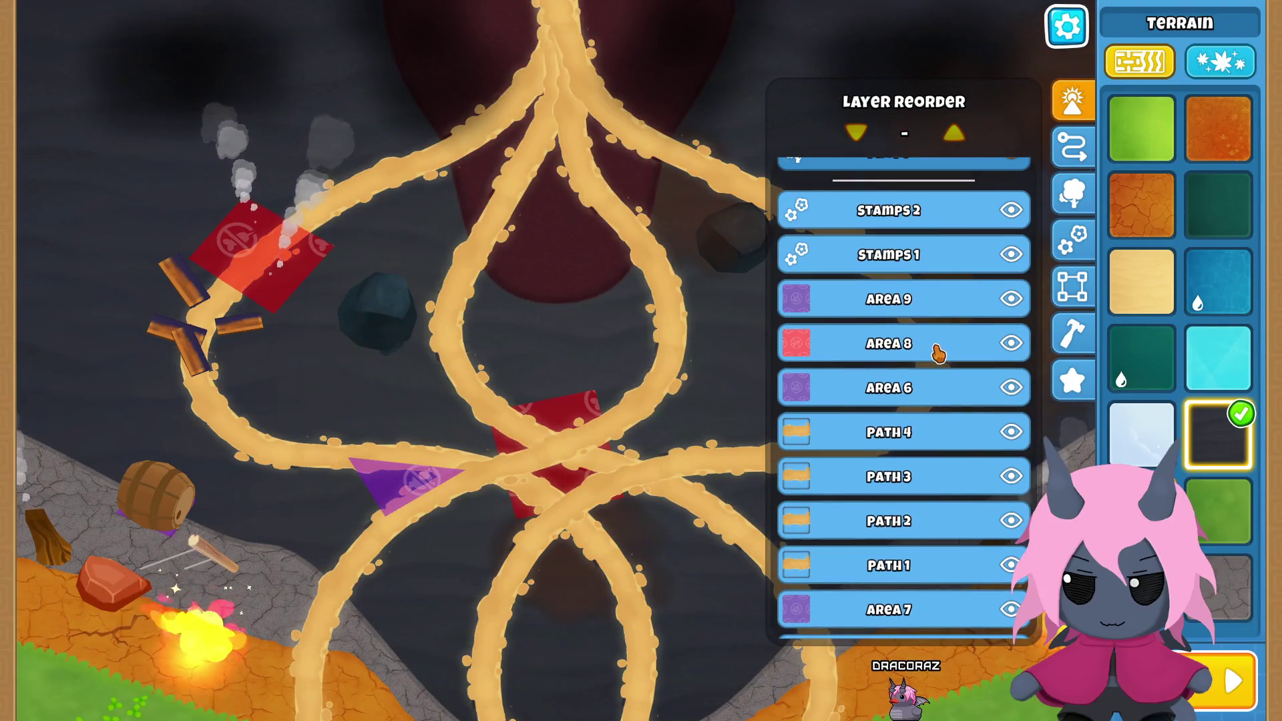
pyautogui.scroll(-2, 938, 353)
pyautogui.scroll(-3, 939, 347)
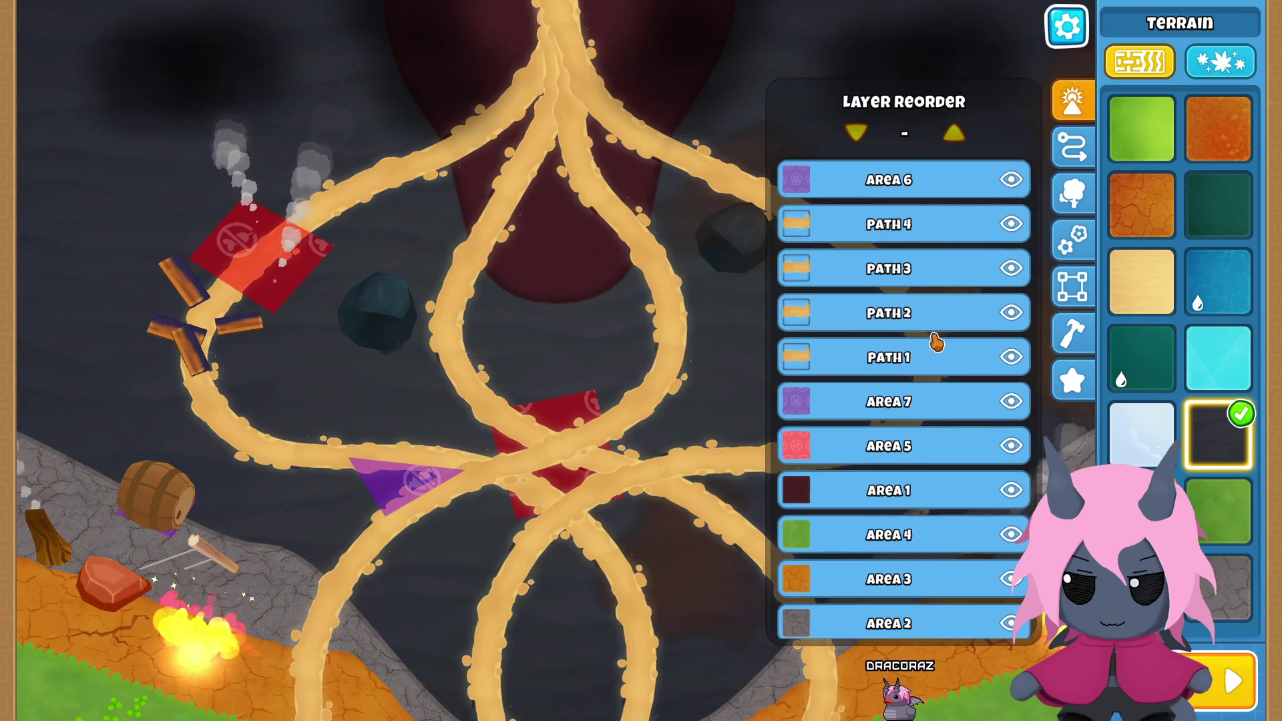
pyautogui.scroll(2, 934, 338)
pyautogui.scroll(-3, 930, 334)
pyautogui.scroll(3, 931, 340)
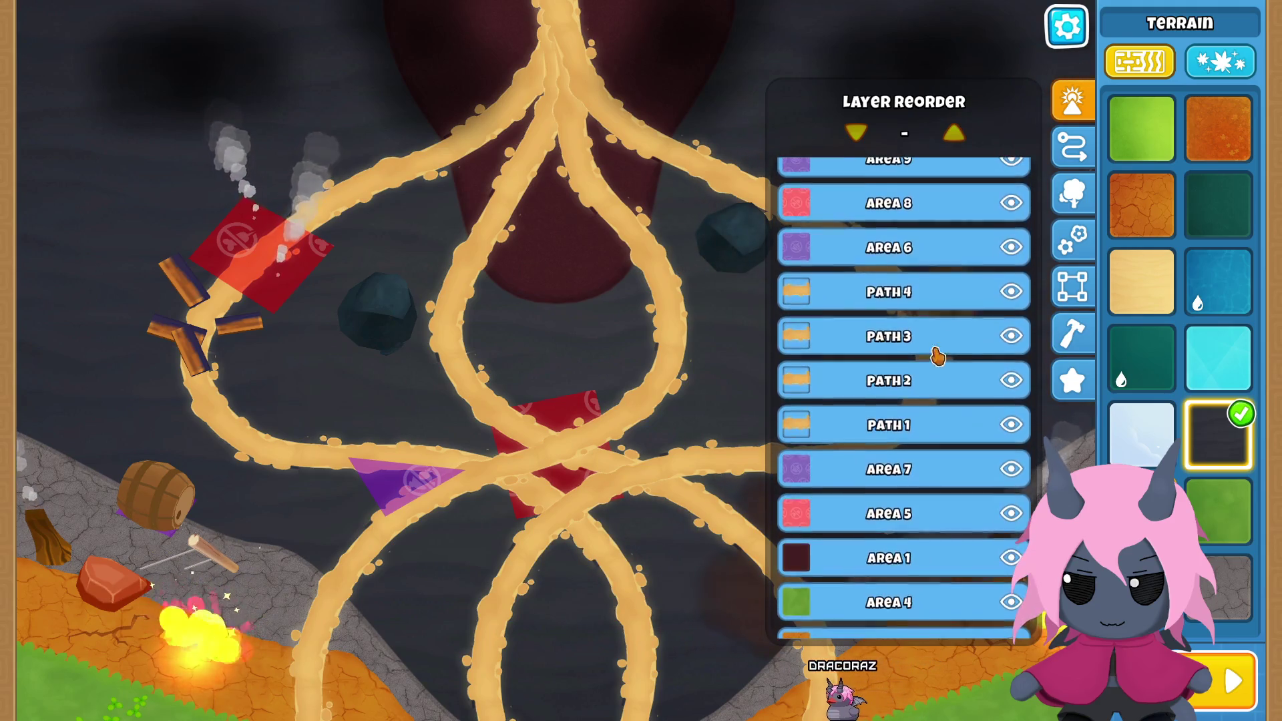
pyautogui.click(931, 431)
pyautogui.click(621, 40)
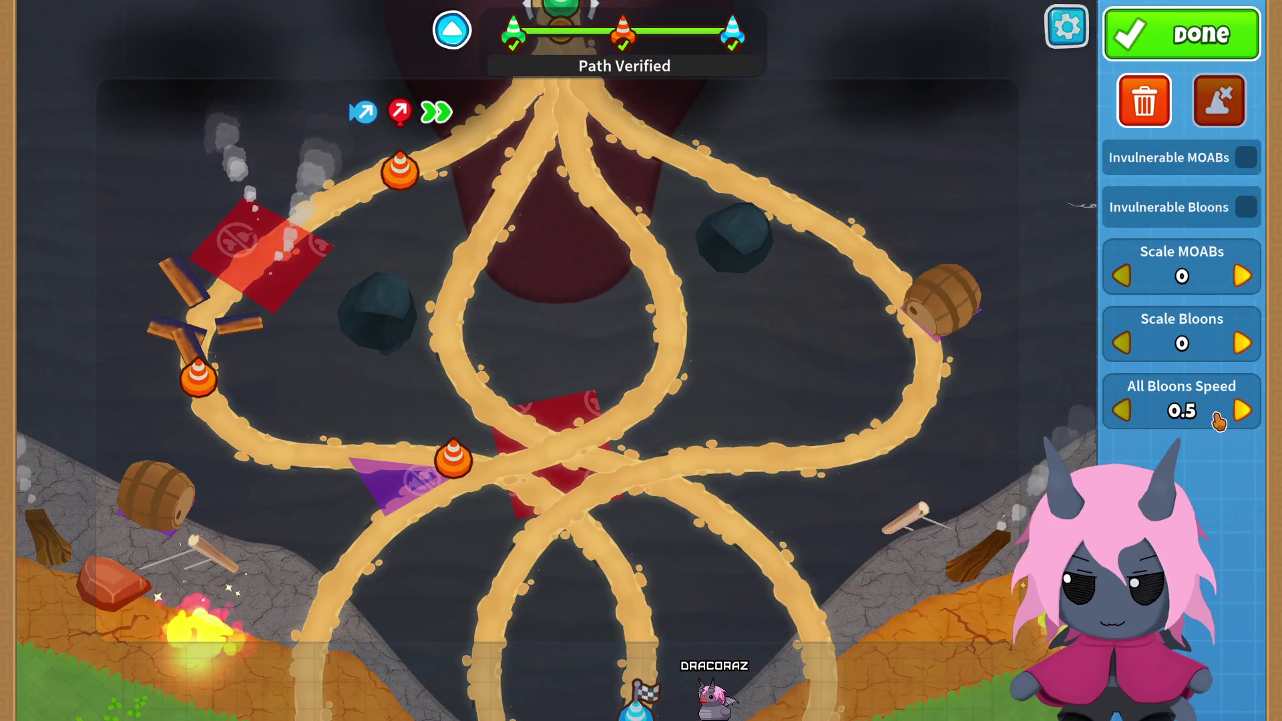
# Step: Test Path 1 with All Bloons Speed raised to 1.25
pyautogui.click(1240, 410)
pyautogui.click(1240, 409)
pyautogui.click(1240, 410)
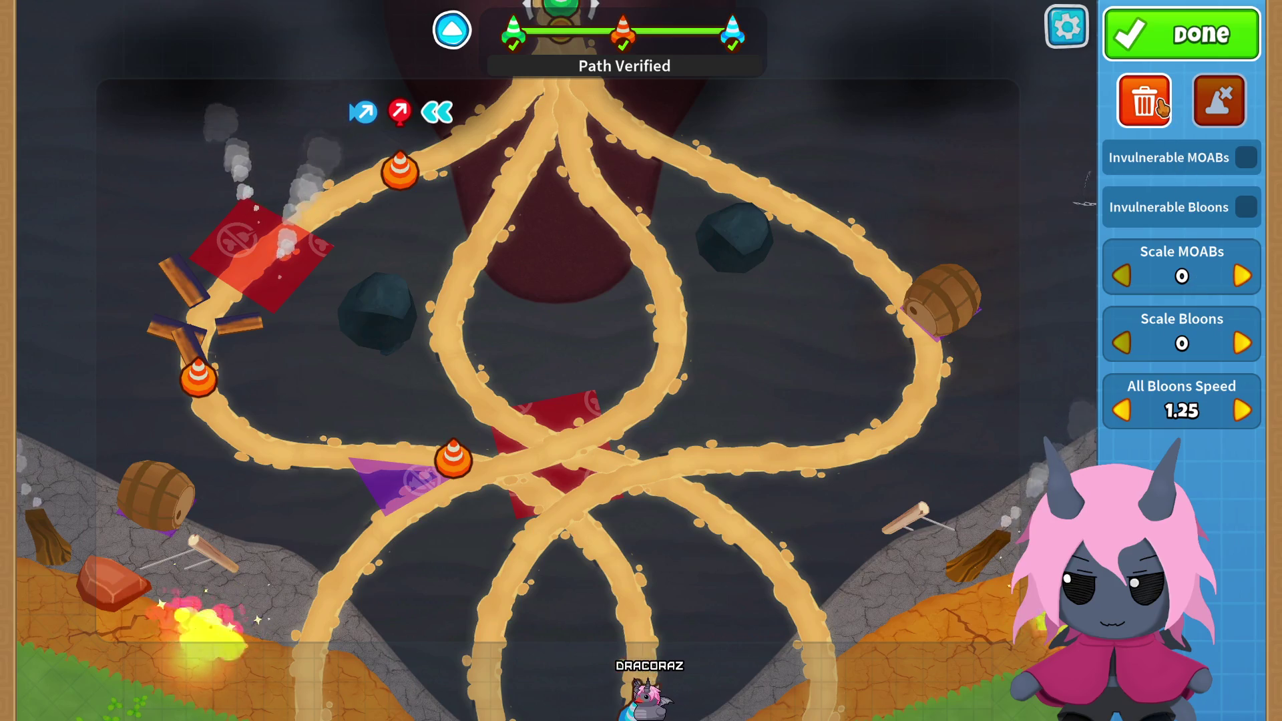
pyautogui.click(1199, 40)
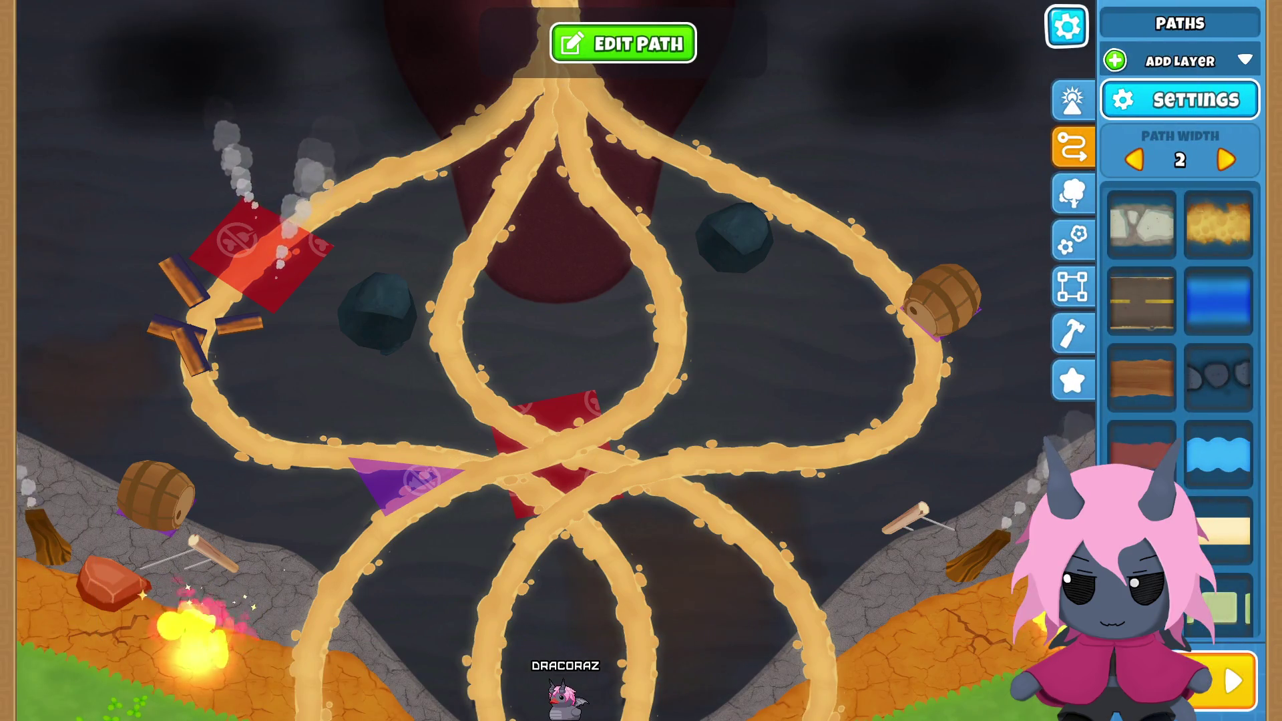
# Step: Select Path 2 and test-run it at bloon speed 1.25
pyautogui.moveTo(929, 358); pyautogui.dragTo(895, 298)
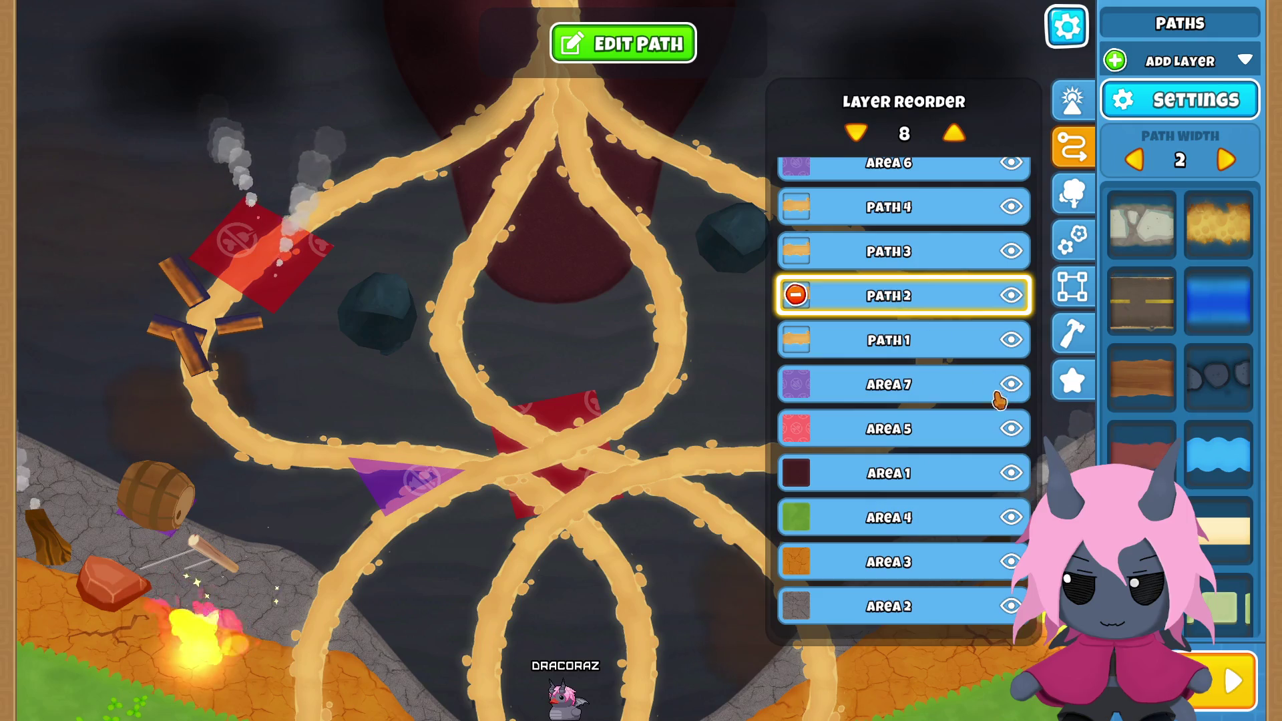
pyautogui.click(668, 59)
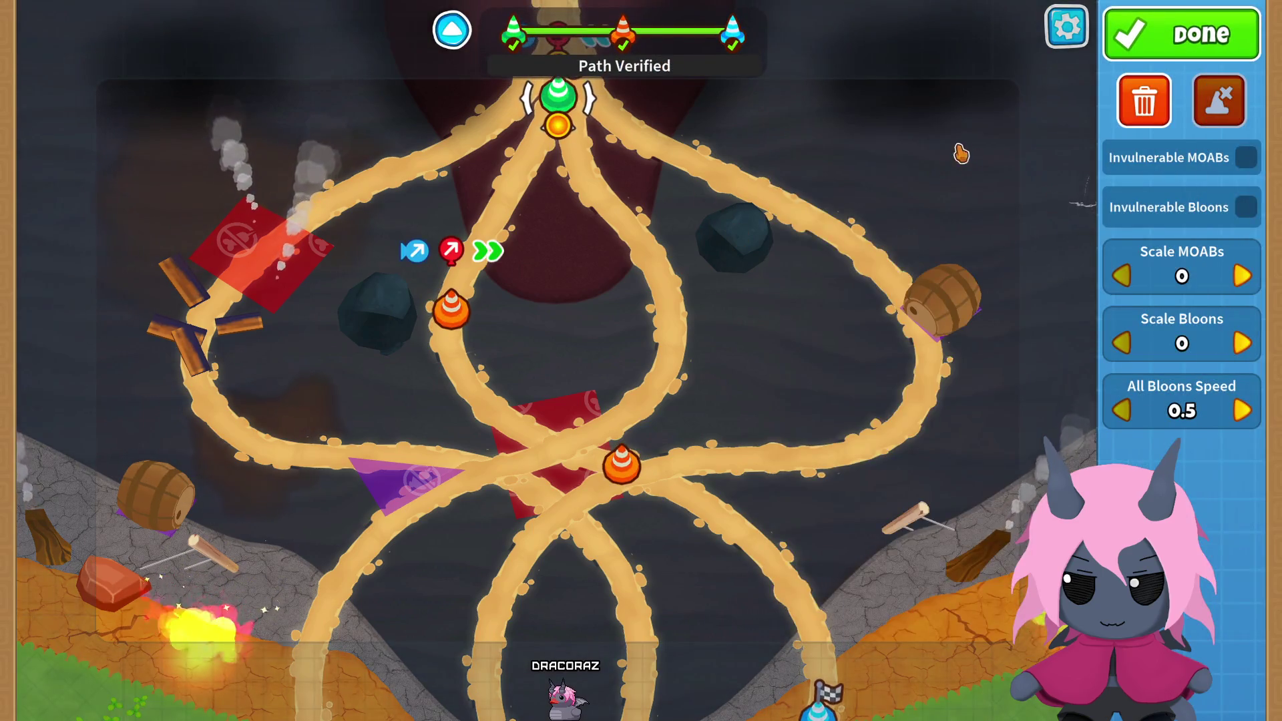
pyautogui.click(1246, 410)
pyautogui.click(1246, 410)
pyautogui.click(1246, 411)
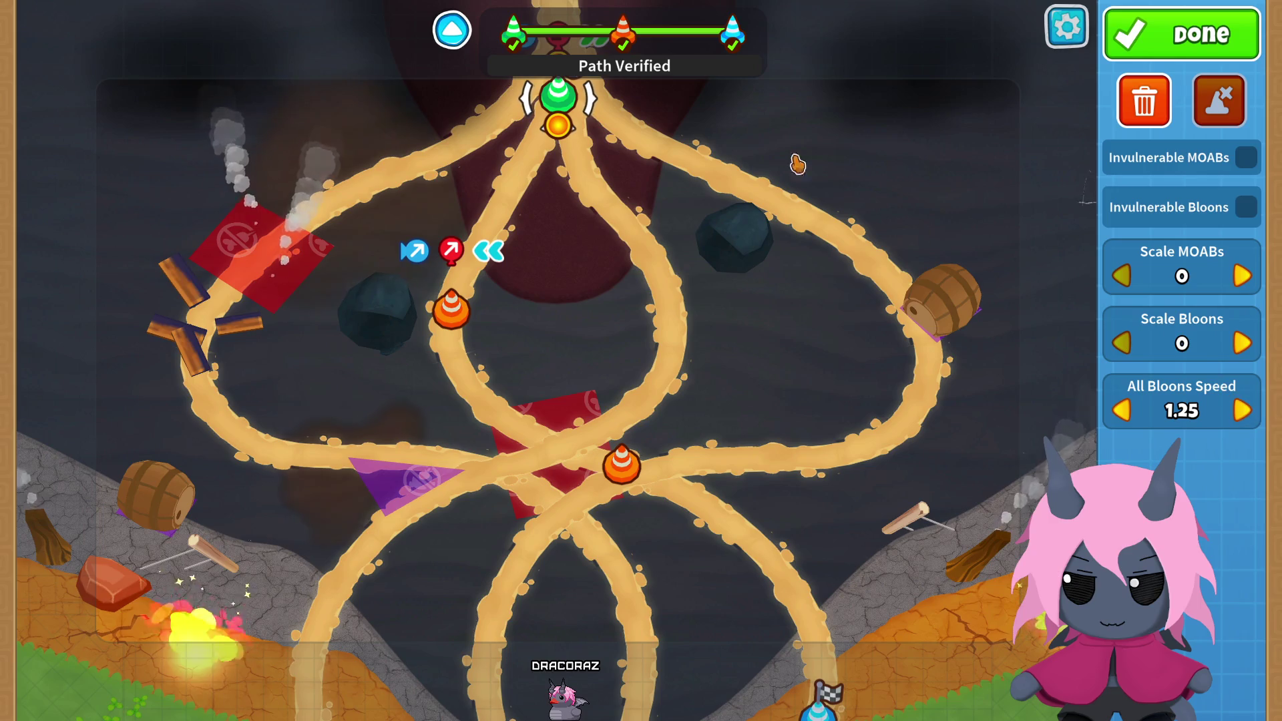
pyautogui.click(1182, 33)
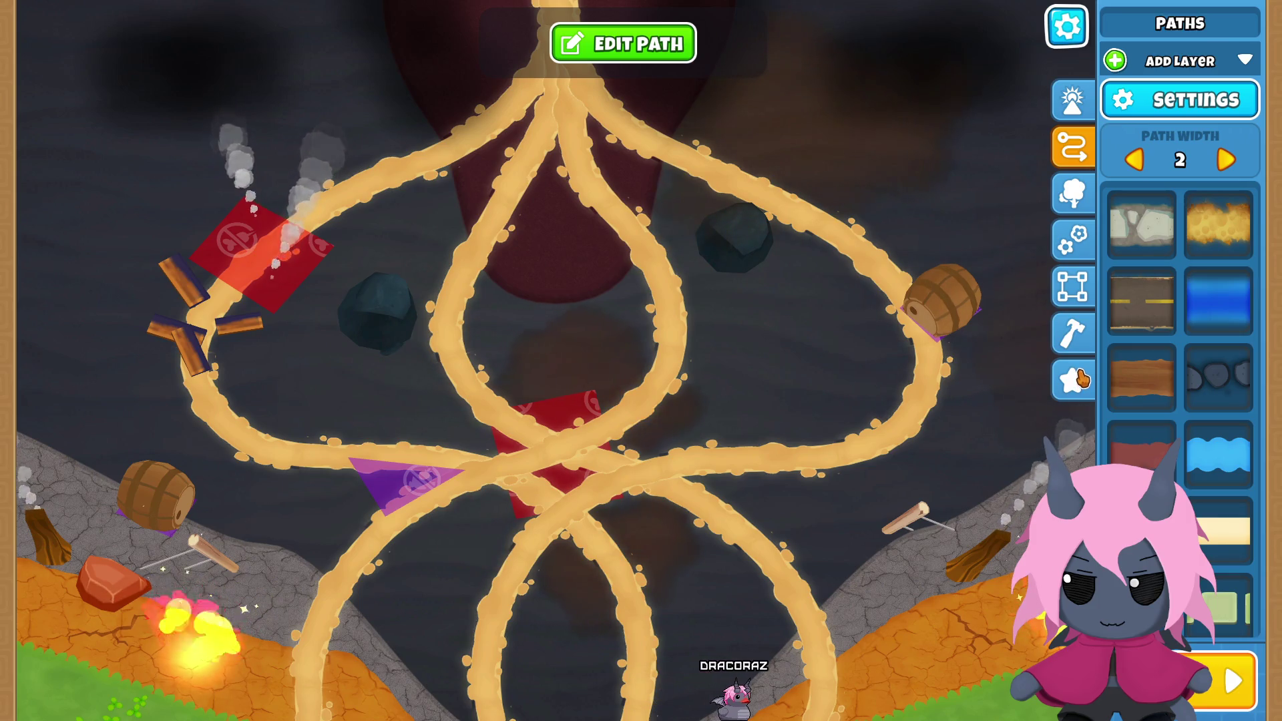
# Step: Select Path 3 and test-run it at bloon speed 1.25
pyautogui.click(1080, 379)
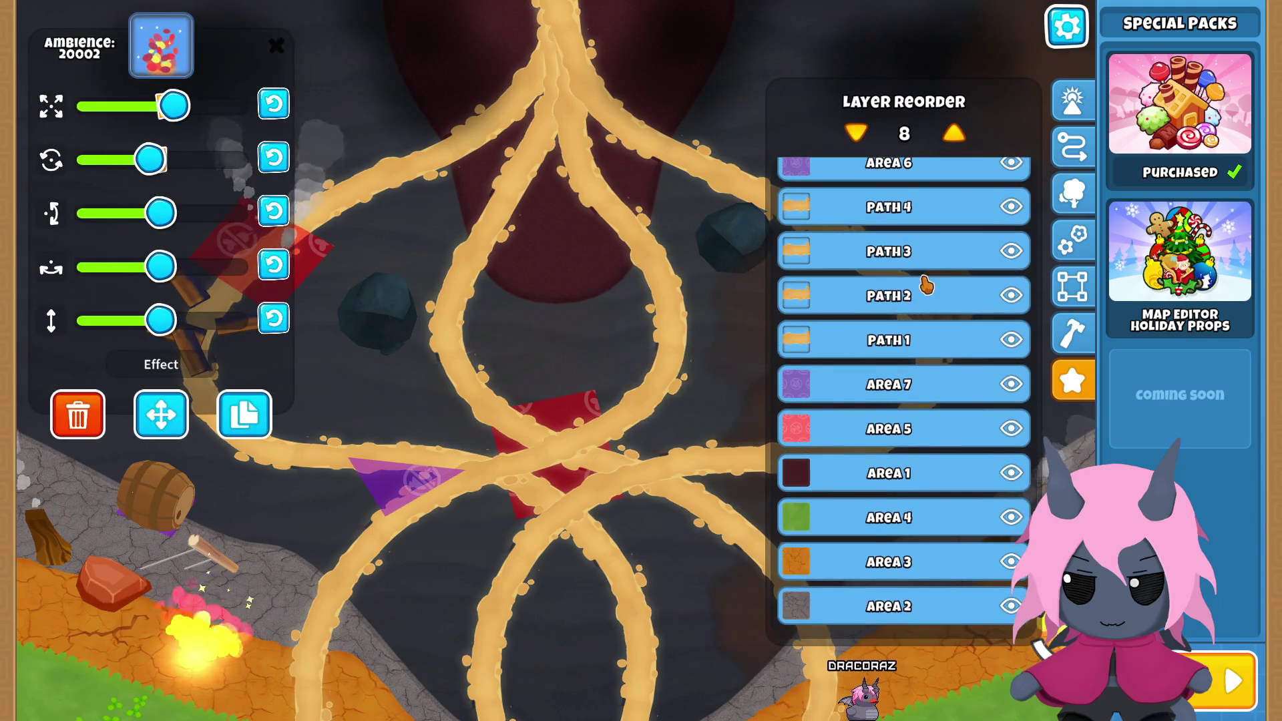
pyautogui.click(923, 259)
pyautogui.click(638, 52)
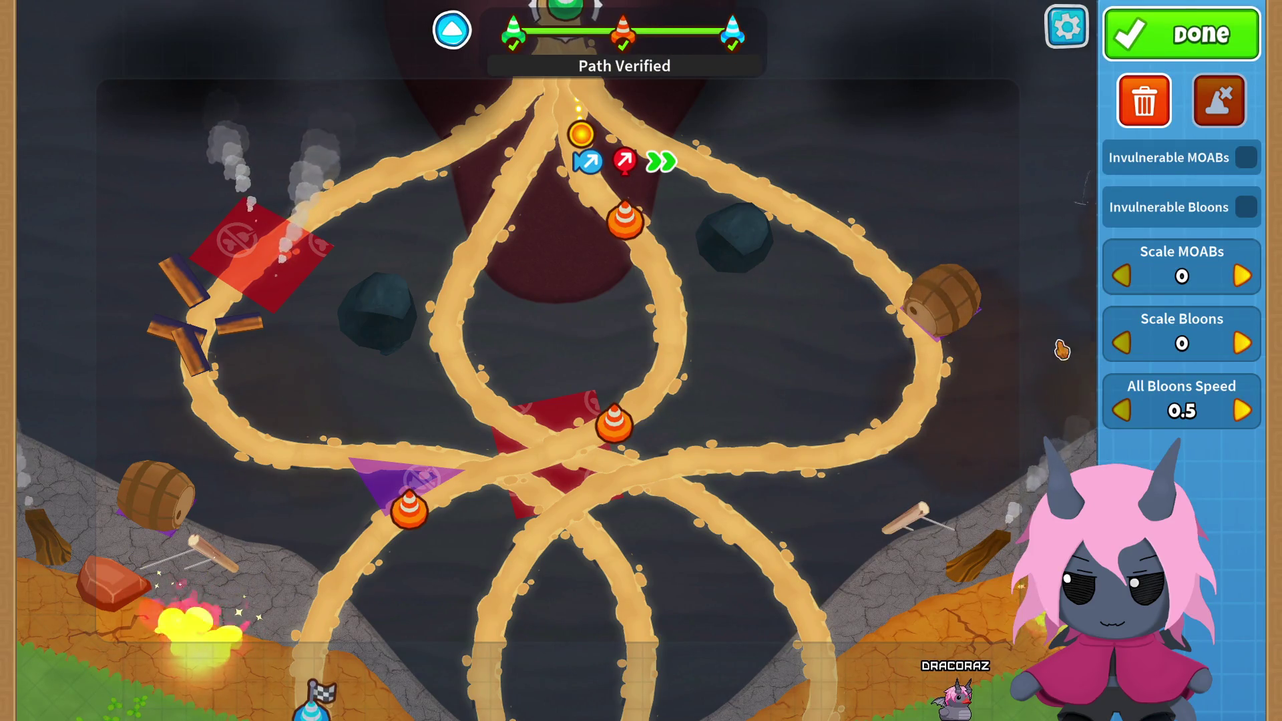
pyautogui.click(1243, 410)
pyautogui.click(1198, 36)
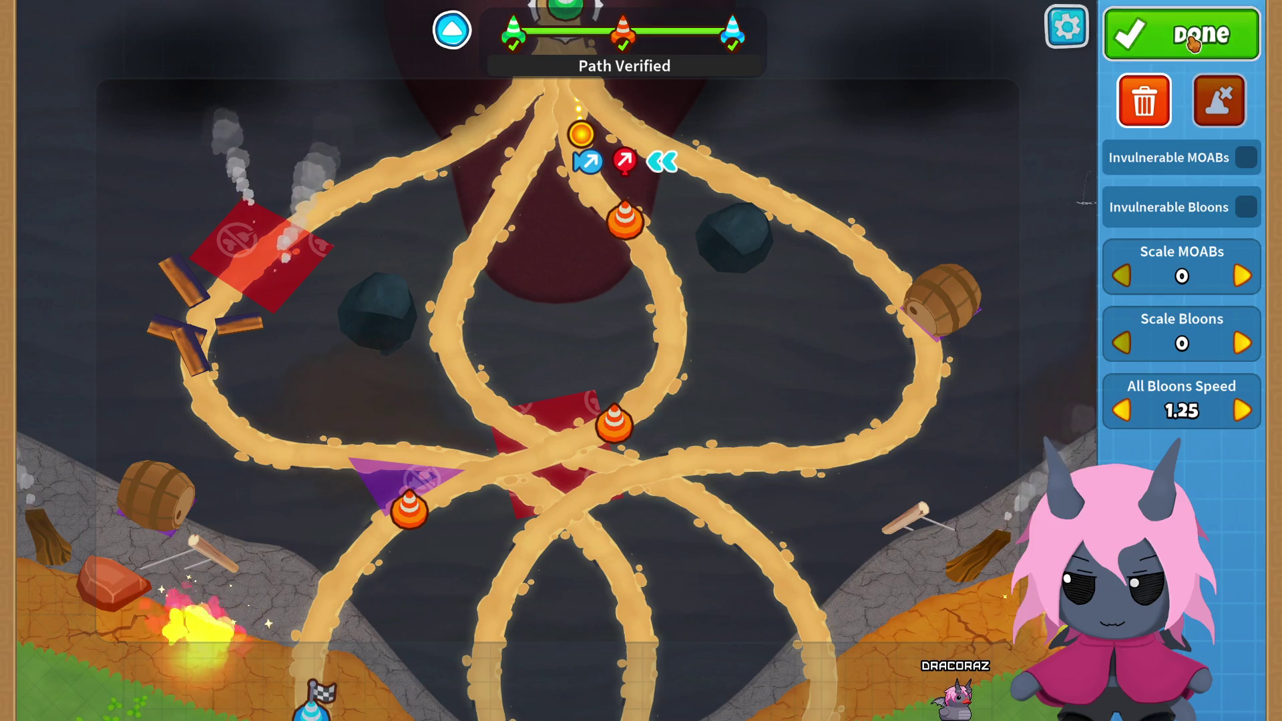
pyautogui.click(1244, 59)
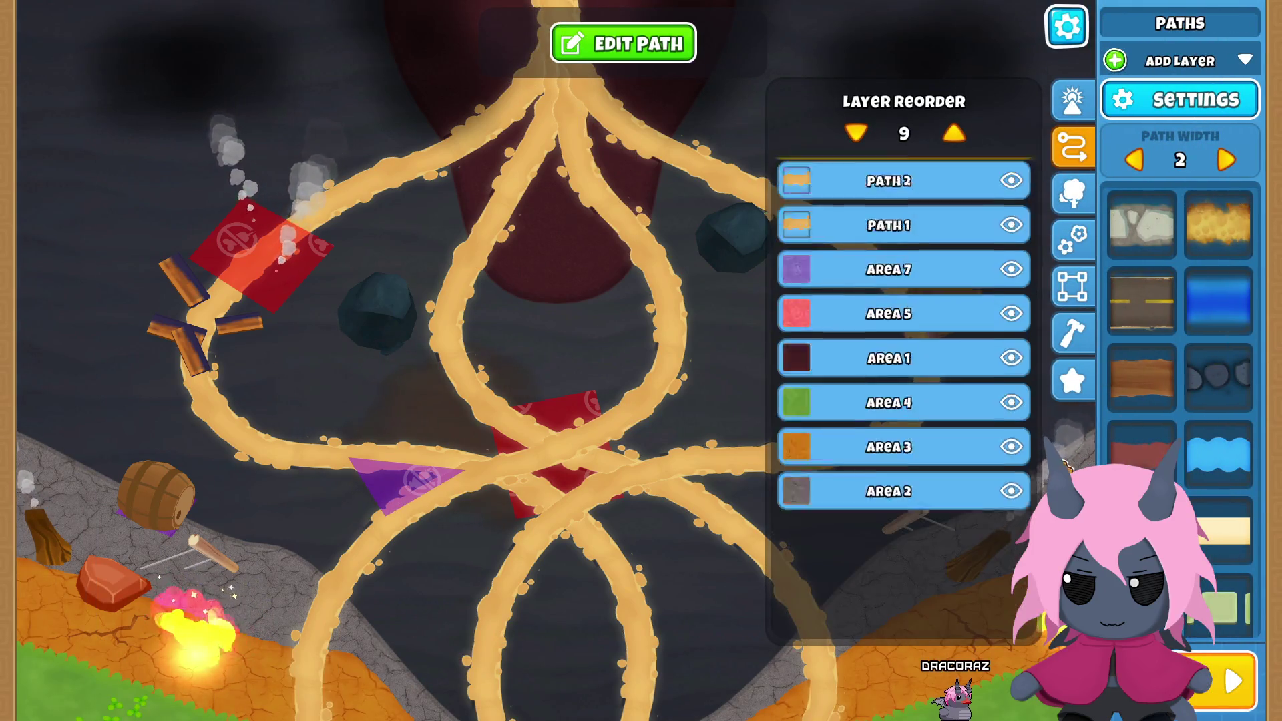
# Step: Test-run Path 4 at bloon speed 1.25, then open the pause menu
pyautogui.scroll(3, 925, 320)
pyautogui.click(928, 333)
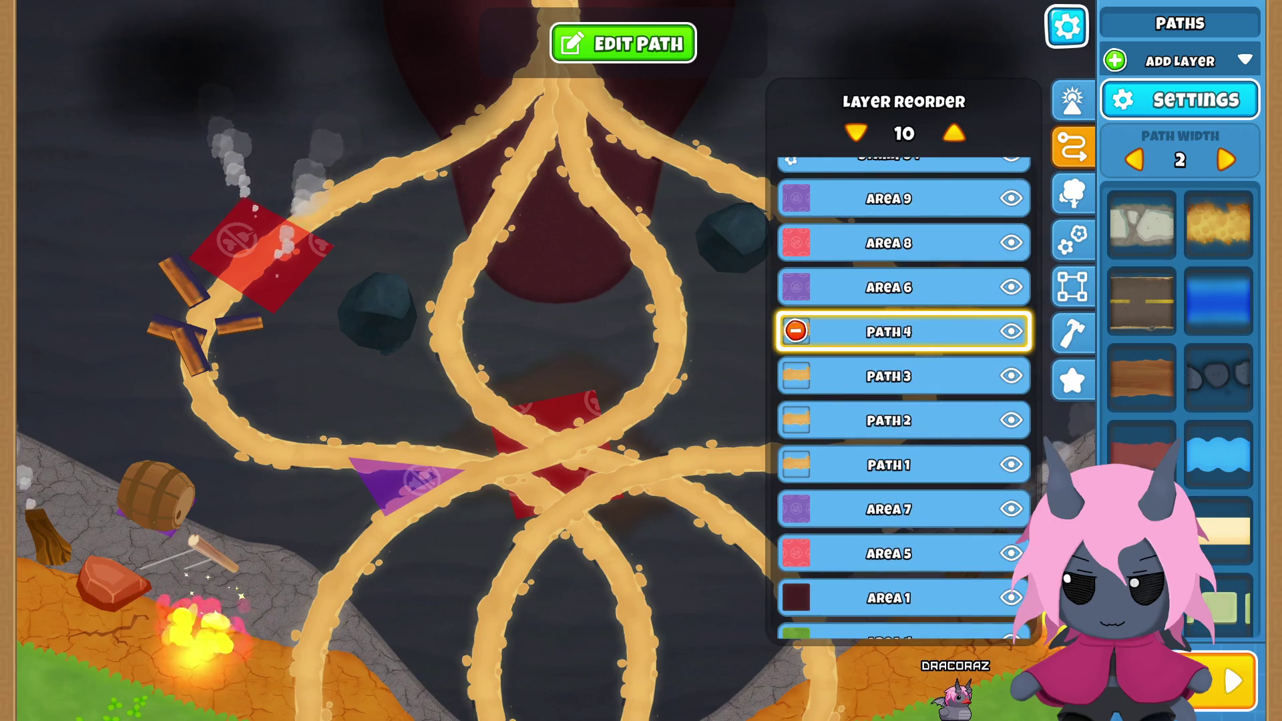
pyautogui.click(673, 57)
pyautogui.click(1243, 410)
pyautogui.click(1243, 410)
pyautogui.click(1181, 33)
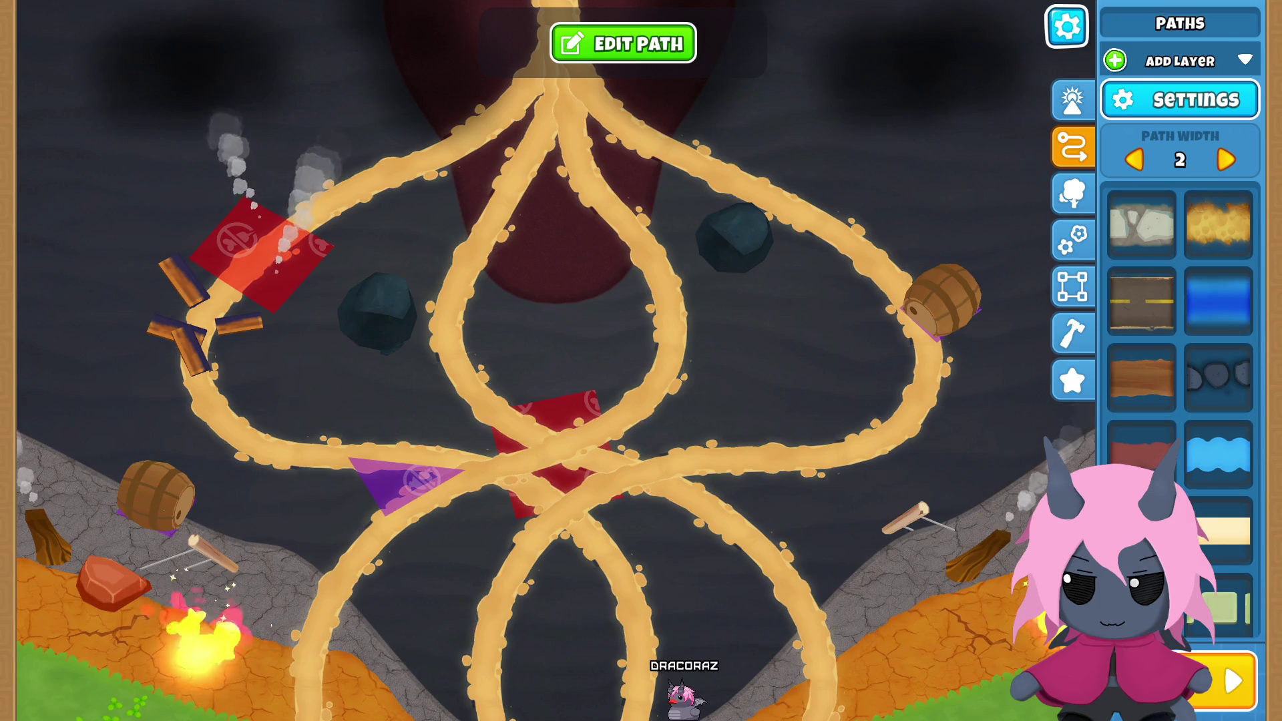
pyautogui.click(1072, 147)
pyautogui.click(1068, 30)
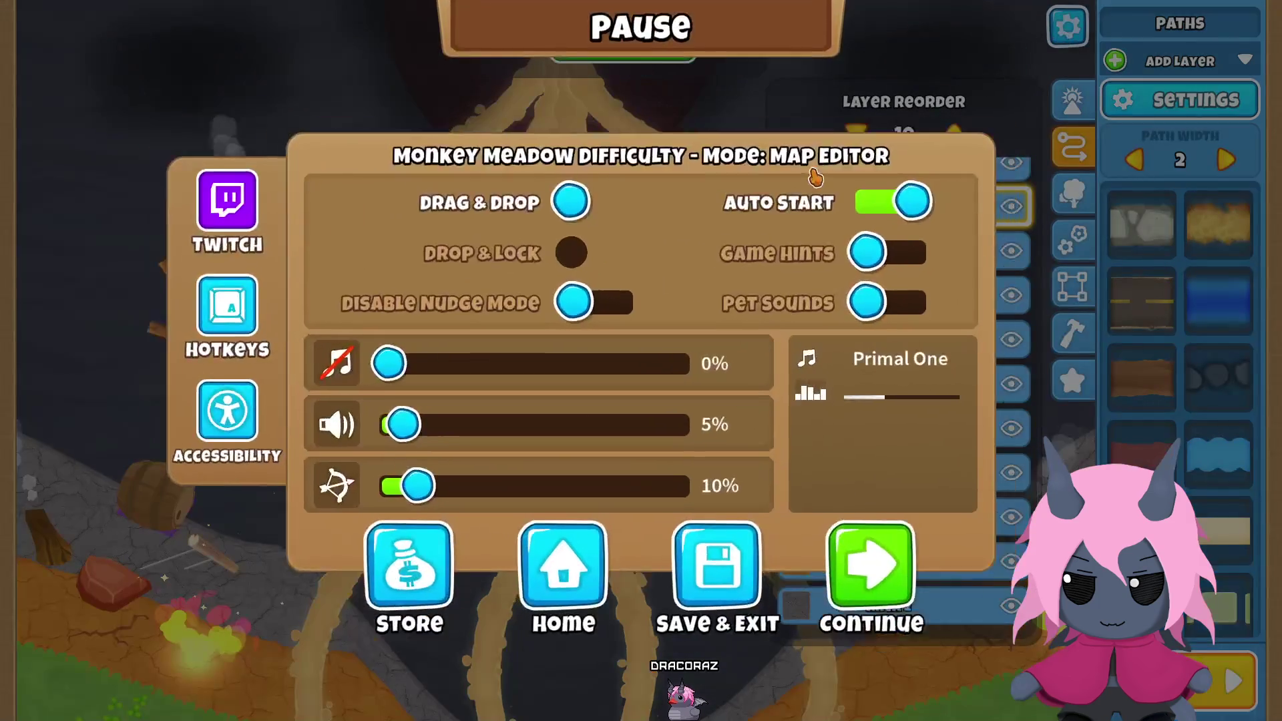
# Step: Save & Exit Draconic Destruction, then choose New Game on the Create Map screen
pyautogui.click(715, 561)
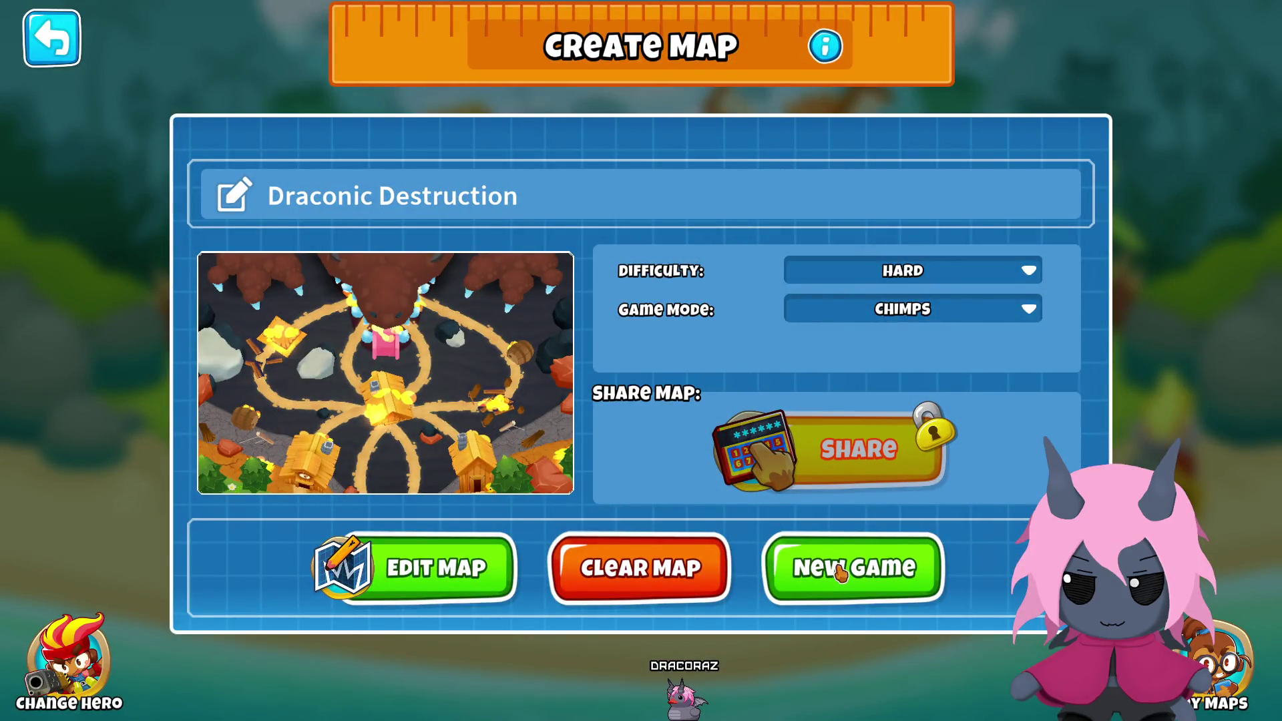
pyautogui.click(829, 555)
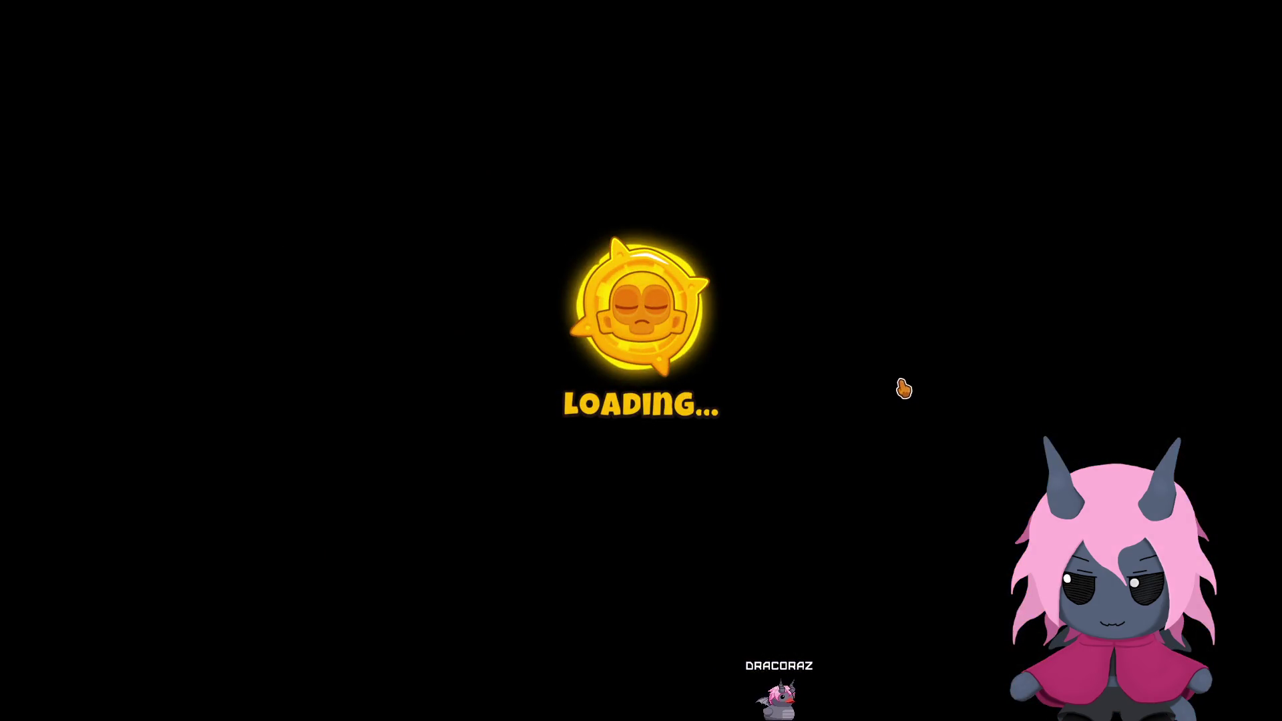